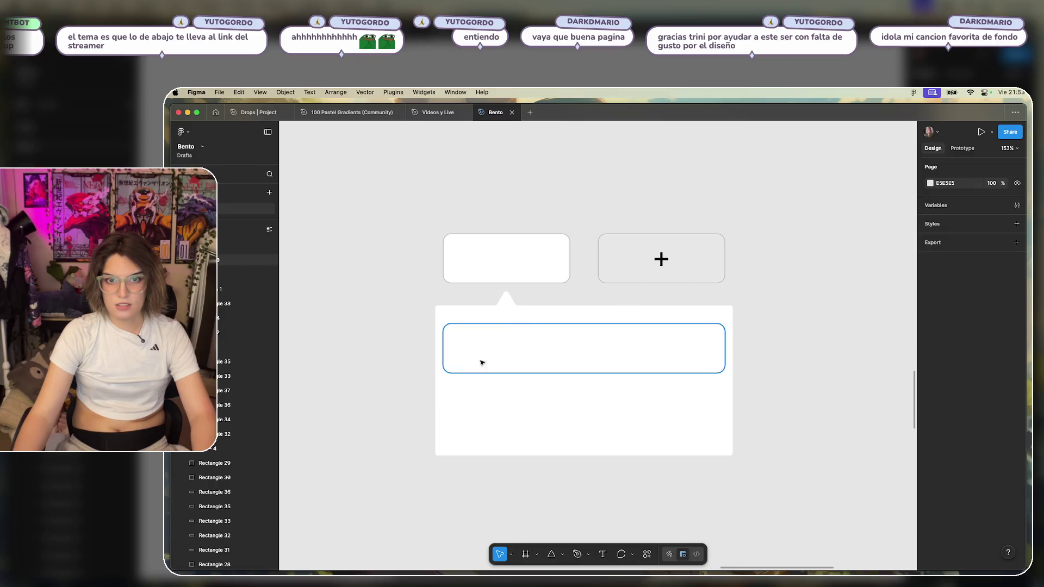
Lengthen the background rectangle downward below the wide card.
click(520, 254)
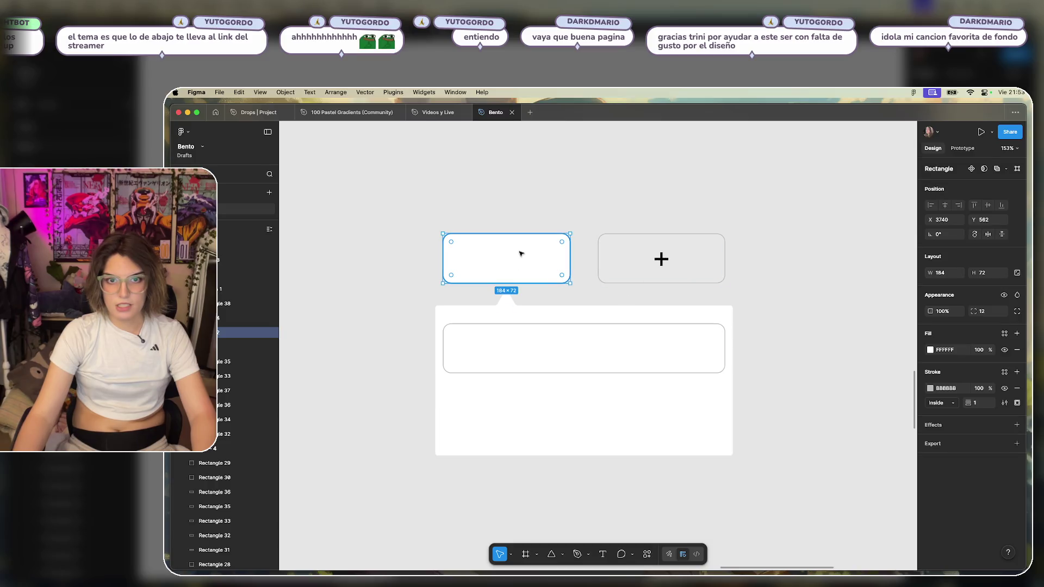
click(674, 354)
scroll(628, 430, down, 1)
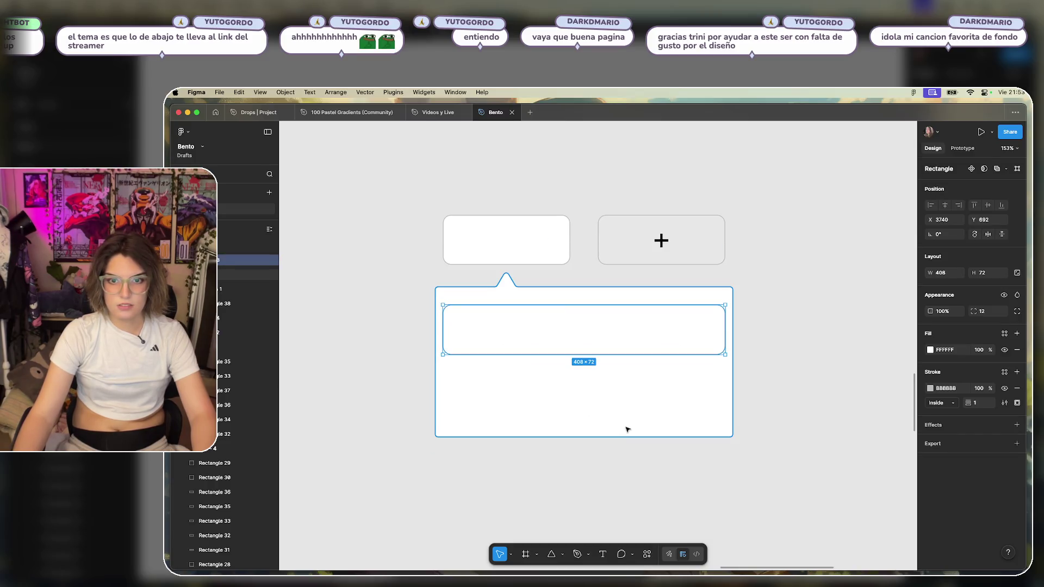
click(624, 398)
scroll(627, 411, down, 4)
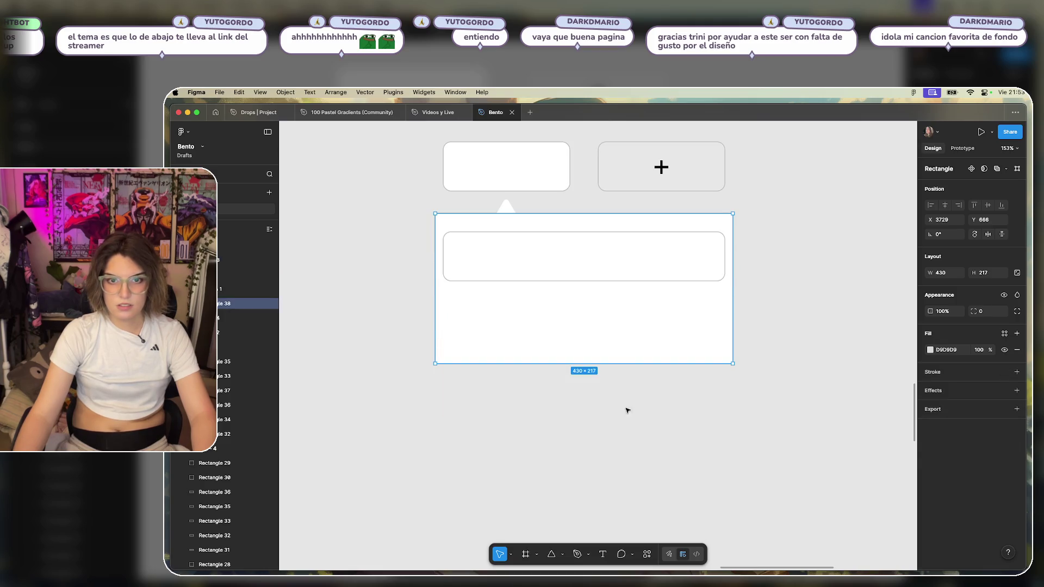
drag(597, 361, 615, 432)
Alt-drag a copy of the top-left small card down, about 160 px lower, into the background.
click(608, 276)
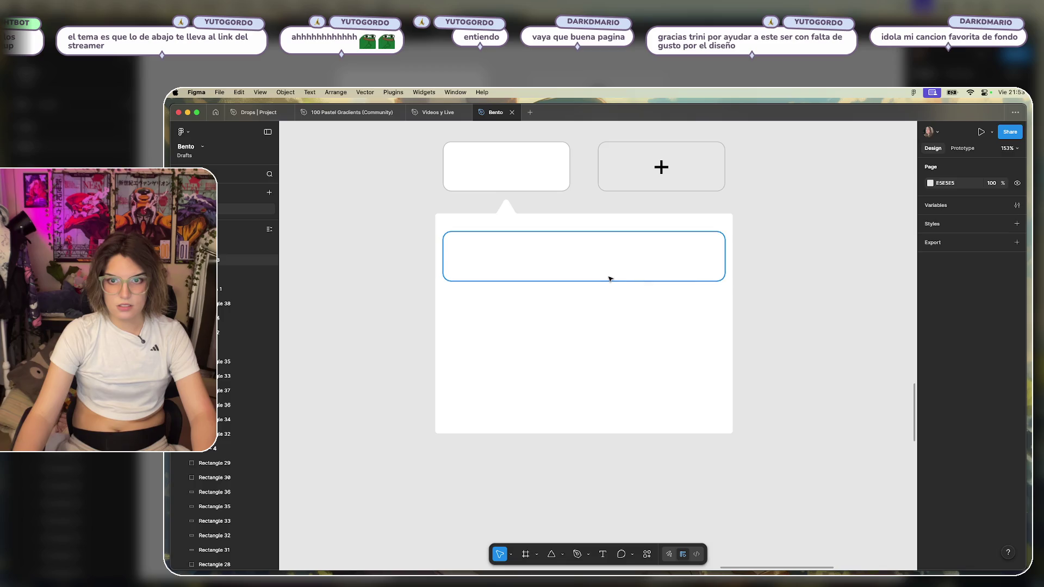
click(496, 159)
double_click(496, 158)
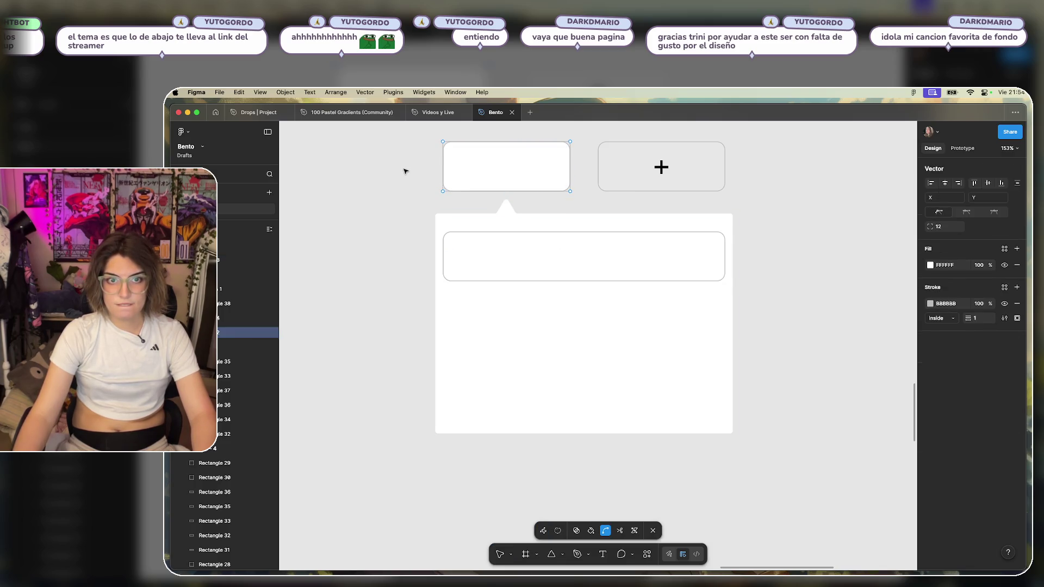
key(Escape)
mouse_move(499, 162)
mouse_down()
mouse_move(498, 327)
mouse_move(533, 425)
mouse_move(533, 354)
mouse_up()
key(Delete)
alt+drag(511, 174, 526, 387)
key(ctrl+z)
alt+drag(513, 172, 513, 400)
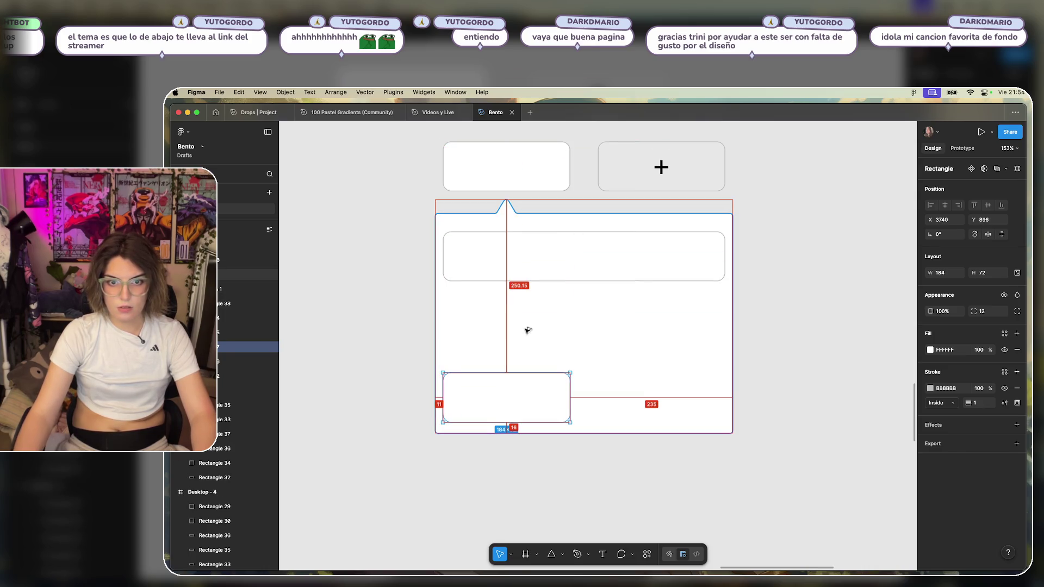
Duplicate the upper small card, delete the original, and move the copy back into the left column.
click(603, 366)
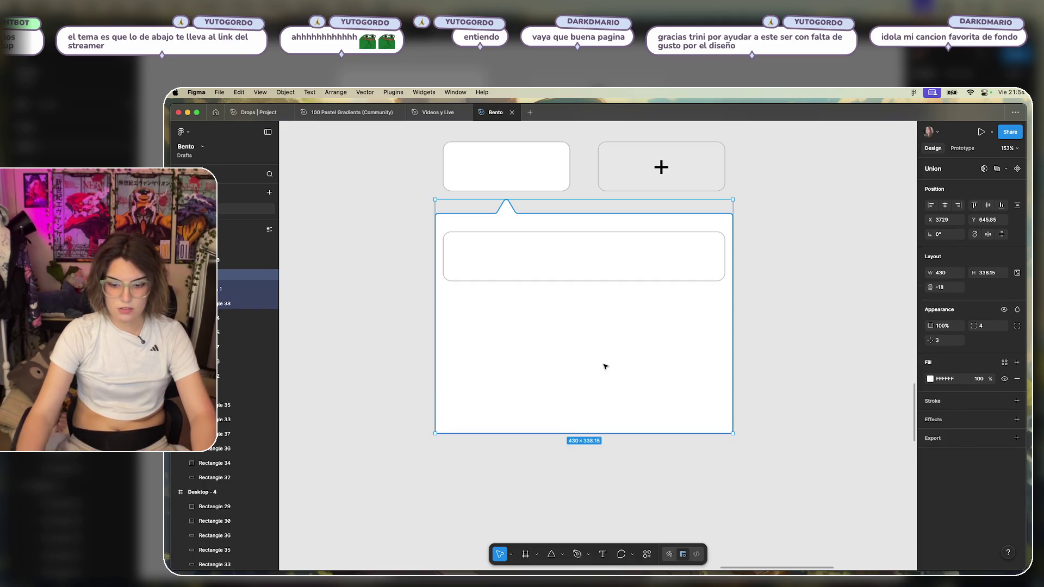
click(543, 387)
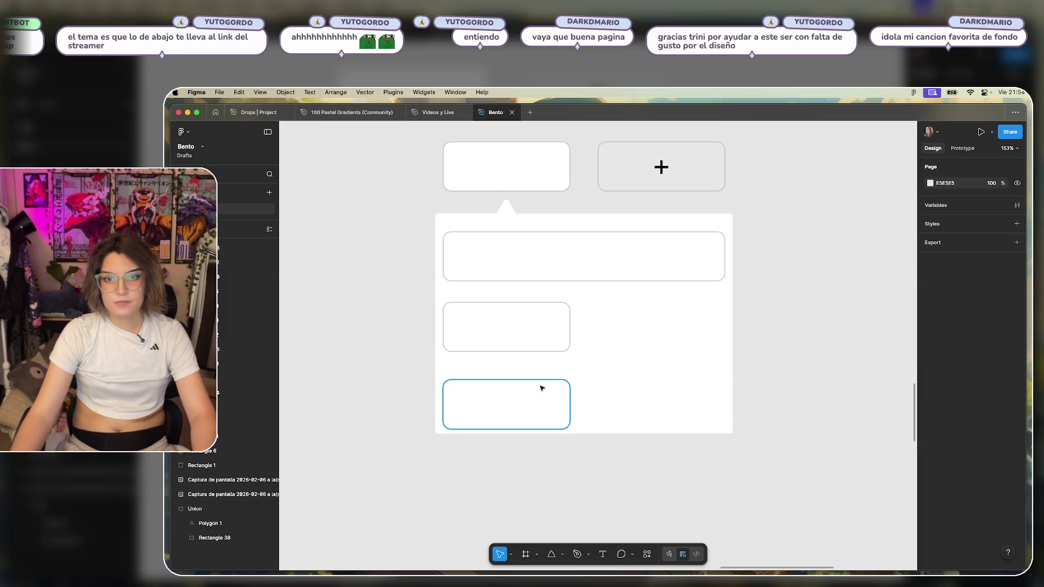
click(542, 338)
key(super+d)
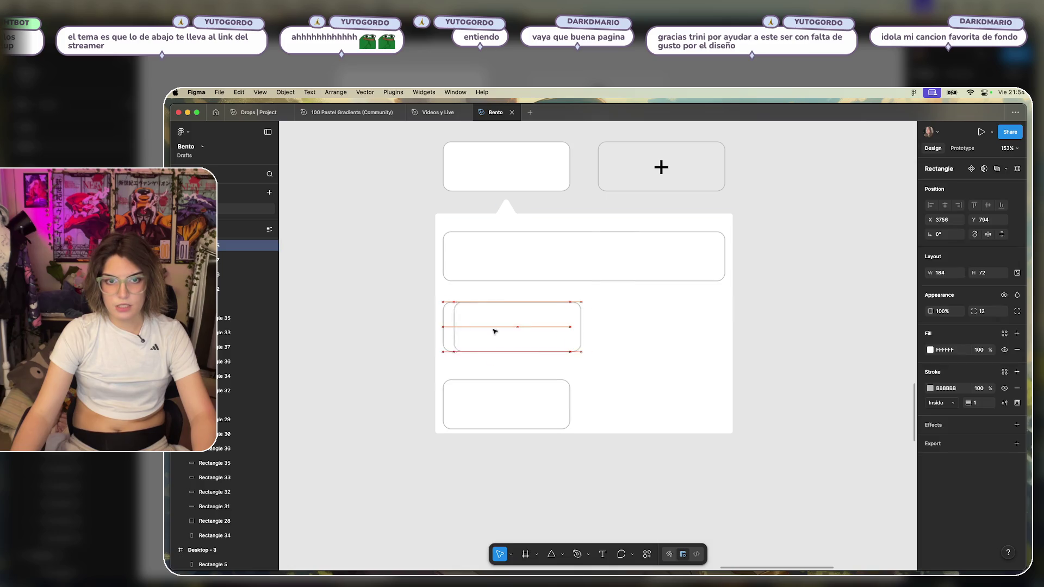
click(489, 334)
key(Delete)
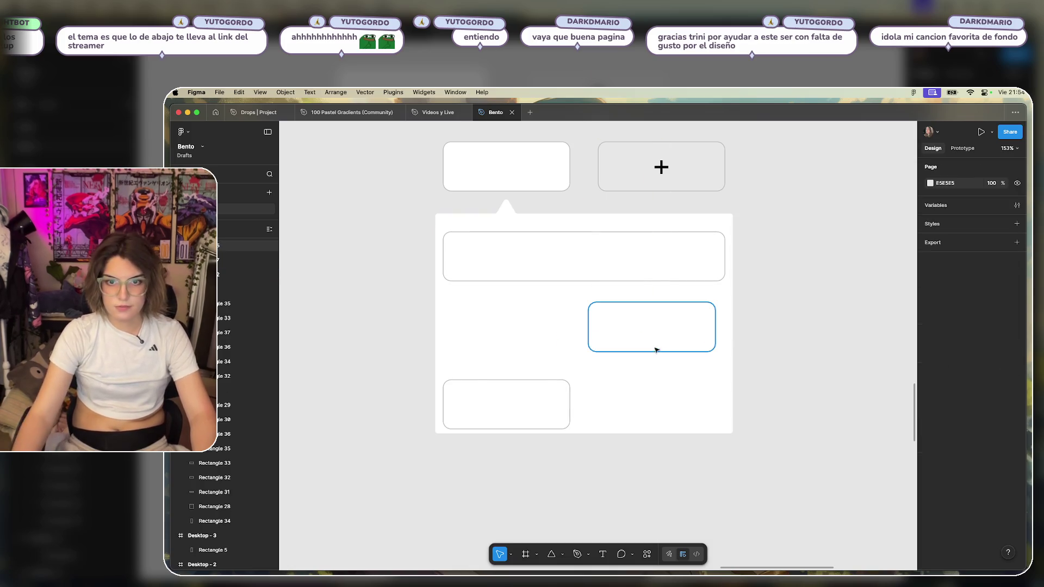
drag(652, 328, 499, 329)
Stretch the left card into a 184×184 square, delete the extra card, and nudge it to a 33 px gap.
click(478, 395)
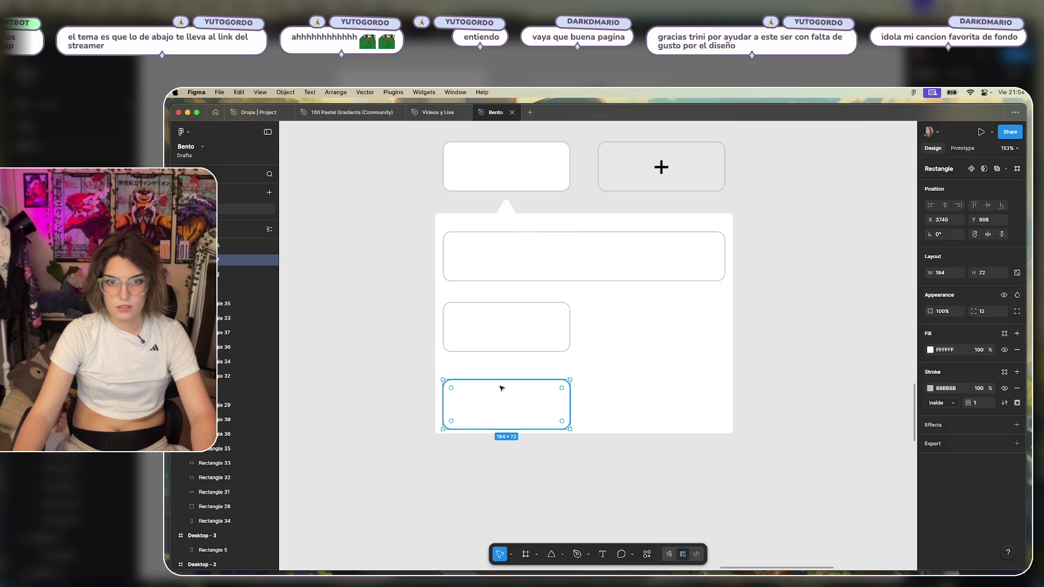
click(505, 325)
drag(505, 351, 511, 427)
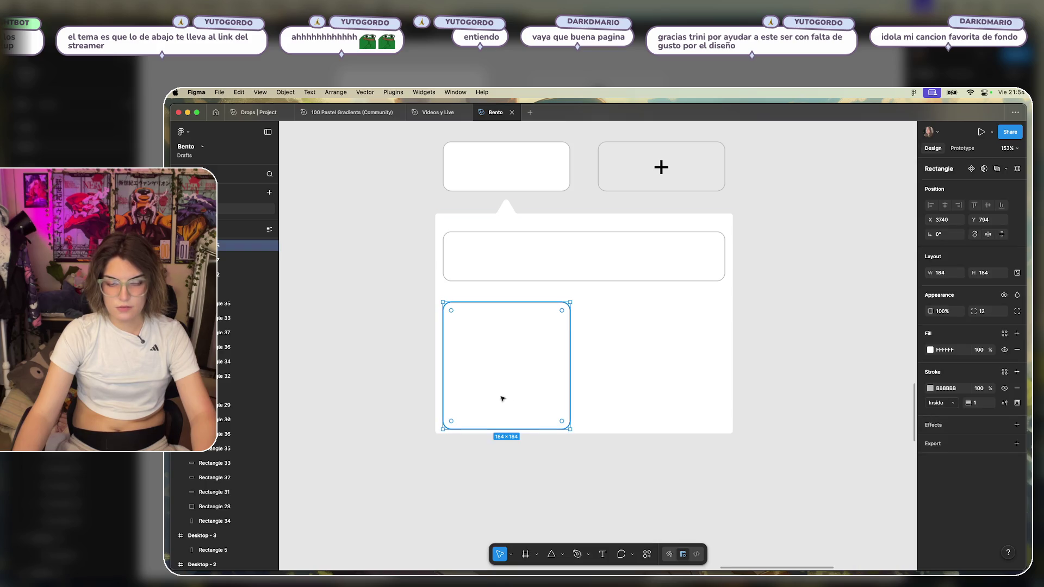
click(499, 410)
key(Delete)
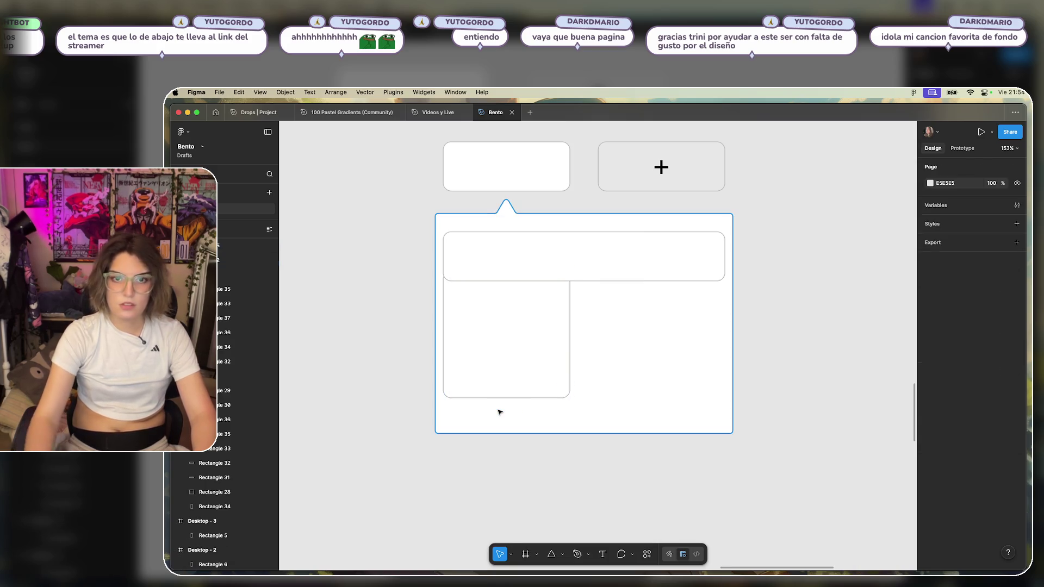
drag(515, 321, 517, 351)
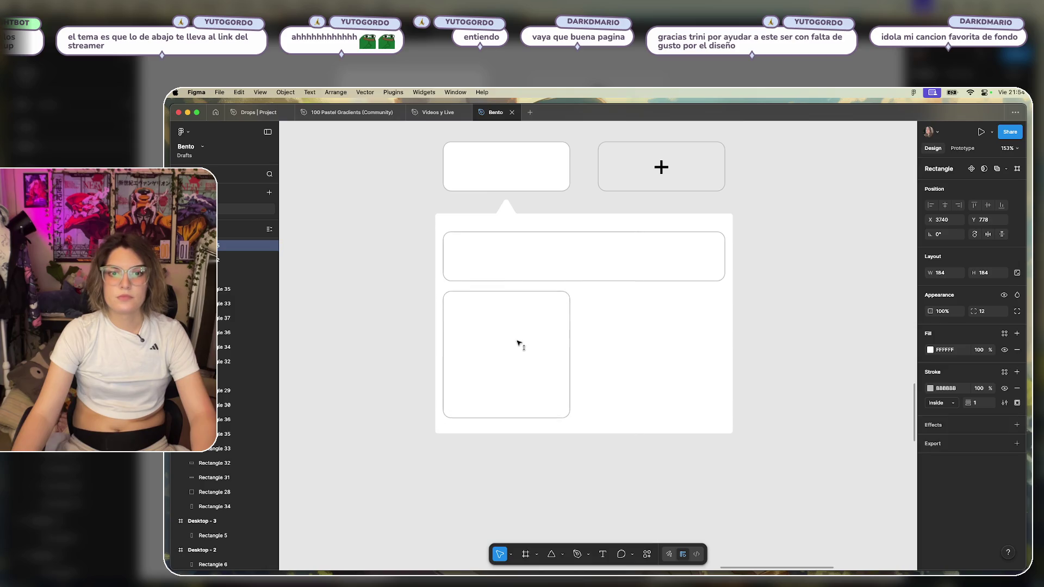
key(alt)
key(Down)
key(Down)
key(Down)
key(Down)
key(Down)
key(Down)
key(Down)
key(Down)
key(Down)
key(Down)
key(Down)
key(Down)
key(Down)
key(Down)
key(Down)
key(Down)
key(Down)
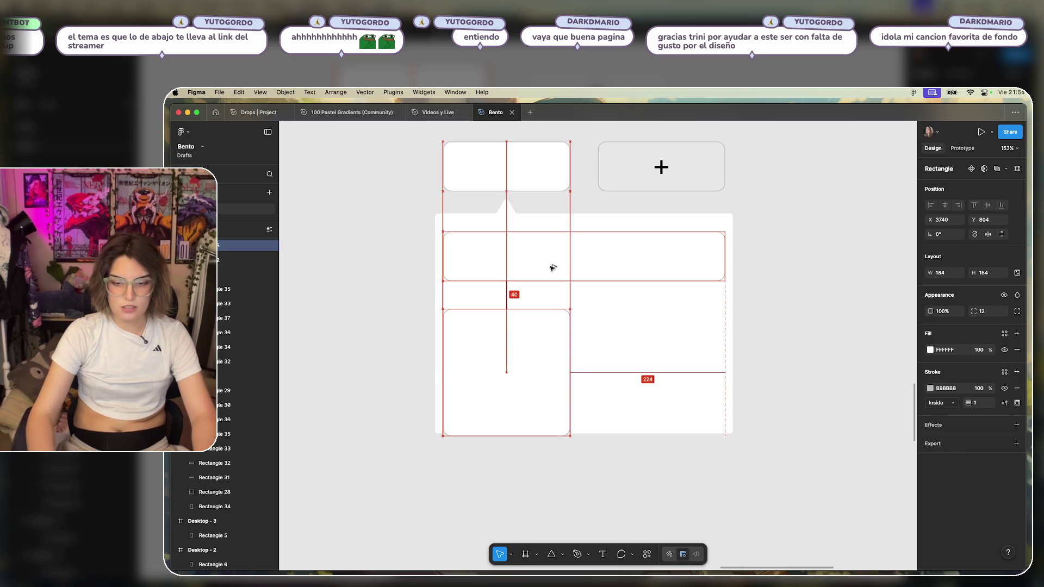
Drag Rectangle 38's bottom edge so the notched background is 343 high.
click(757, 256)
click(634, 364)
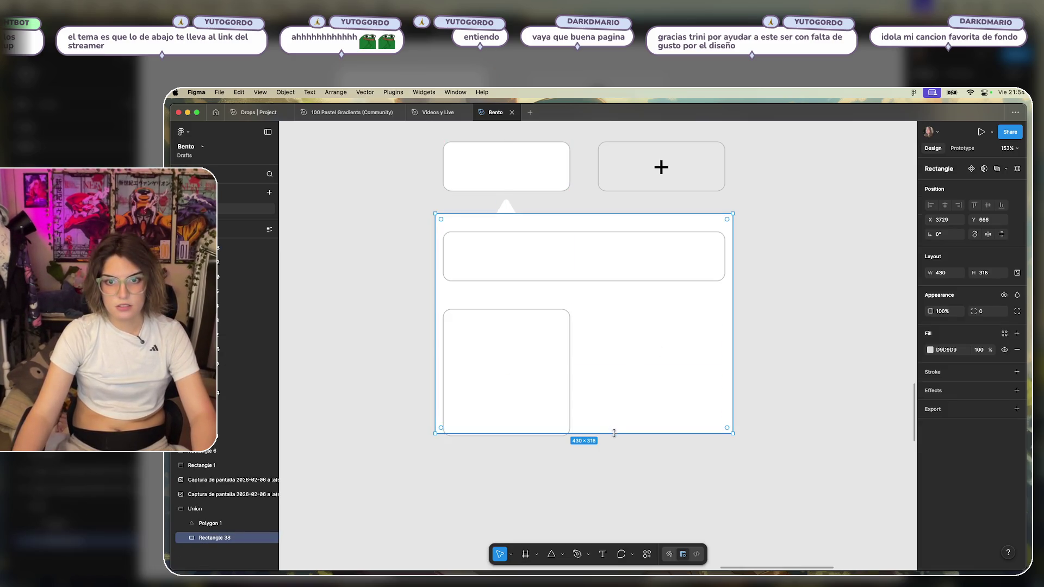
drag(614, 432, 618, 450)
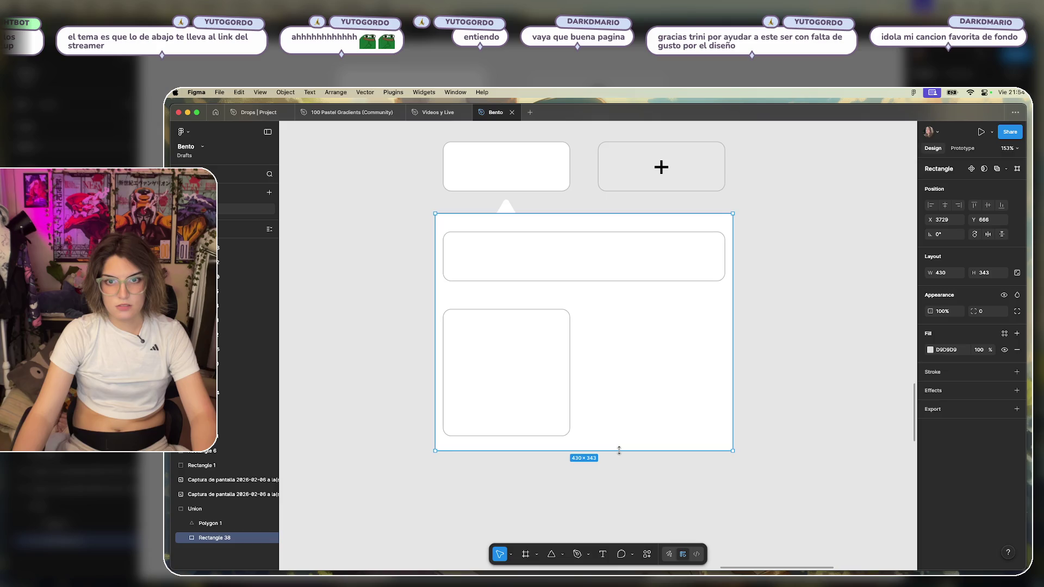
click(808, 373)
scroll(811, 361, down, 5)
scroll(683, 373, up, 3)
scroll(689, 348, up, 2)
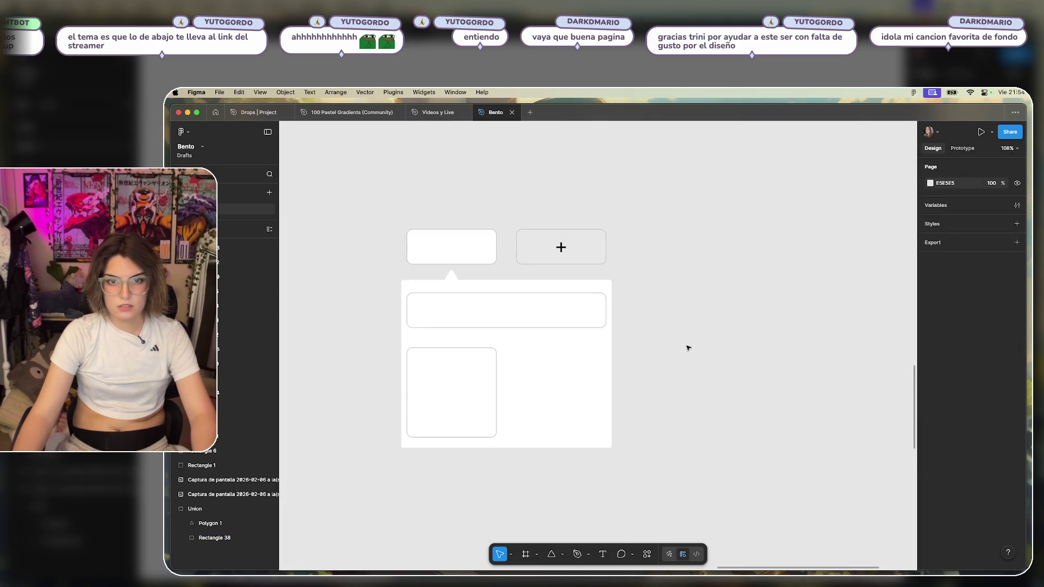
Alt-drag Rectangle 38's side inside the Union to widen the background evenly to 550.
click(608, 373)
key(Escape)
click(609, 361)
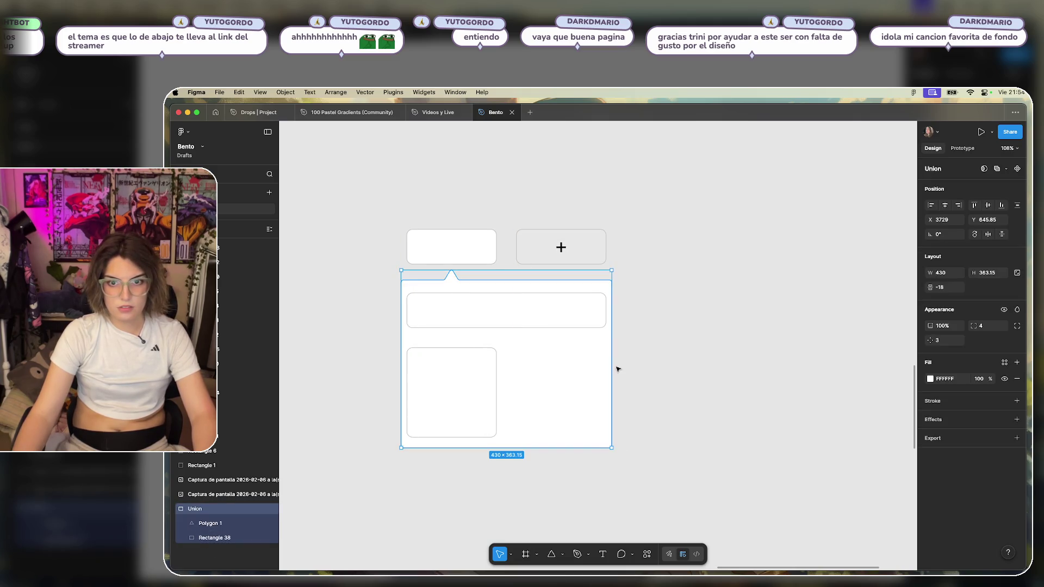
drag(618, 369, 623, 367)
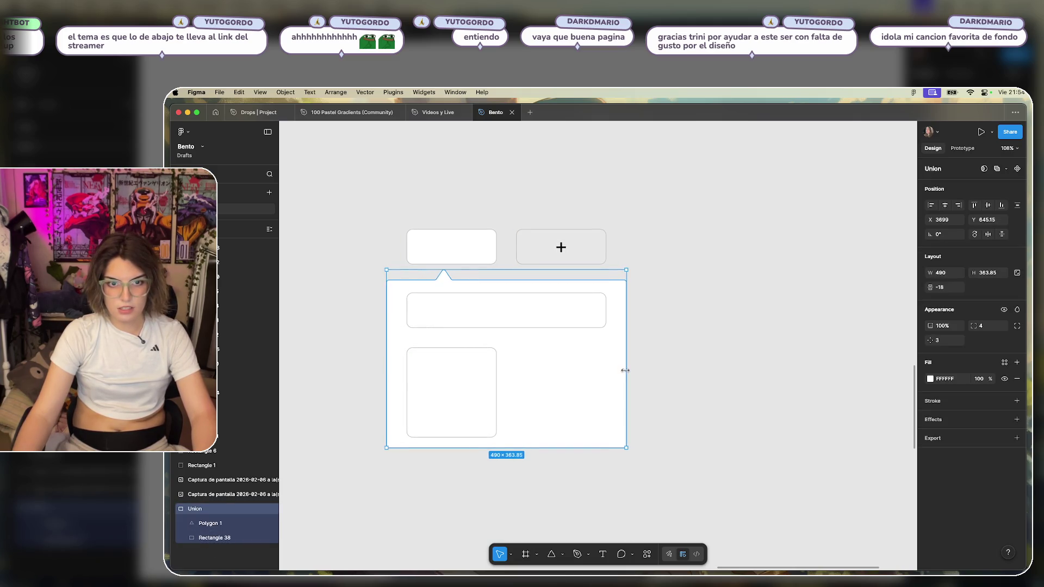
key(ctrl+z)
double_click(613, 374)
alt+drag(614, 374, 641, 374)
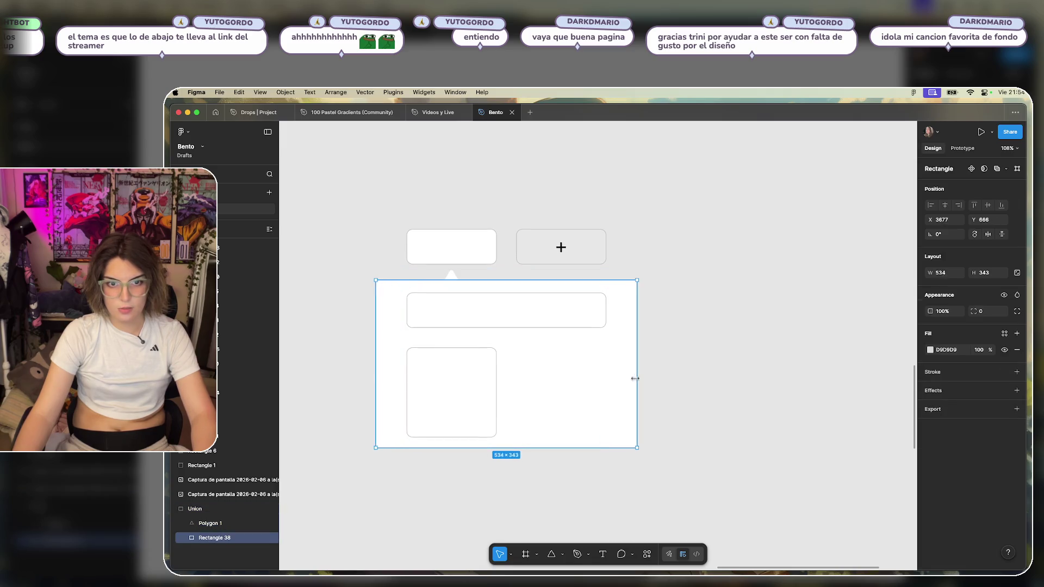
click(734, 372)
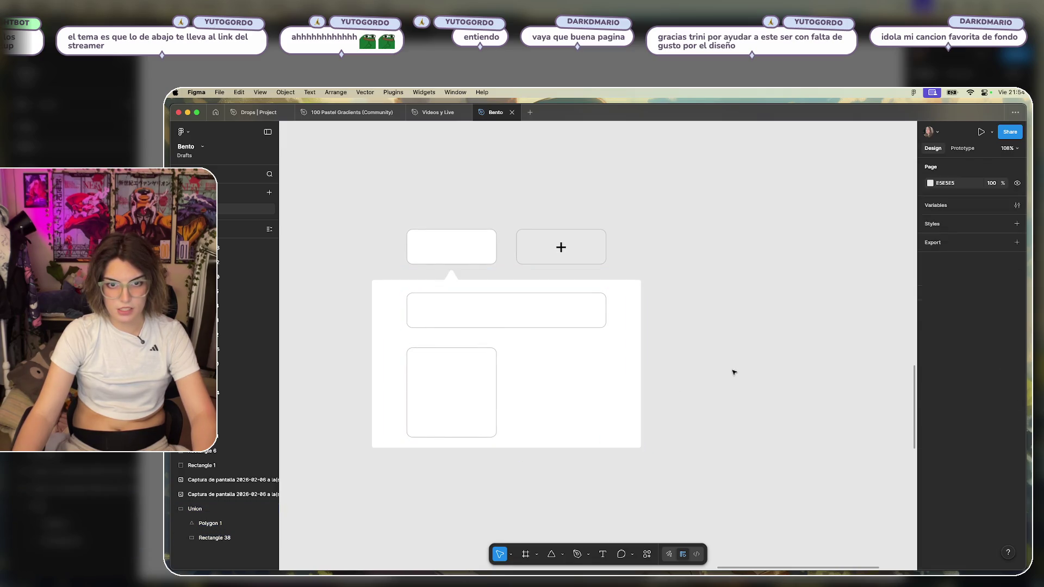
Inspect the top-left, wide and square cards in the layout.
scroll(717, 342, left, 2)
scroll(734, 345, left, 2)
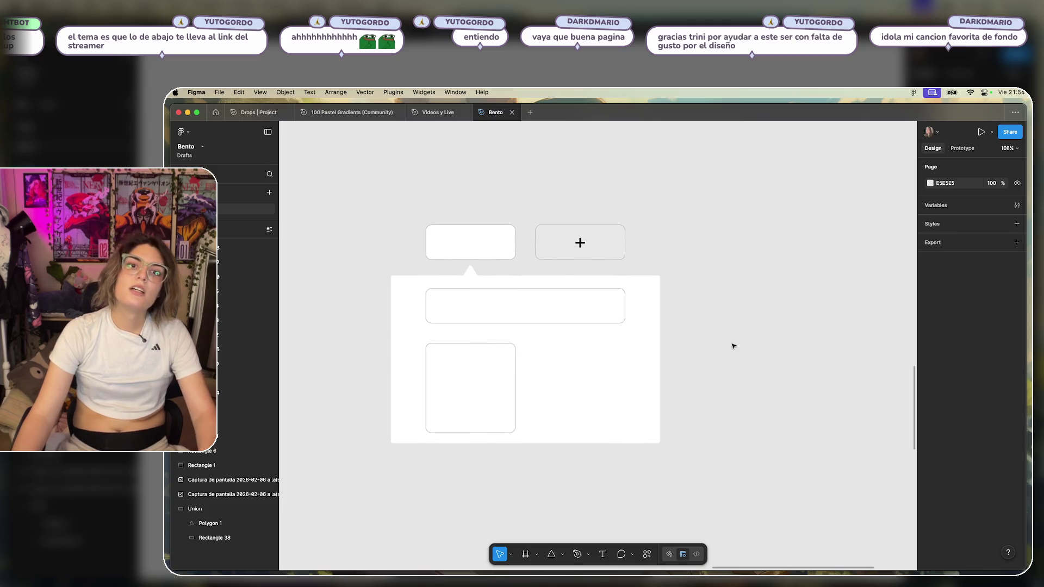
click(500, 243)
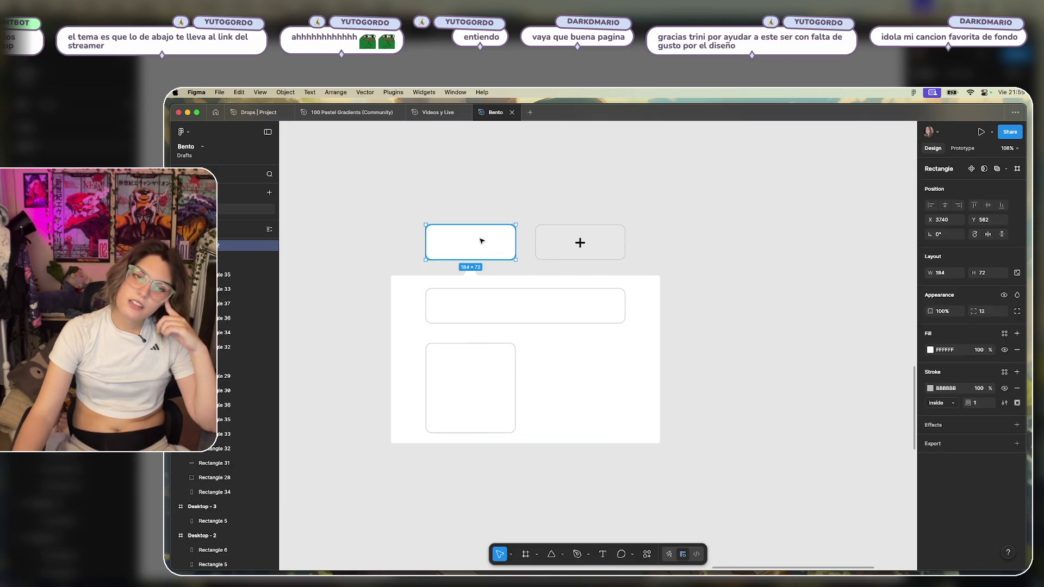
click(477, 308)
click(467, 391)
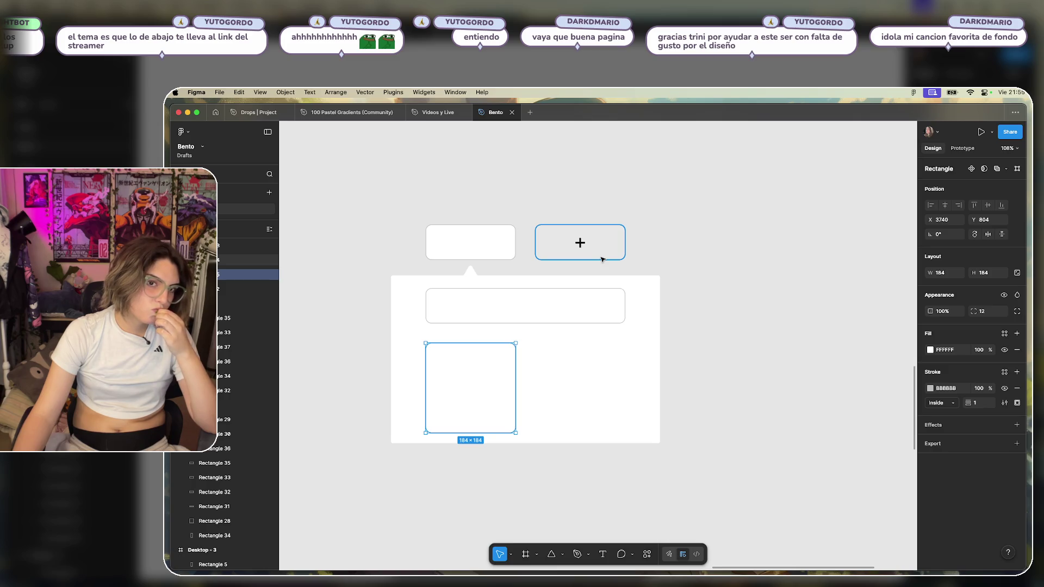
click(713, 237)
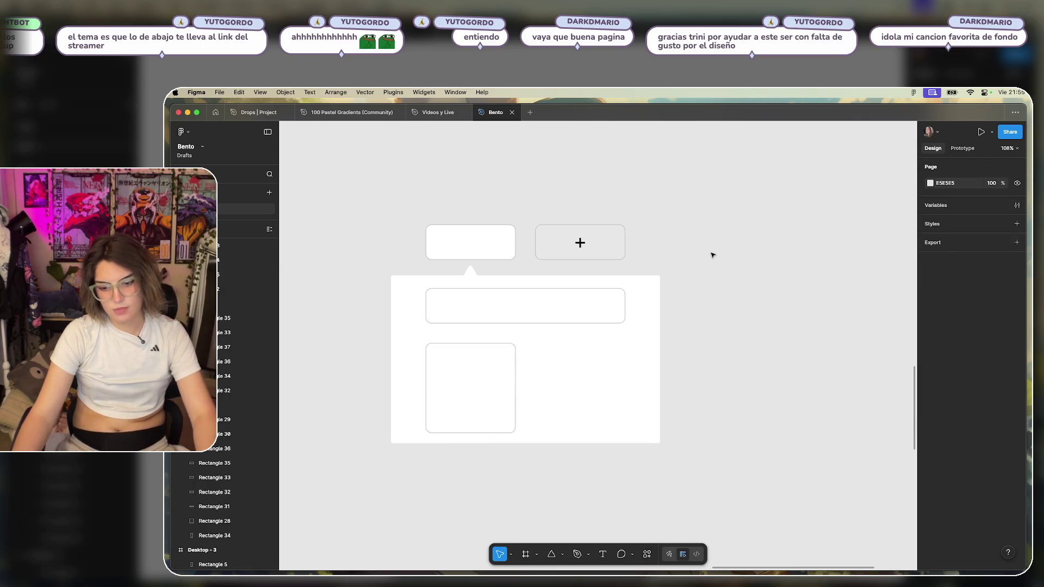
scroll(713, 255, down, 3)
scroll(620, 187, right, 3)
Marquee-select the whole card layout and Alt-drag a duplicate off to the right.
drag(619, 187, 375, 391)
drag(517, 335, 794, 343)
click(787, 175)
scroll(637, 297, up, 3)
scroll(637, 297, up, 3)
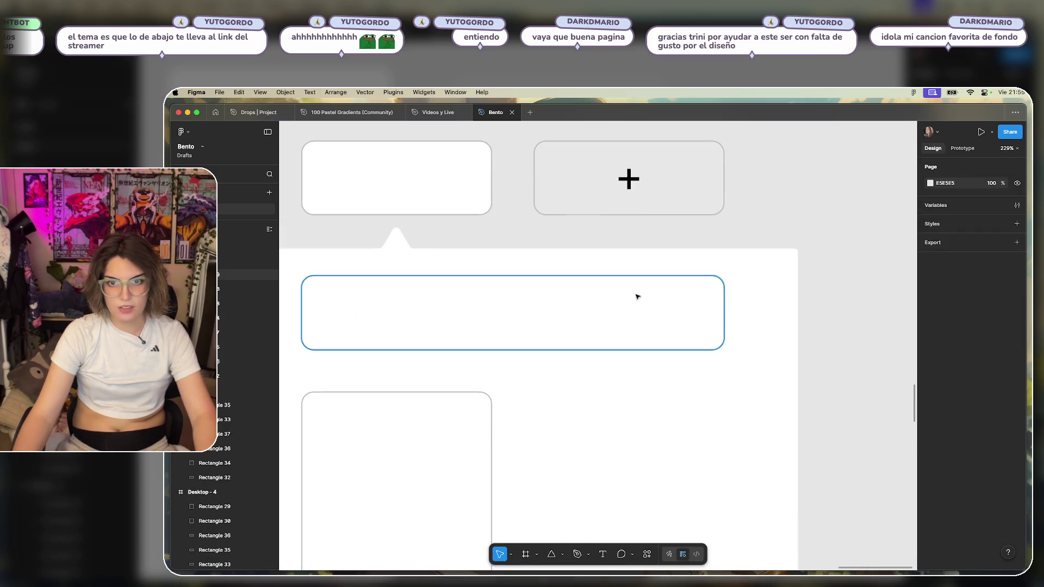
scroll(637, 296, down, 3)
click(699, 361)
drag(801, 256, 466, 473)
key(Escape)
click(701, 321)
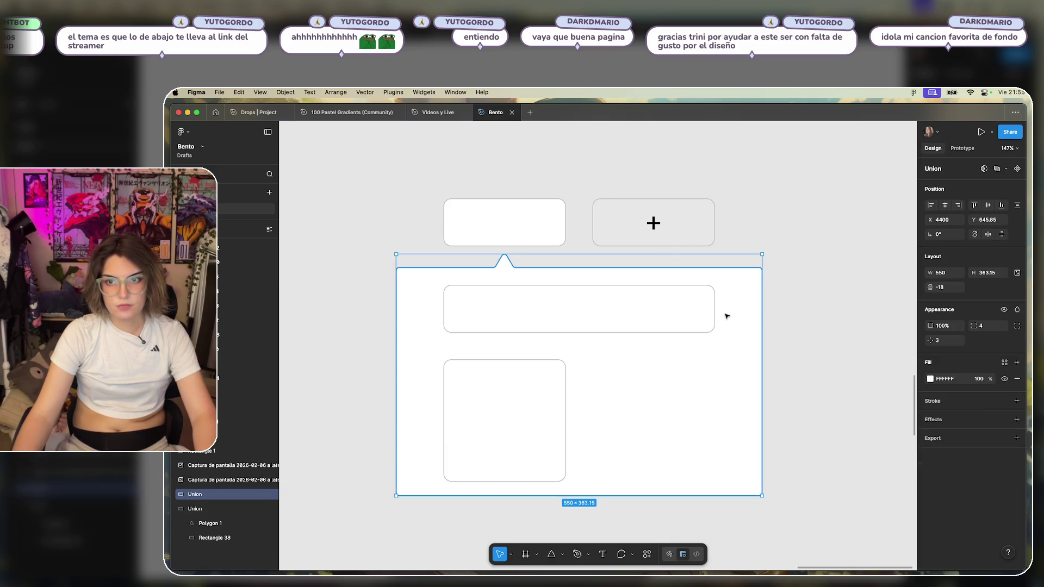
Ungroup the Union backdrop into its triangle notch and grey rectangle.
double_click(726, 316)
key(super+shift+g)
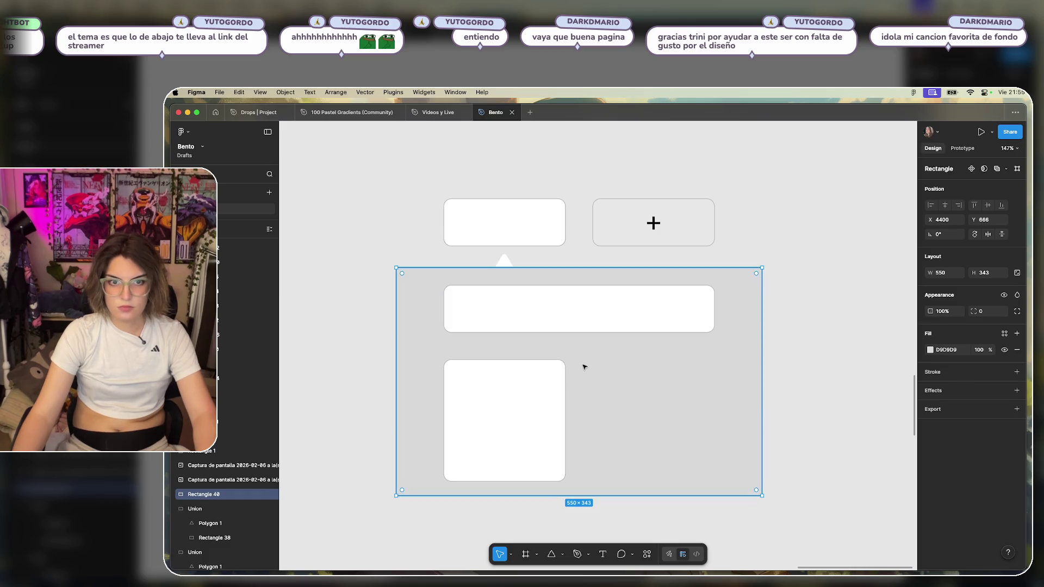
key(super+z)
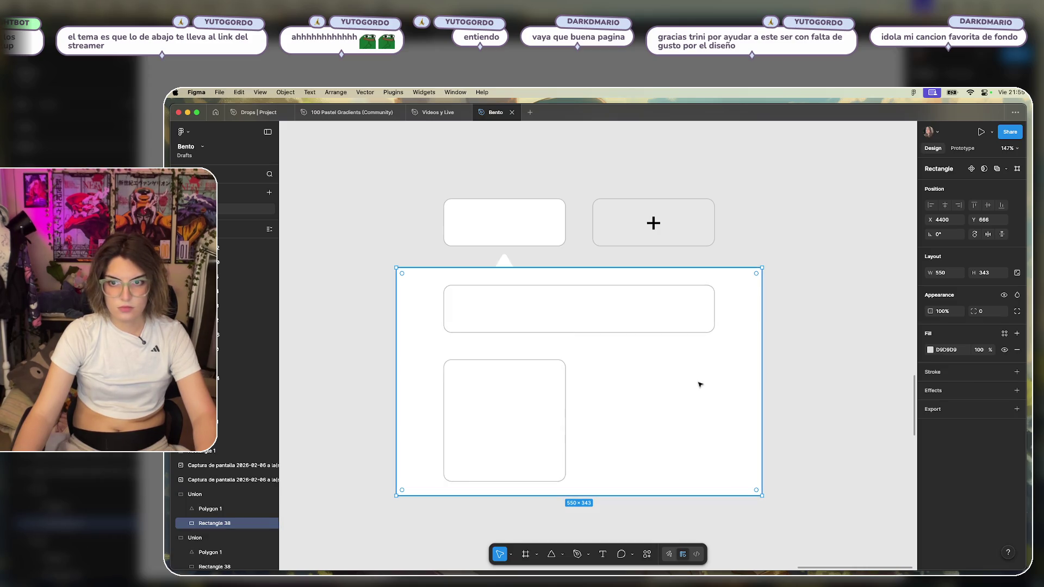
key(super+shift+z)
key(super+z)
click(814, 330)
click(711, 373)
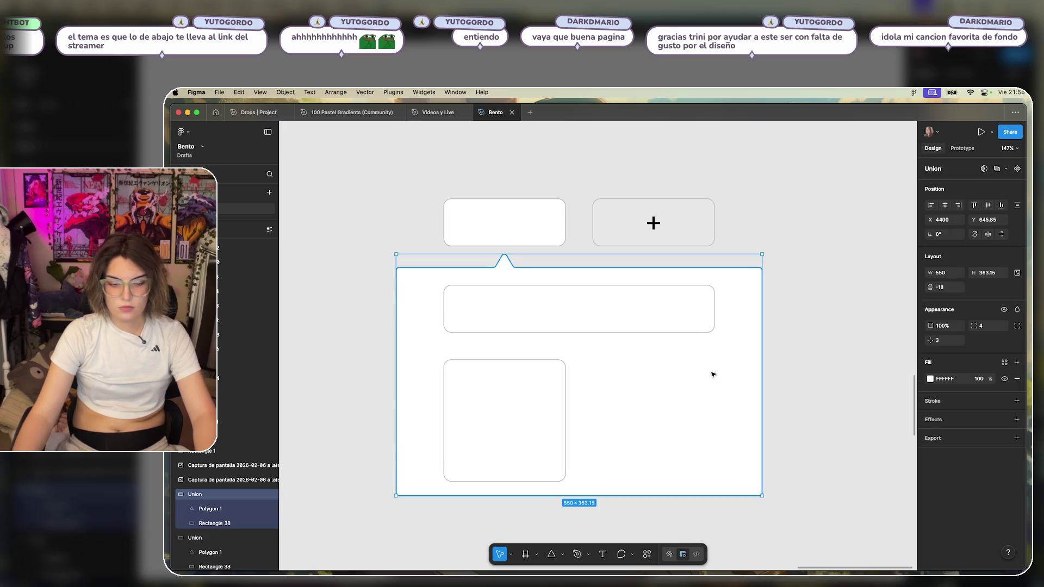
key(super+shift+g)
Alt-drag a copy of the grey rectangle up and resize it into a raised block on the right.
click(674, 382)
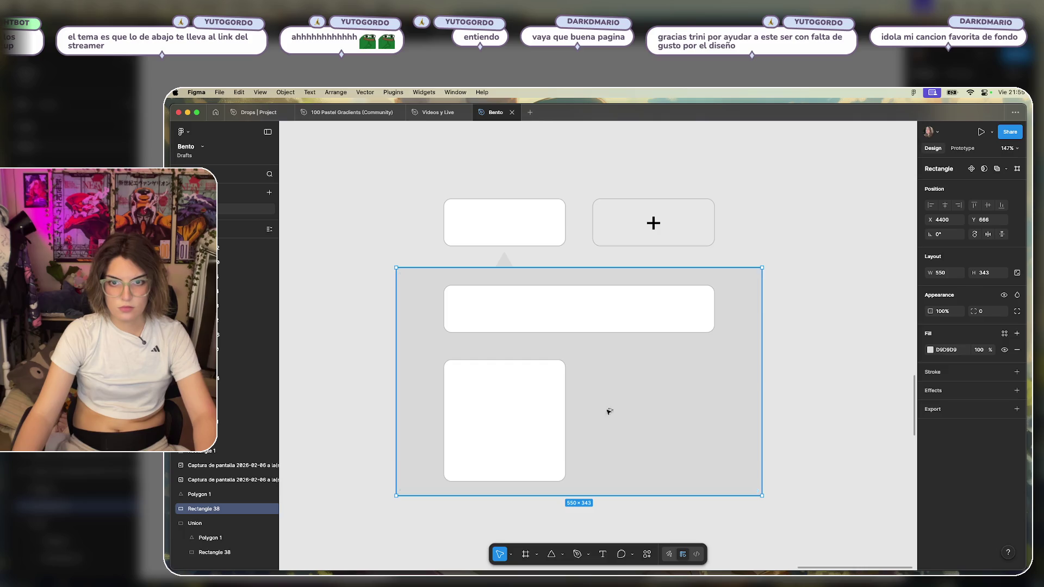
alt+drag(609, 411, 612, 280)
drag(399, 224, 581, 241)
drag(654, 137, 661, 179)
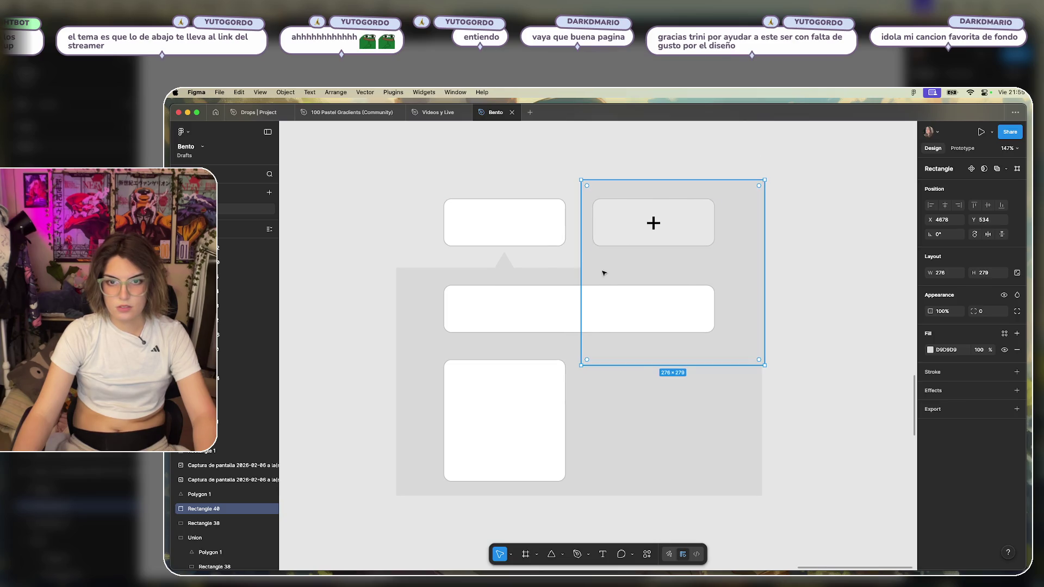
drag(613, 267, 613, 267)
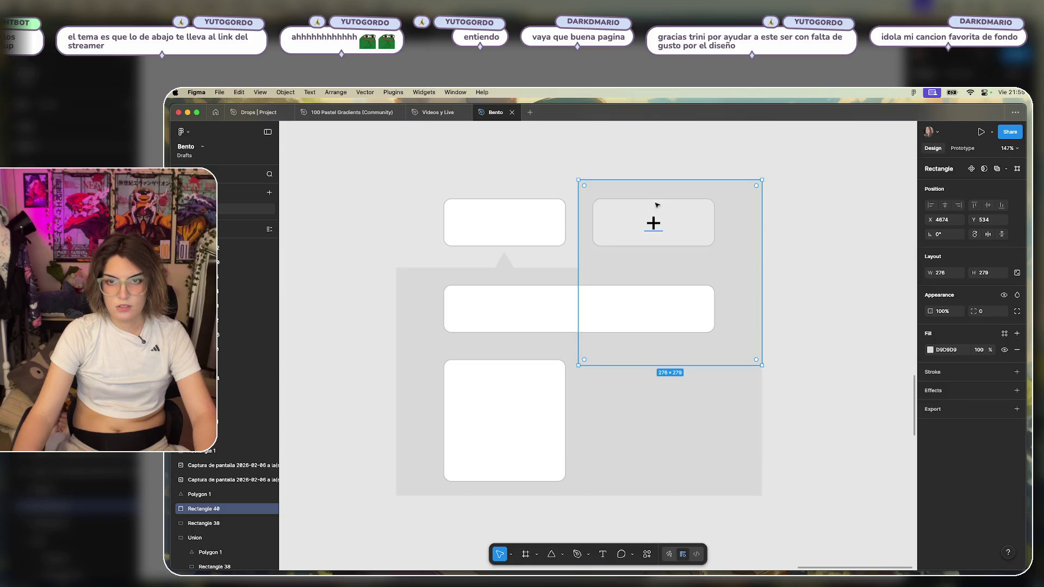
Replace the plus card with a plain copy of the top-left card in the top-right spot.
click(659, 231)
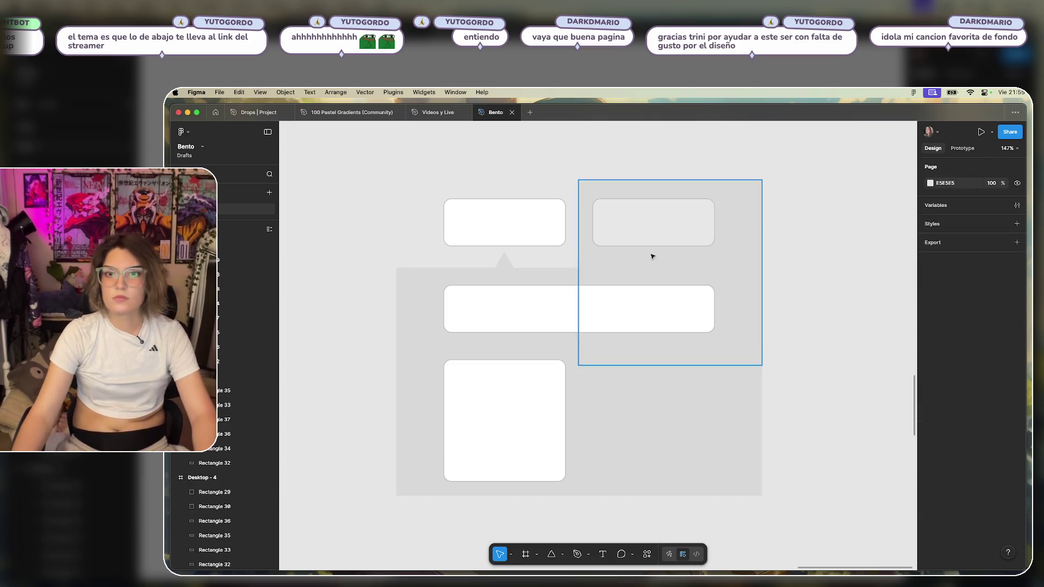
key(Delete)
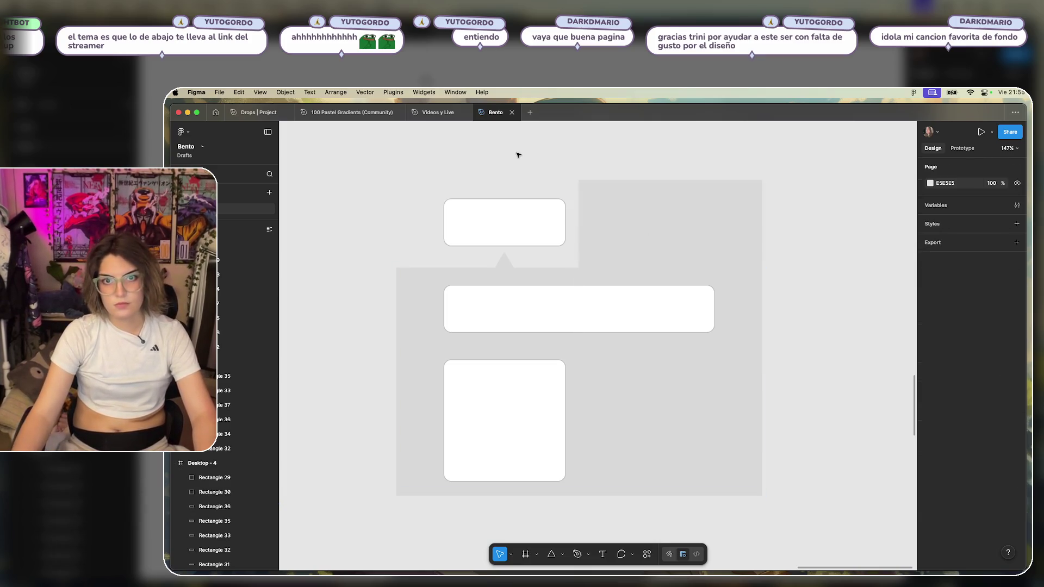
click(508, 216)
alt+drag(508, 216, 673, 237)
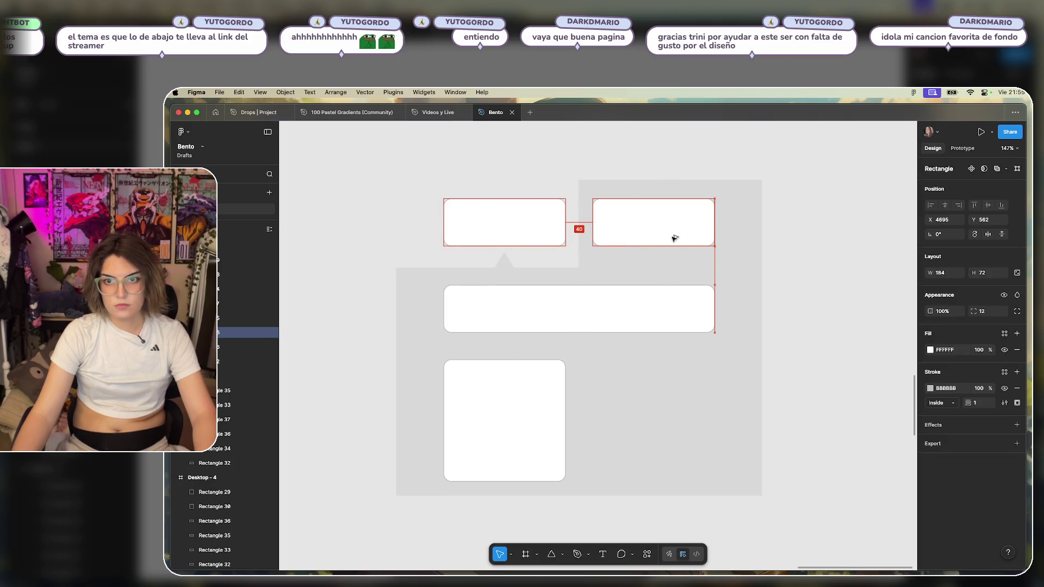
click(874, 233)
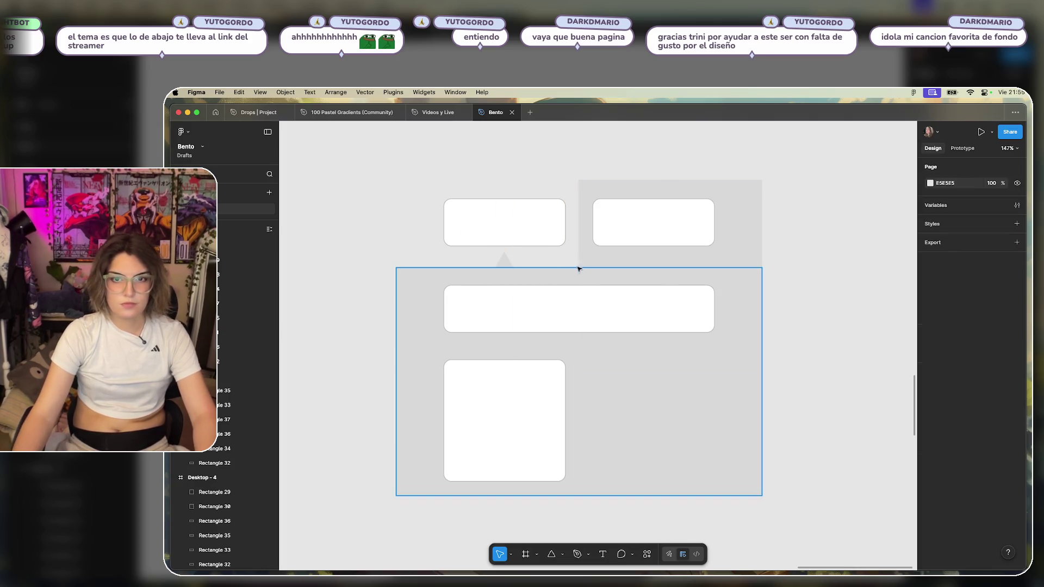
Narrow the main grey rectangle to 462 × 343 and the upper block to 222 × 279.
click(435, 276)
drag(396, 287, 425, 288)
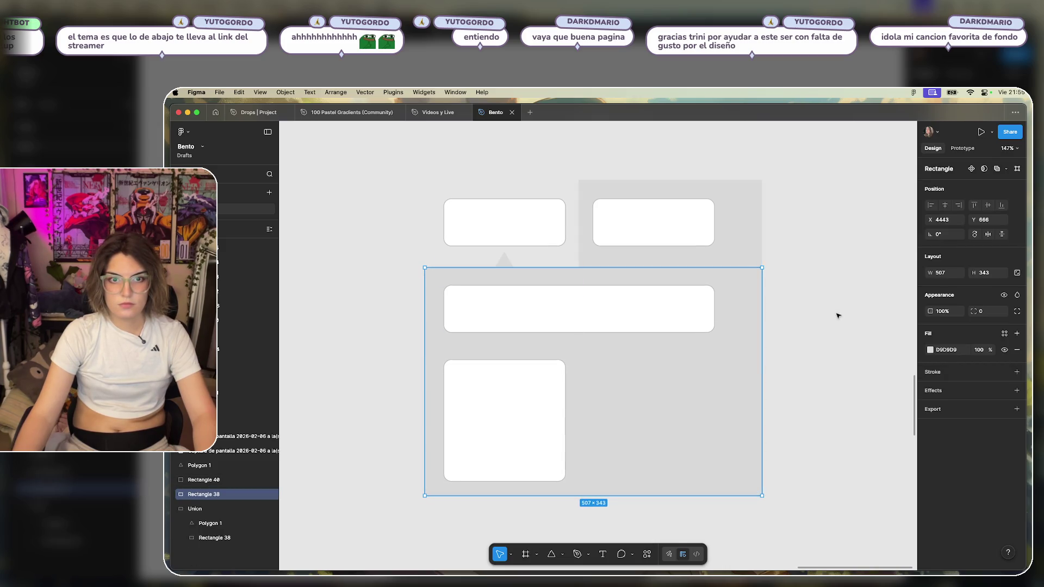
drag(762, 408, 730, 408)
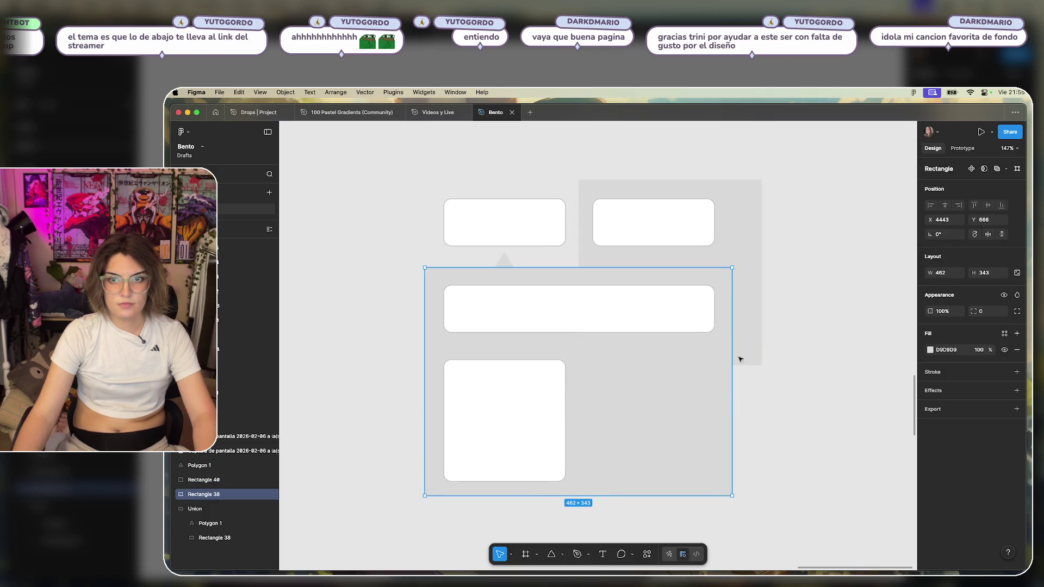
click(725, 251)
drag(757, 254, 733, 256)
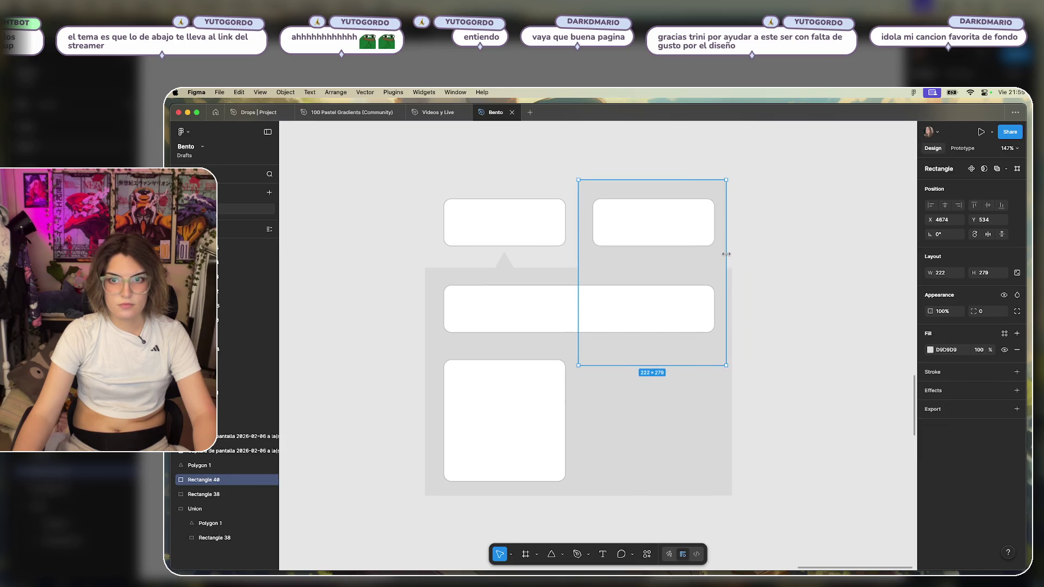
click(825, 271)
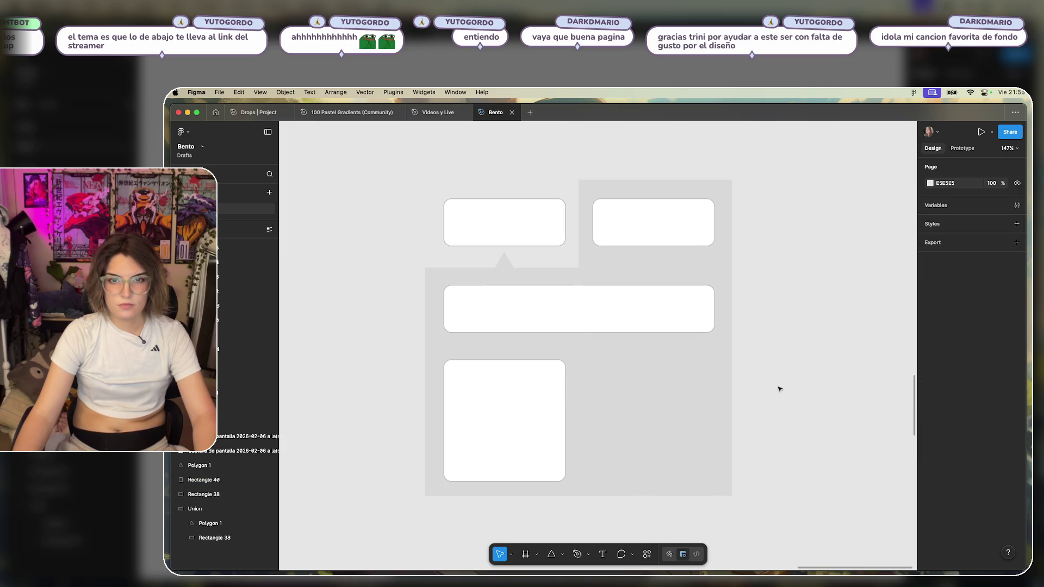
Shift-select both grey rectangles and the triangle notch and union them into one shape.
click(629, 408)
shift+click(636, 350)
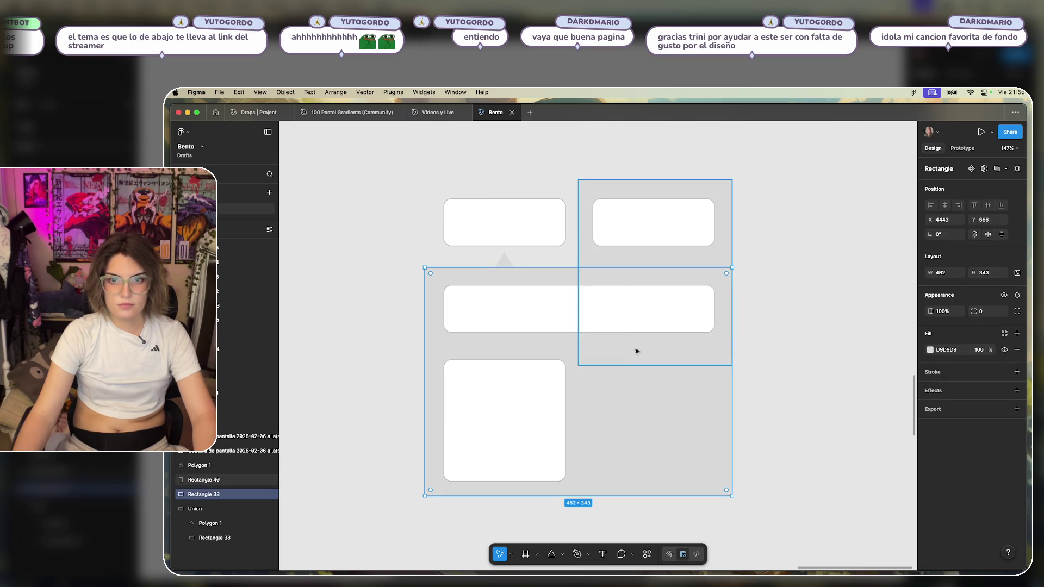
click(837, 332)
click(622, 348)
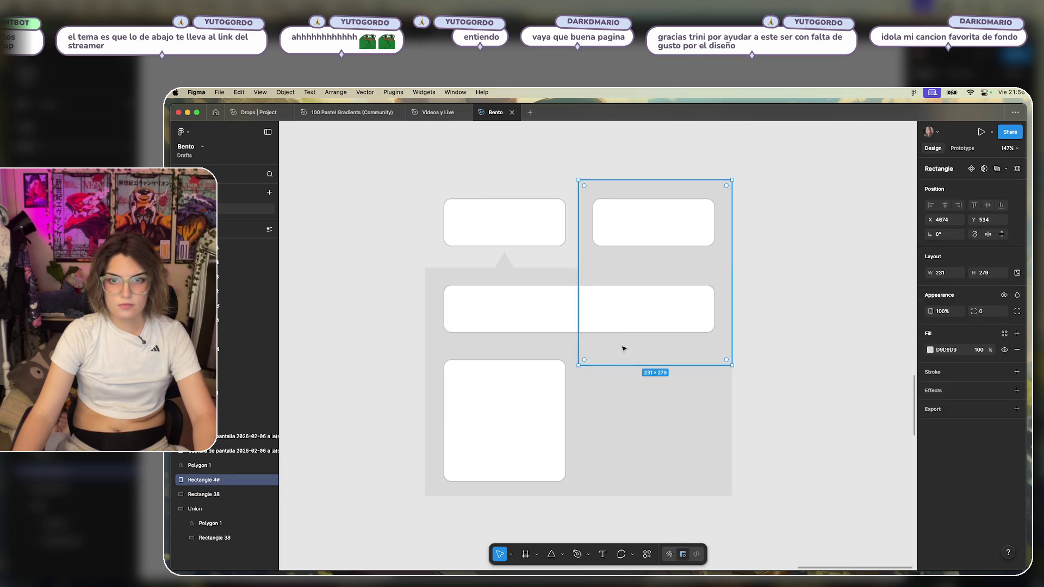
shift+click(613, 416)
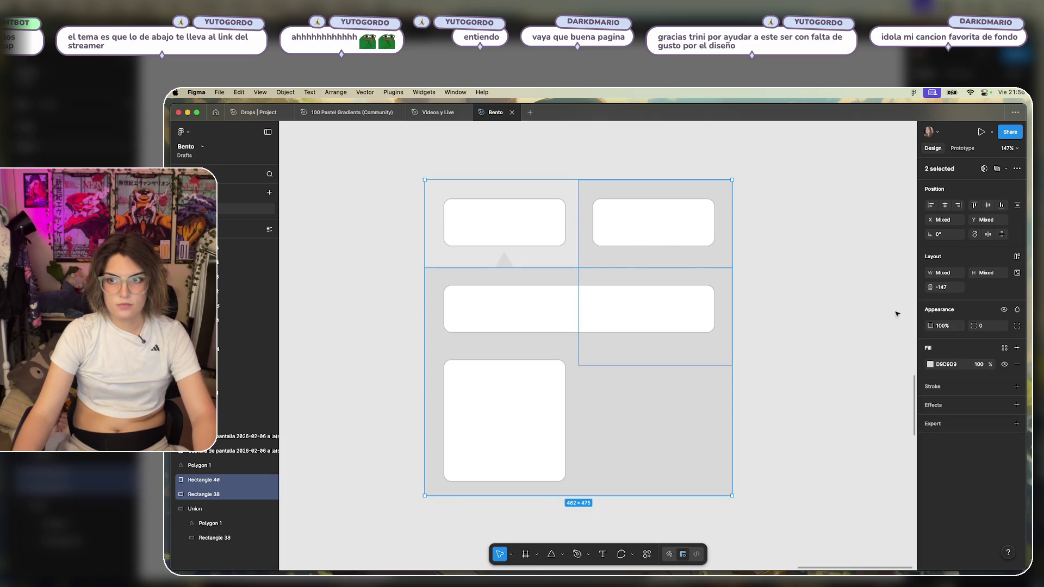
shift+click(511, 268)
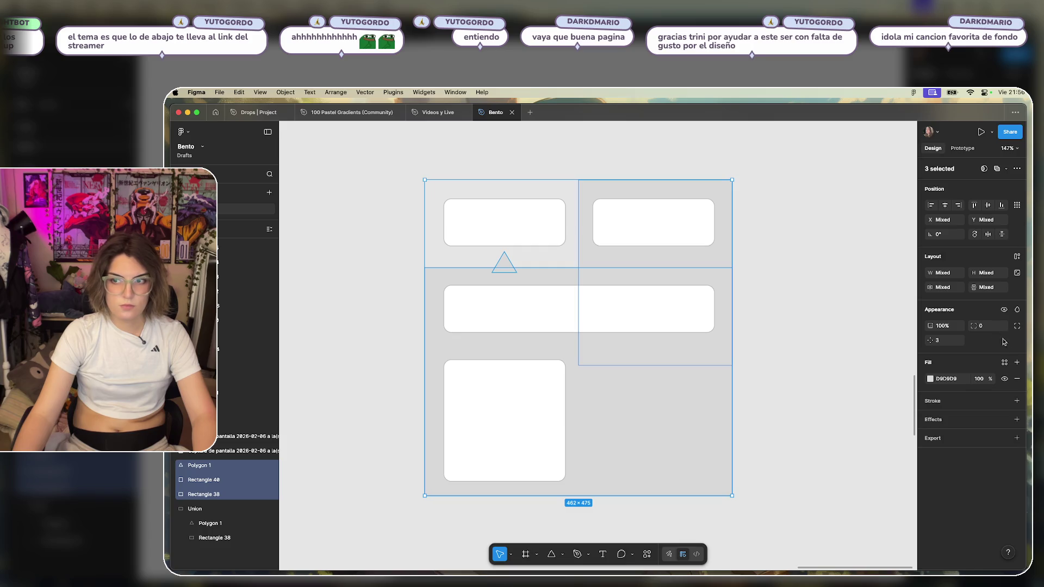
click(997, 169)
Set the merged shape's fill to mid-grey 7F7F7F.
click(862, 305)
click(690, 448)
click(930, 365)
mouse_move(816, 399)
mouse_down()
mouse_move(807, 494)
mouse_move(804, 435)
mouse_up()
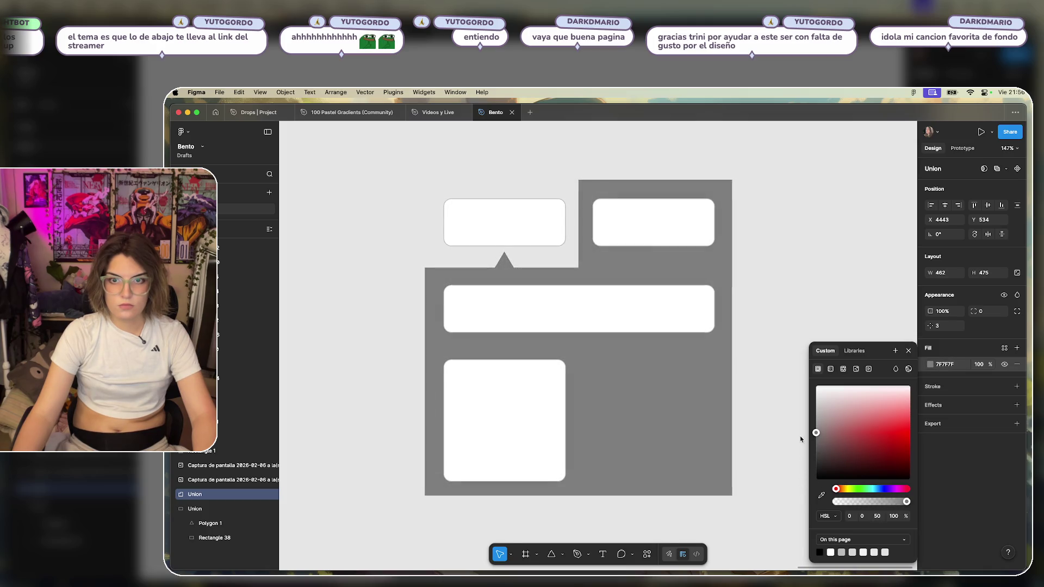
click(741, 233)
Give the merged grey shape a corner radius of 6.
click(706, 376)
click(995, 312)
text(1)
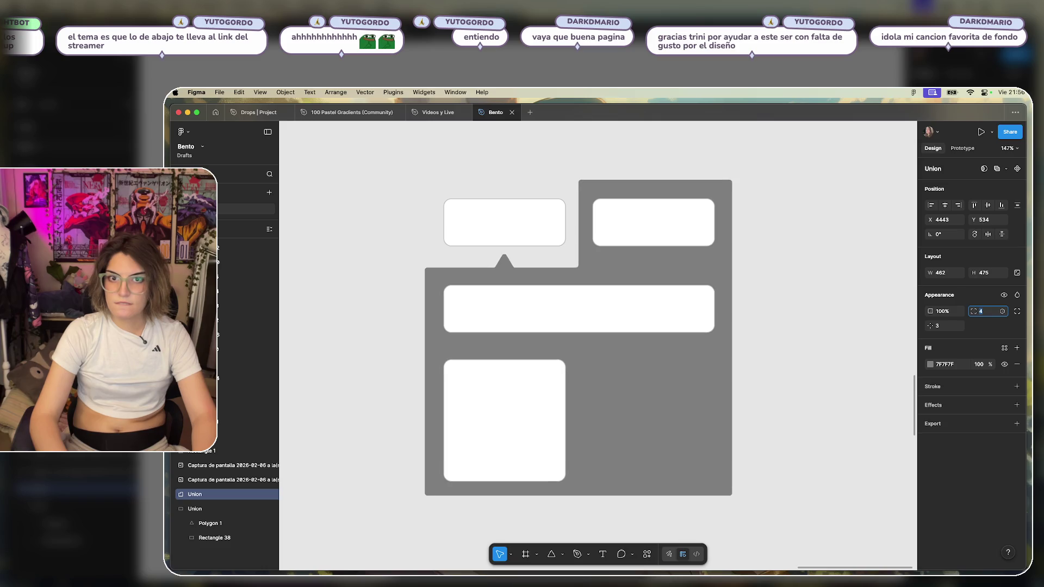
text(6)
key(Return)
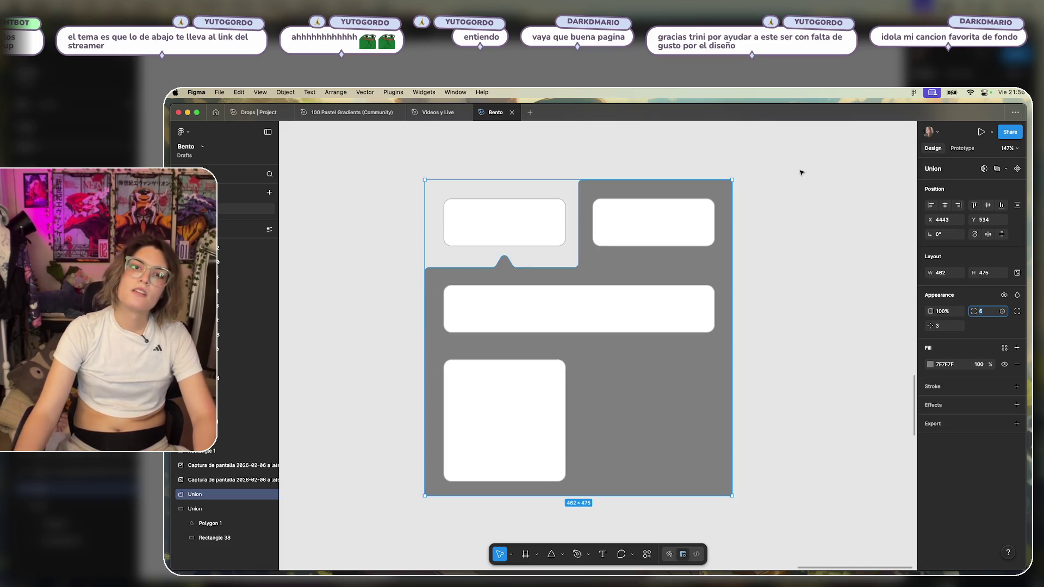
click(800, 169)
scroll(807, 307, down, 3)
scroll(796, 293, up, 2)
scroll(723, 277, up, 2)
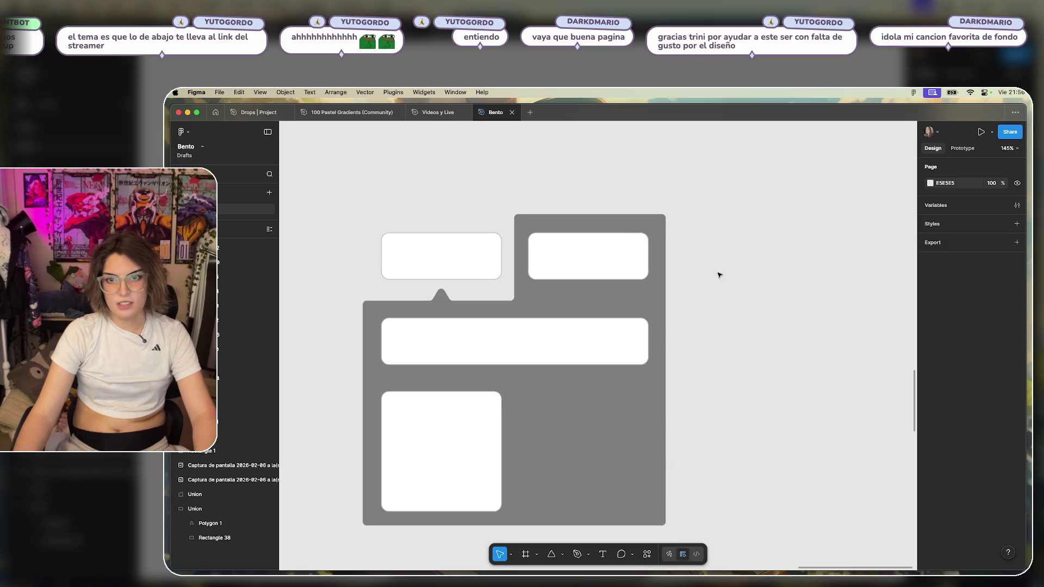
scroll(737, 272, up, 1)
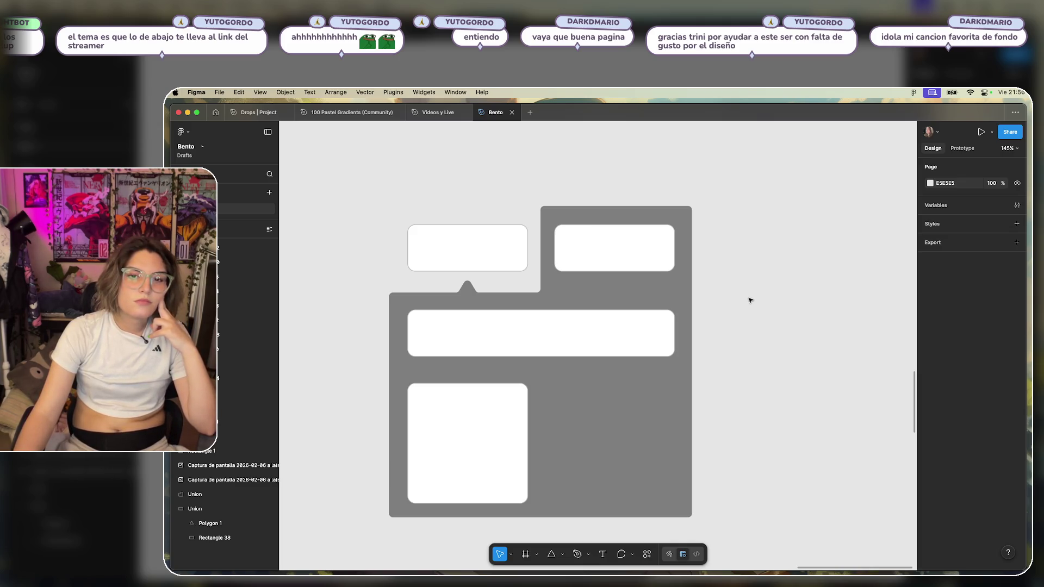
Check the sizes and positions of the four white cards on the backdrop.
click(474, 258)
click(640, 247)
click(578, 325)
click(484, 451)
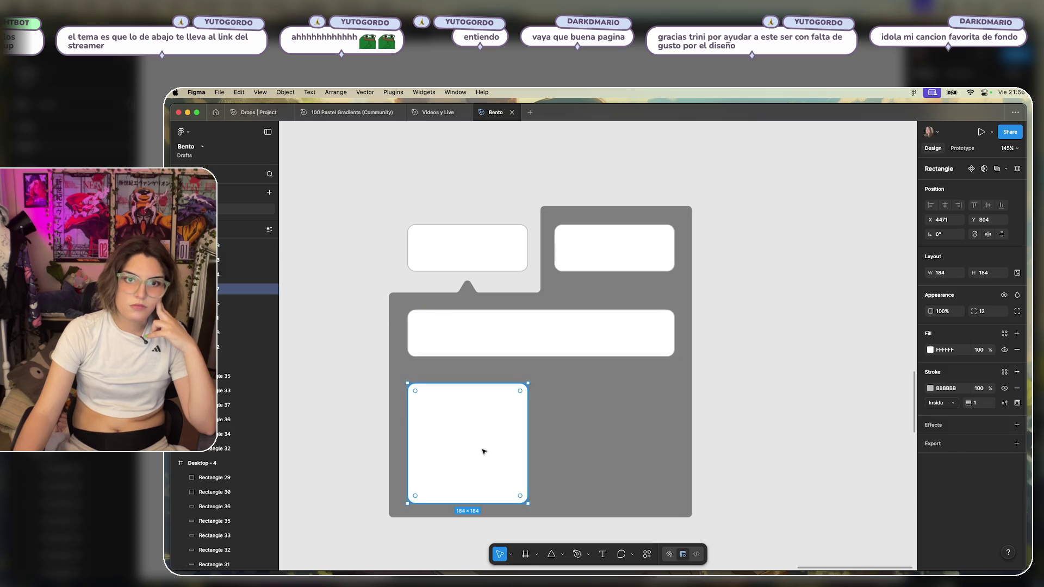
click(482, 329)
click(489, 265)
click(468, 347)
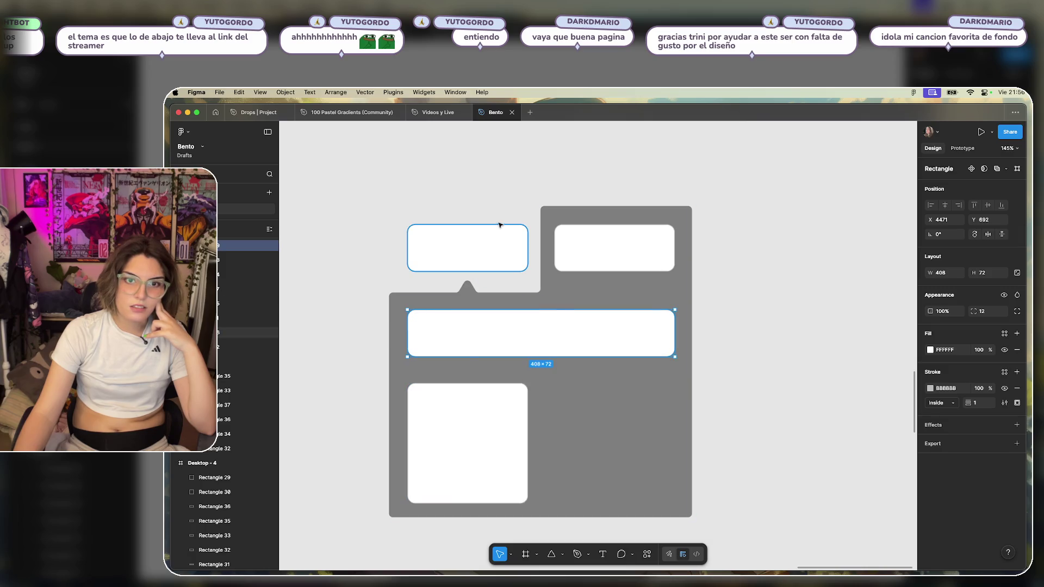
click(482, 422)
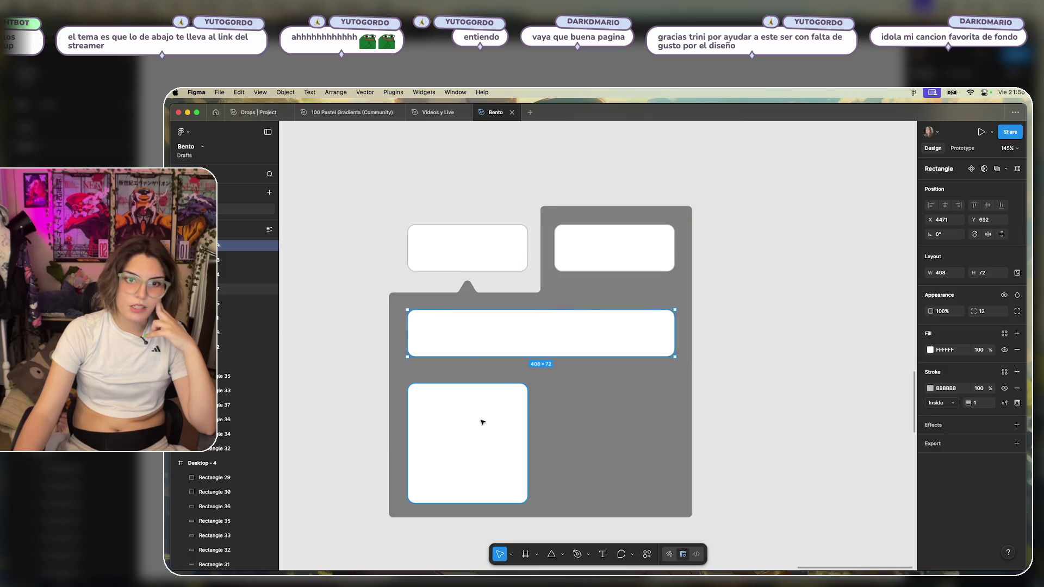
click(597, 248)
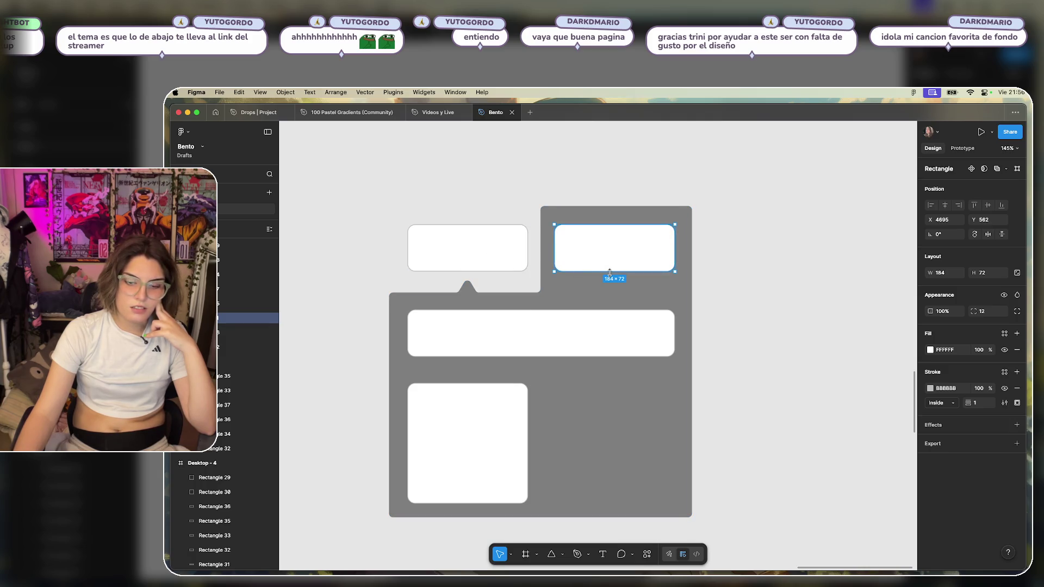
click(781, 267)
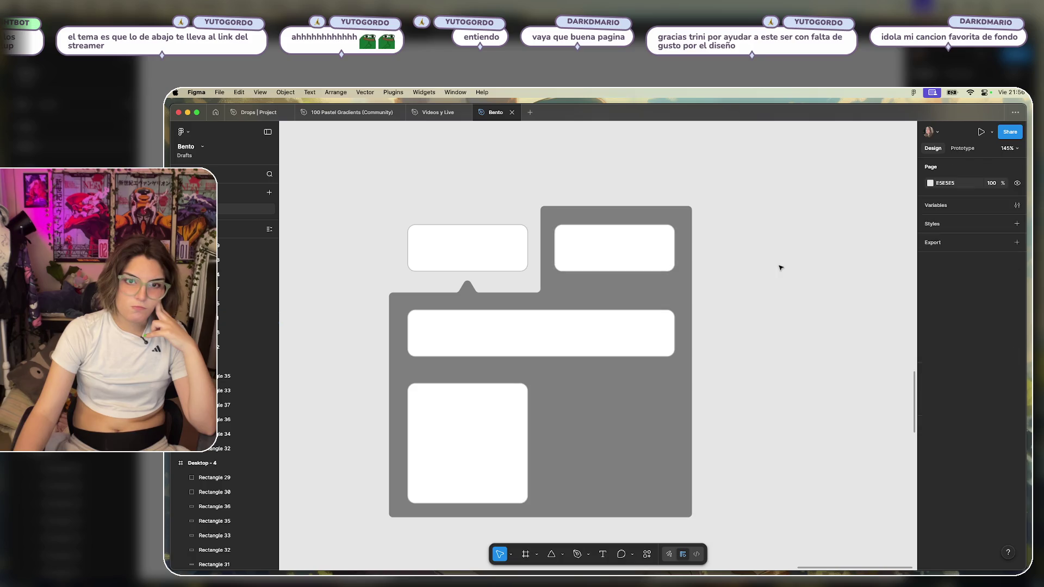
scroll(768, 268, down, 10)
Shift the grey bento design right and place a copy of it beside the original.
scroll(686, 275, right, 3)
scroll(683, 271, up, 3)
drag(651, 226, 489, 386)
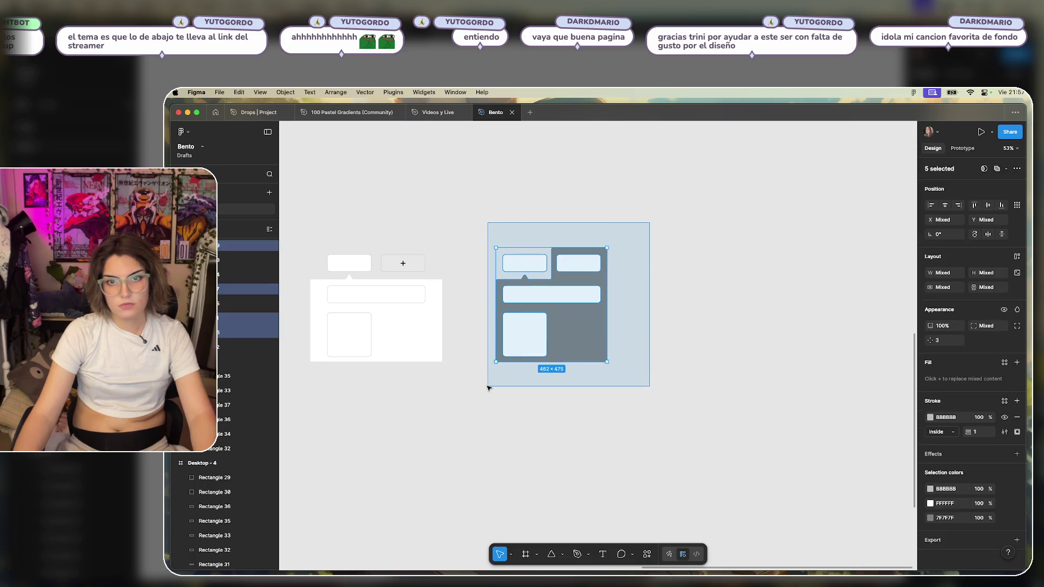
drag(565, 339, 659, 339)
click(739, 289)
scroll(739, 289, up, 5)
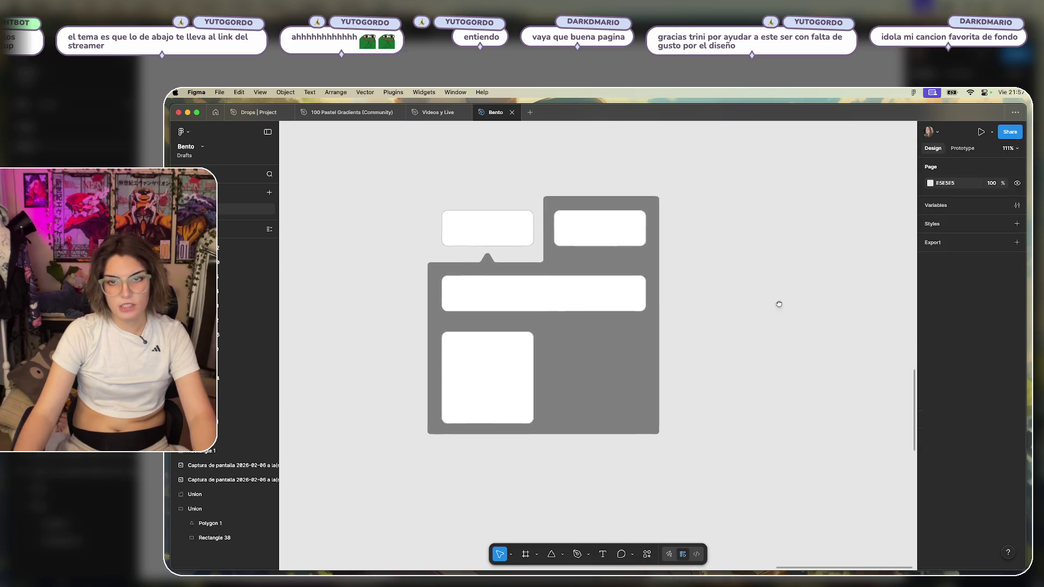
drag(703, 186, 459, 459)
drag(592, 378, 846, 384)
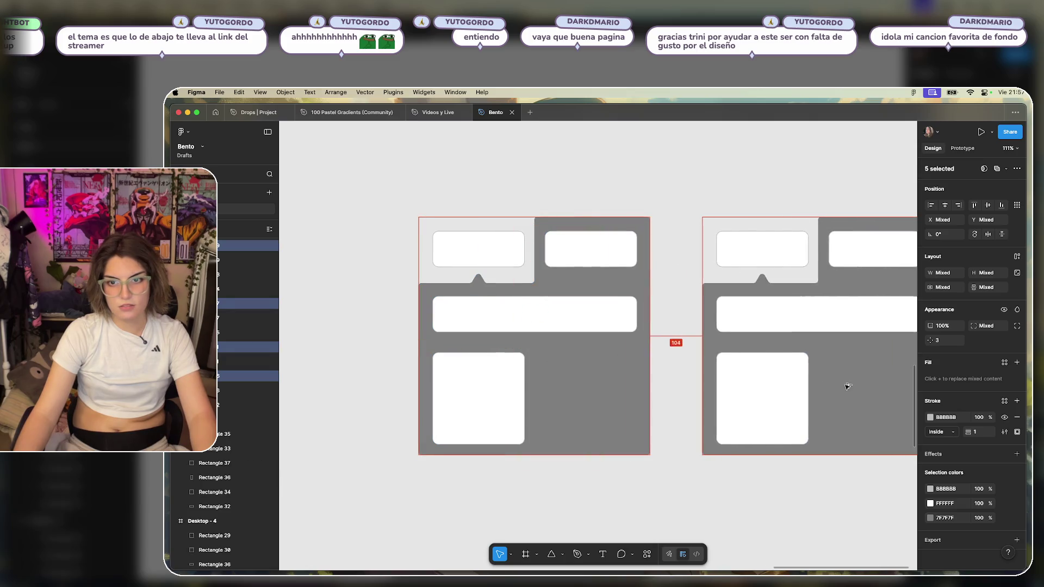
In the copy, delete the two small top cards and move the wide card up into the top row.
scroll(767, 191, right, 3)
click(751, 217)
click(691, 330)
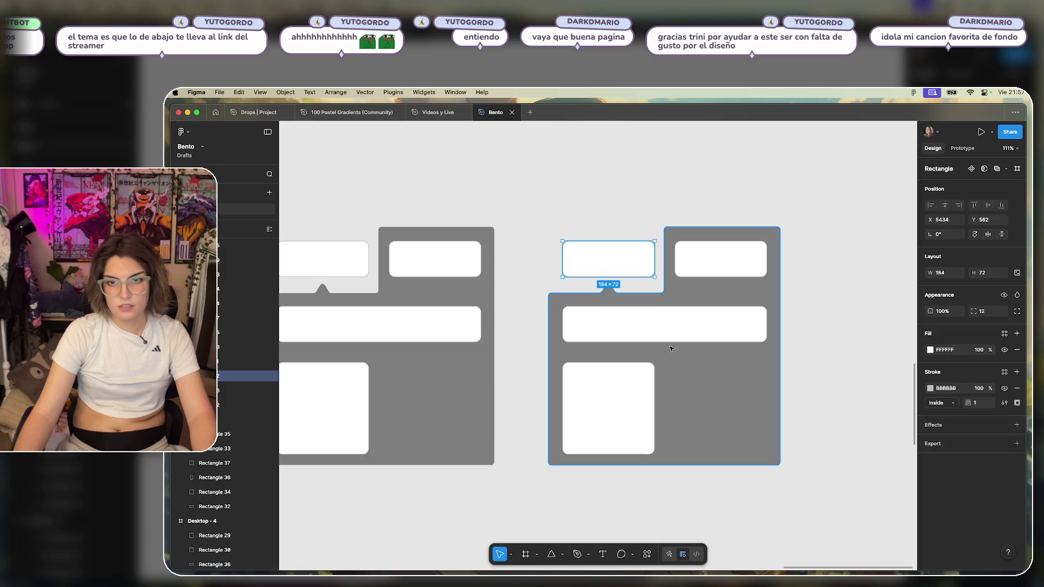
key(BackSpace)
click(718, 274)
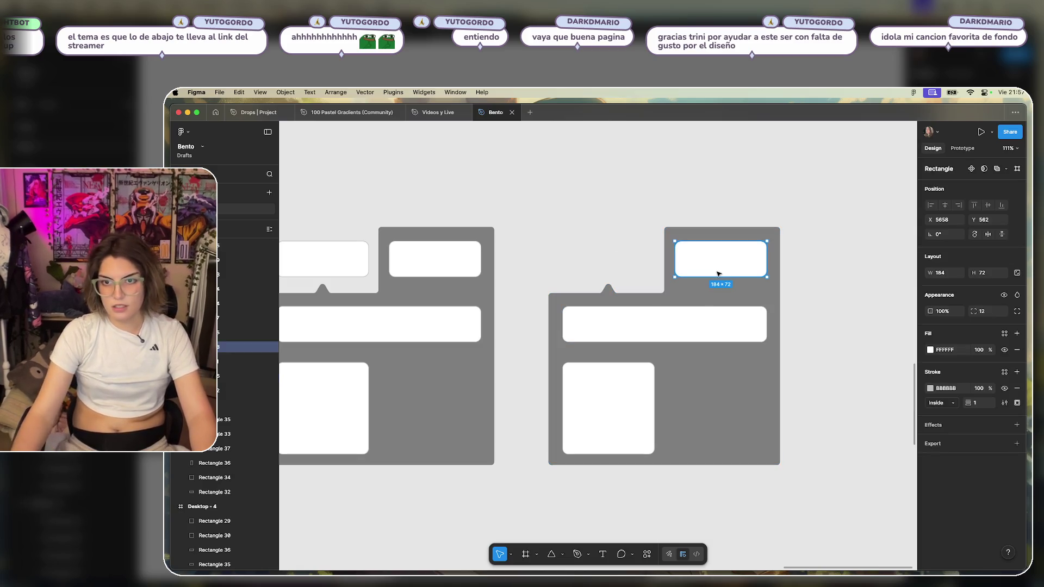
key(BackSpace)
drag(689, 326, 689, 261)
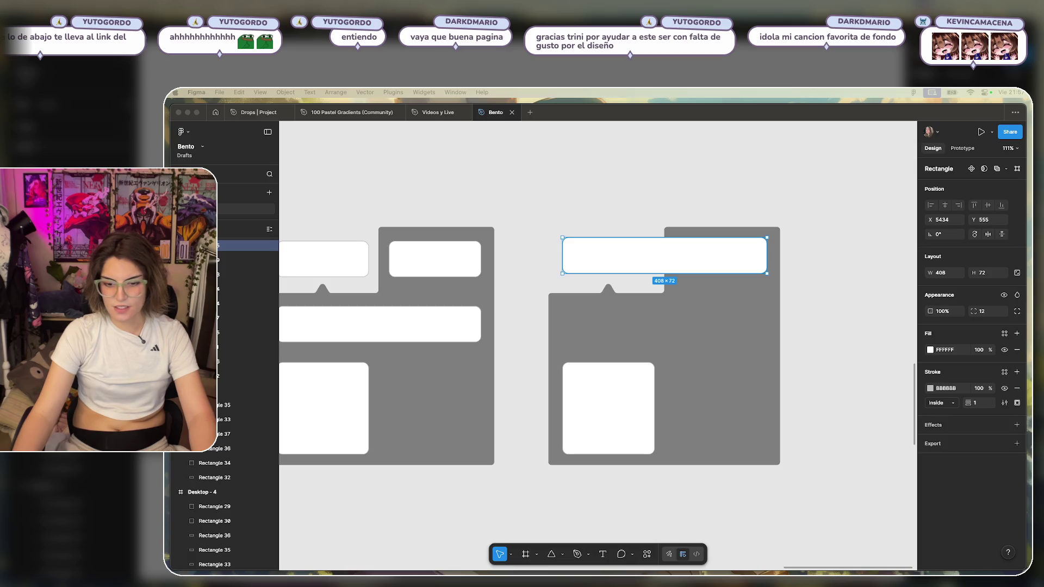
Remove the square card from the right layout, discarding a trial copy of the wide card.
mouse_move(613, 410)
mouse_down()
mouse_move(613, 357)
mouse_move(616, 397)
mouse_up()
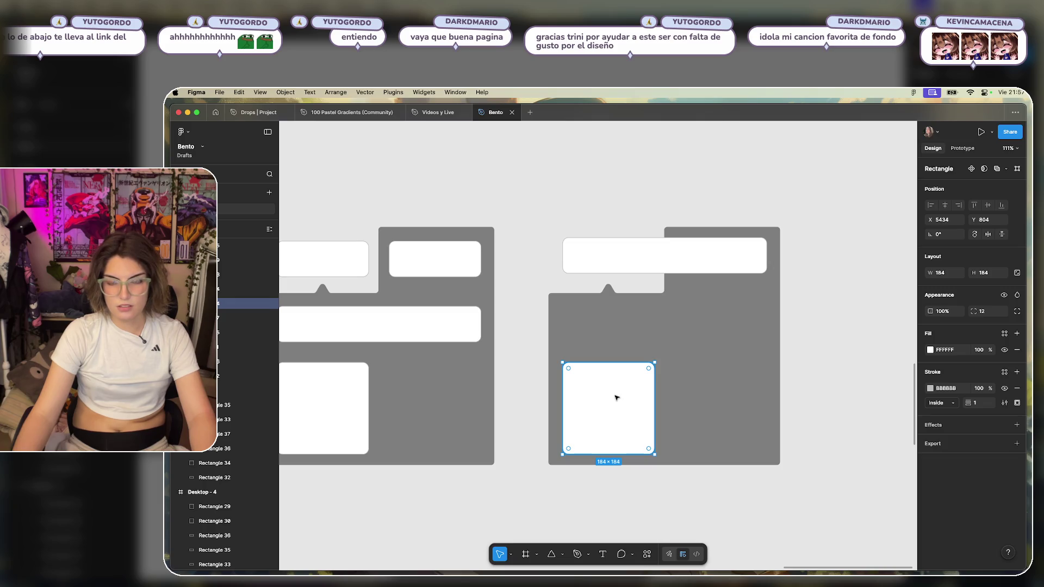
key(Delete)
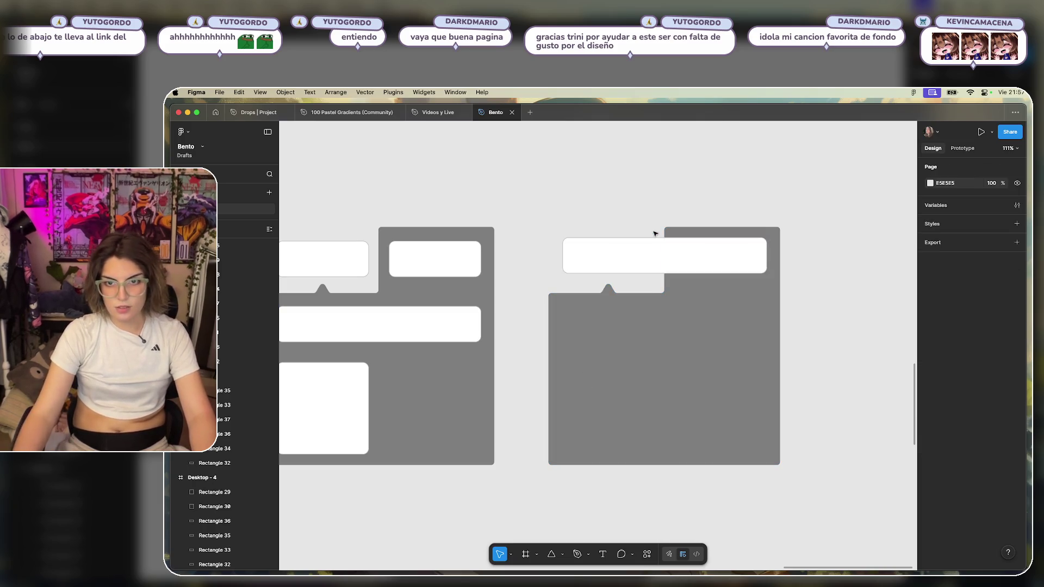
click(654, 251)
alt+drag(696, 260, 688, 395)
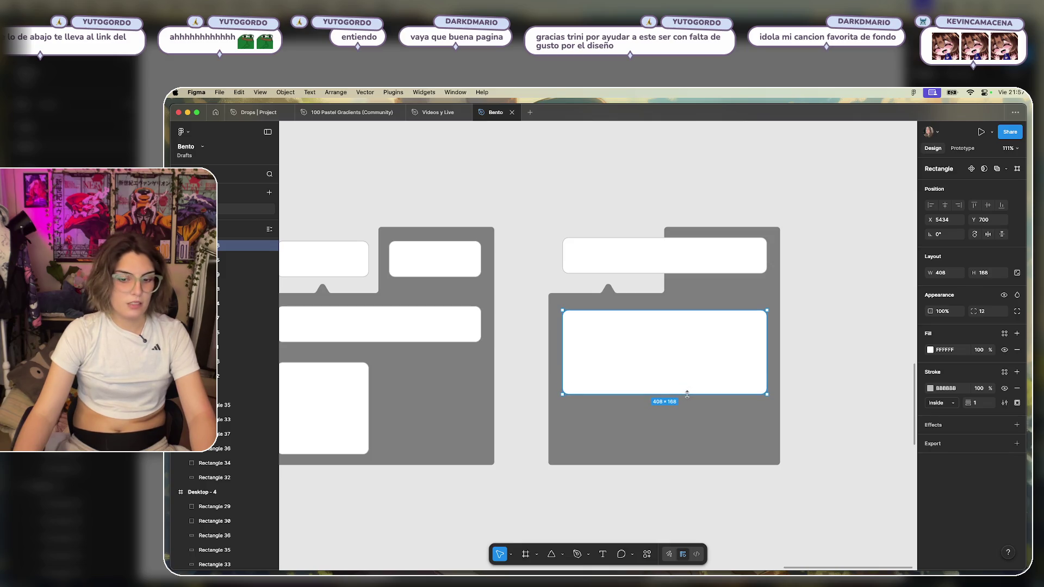
click(819, 356)
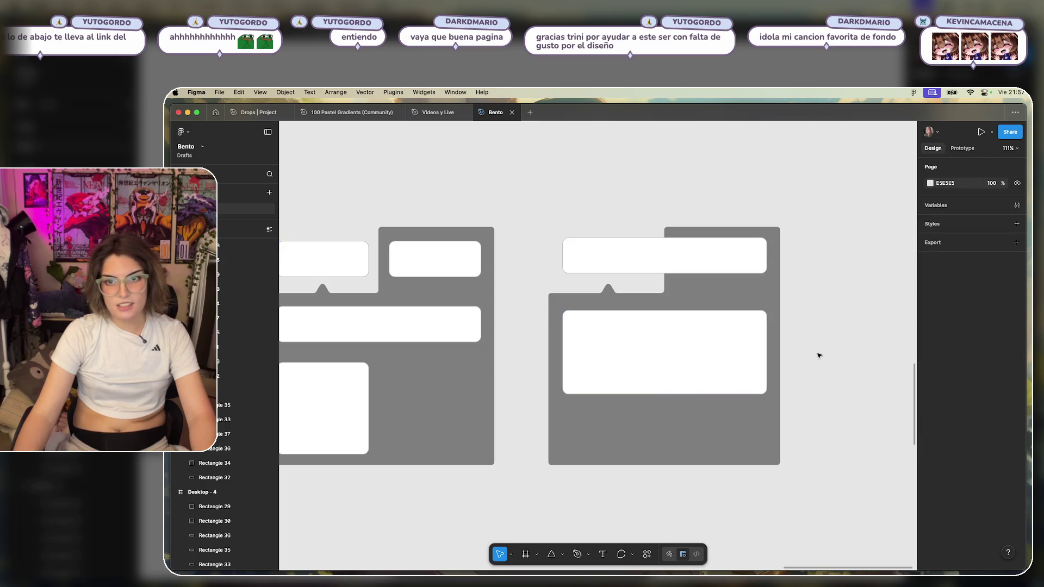
click(710, 357)
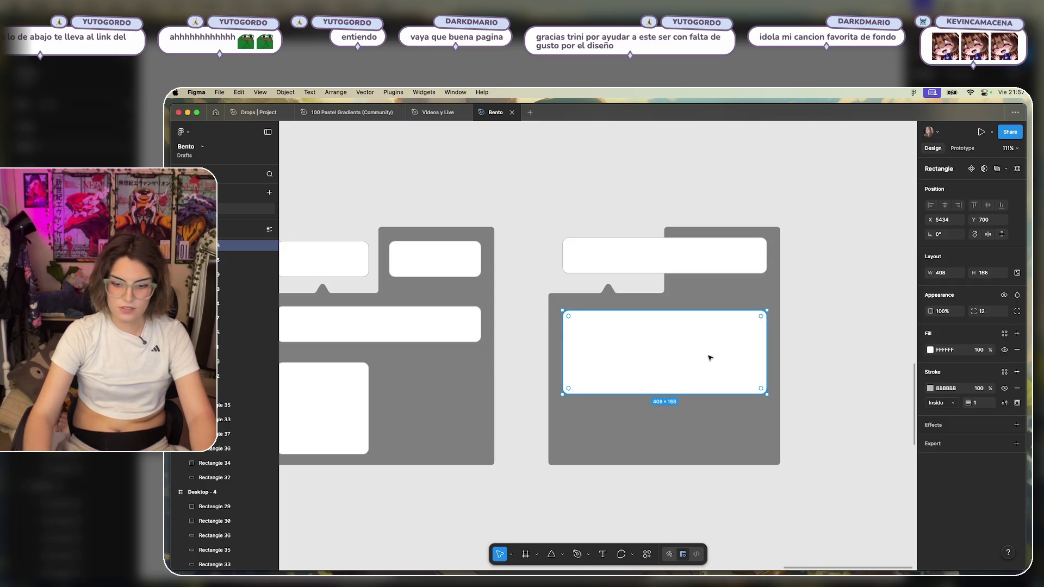
key(Delete)
Copy a small card below the wide top card and a large 408 × 184 card to the bottom.
click(323, 264)
drag(323, 264, 612, 327)
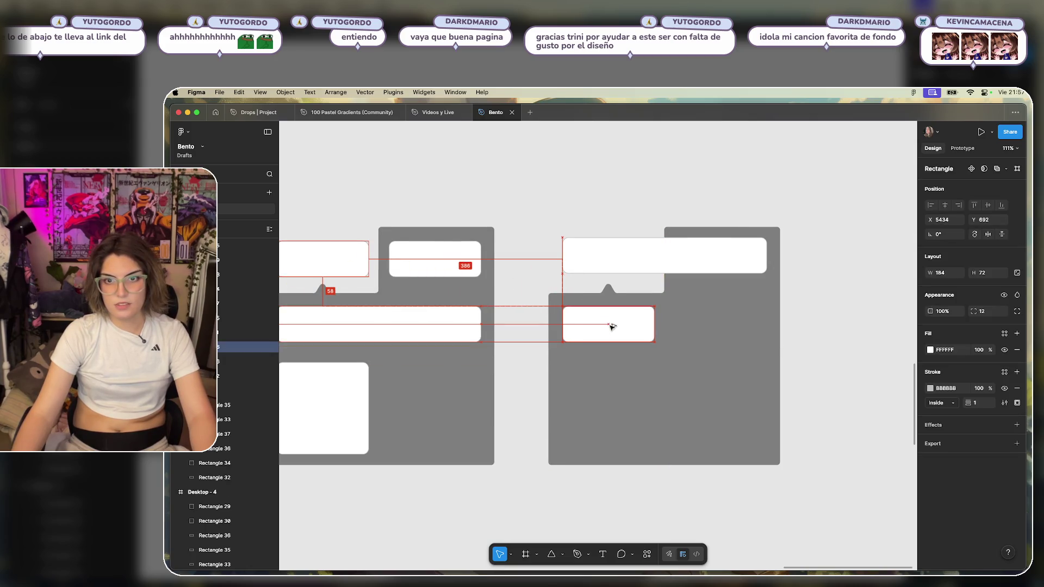
drag(613, 327, 608, 326)
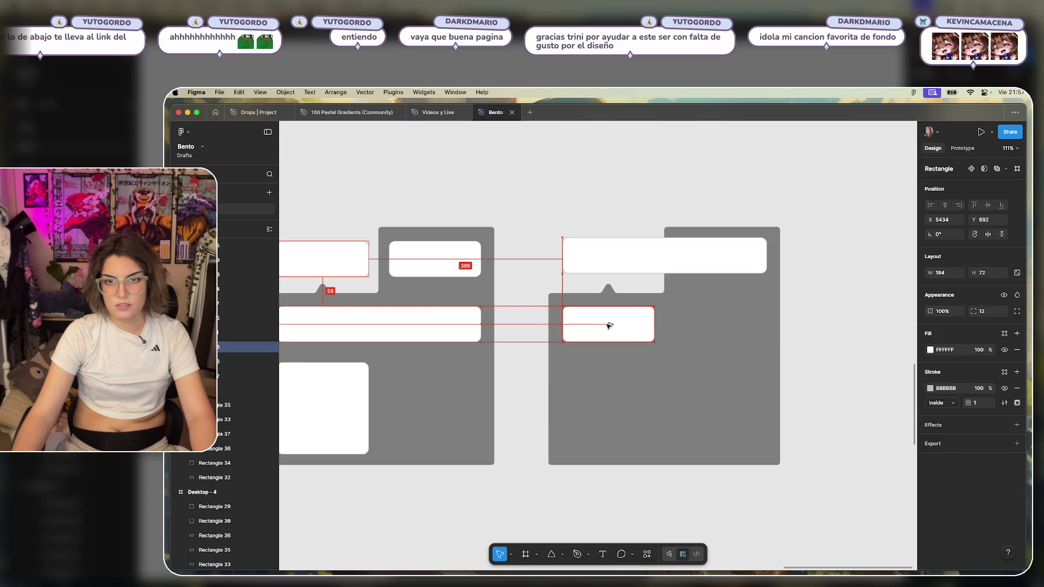
mouse_move(347, 377)
mouse_down()
mouse_move(638, 378)
mouse_move(767, 397)
mouse_up()
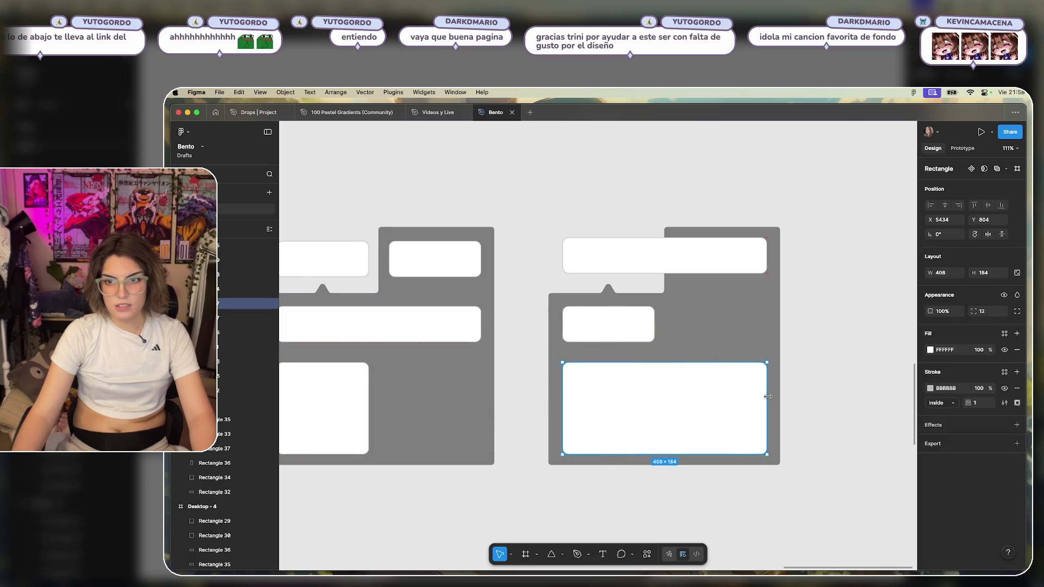
click(842, 381)
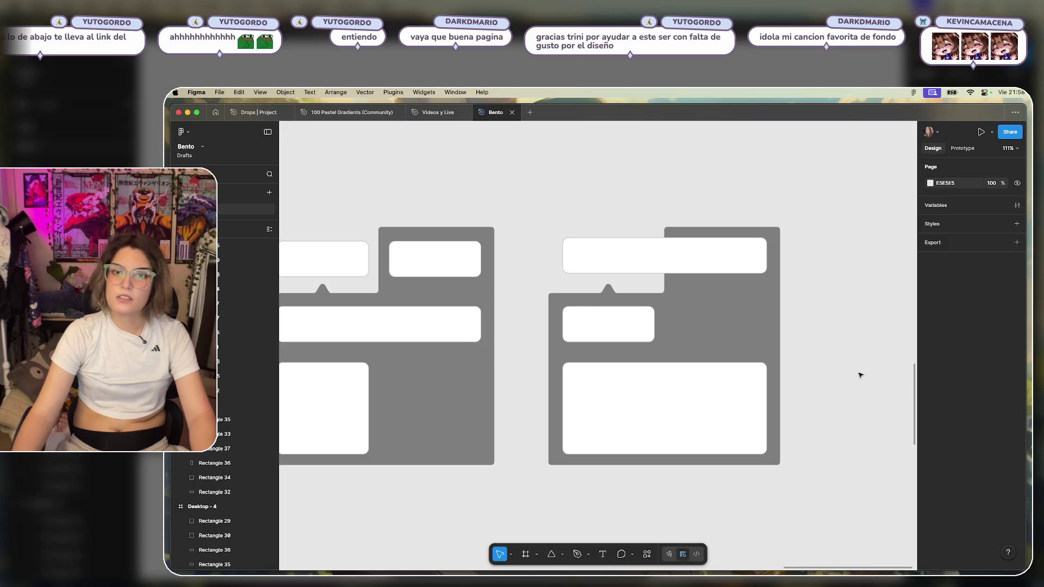
mouse_move(566, 194)
mouse_down()
mouse_move(539, 179)
mouse_move(634, 192)
mouse_up()
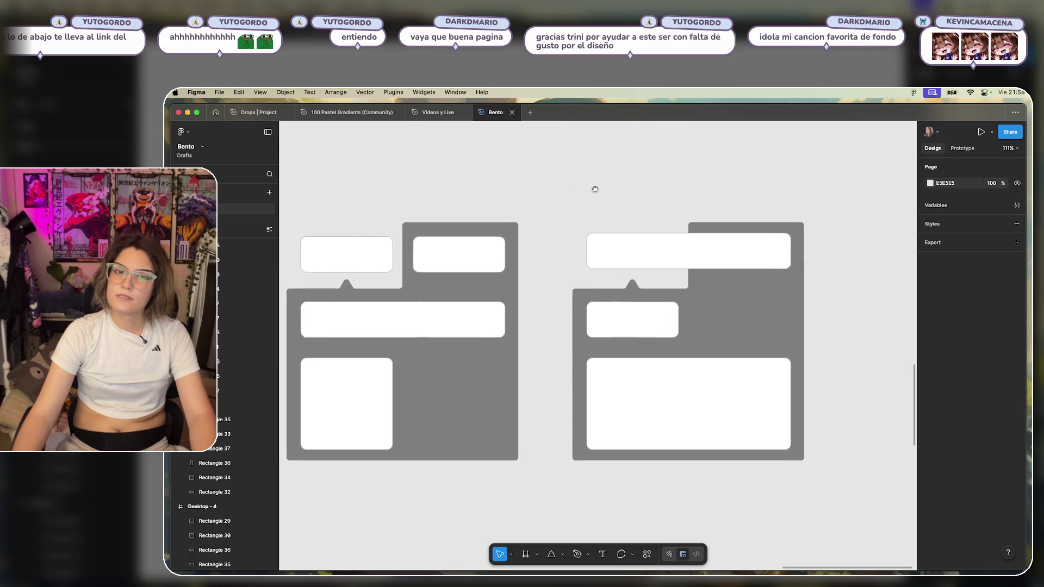
Duplicate the left layout's bottom square so a second square sits beside it.
click(431, 406)
drag(442, 406, 518, 406)
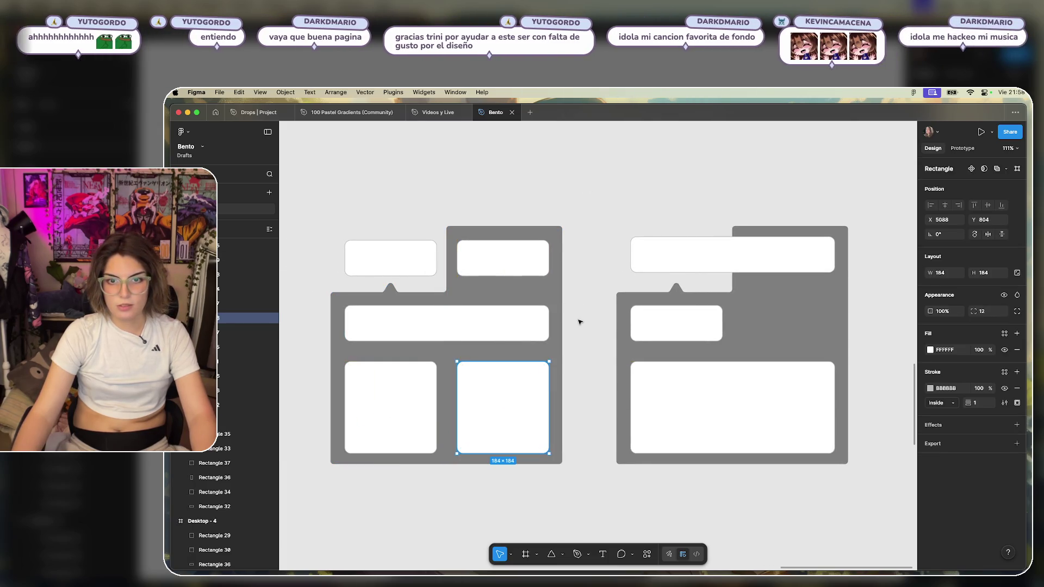
click(578, 321)
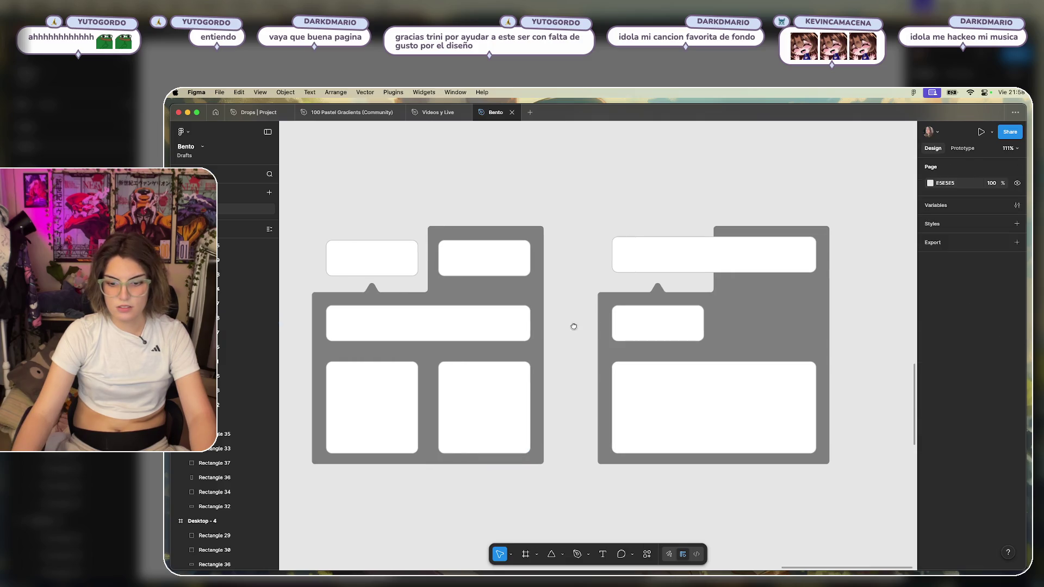
drag(596, 327, 549, 326)
Add a second small card beside the right layout's small middle card.
click(619, 317)
drag(655, 324, 743, 330)
click(848, 300)
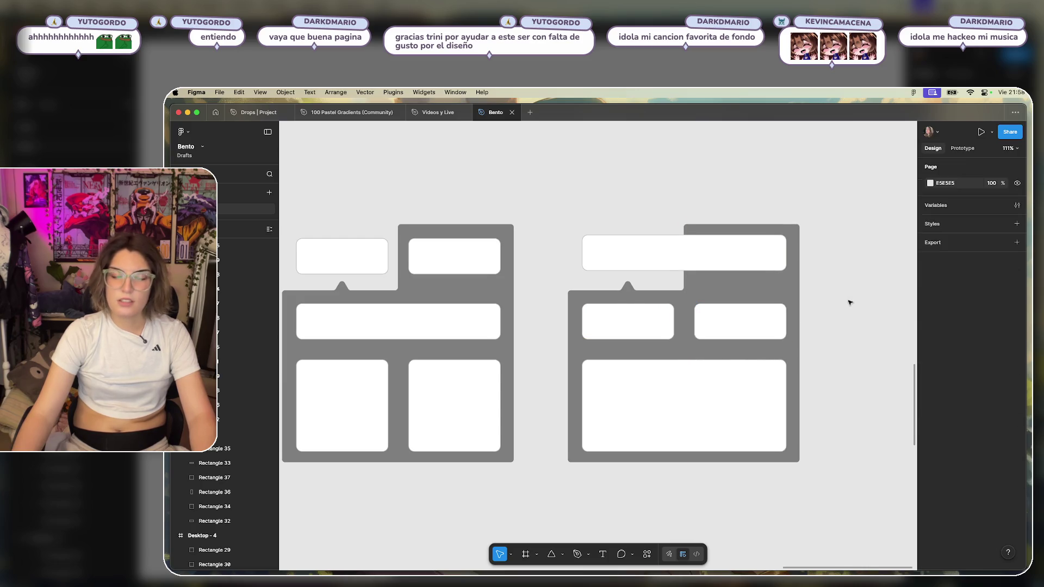
click(644, 250)
click(635, 322)
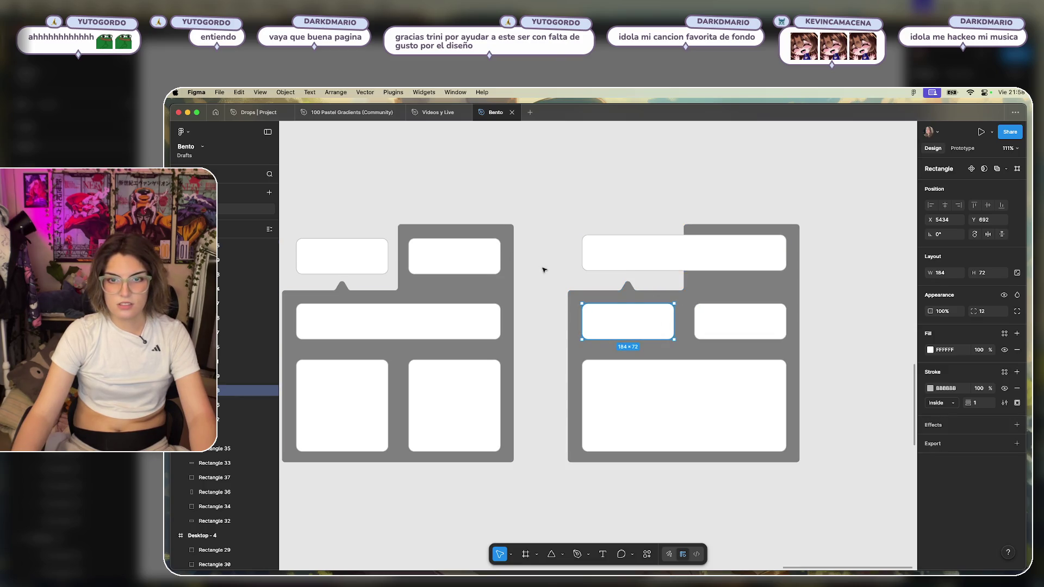
drag(542, 268, 601, 254)
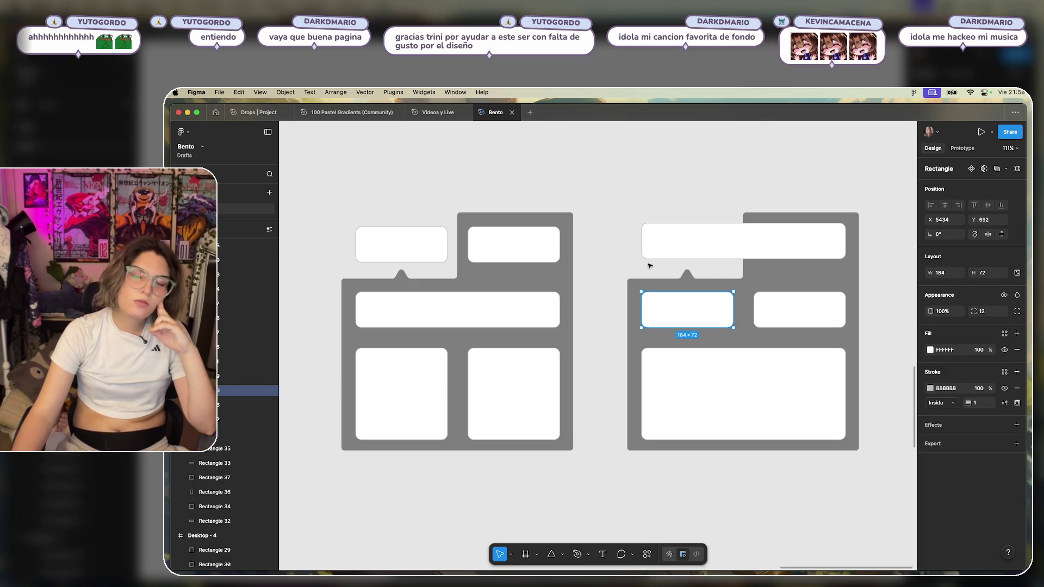
Delete the left layout's top-right small card and the raised grey block from its background.
click(476, 271)
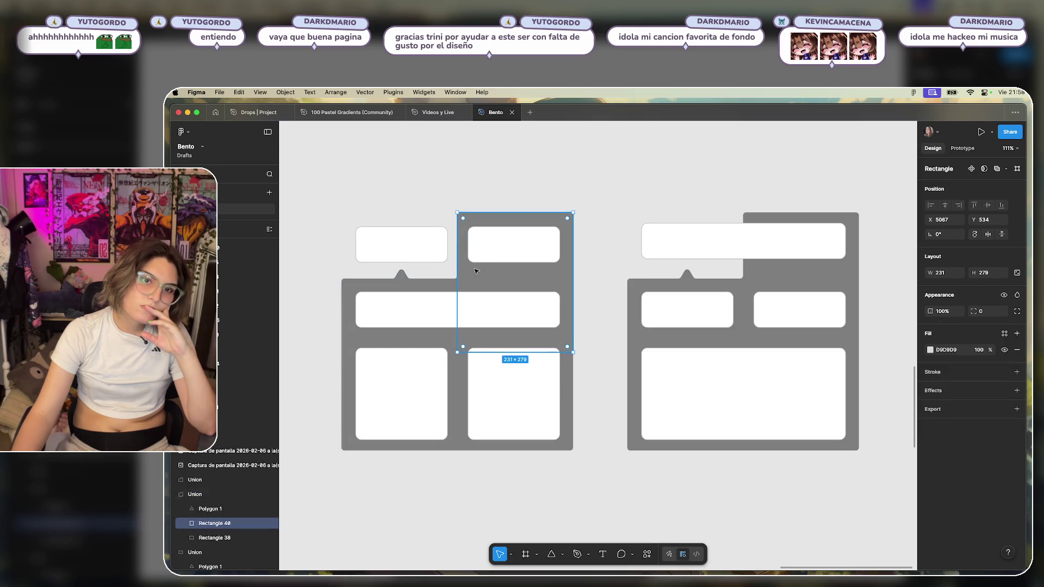
click(526, 249)
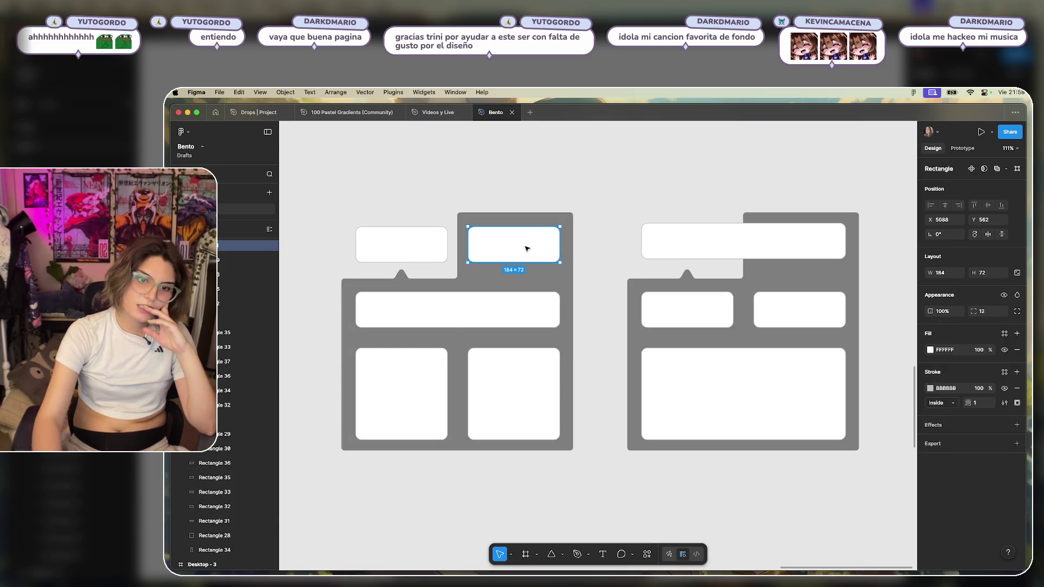
key(Delete)
click(508, 249)
click(511, 254)
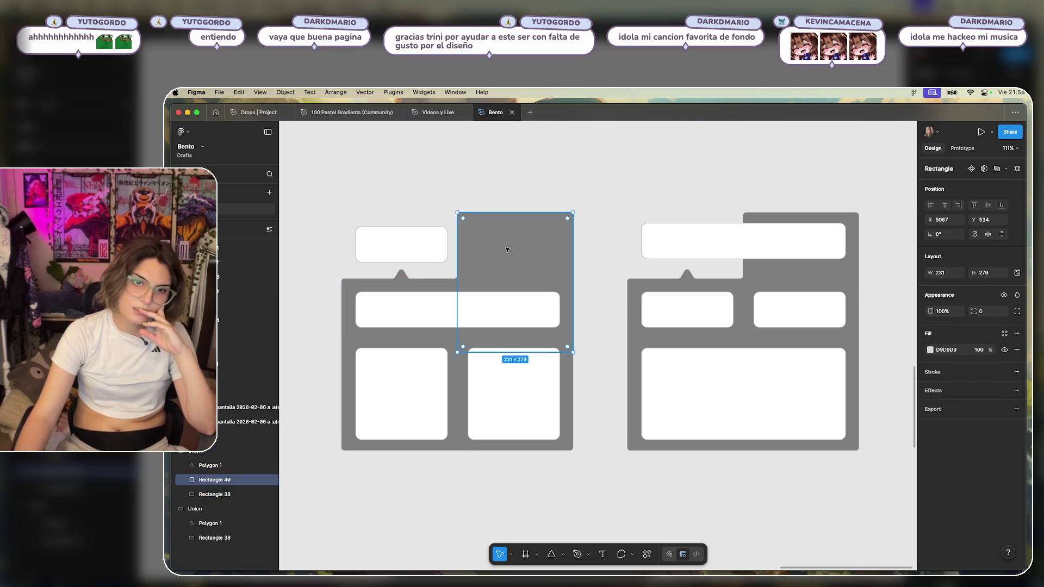
key(Delete)
Duplicate the left layout's top-left small card to its right and shift the notch triangle toward the centre.
click(413, 246)
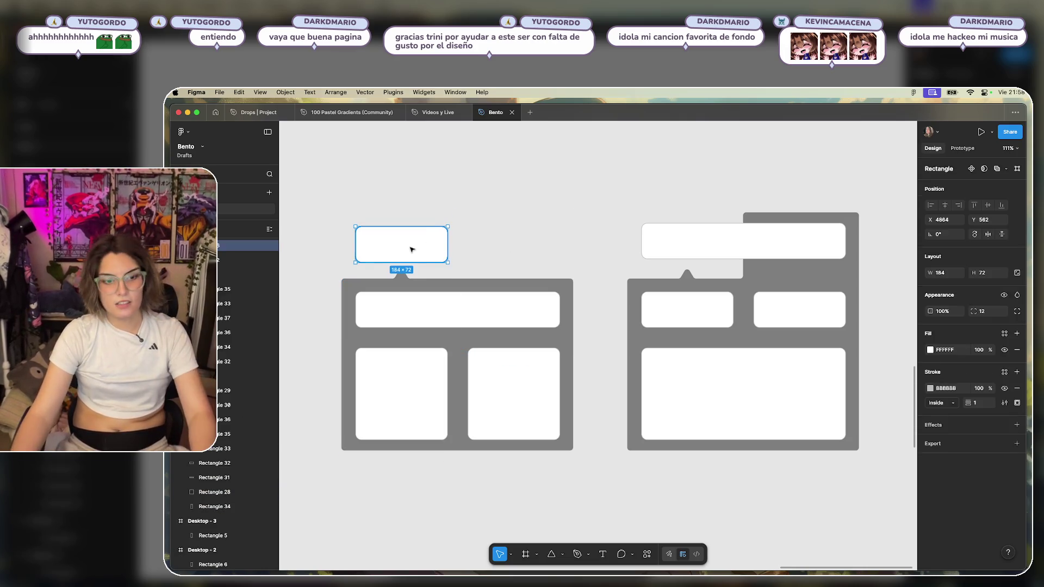
alt+drag(398, 251, 511, 250)
click(592, 217)
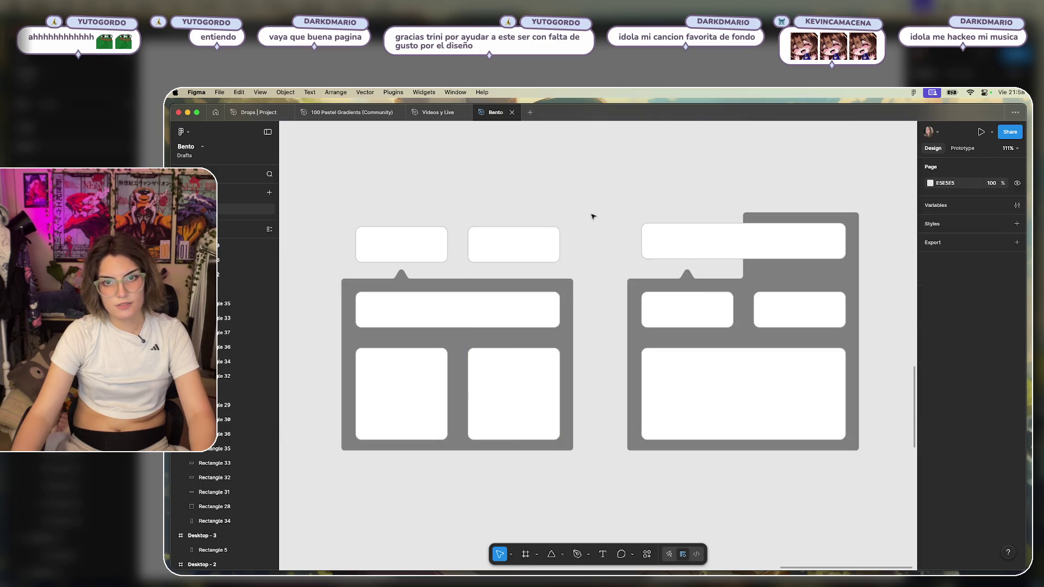
double_click(397, 277)
drag(401, 275, 459, 281)
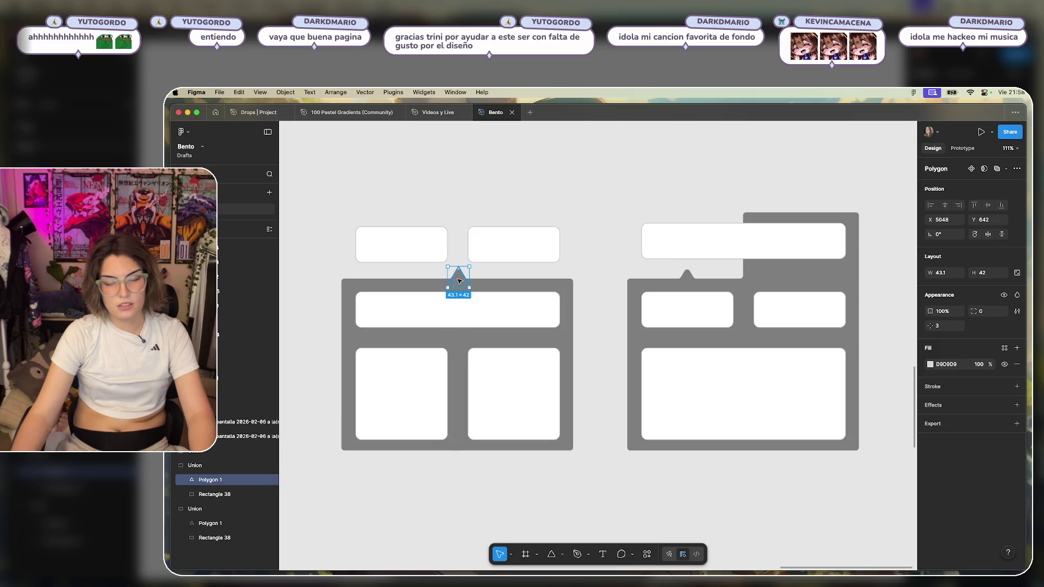
Remove the right background's raised corner and shift its notch triangle toward the centre.
click(593, 242)
key(ctrl+z)
key(ctrl+z)
key(ctrl+z)
click(706, 297)
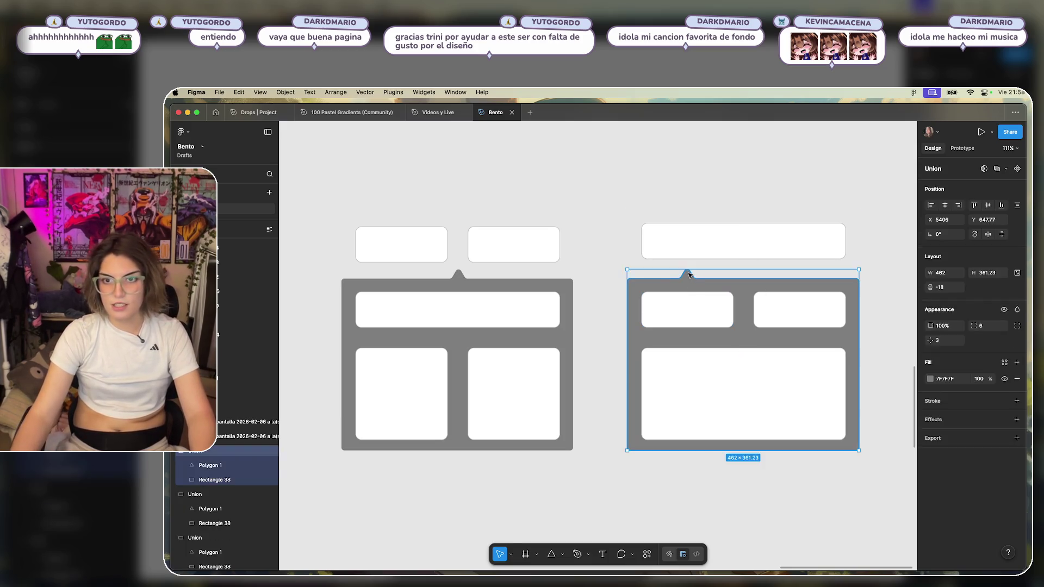
double_click(687, 277)
drag(689, 283, 745, 283)
click(742, 168)
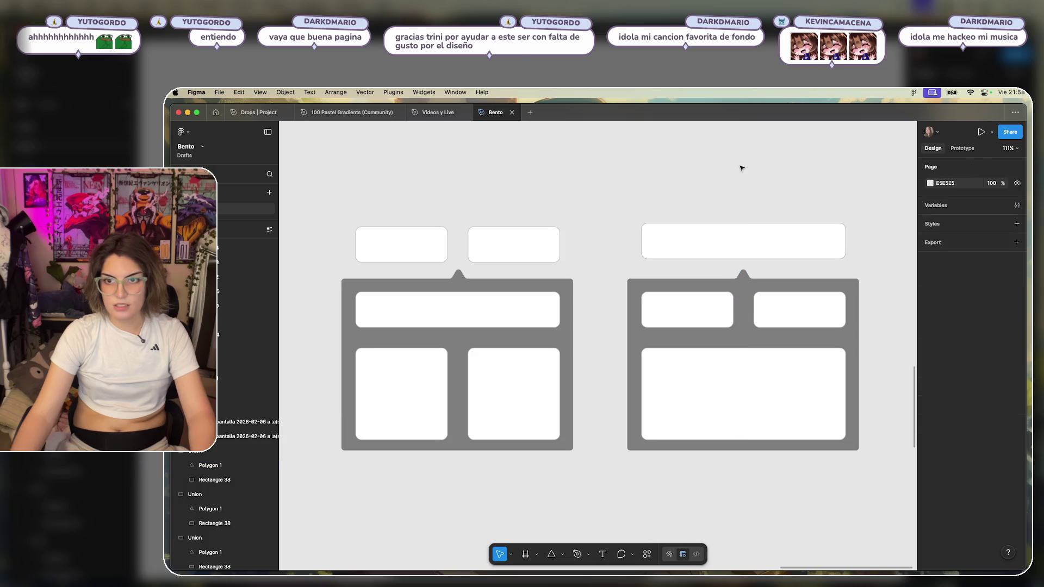
mouse_move(825, 208)
mouse_down()
mouse_move(774, 201)
mouse_move(778, 211)
mouse_up()
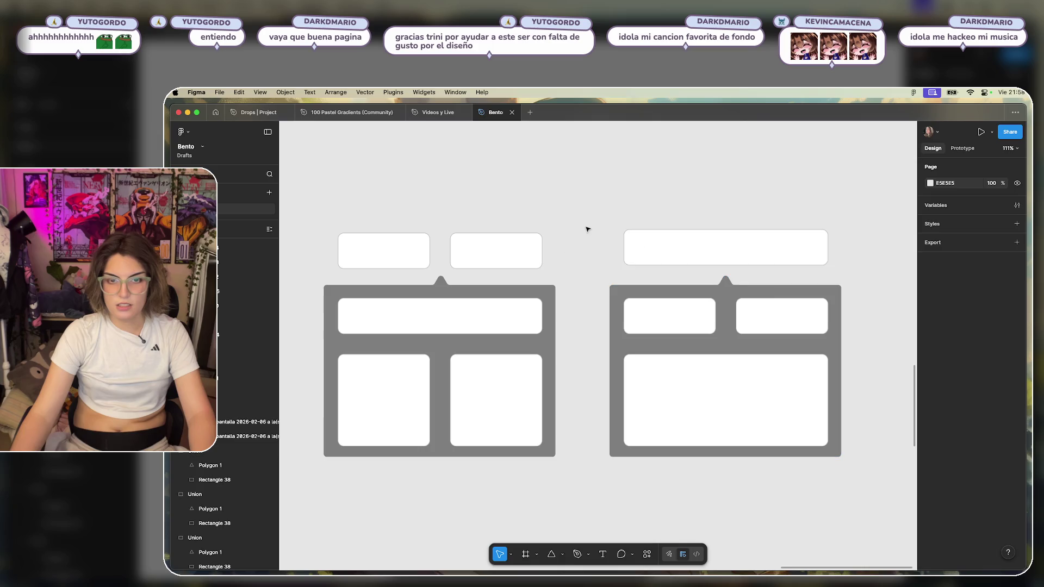
drag(587, 228, 669, 229)
Select the left layout's top and bottom cards one by one to check them.
click(477, 256)
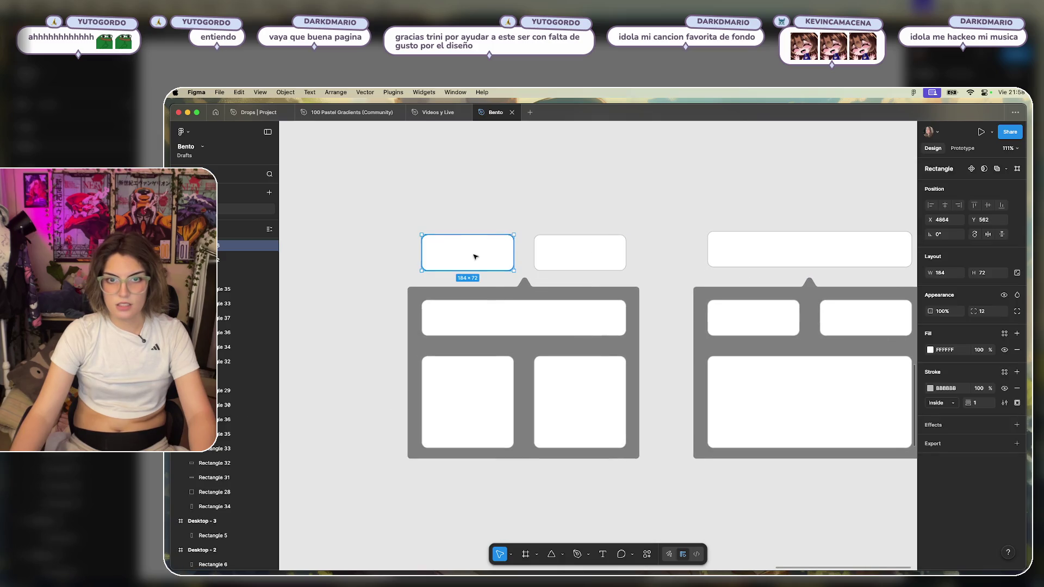
click(491, 370)
click(585, 386)
click(672, 364)
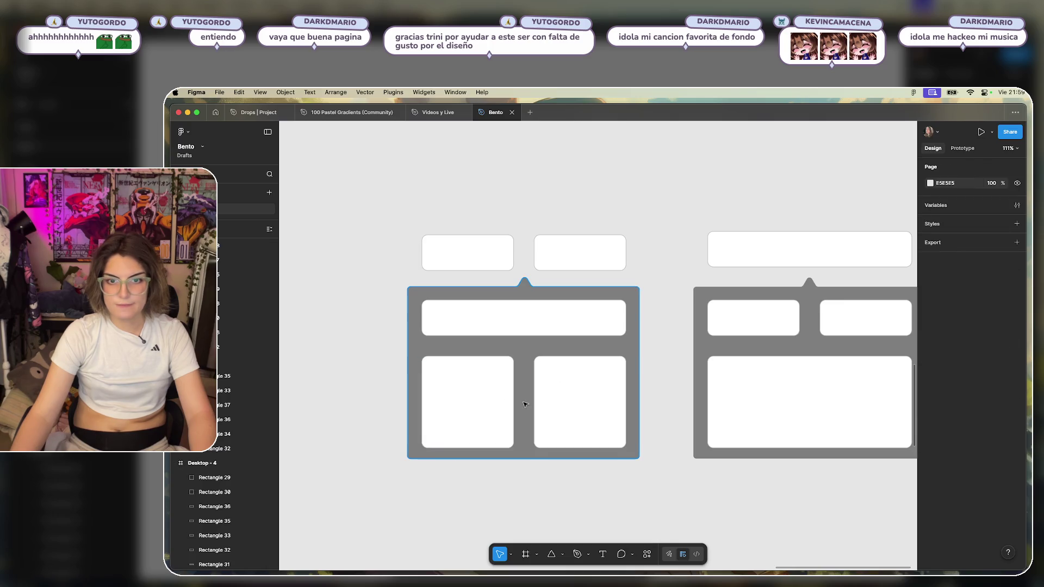
click(473, 266)
click(580, 256)
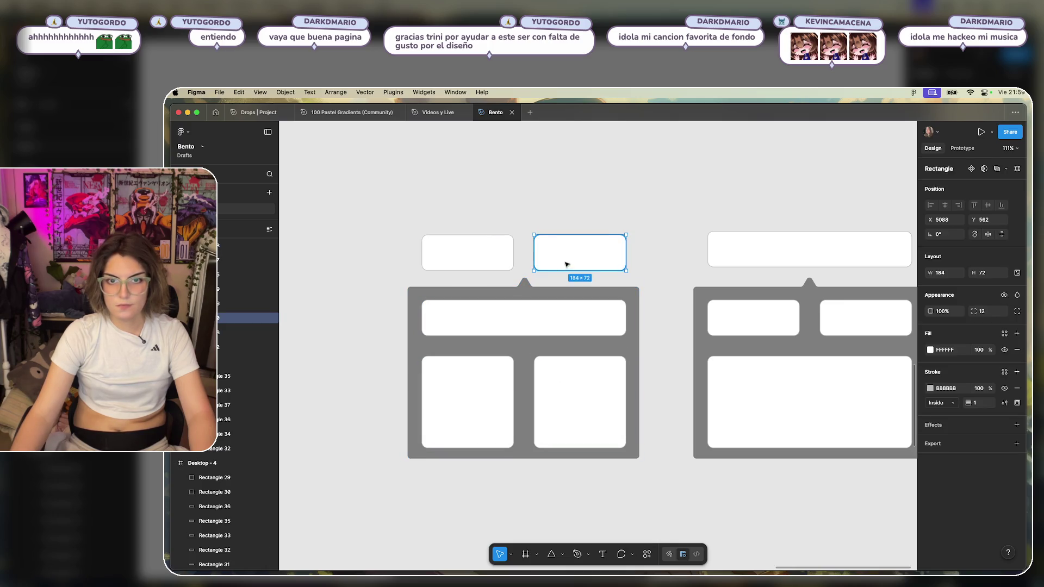
click(483, 391)
click(581, 397)
click(641, 340)
click(610, 366)
click(669, 308)
Zoom out to 72% and select the left bento's two lower square cards.
drag(669, 304, 546, 272)
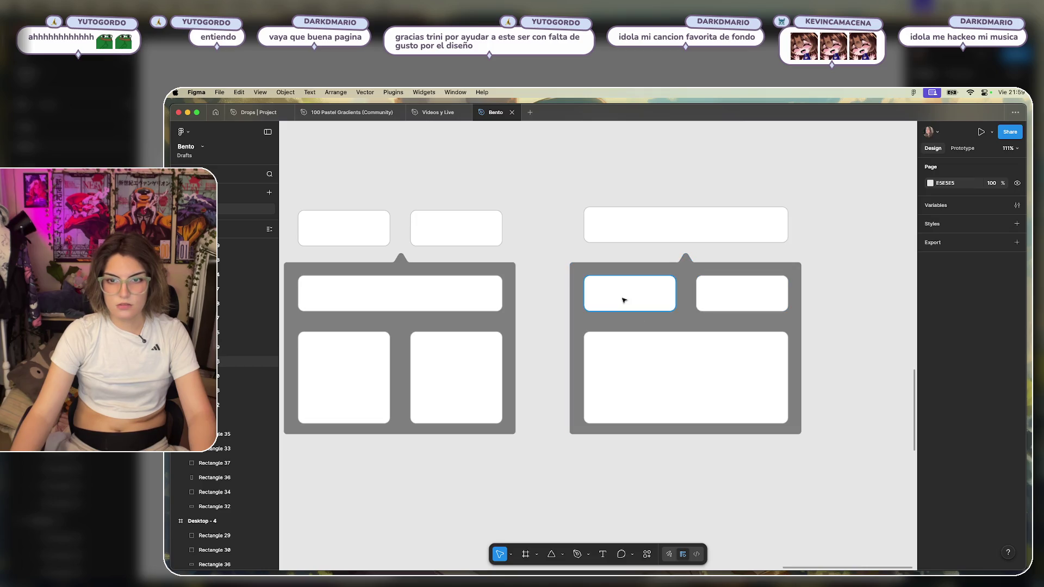
scroll(584, 196, down, 5)
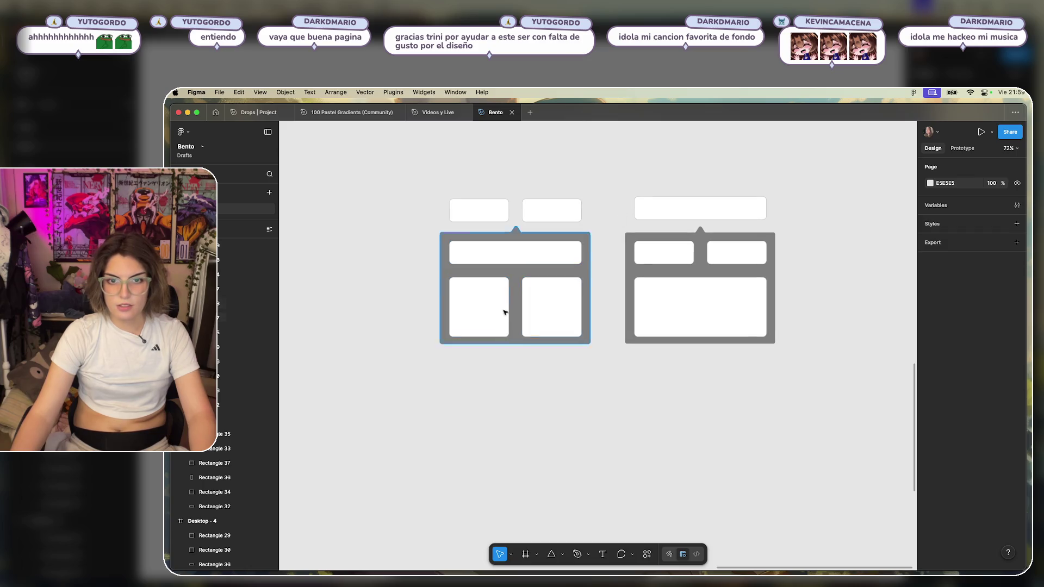
click(566, 307)
shift+click(489, 301)
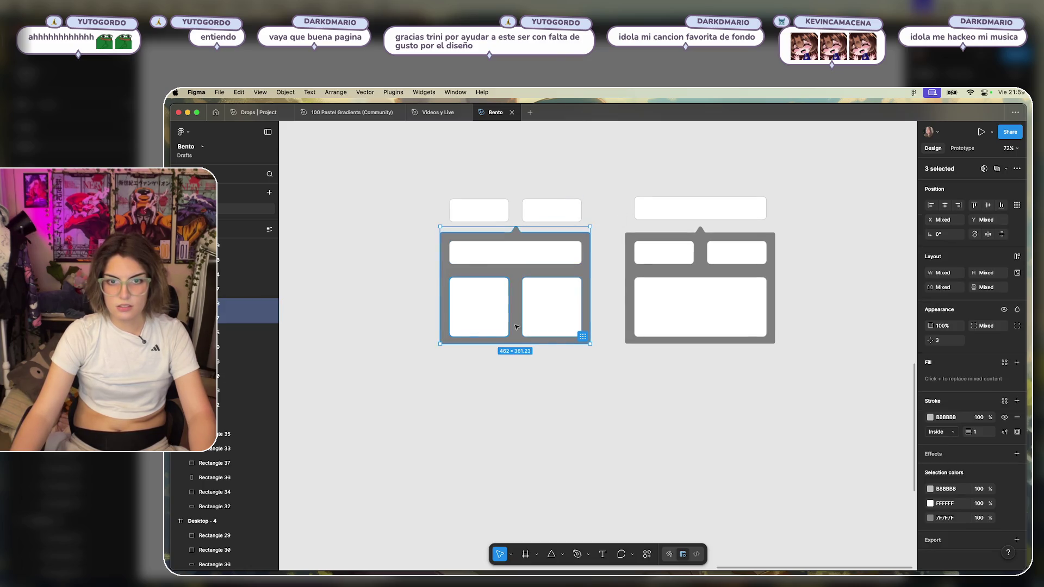
Copy the left bento's two square cards and its grey background down below it.
drag(489, 303, 486, 437)
click(636, 399)
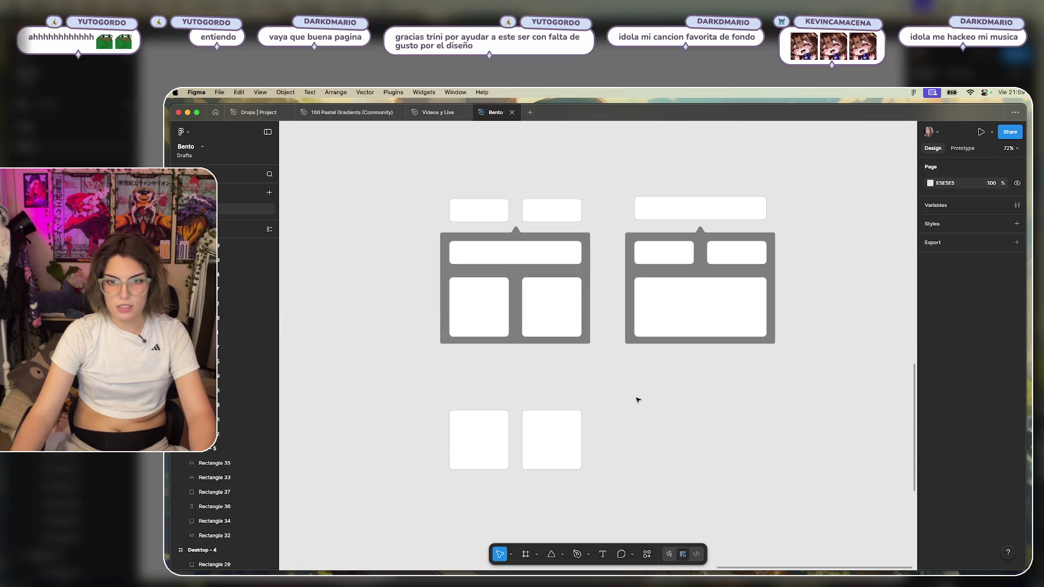
scroll(644, 326, down, 3)
click(542, 165)
drag(542, 165, 550, 408)
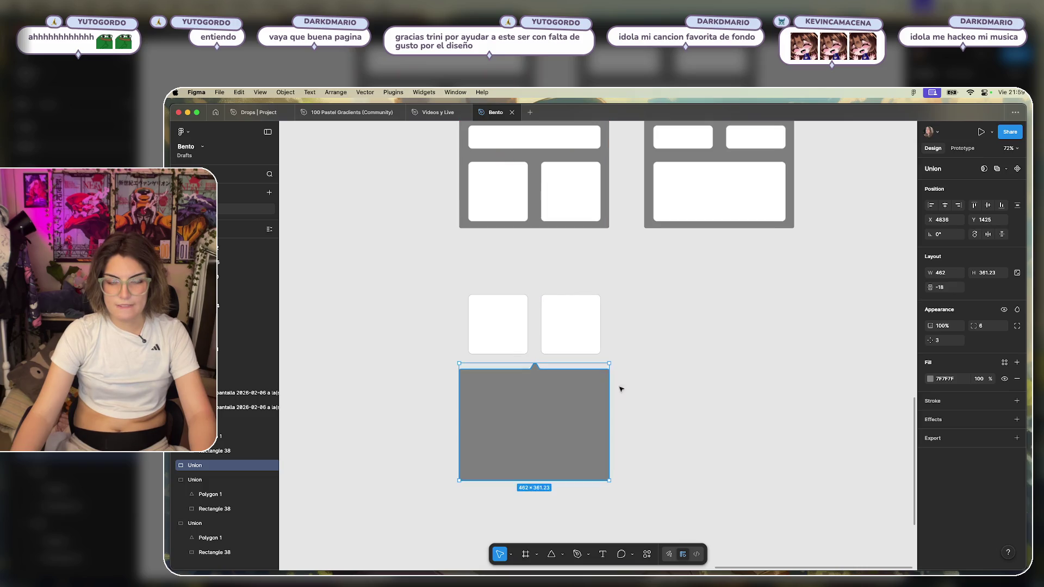
click(666, 361)
Copy the right bento's large card into the new grey background.
scroll(663, 359, down, 5)
scroll(644, 323, up, 5)
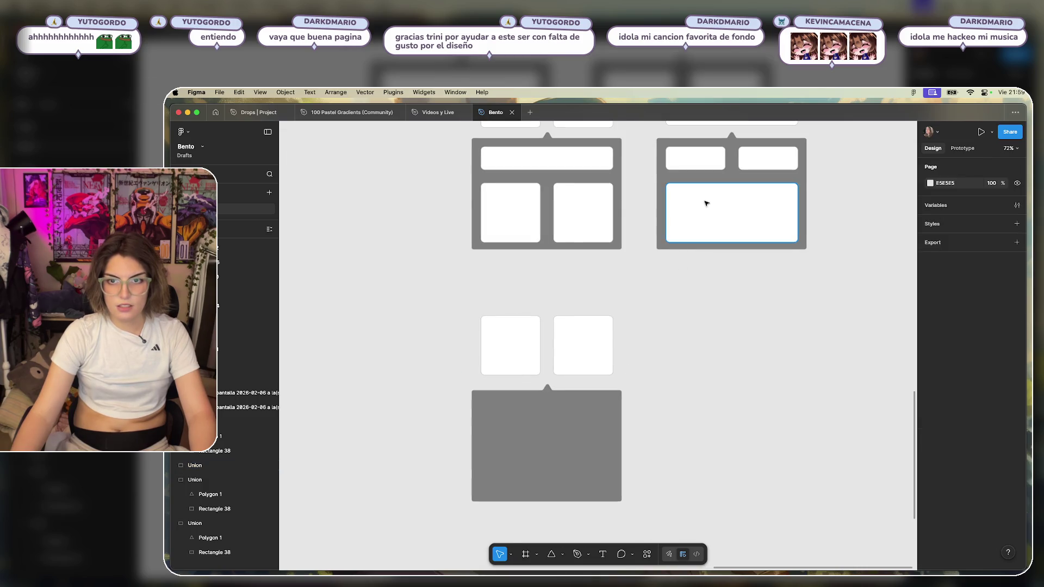
click(707, 205)
drag(746, 217, 559, 433)
scroll(557, 430, down, 5)
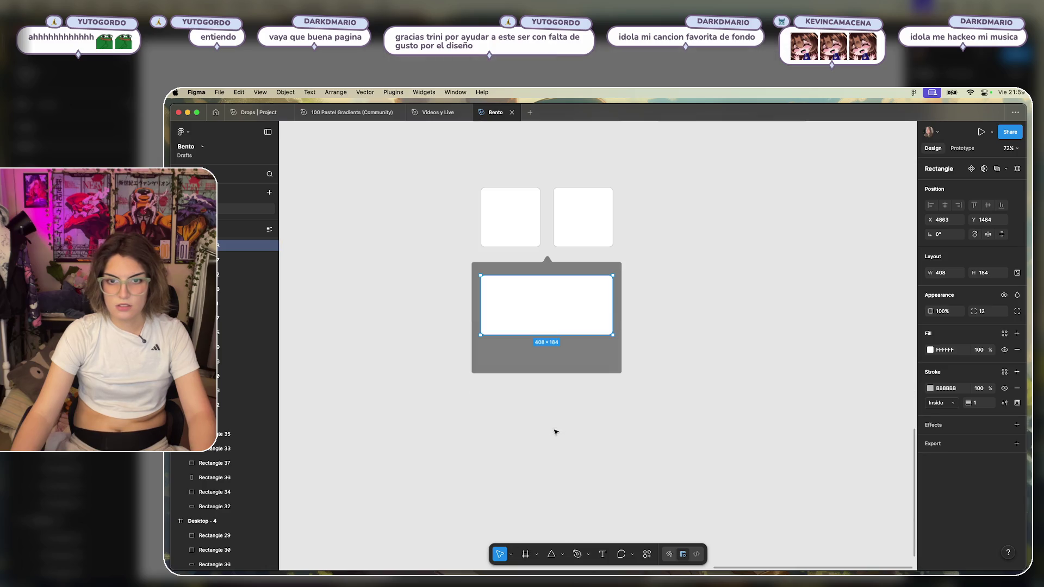
click(559, 356)
click(558, 379)
Stretch the new background's inner rectangle taller.
click(558, 373)
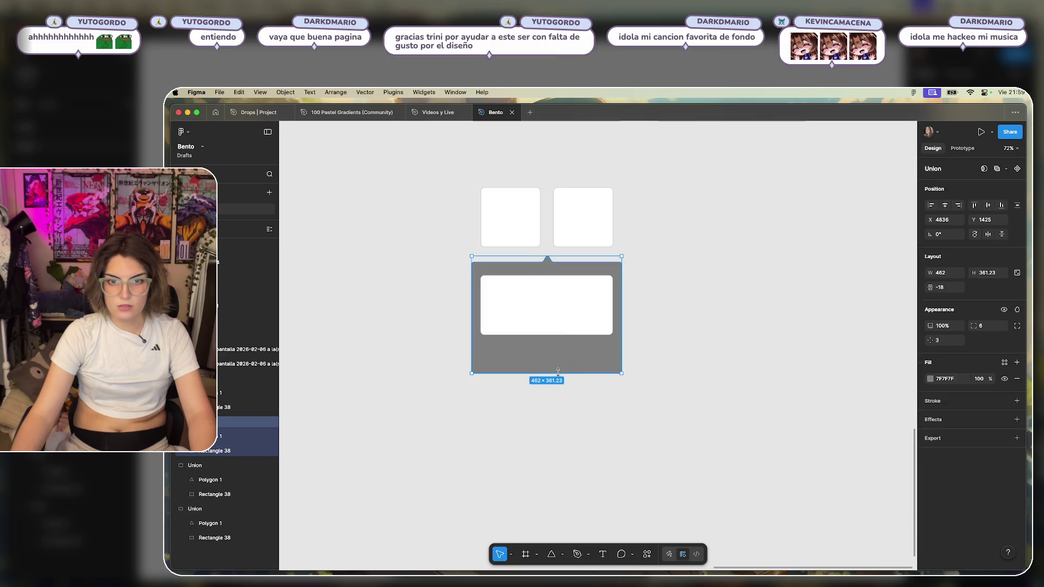
drag(563, 373, 563, 374)
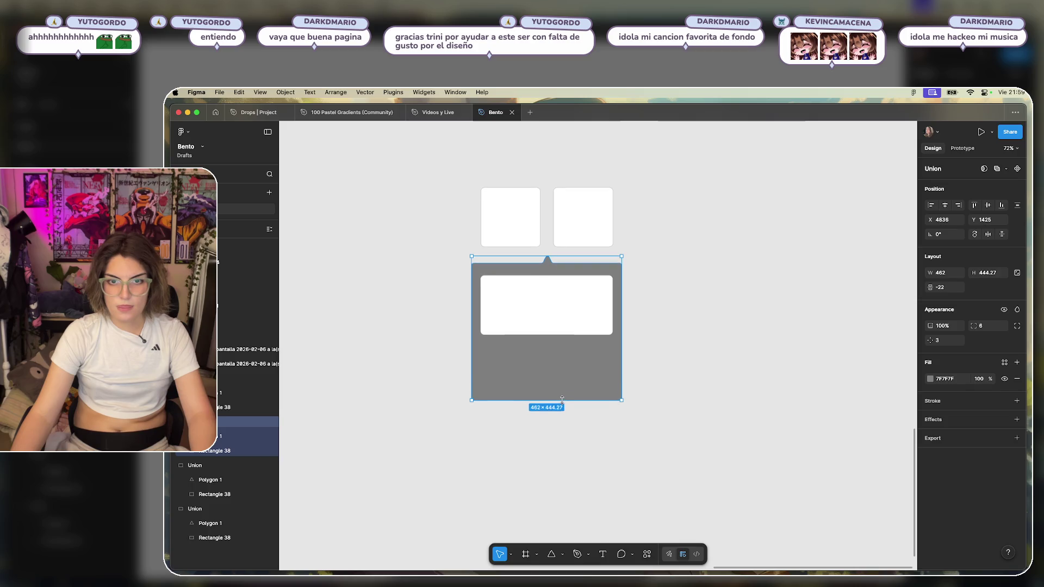
double_click(563, 375)
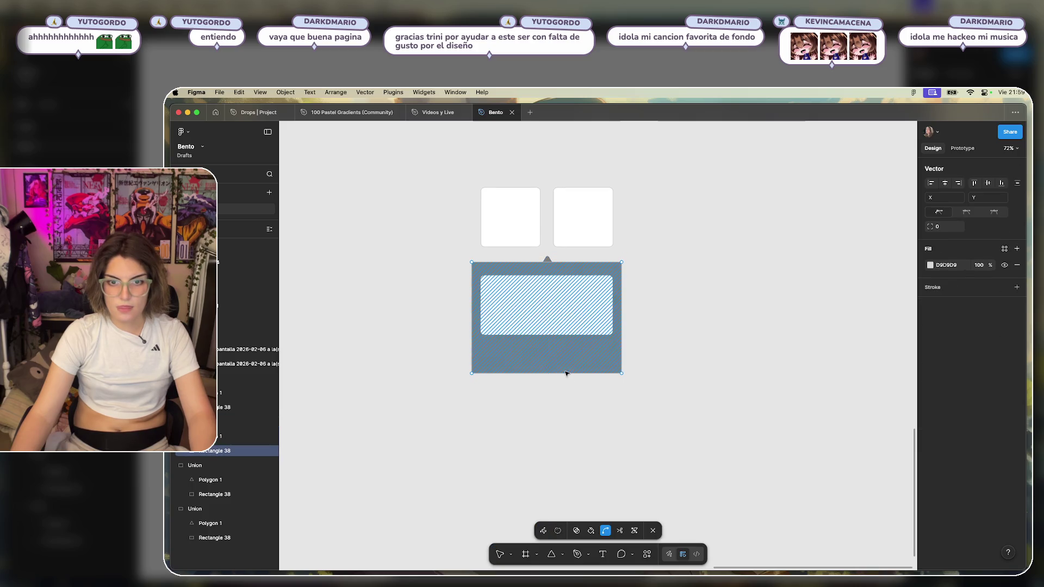
key(Escape)
drag(565, 373, 568, 443)
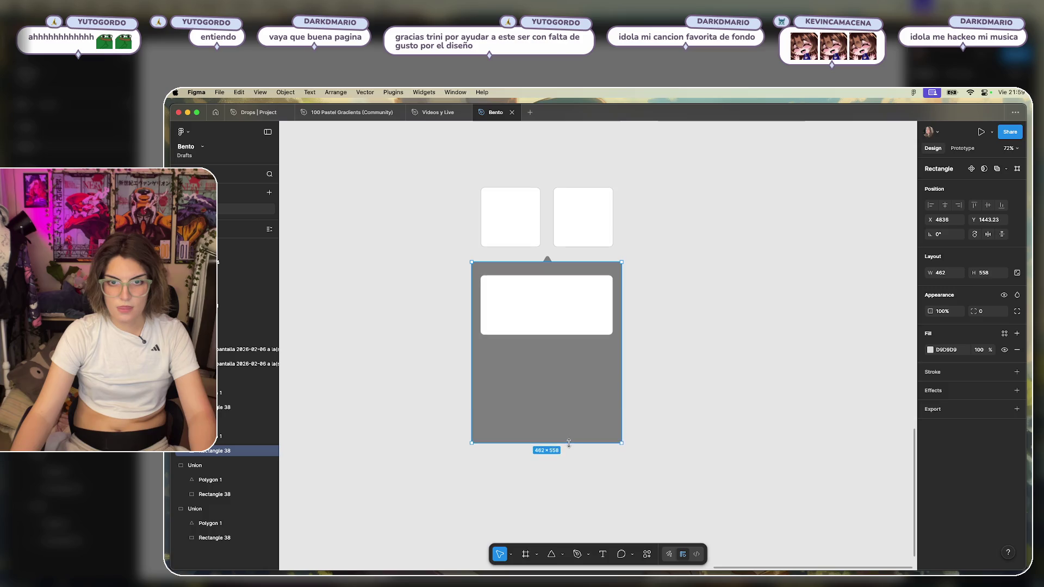
Duplicate a square card into the background and stretch it into a tall 184 × 408 card.
click(644, 399)
mouse_move(507, 219)
alt+mouse_down()
mouse_move(496, 355)
mouse_move(519, 445)
alt+mouse_up()
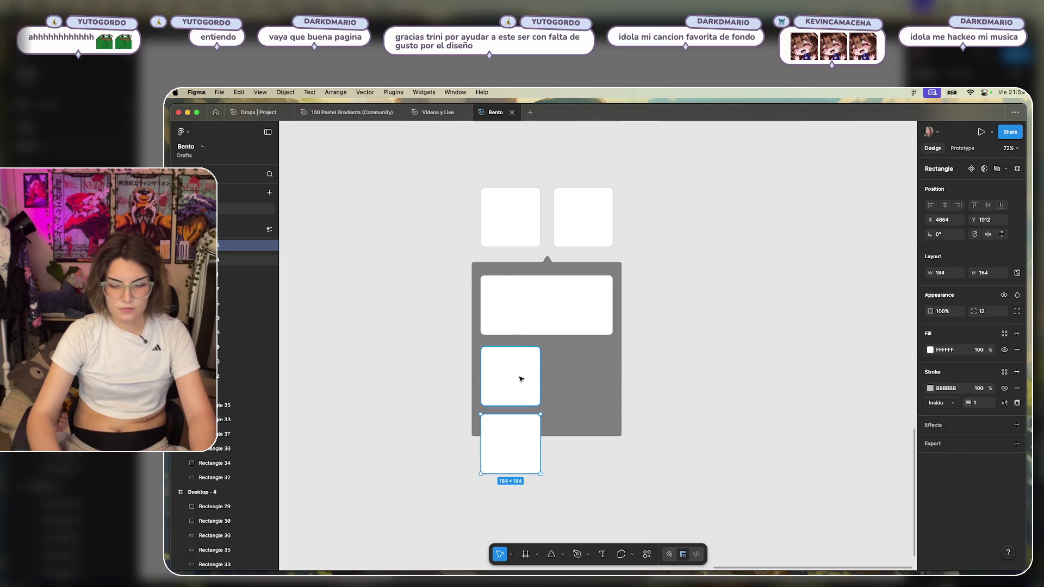
key(shift+Down)
key(Down)
key(Down)
key(Down)
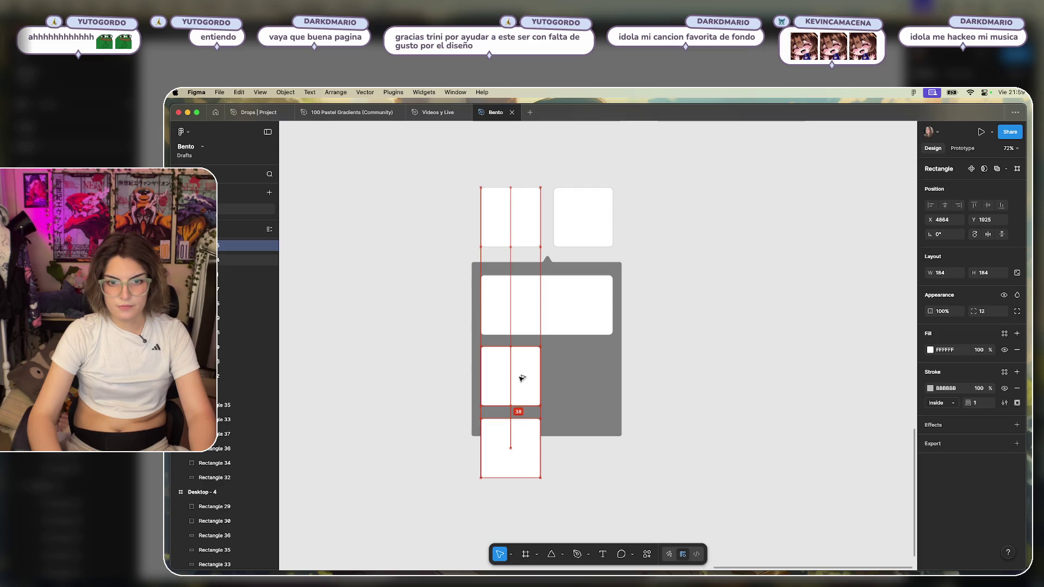
click(508, 384)
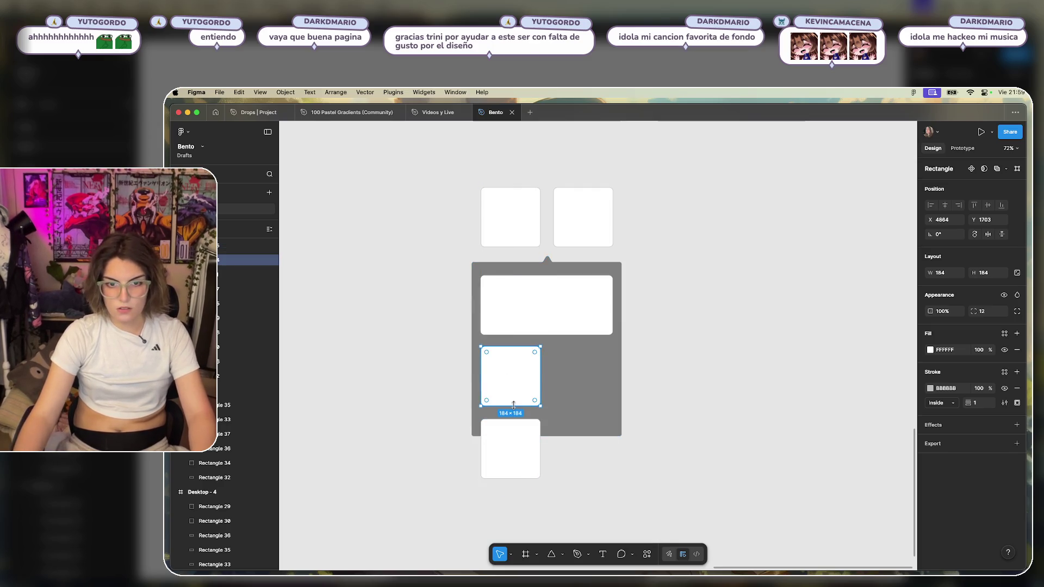
drag(512, 405, 515, 466)
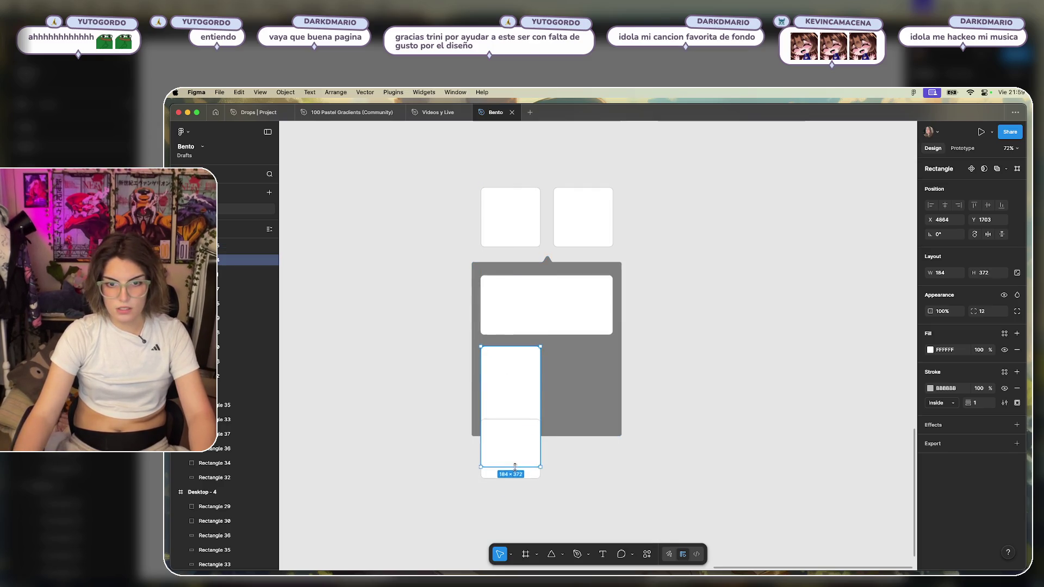
click(628, 477)
click(503, 431)
key(Escape)
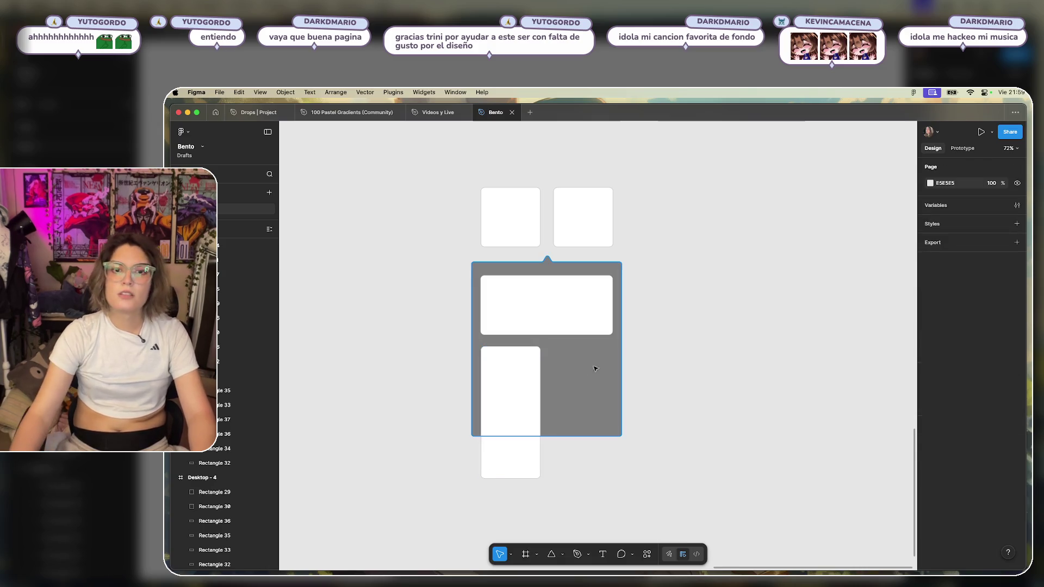
Duplicate the tall card to its right and lengthen the grey backdrop to 718.05.
click(517, 386)
alt+drag(517, 386, 591, 384)
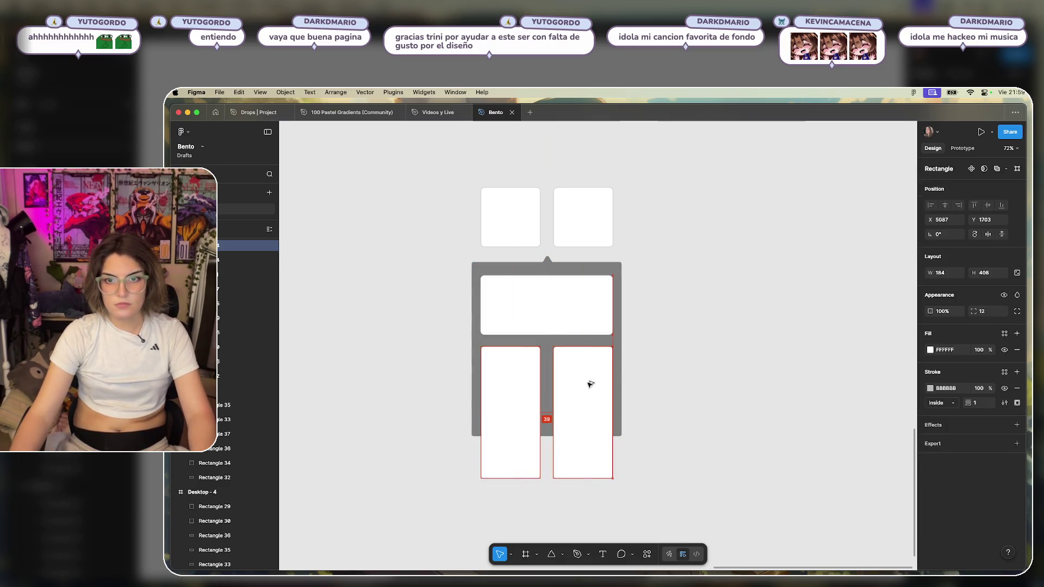
click(546, 433)
drag(546, 436, 552, 489)
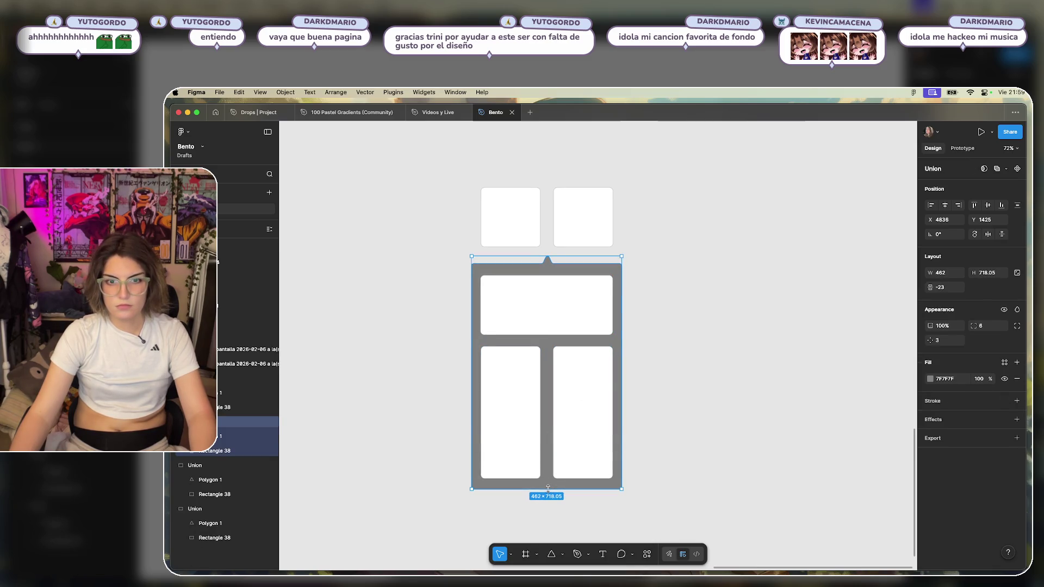
click(685, 434)
Zoom out to 40% and align the tall bento directly under the first layout.
scroll(792, 366, down, 5)
scroll(576, 354, right, 3)
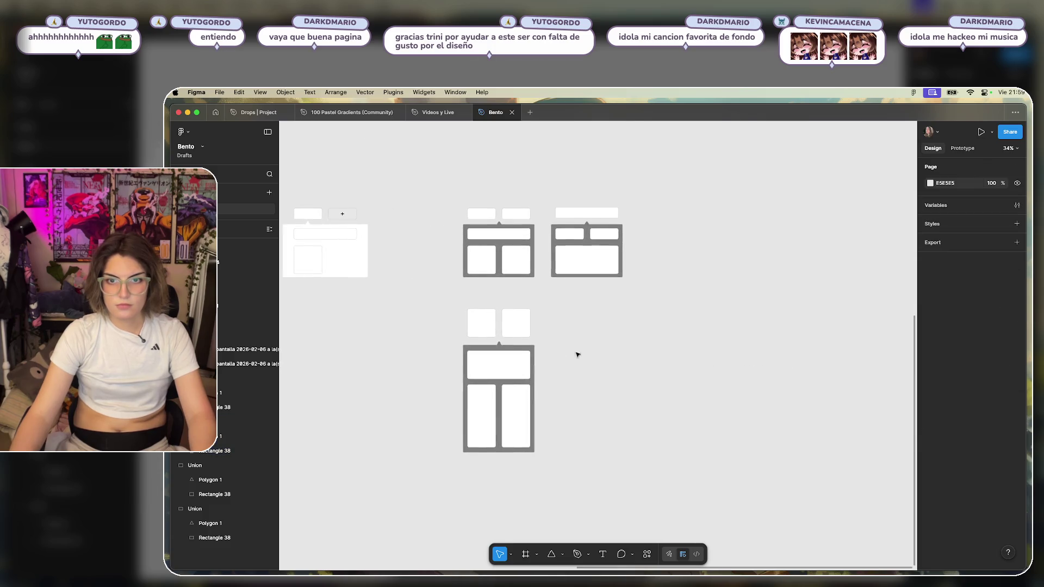
drag(559, 288, 422, 494)
mouse_move(496, 362)
mouse_down()
mouse_move(698, 241)
mouse_move(496, 353)
mouse_move(497, 375)
mouse_up()
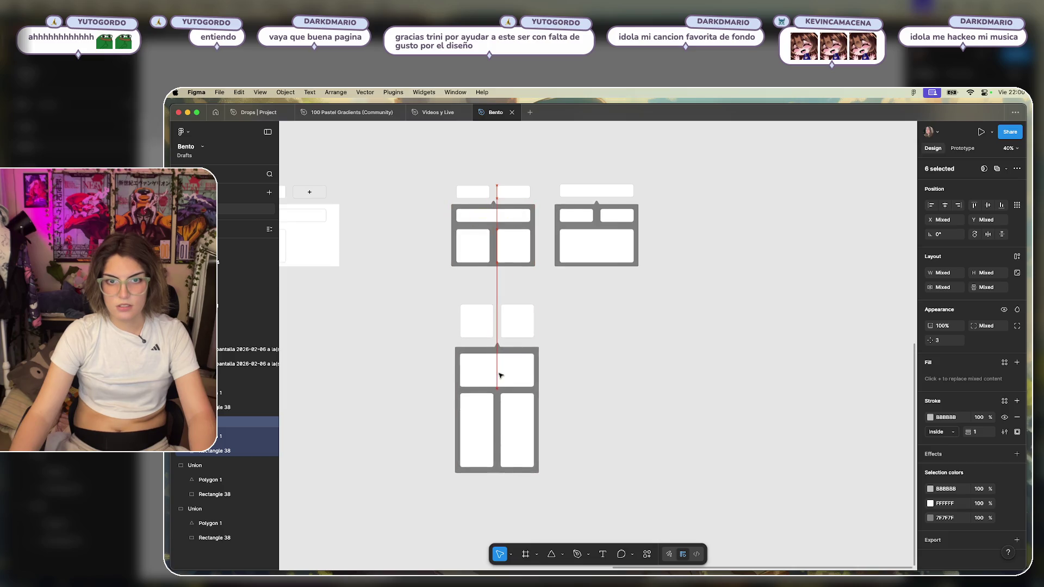
Move the top-right bento further right and lower the tall bento a little more.
drag(676, 161, 543, 309)
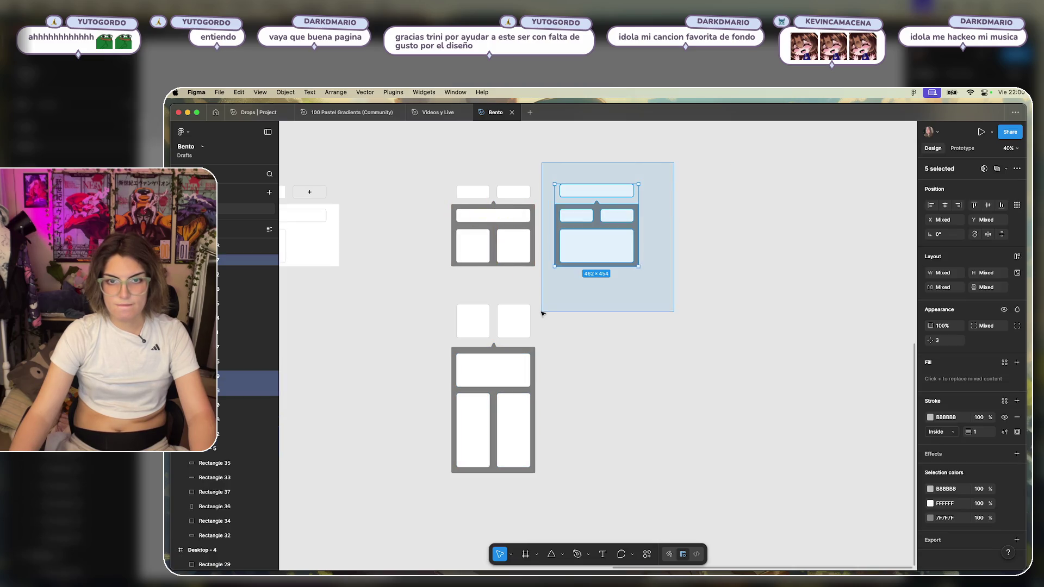
drag(580, 254, 624, 253)
drag(579, 283, 413, 518)
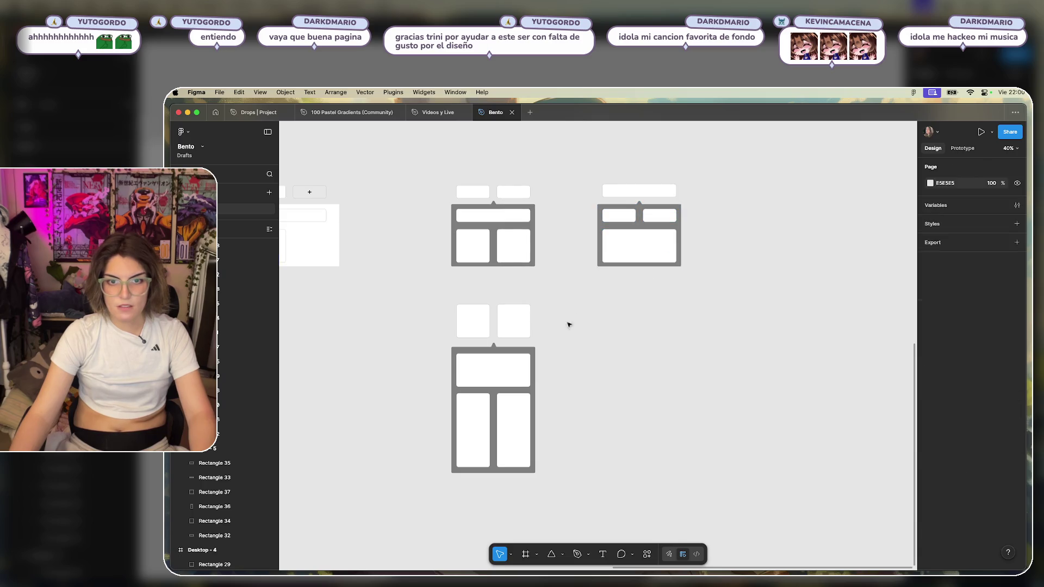
drag(525, 371, 529, 384)
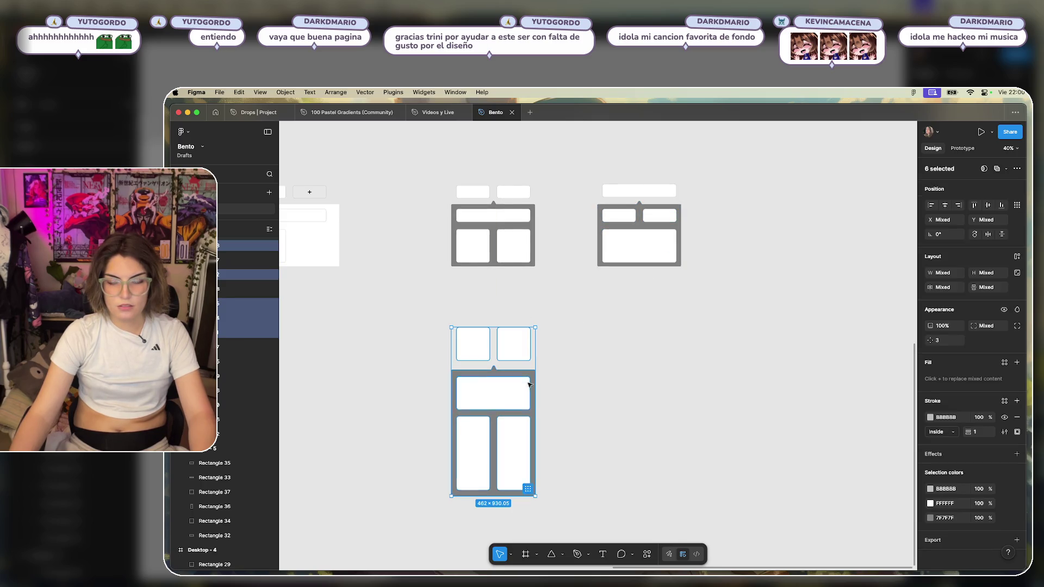
click(649, 336)
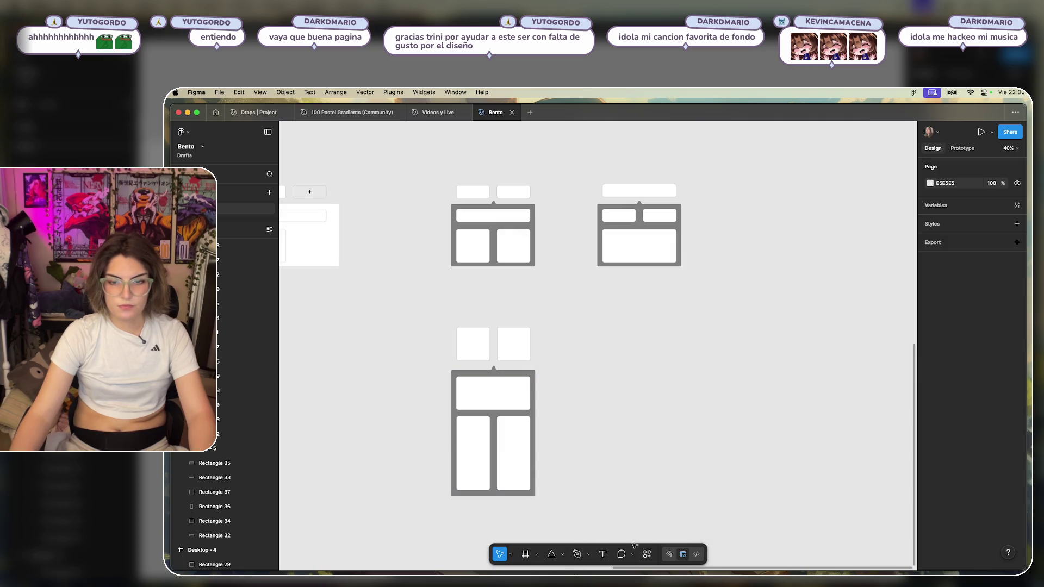
click(646, 554)
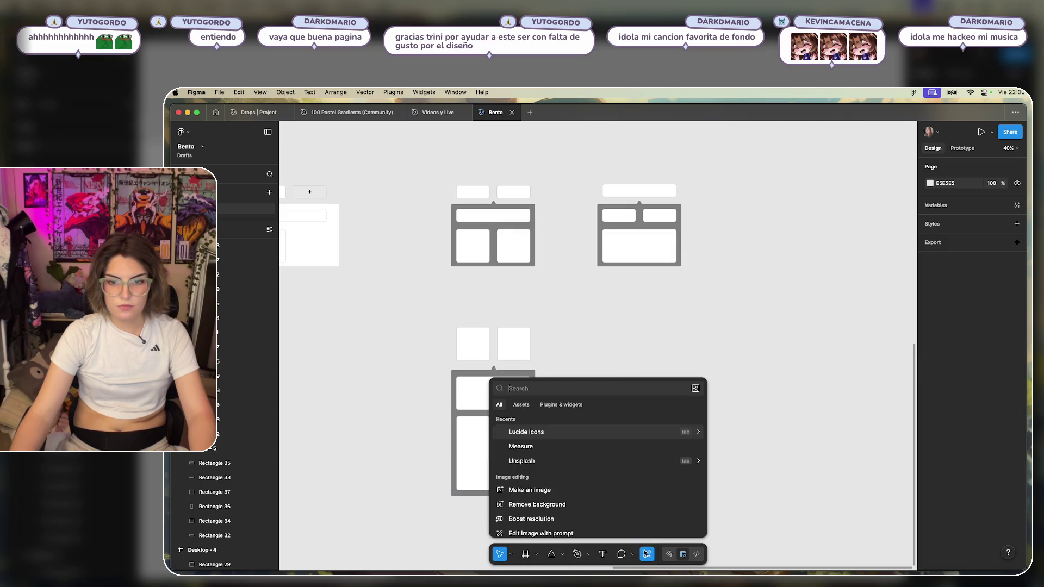
Search plugins for 'arrow' and run the AUTO FLOW plugin.
click(547, 406)
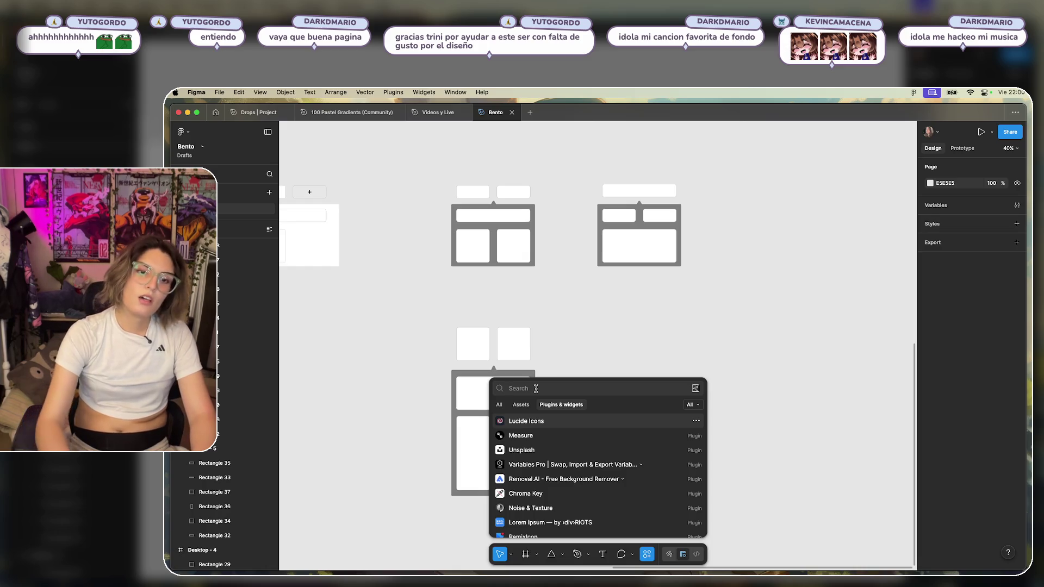
text(arrow)
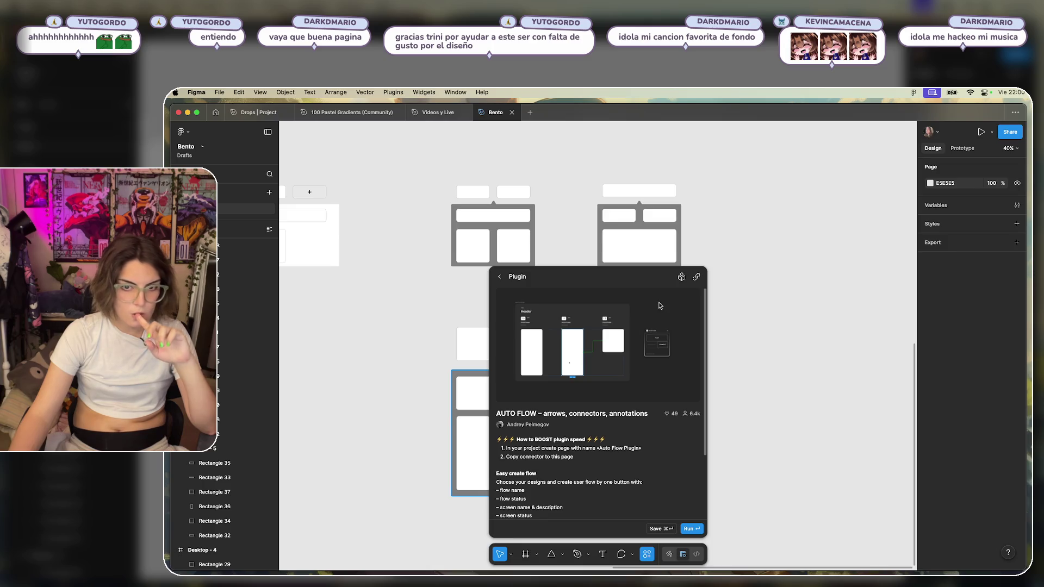
click(700, 531)
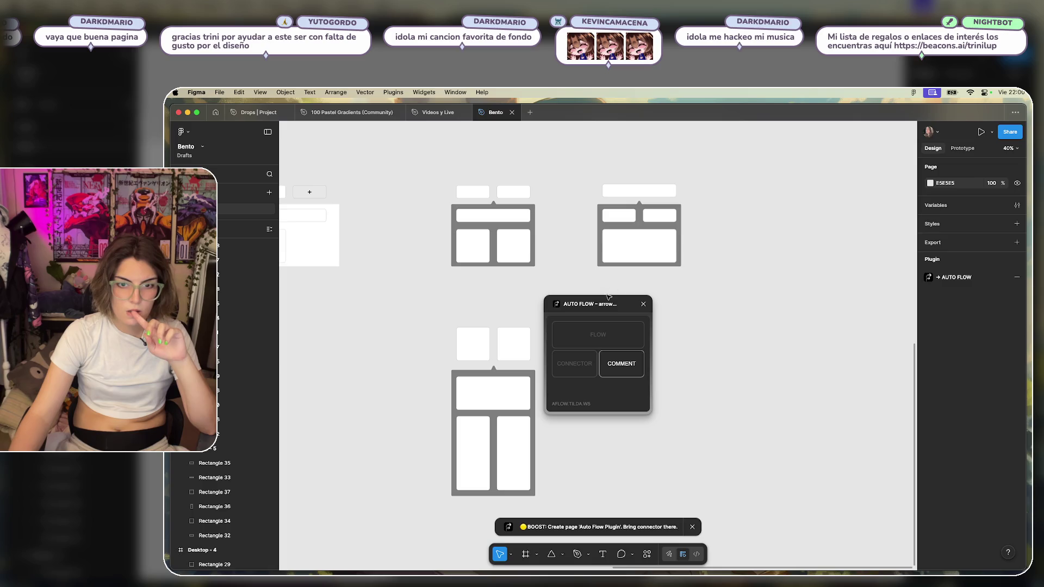
drag(616, 305, 695, 311)
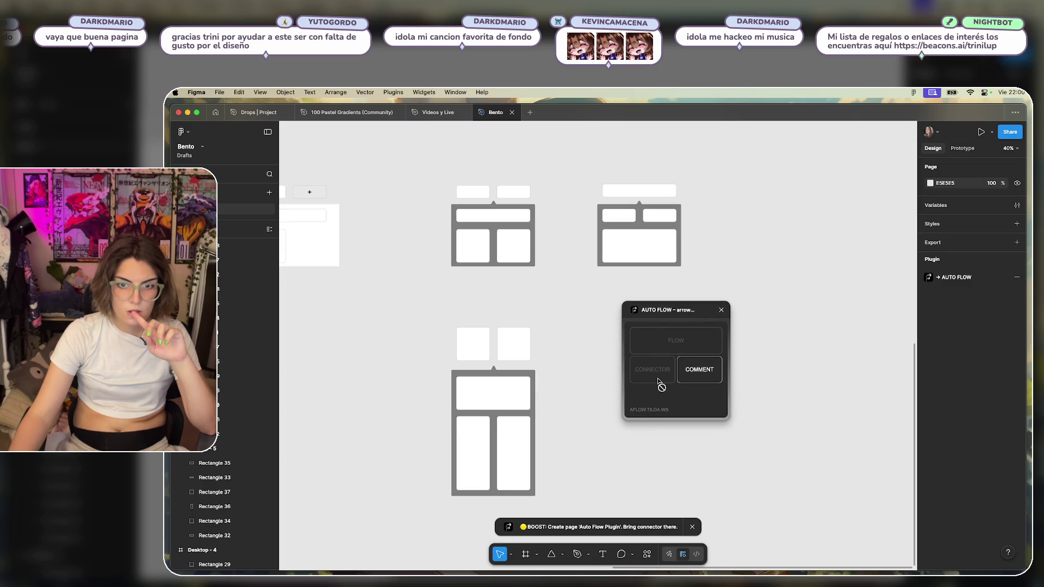
Undo the dark Auto Flow frame generated from the top-left bento selection.
drag(544, 174, 429, 278)
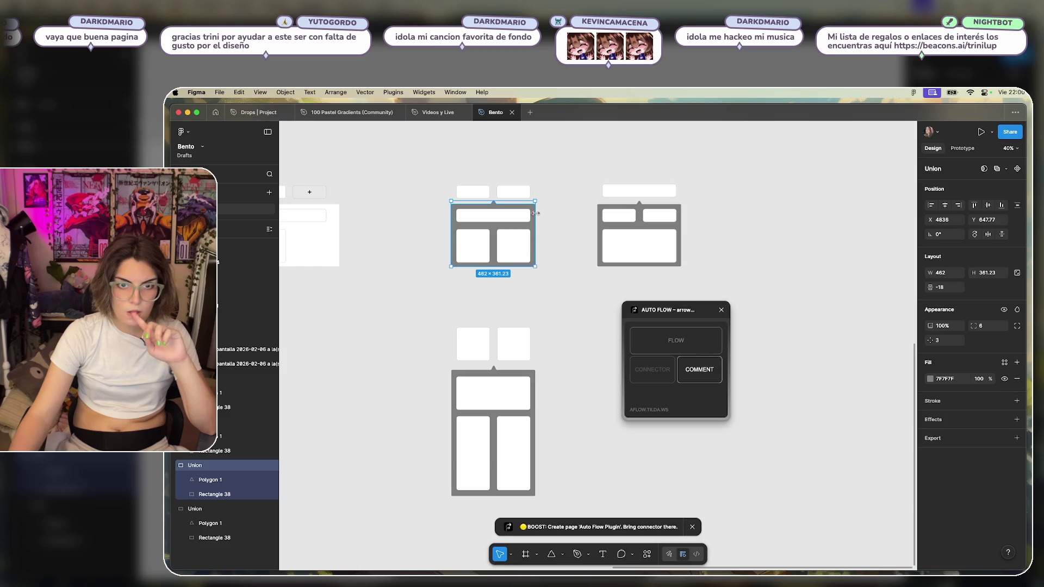
drag(545, 172, 427, 282)
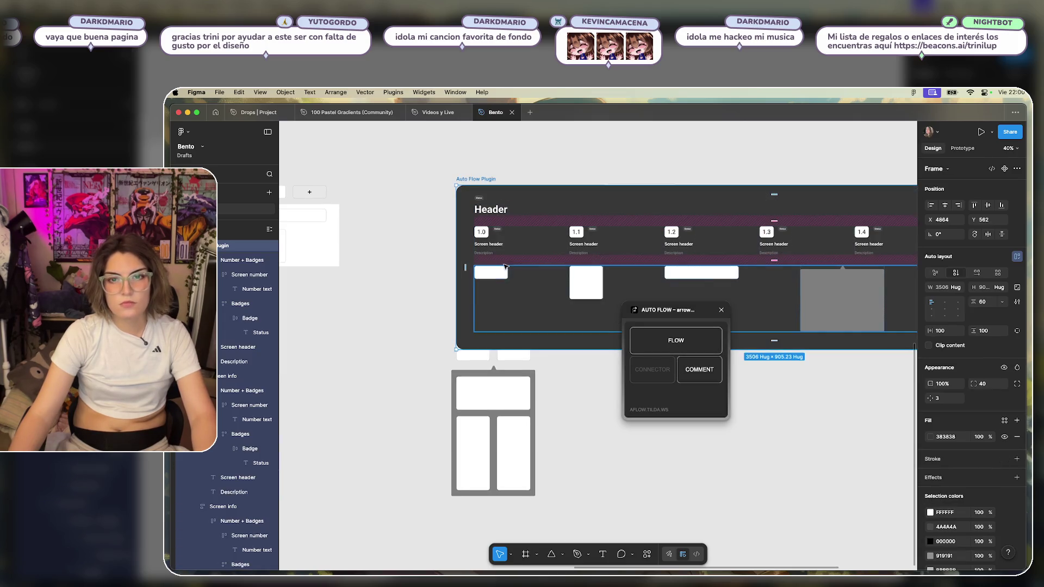
scroll(510, 163, right, 5)
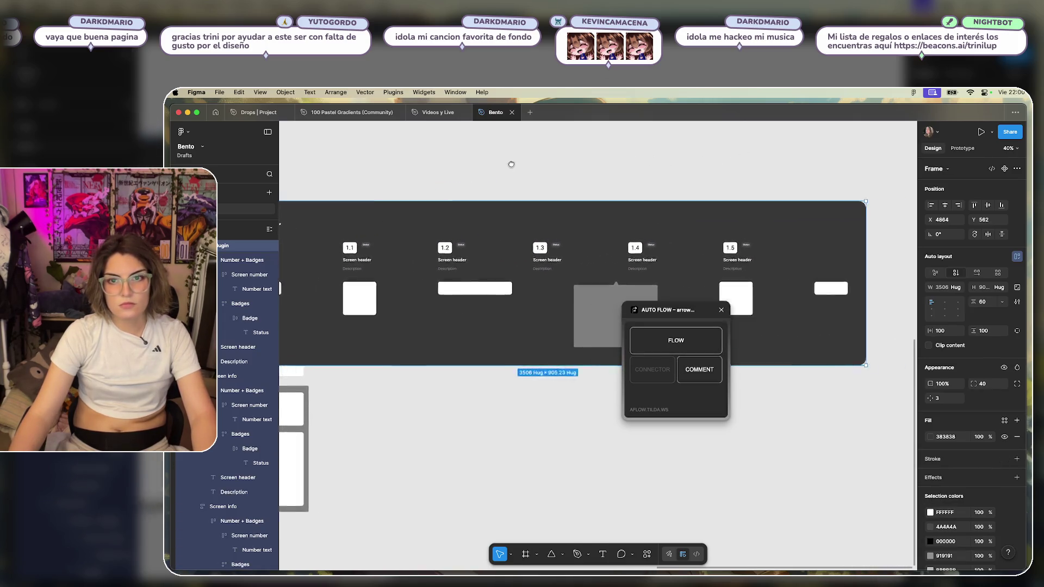
scroll(573, 205, down, 2)
key(ctrl+z)
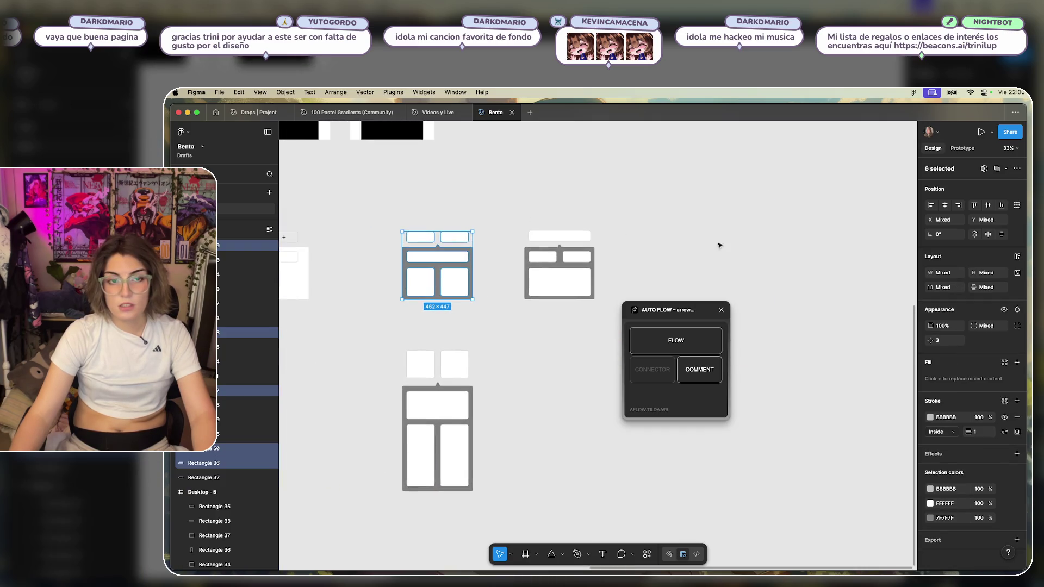
Try linking the left and right wireframes with FLOW, then close the Auto Flow plugin.
drag(497, 208, 383, 330)
click(380, 332)
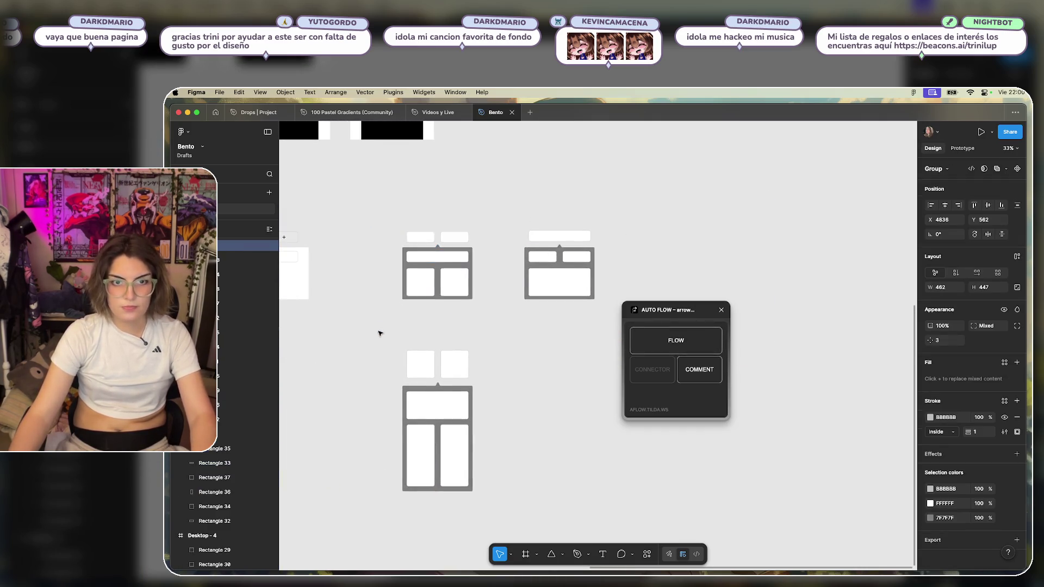
drag(607, 213, 496, 326)
click(468, 294)
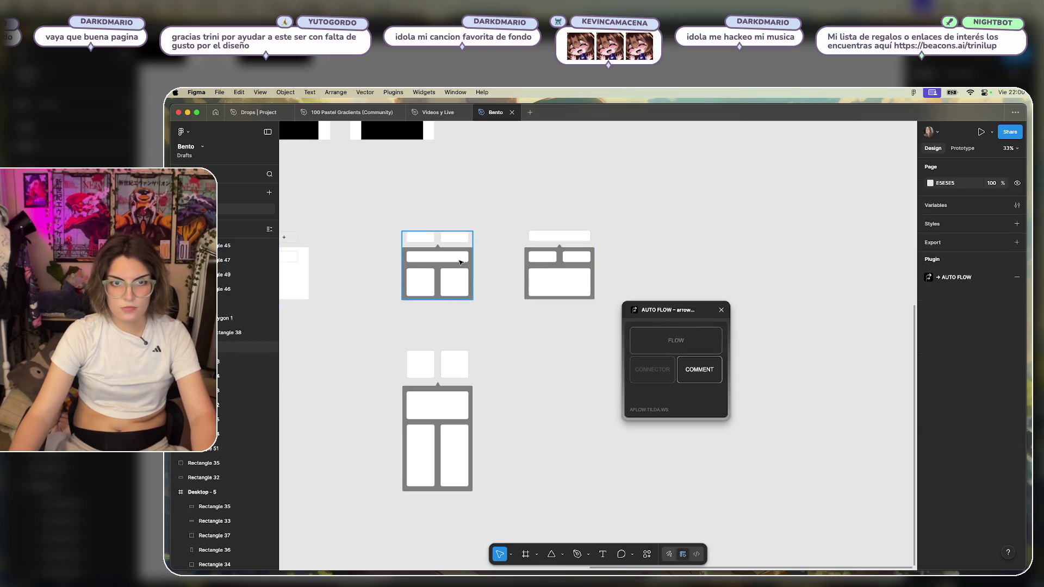
shift+click(555, 287)
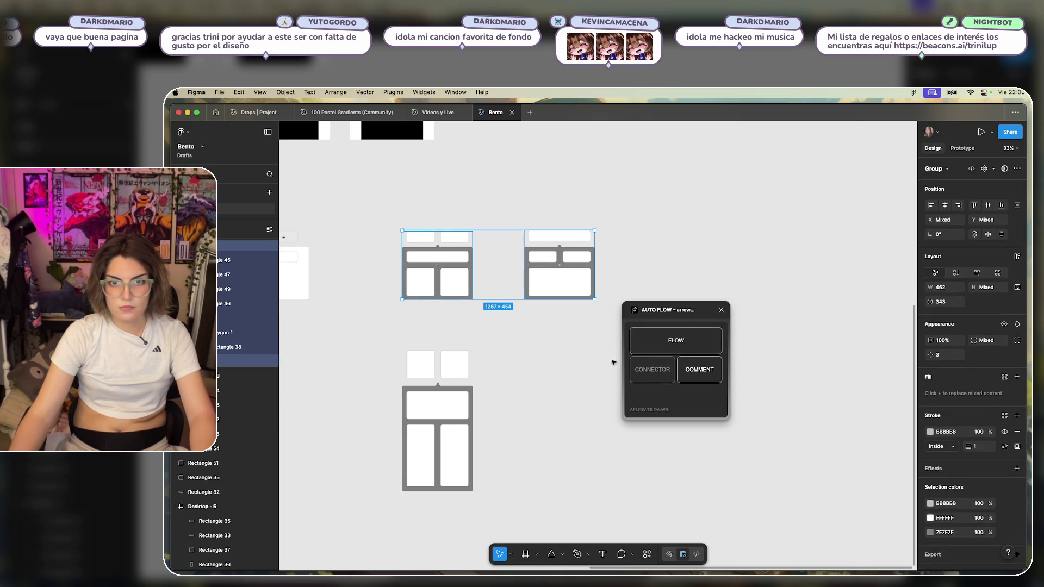
click(655, 373)
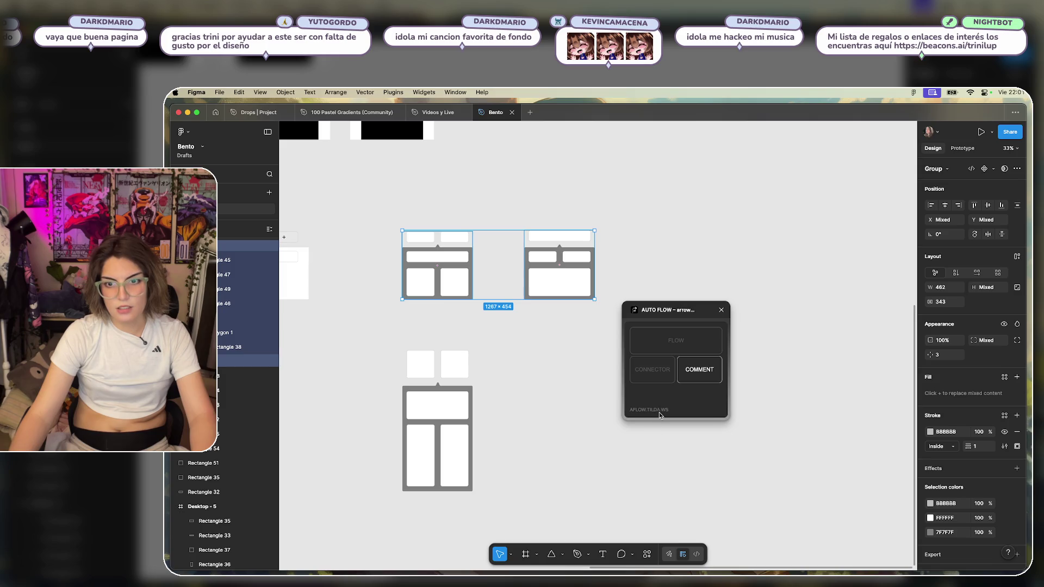
click(541, 310)
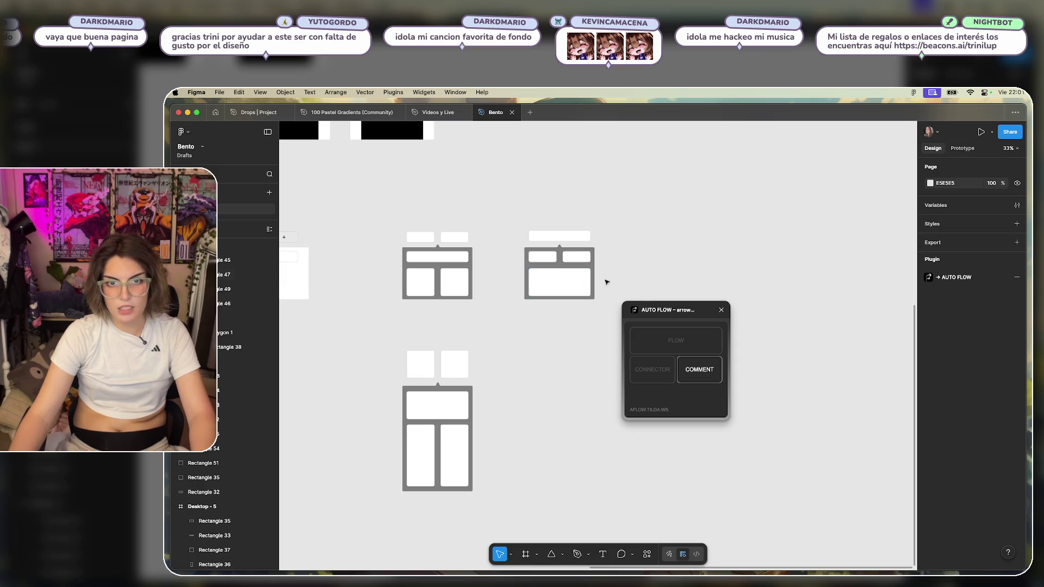
click(722, 310)
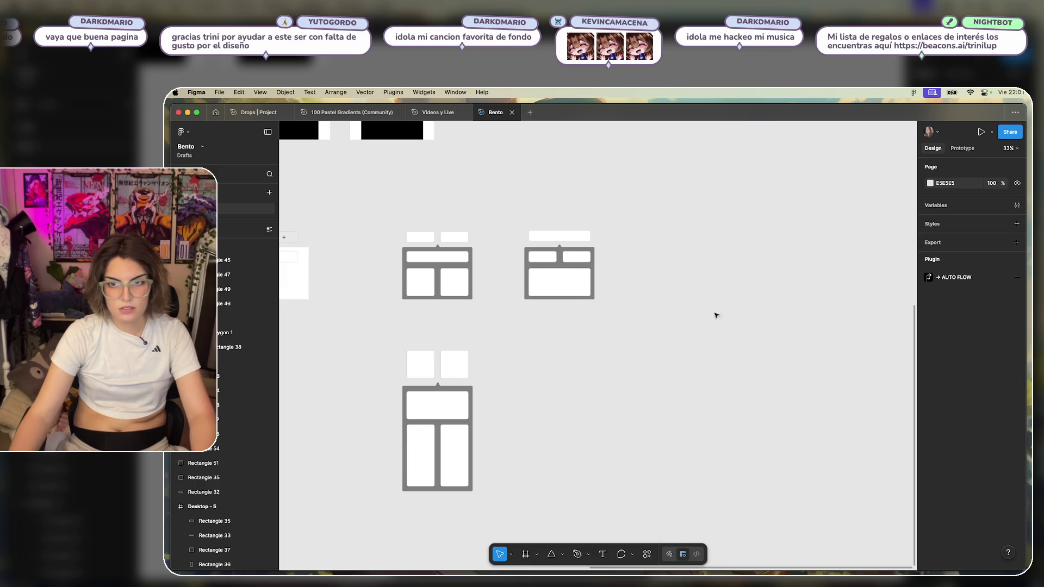
Undo the last two changes and draw an arrow from the top-left wireframe to the top-right one.
key(ctrl+z)
key(ctrl+z)
key(ctrl+z)
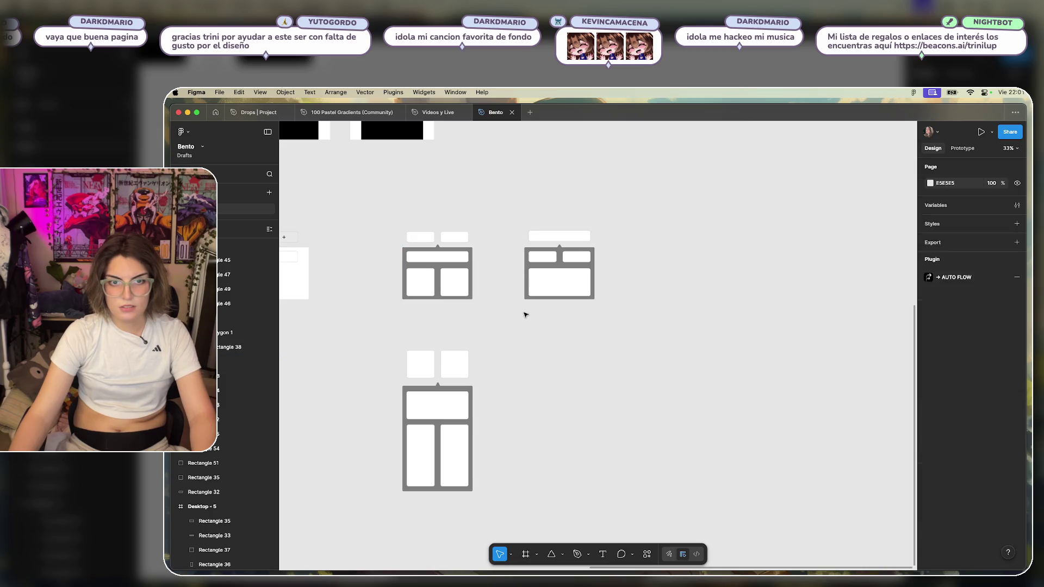
key(ctrl+z)
click(525, 314)
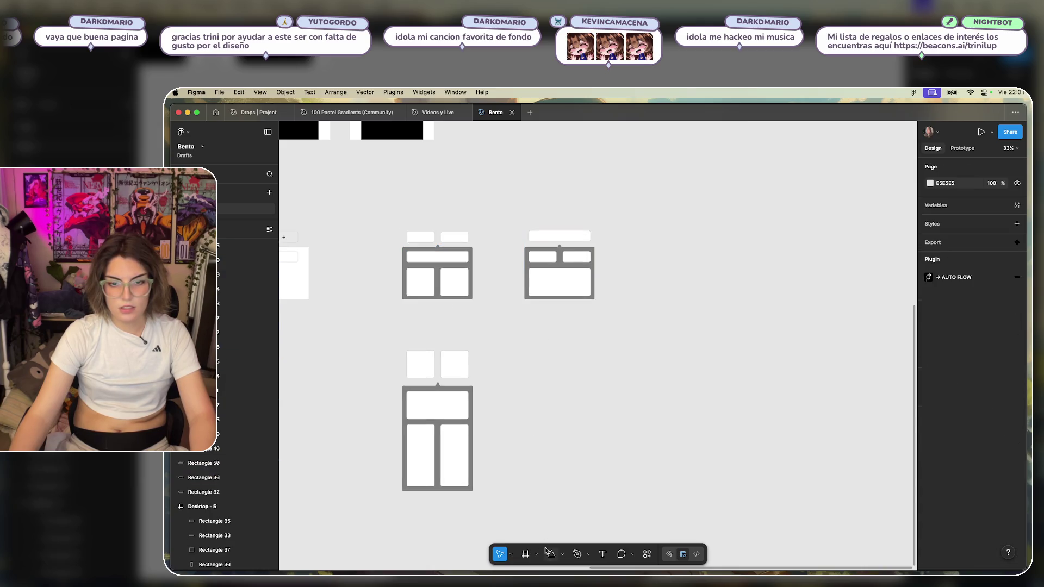
click(587, 554)
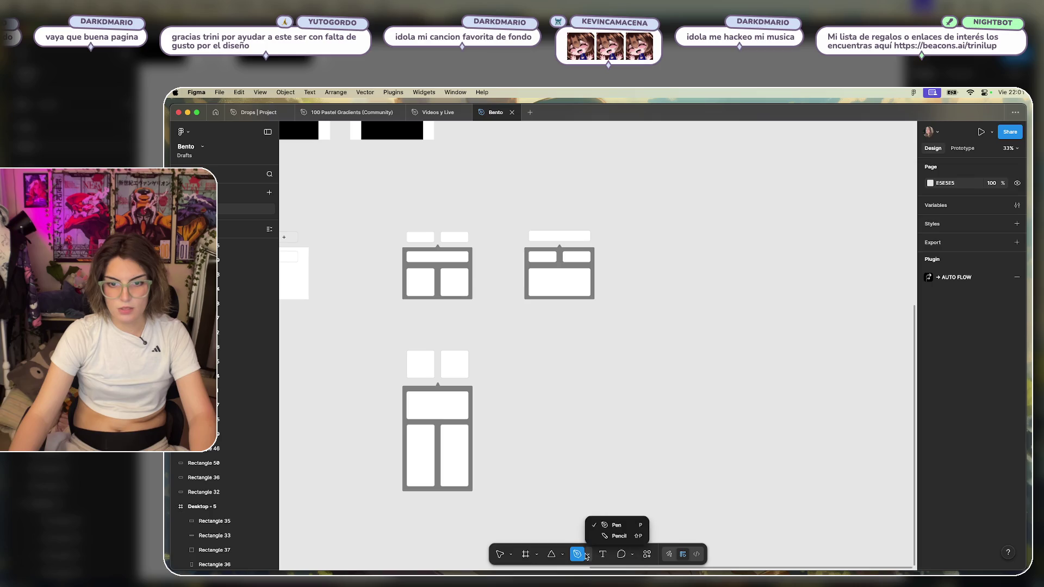
click(564, 554)
click(563, 554)
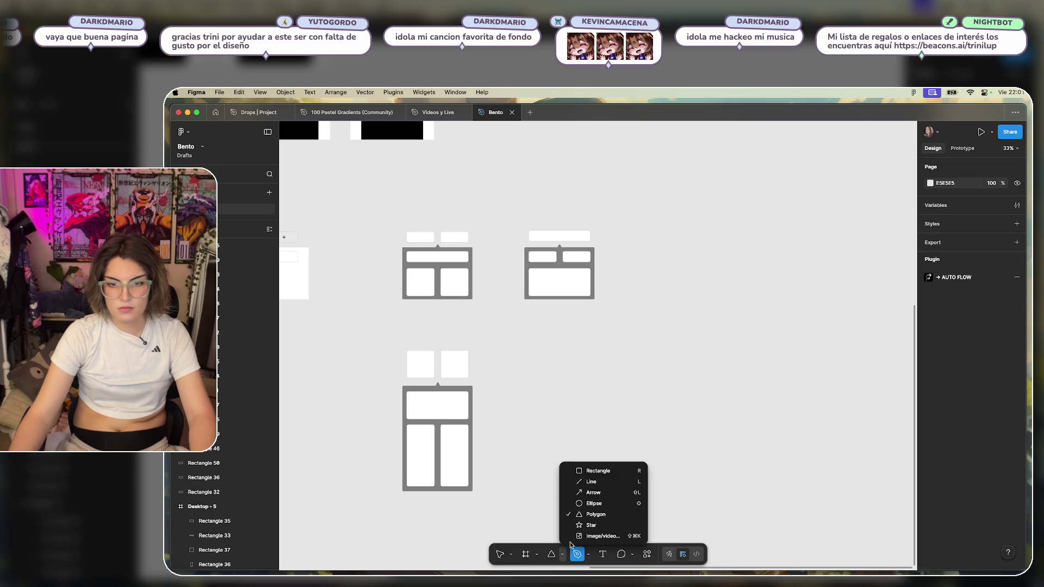
click(590, 492)
drag(481, 262, 517, 262)
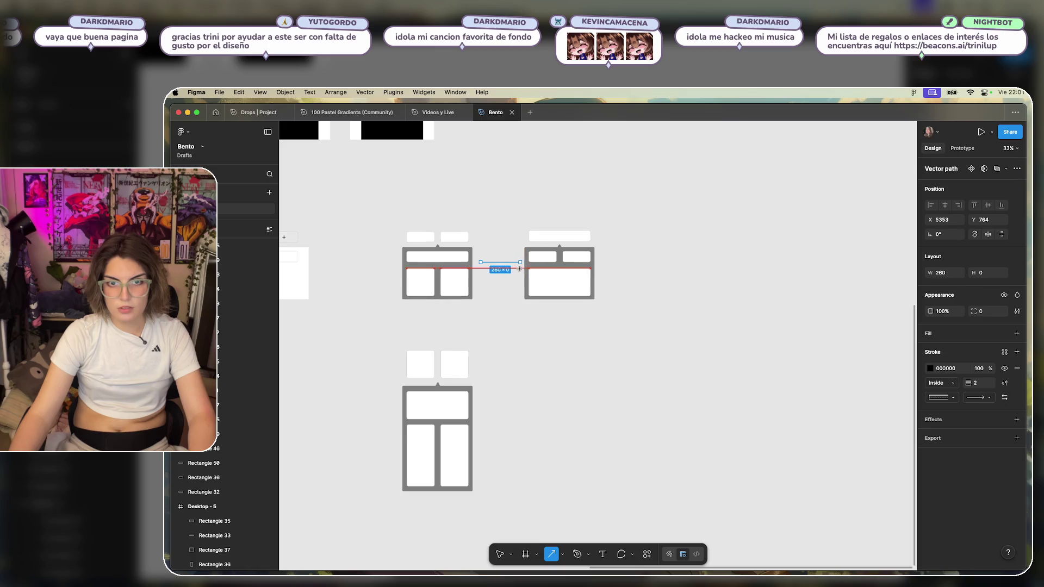
Draw a second arrow from the top-left wireframe down to the wireframe below it.
click(510, 338)
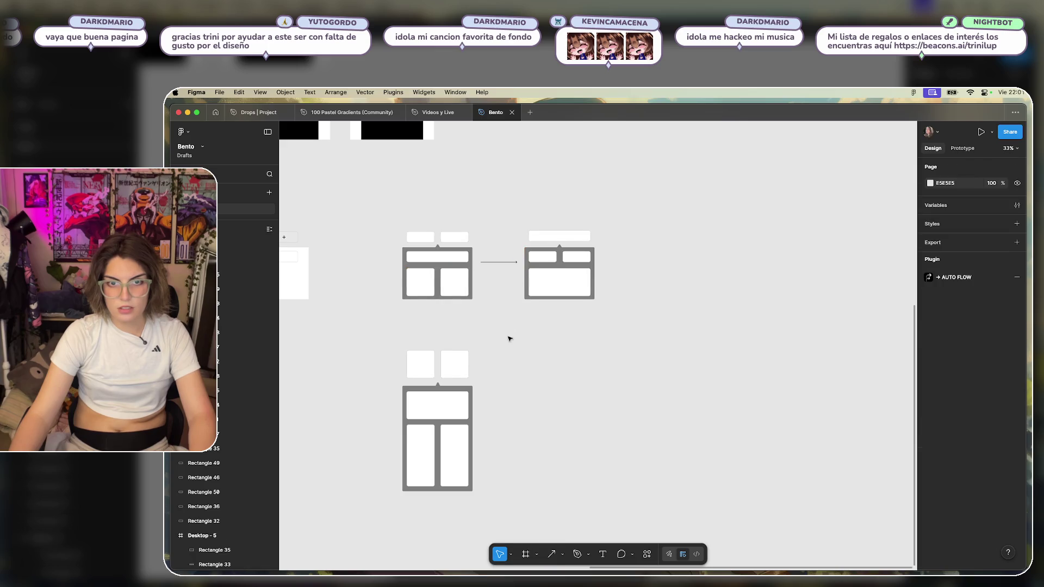
click(548, 551)
drag(438, 307, 437, 342)
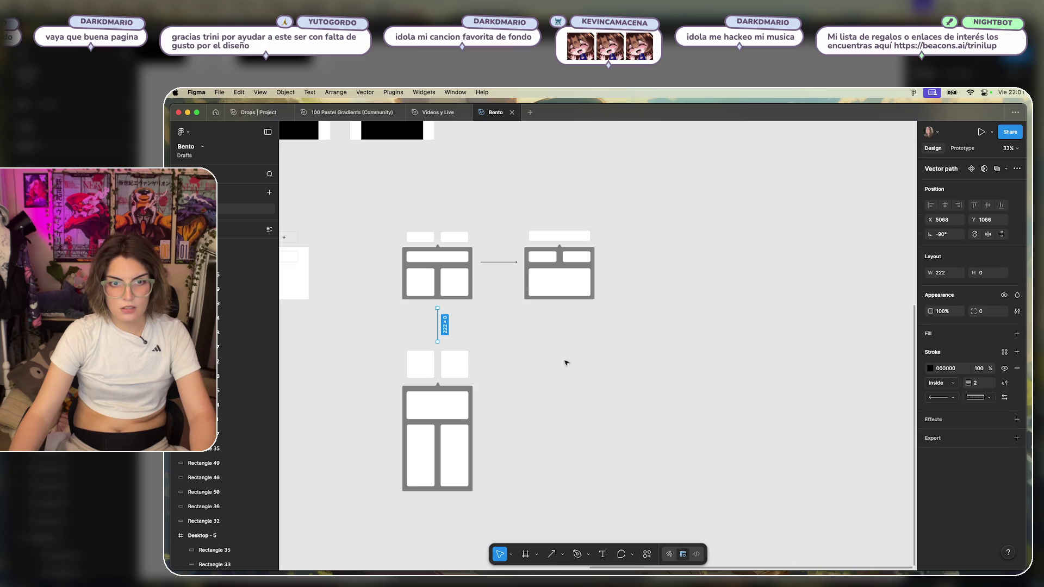
click(588, 386)
scroll(447, 317, up, 2)
scroll(517, 326, up, 2)
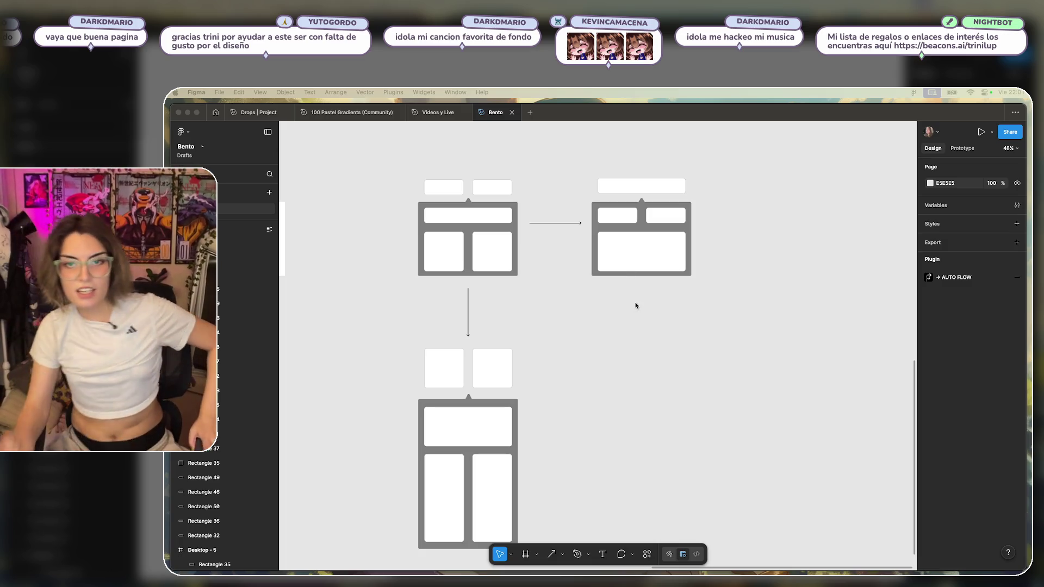
click(657, 359)
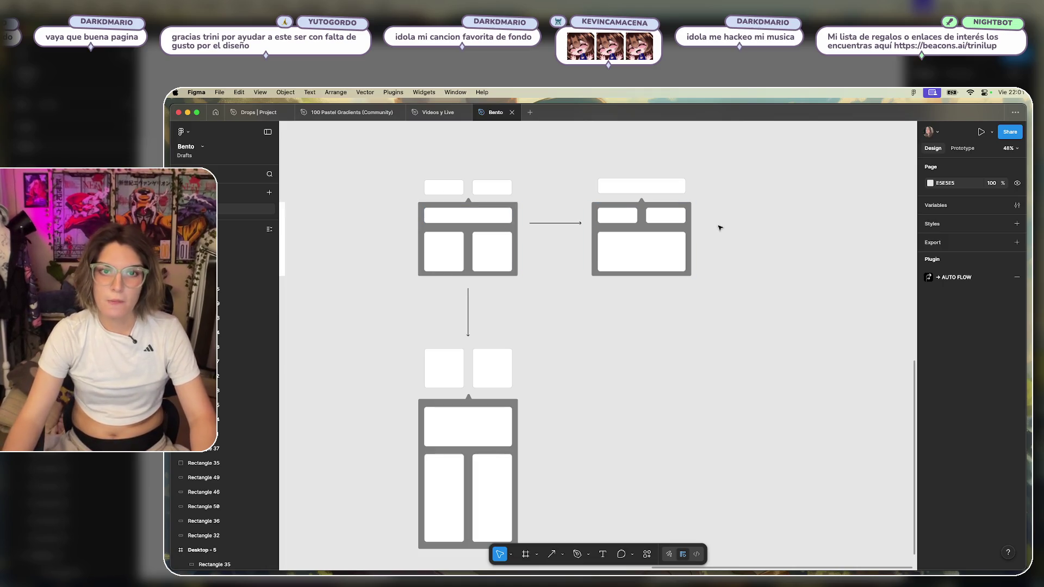
Copy the large white card and the middle grey notched background into the empty space on the right.
drag(734, 227, 680, 223)
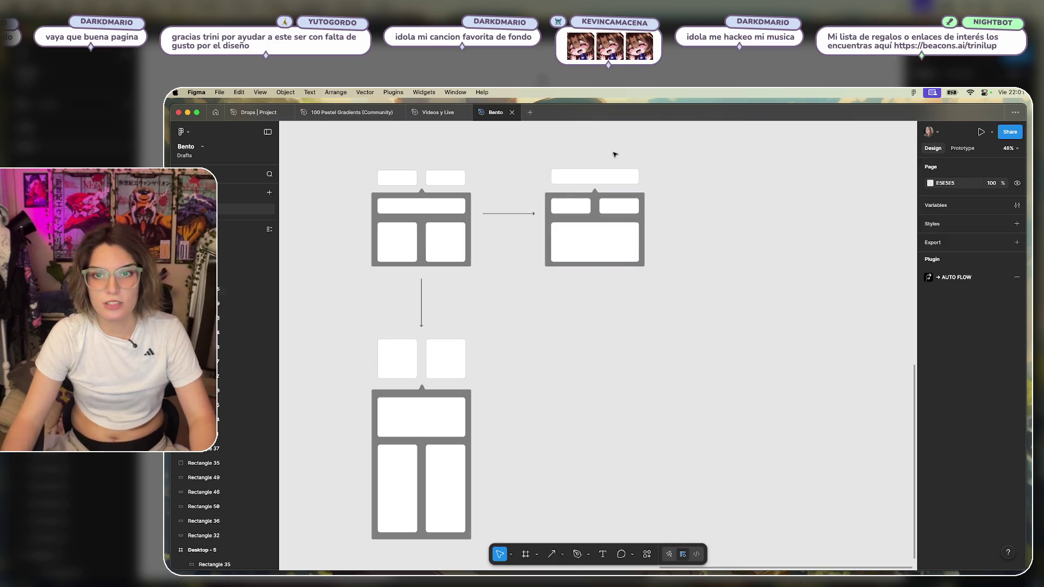
scroll(642, 217, right, 3)
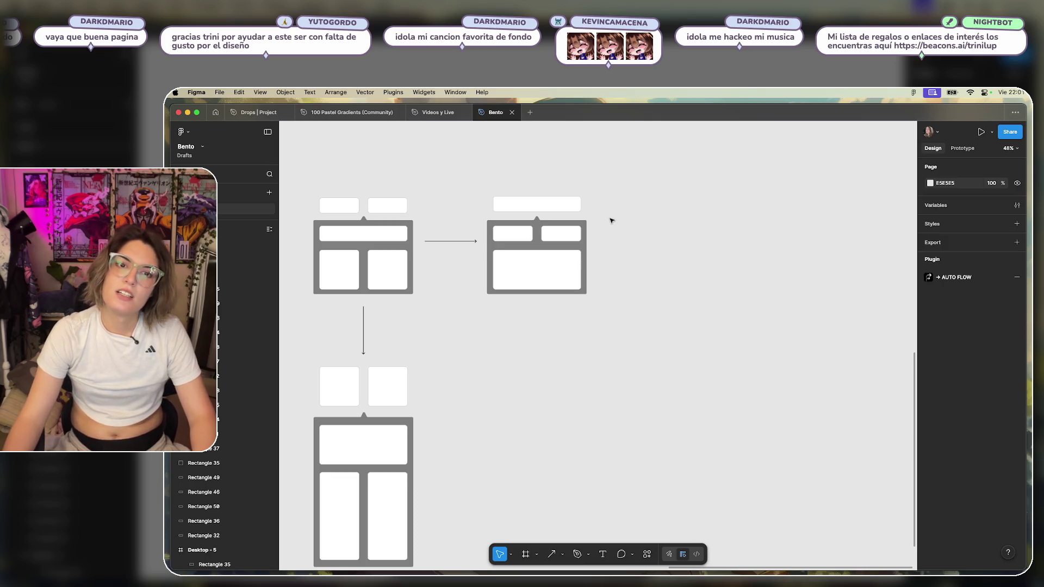
click(529, 274)
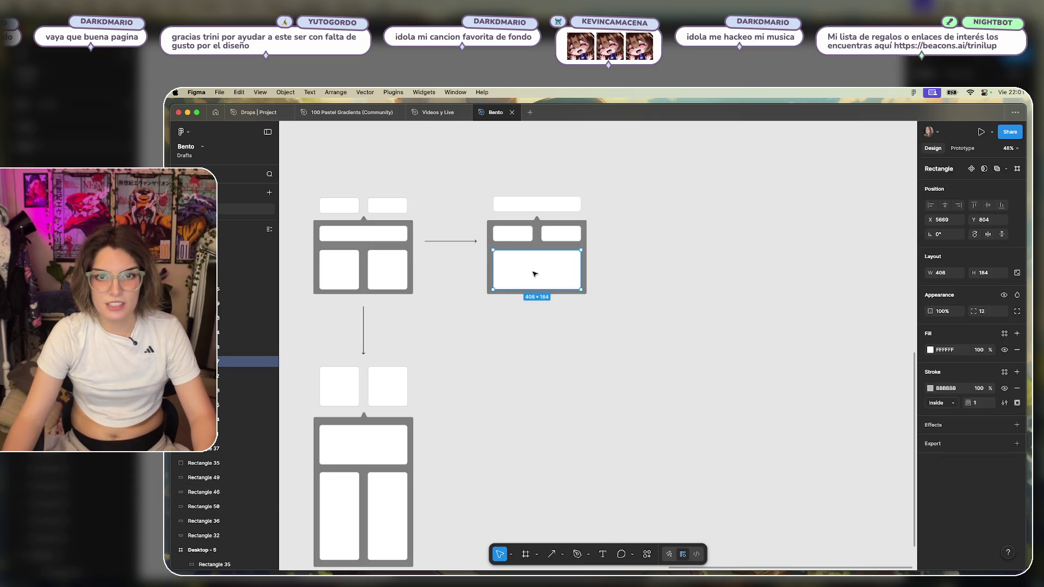
alt+drag(566, 275, 710, 222)
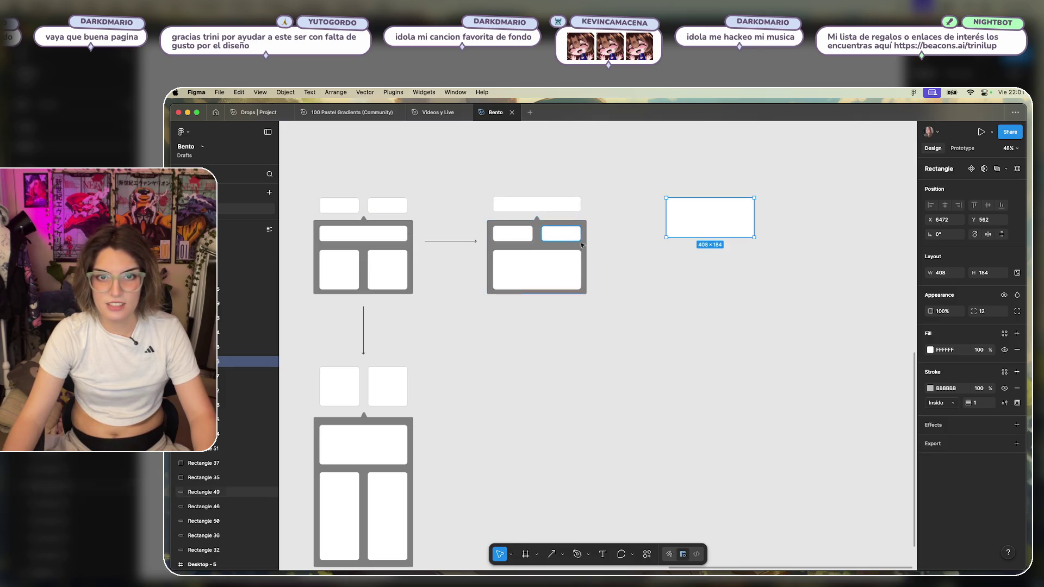
alt+drag(571, 244, 744, 276)
click(820, 268)
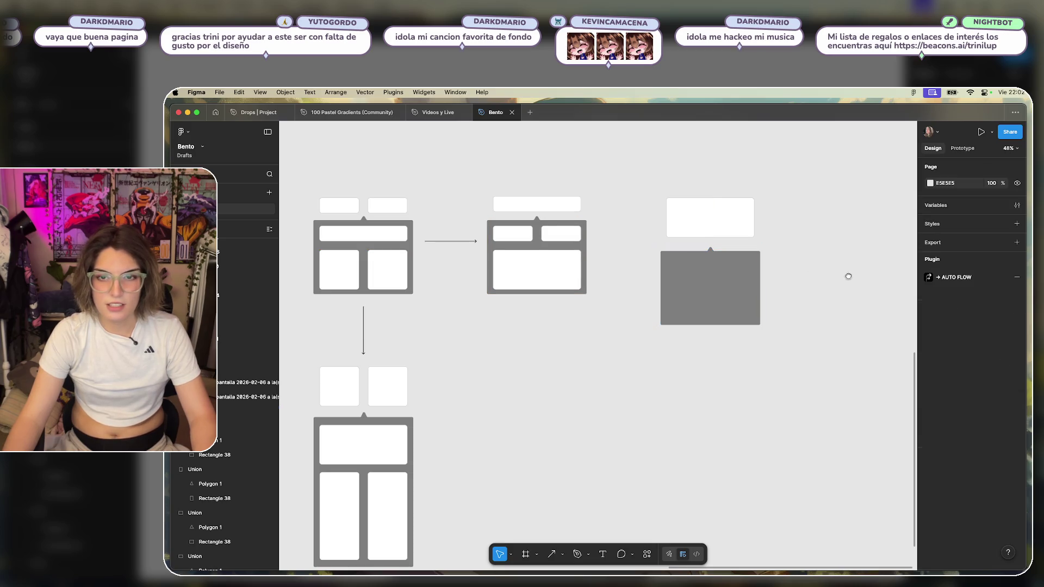
Copy the two square cards into the new grey notched background.
scroll(846, 275, right, 2)
scroll(846, 275, down, 1)
click(636, 268)
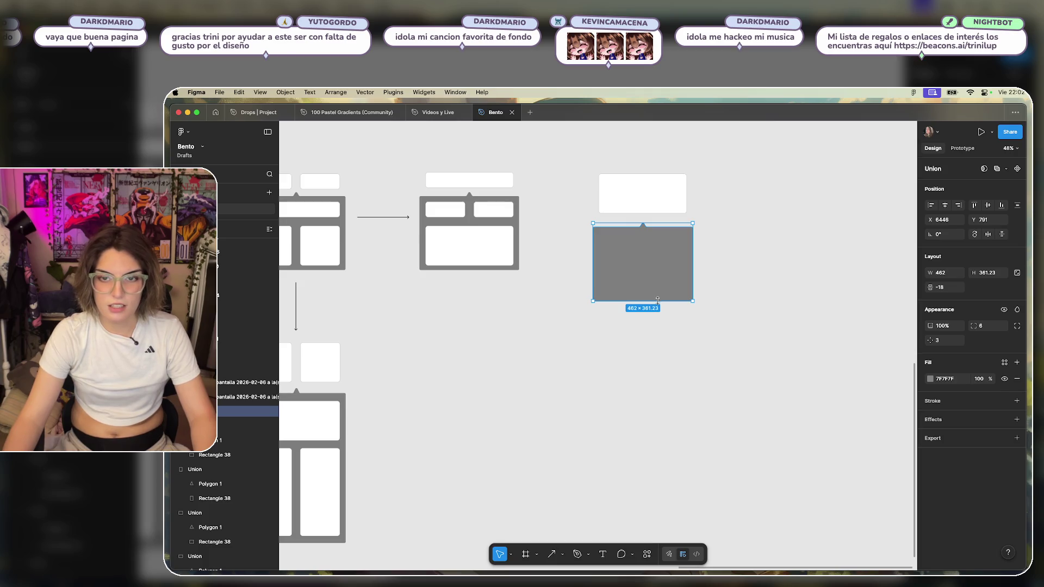
drag(657, 300, 645, 421)
double_click(637, 266)
click(641, 201)
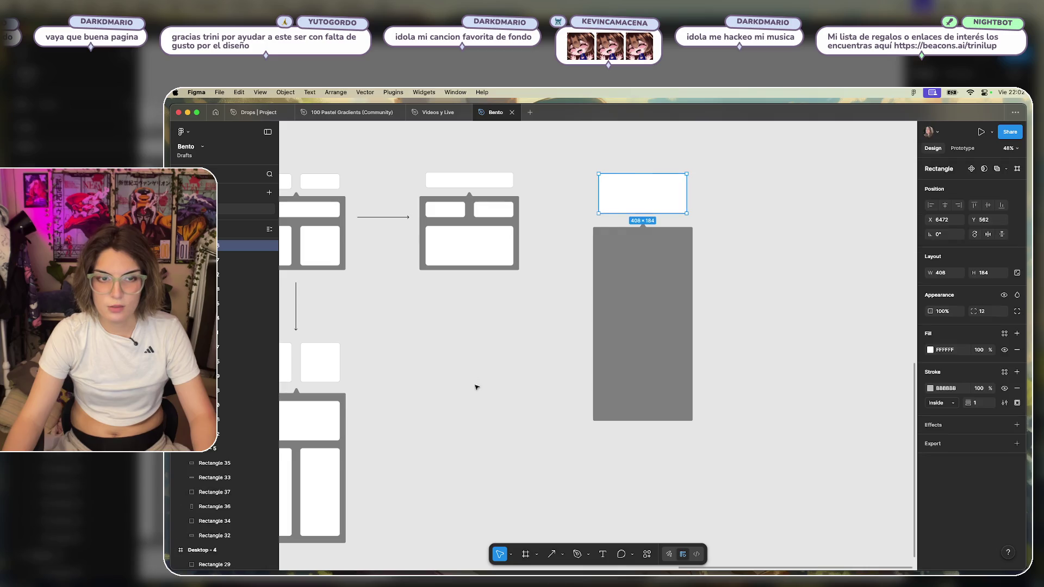
scroll(476, 387, left, 3)
mouse_move(396, 373)
mouse_down()
mouse_move(337, 354)
mouse_move(690, 260)
mouse_up()
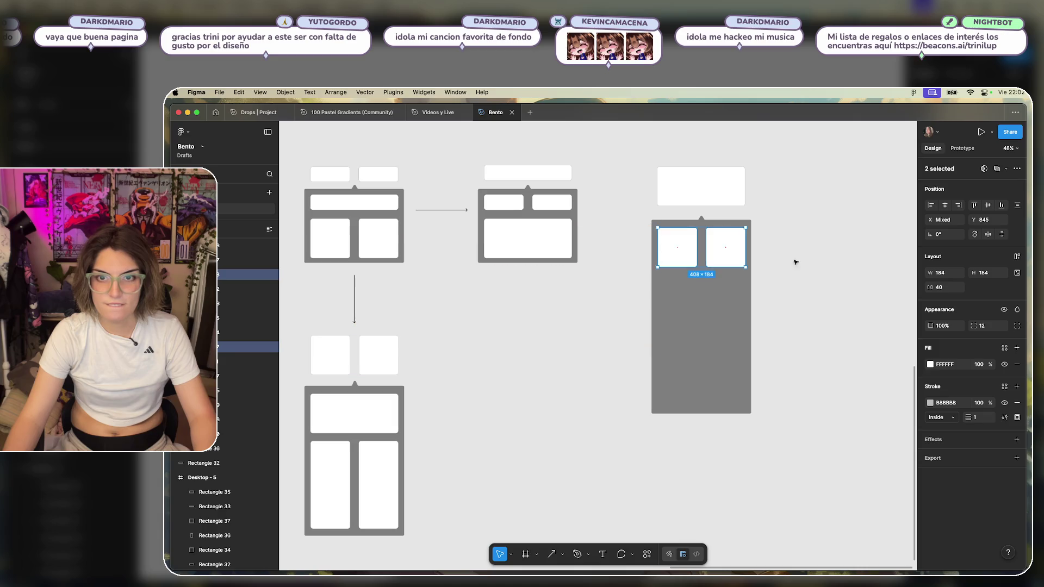
click(686, 260)
click(726, 253)
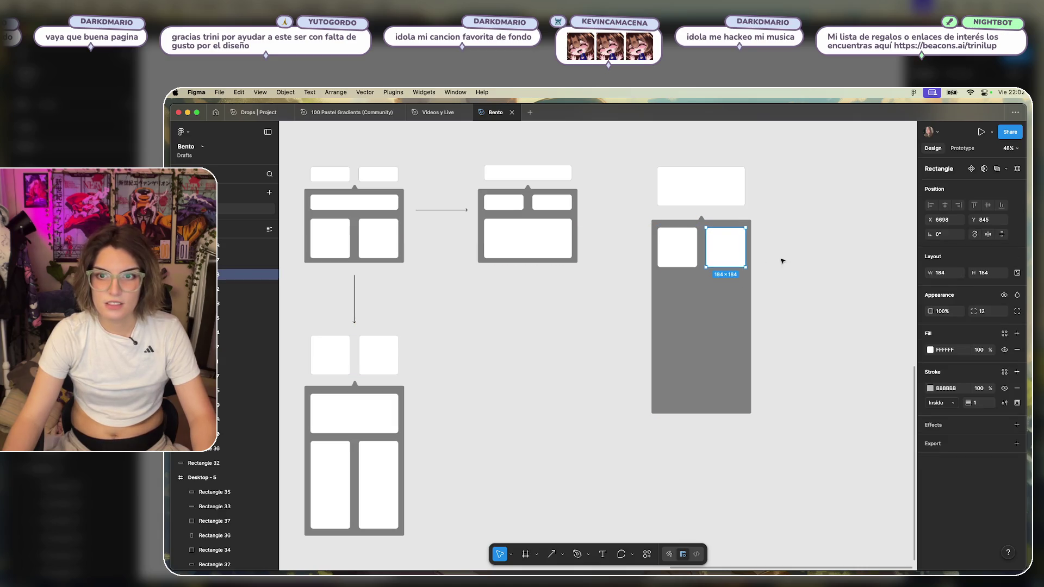
click(783, 261)
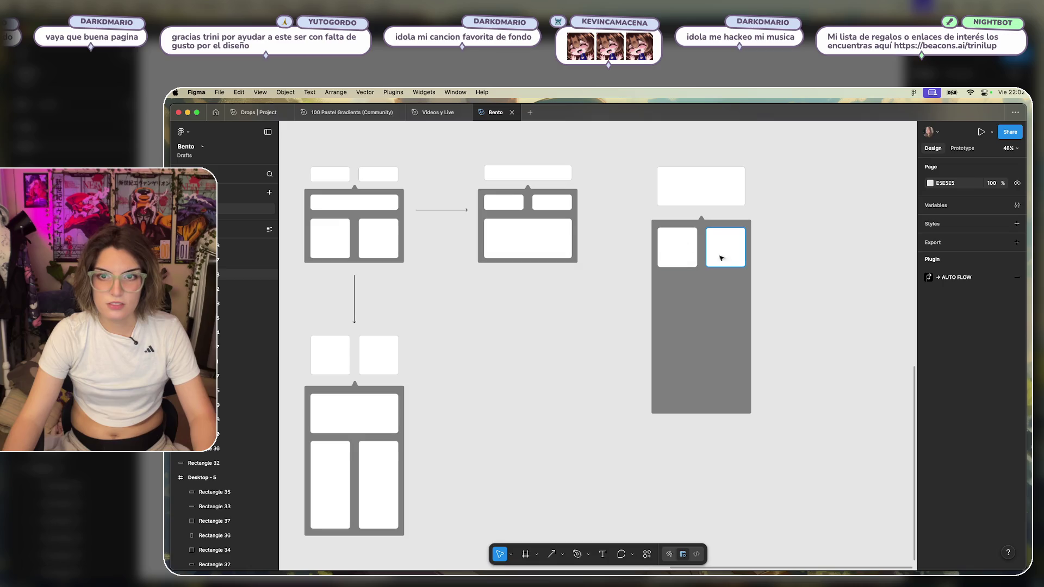
Copy the middle wireframe's wide card into the new background and raise its height from 184 to 279.
click(509, 242)
mouse_move(509, 242)
mouse_down()
mouse_move(702, 310)
mouse_move(685, 300)
mouse_move(698, 344)
mouse_up()
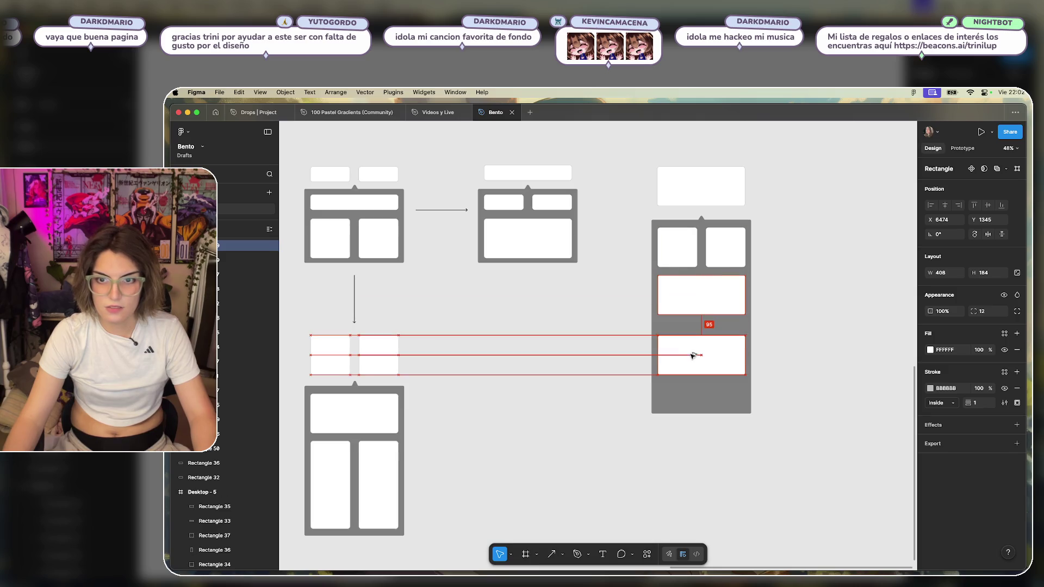
click(701, 301)
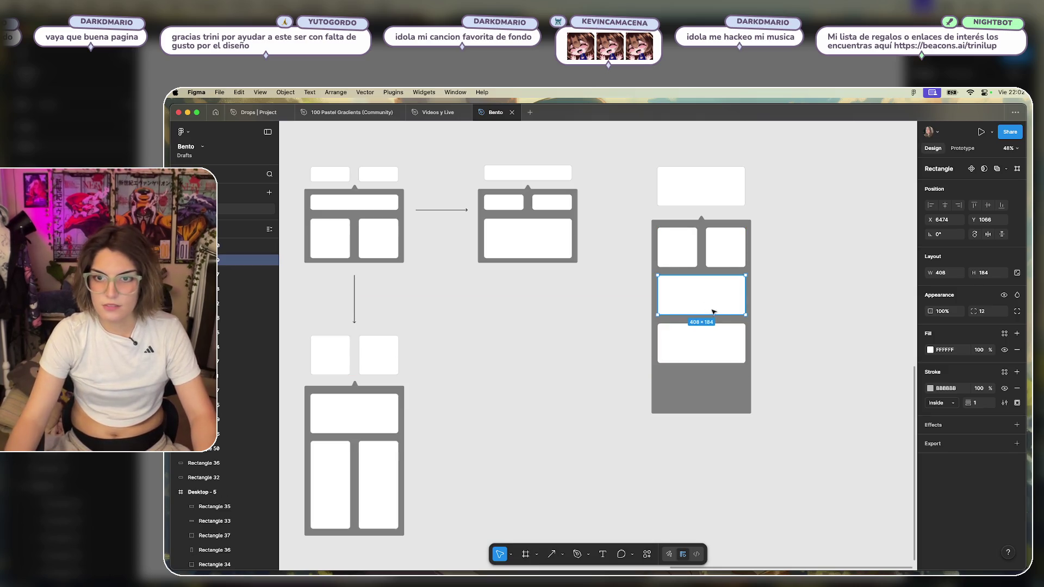
drag(712, 314, 715, 340)
Shorten the third layout's grey background so it fits its cards.
click(808, 333)
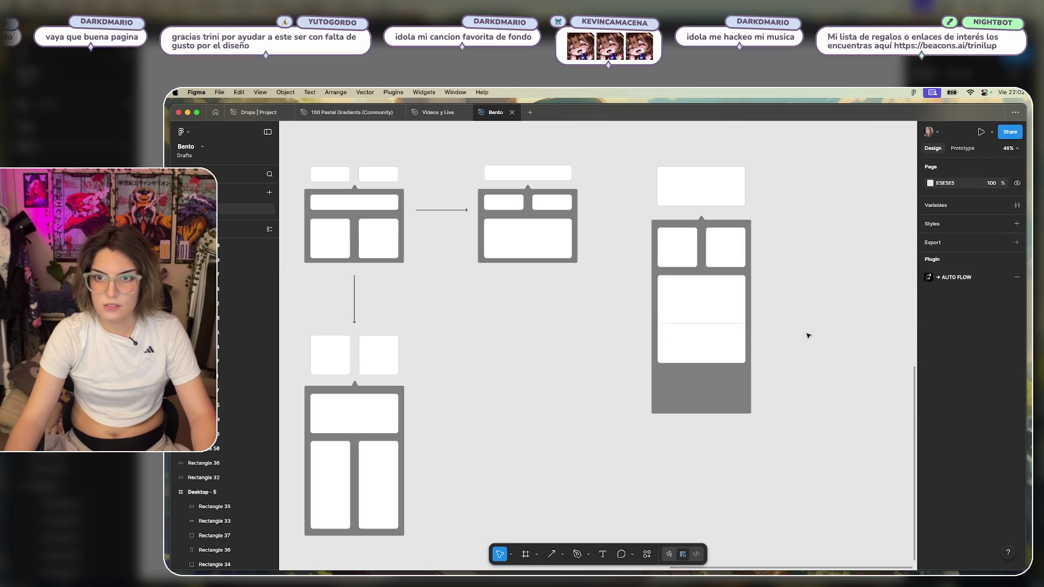
click(720, 341)
key(Escape)
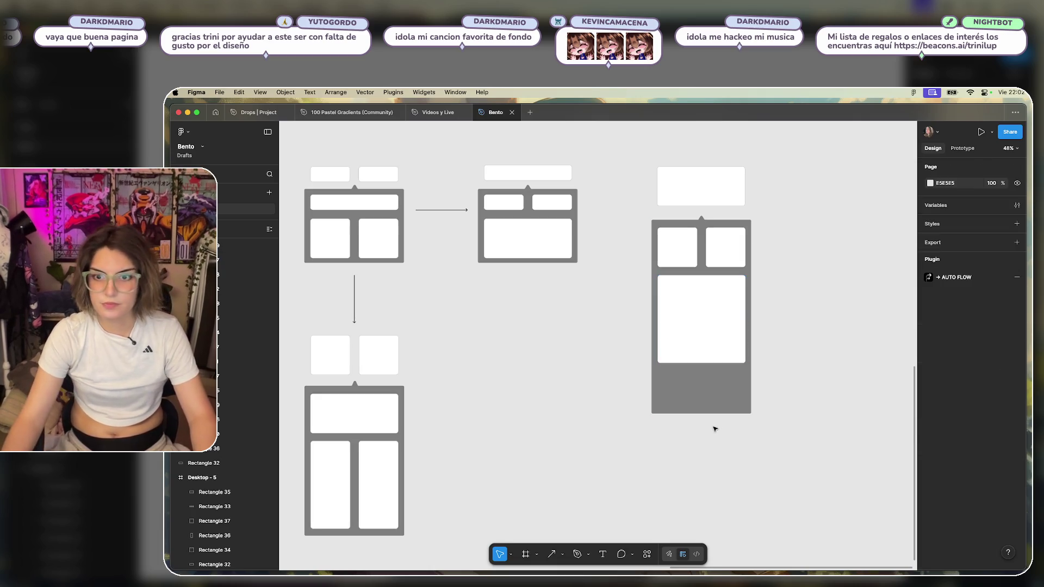
click(721, 412)
drag(721, 405, 726, 369)
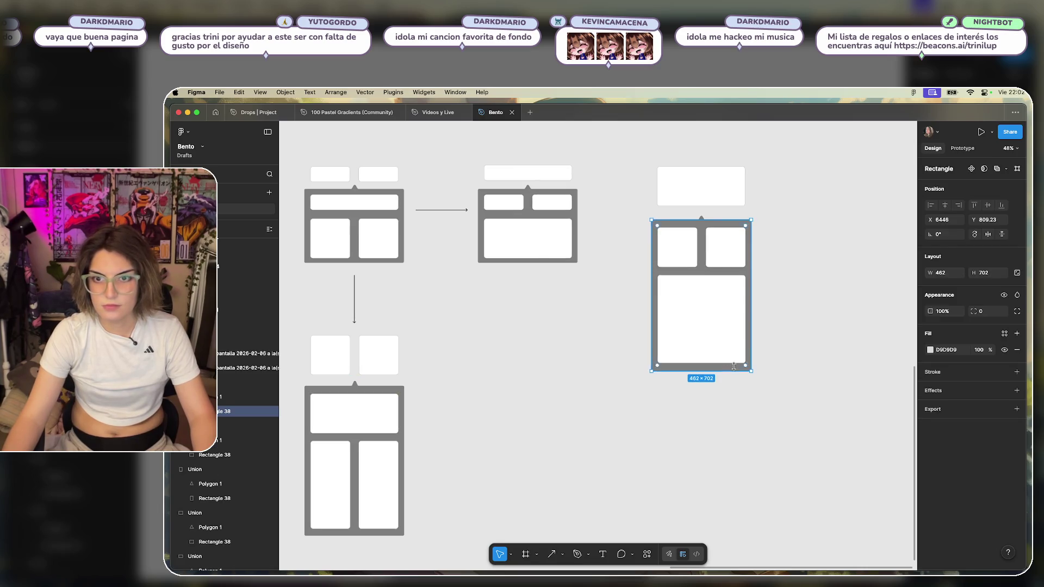
click(835, 293)
drag(564, 263, 581, 284)
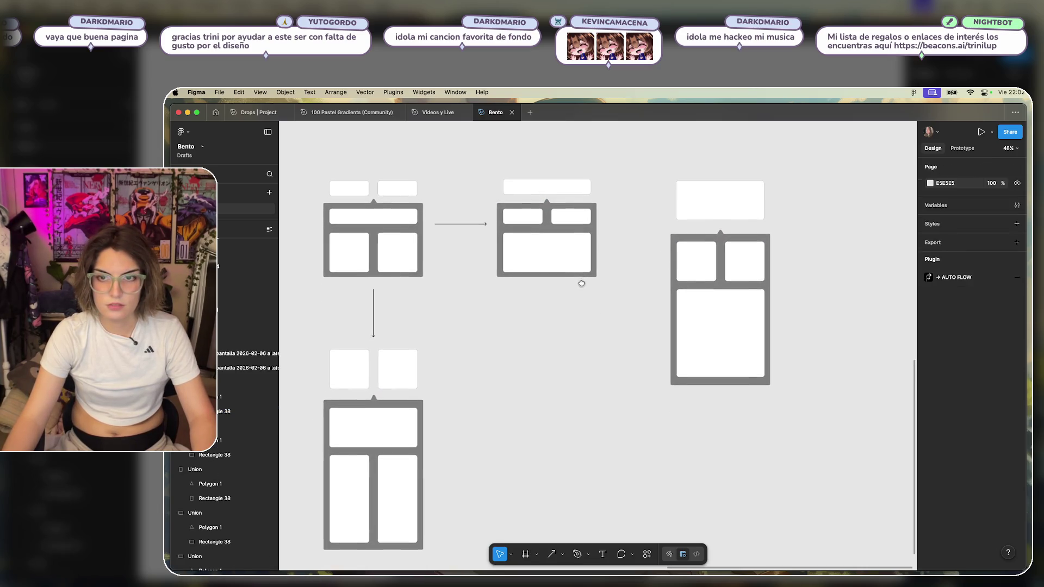
Alt-drag a copy of the first arrow so it links the middle layout to the right layout.
click(470, 225)
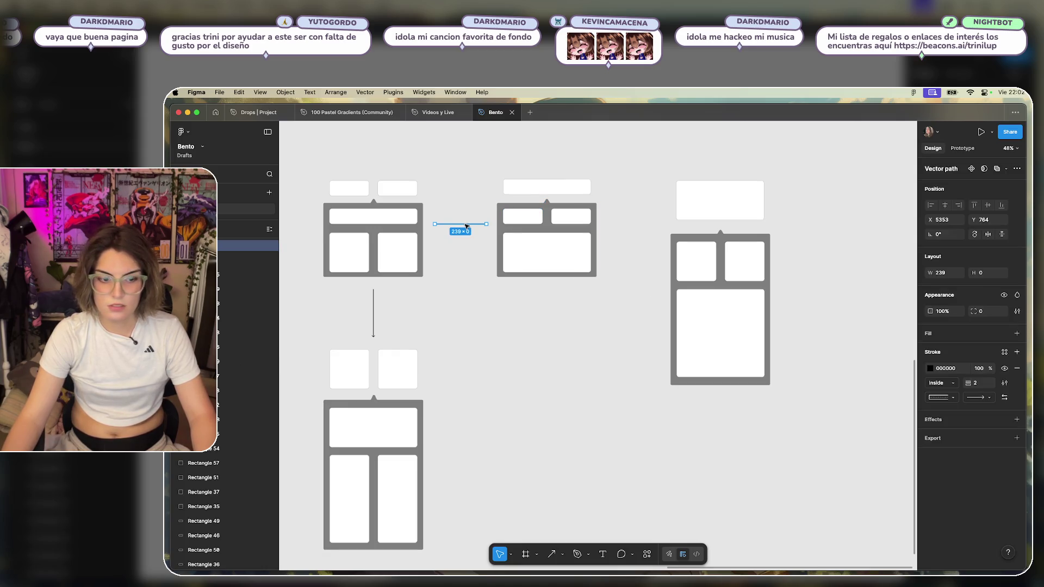
click(463, 245)
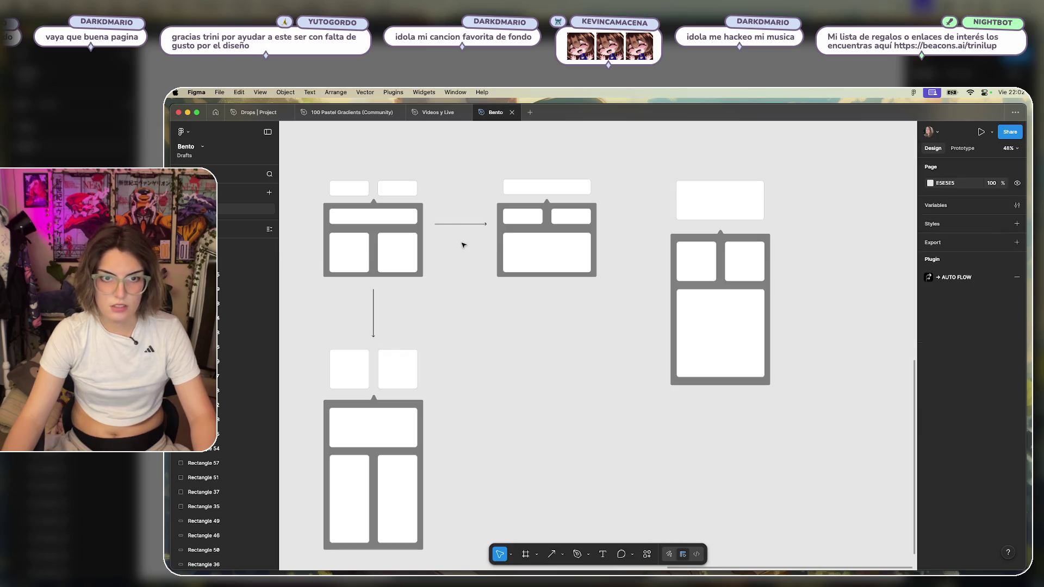
drag(463, 228, 636, 227)
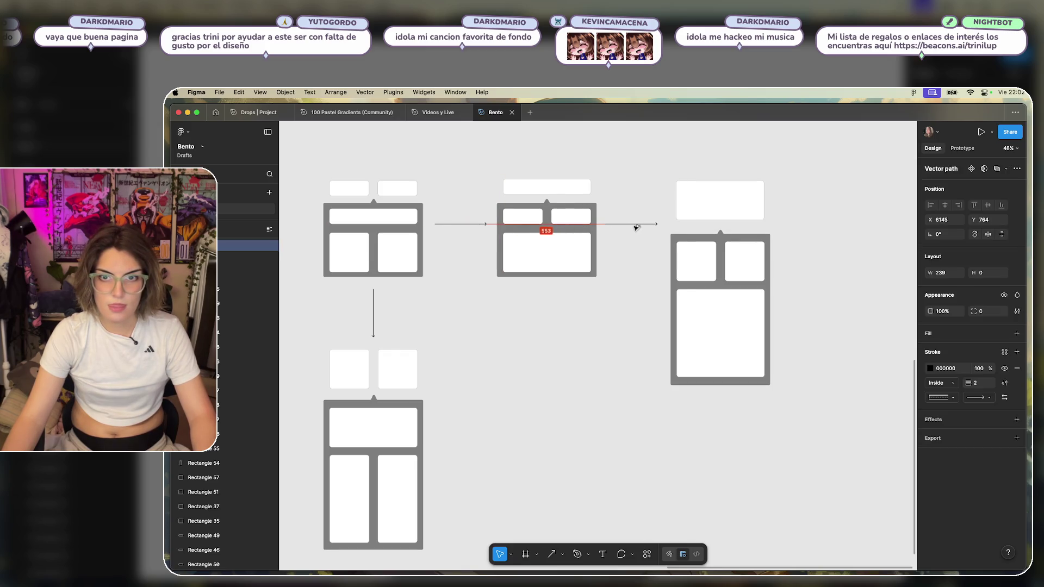
click(634, 273)
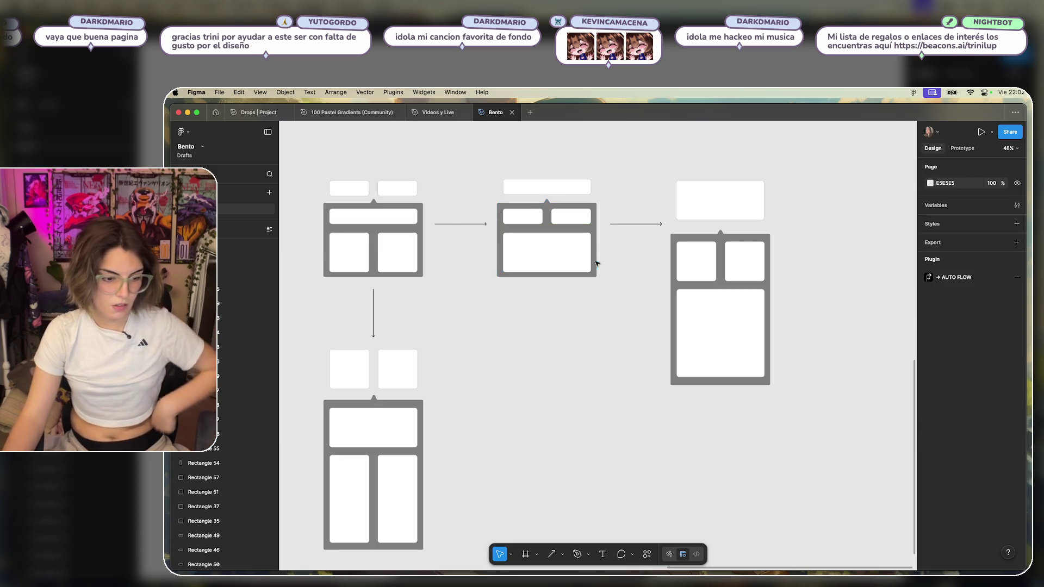
scroll(603, 315, down, 5)
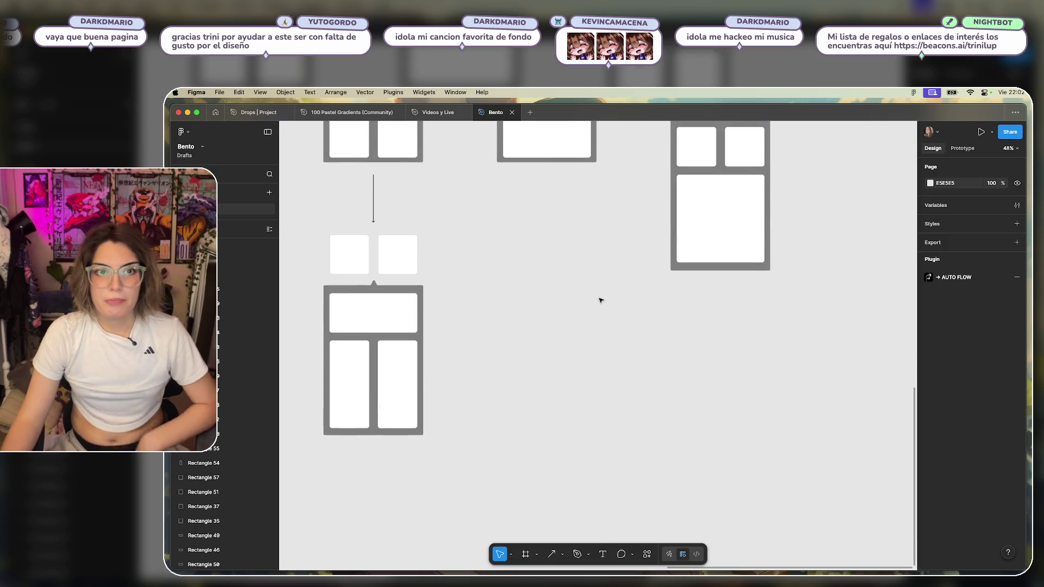
scroll(601, 299, up, 3)
scroll(540, 353, down, 3)
scroll(422, 299, up, 4)
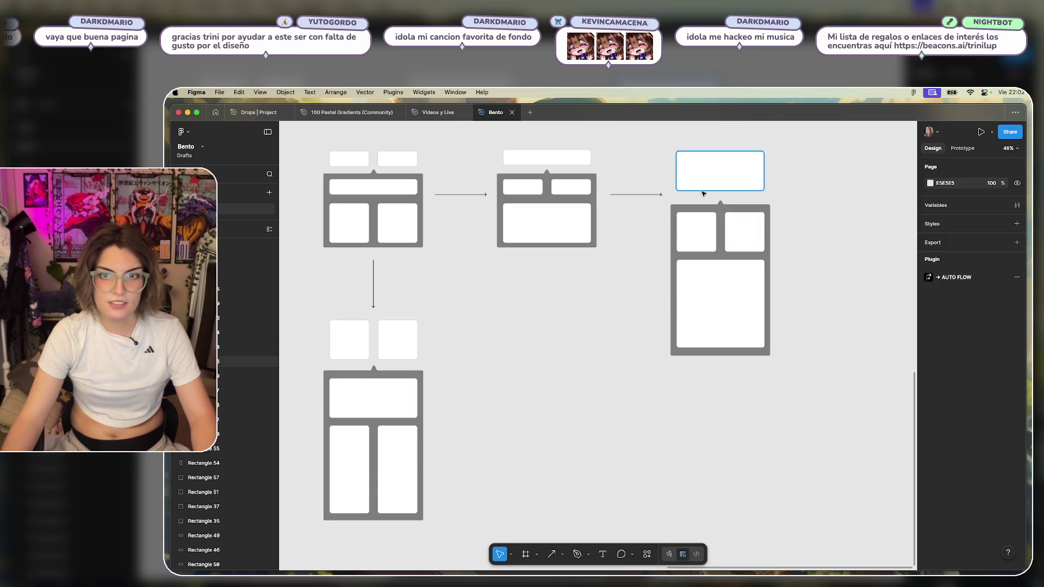
click(390, 395)
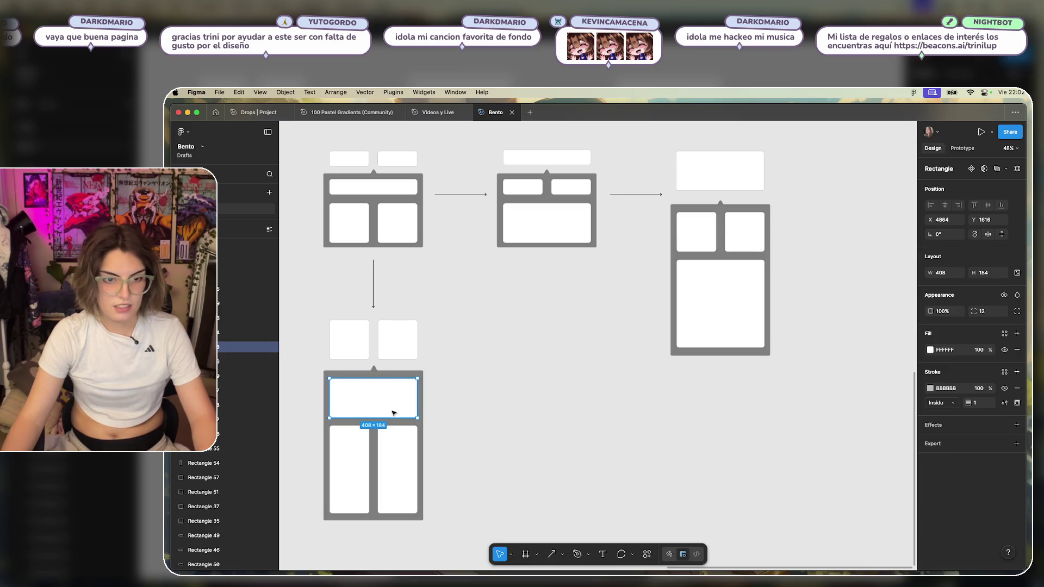
Draw a horizontal arrow rightward from the lower layout's wide card.
click(555, 555)
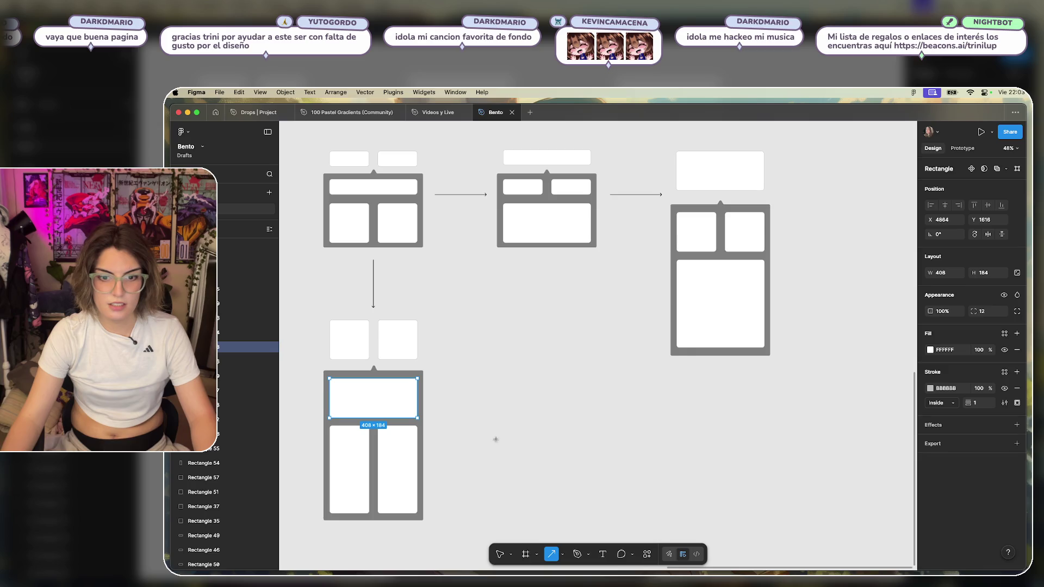
drag(404, 398, 631, 398)
click(557, 462)
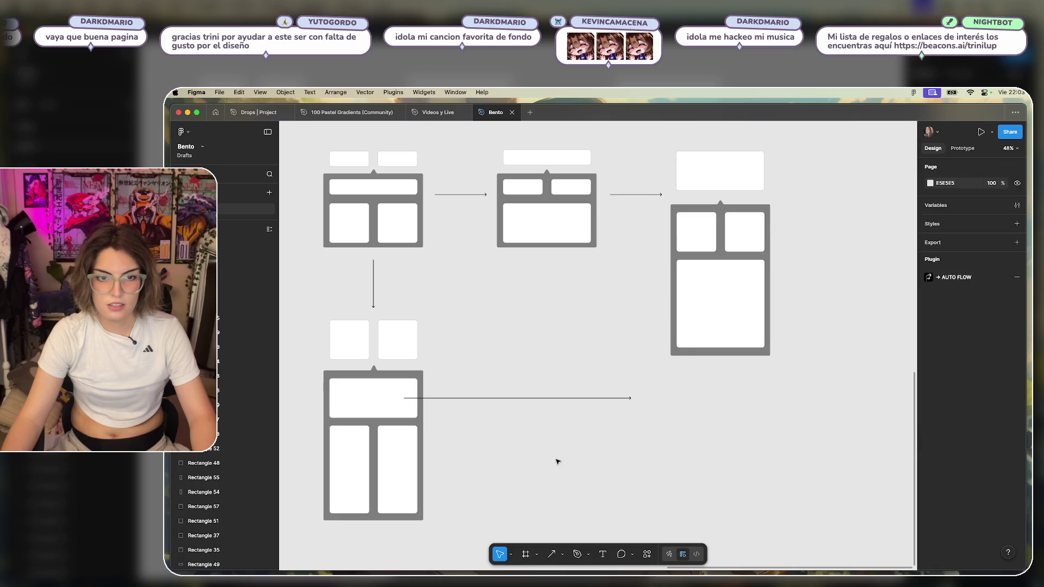
Add a bend point and pull the arrow's end up toward the third layout, keeping the rising part vertical.
double_click(620, 400)
click(630, 399)
click(518, 400)
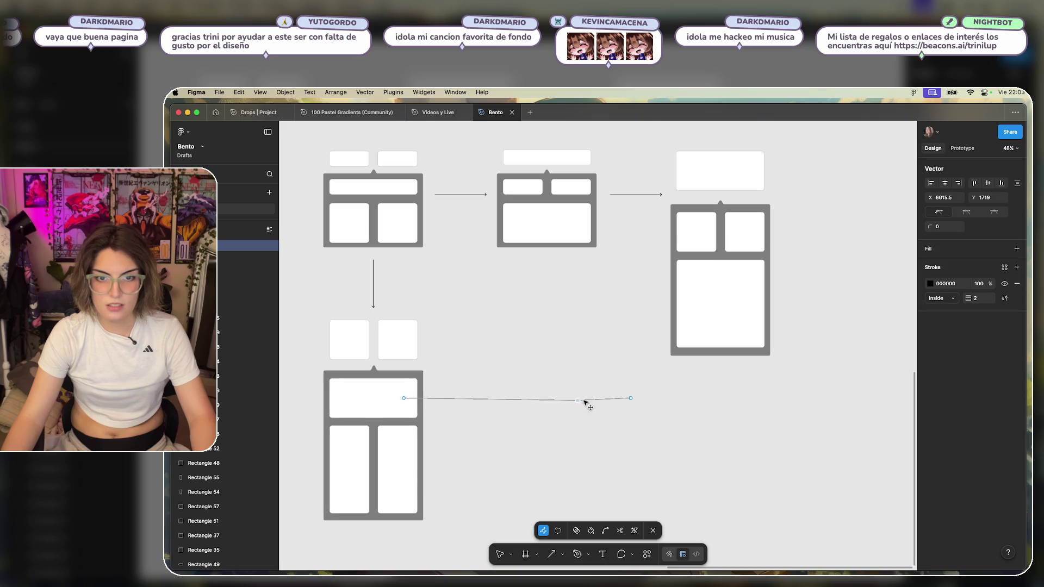
drag(626, 401, 636, 207)
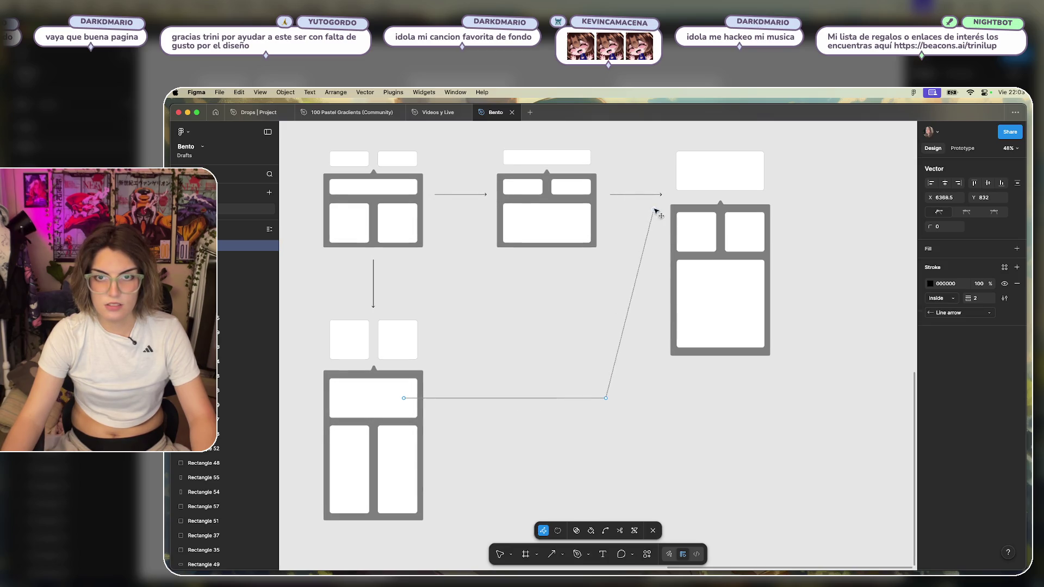
drag(610, 400, 639, 403)
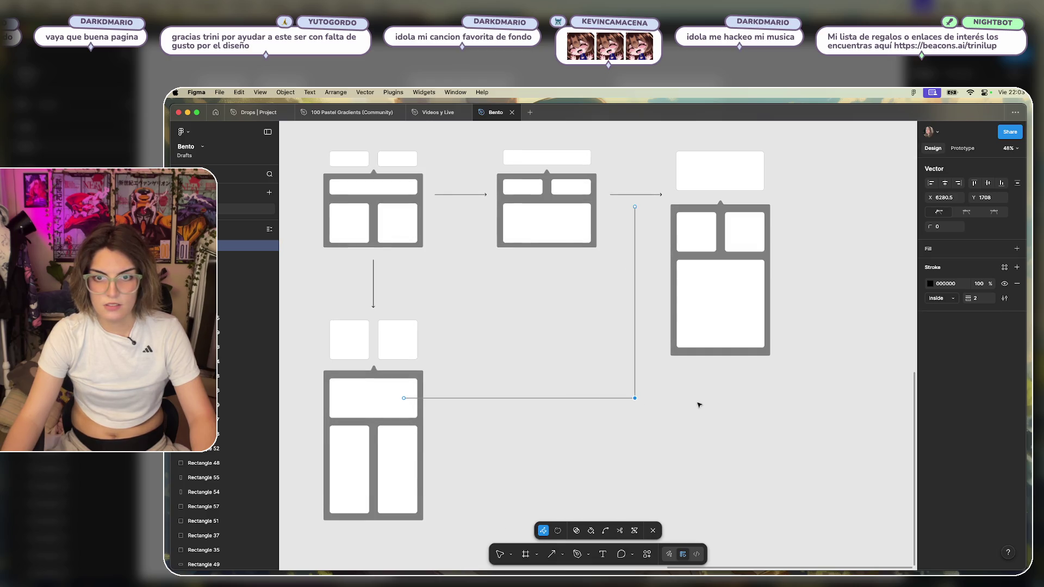
key(Escape)
key(Escape)
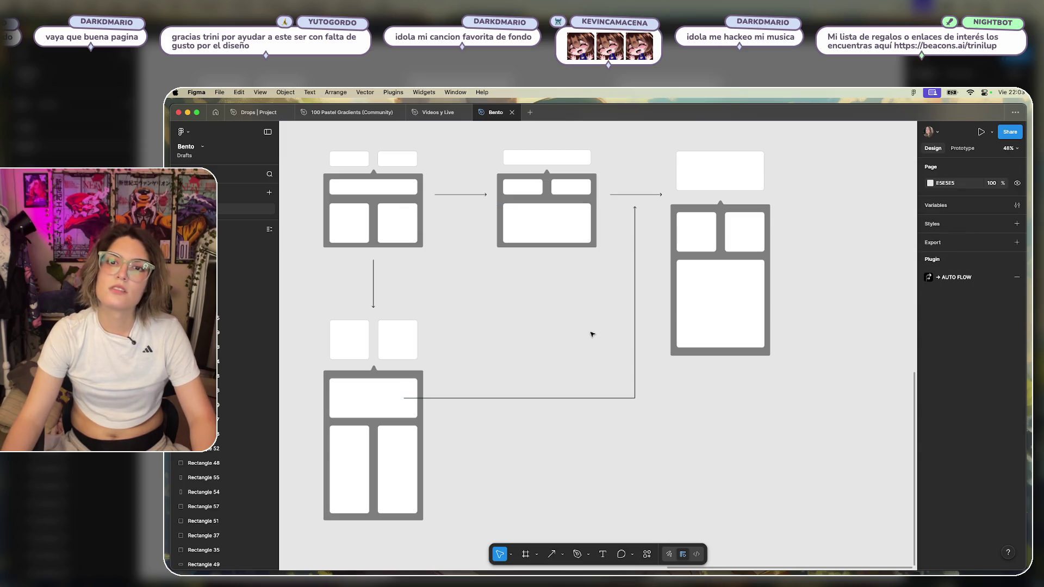
scroll(548, 343, down, 2)
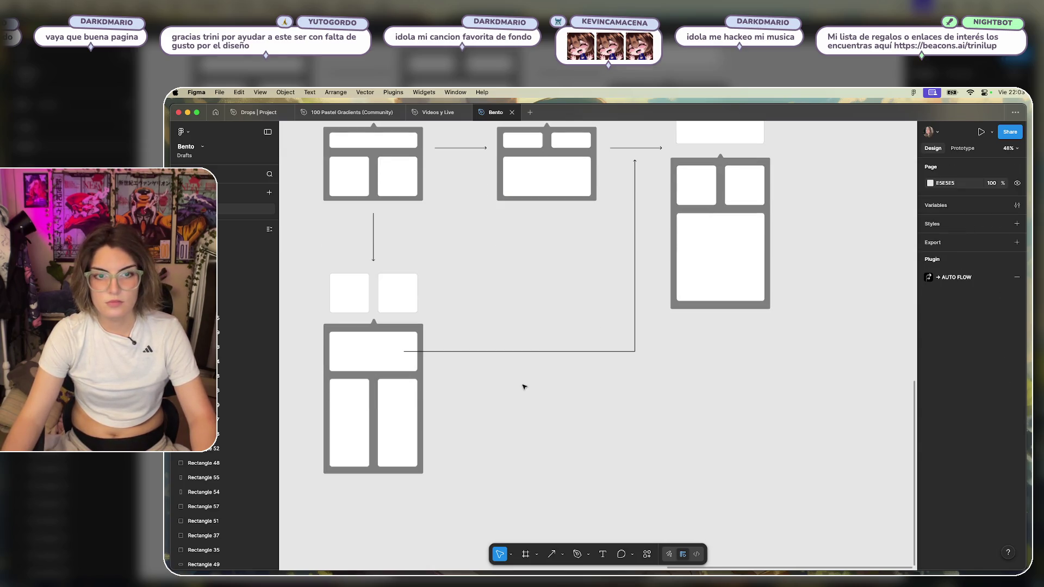
Bring the lower layout back into view and select its tall cards, dismissing an accidental emoji picker.
scroll(525, 386, left, 3)
scroll(583, 464, up, 3)
scroll(618, 373, down, 4)
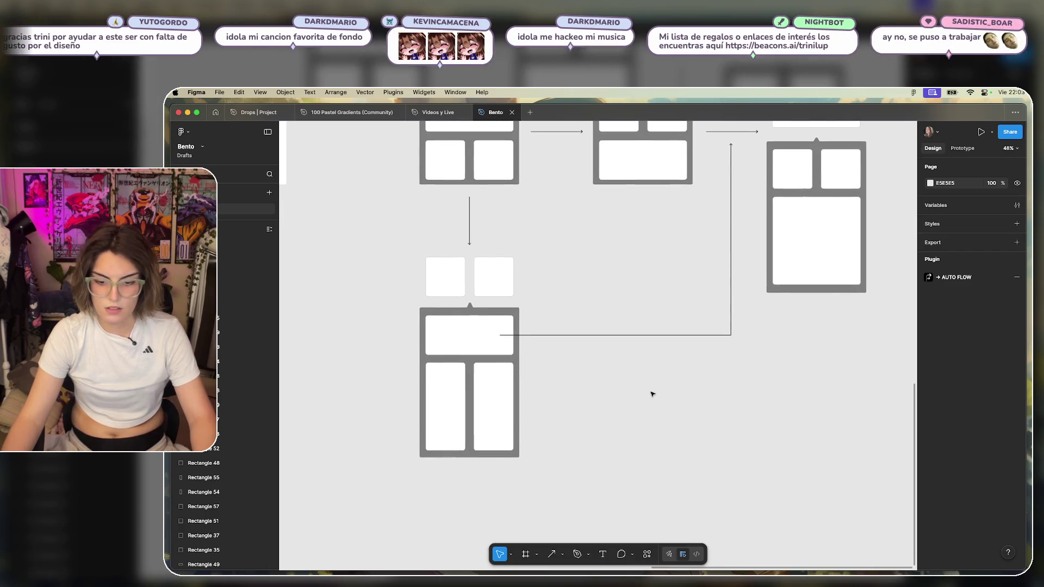
drag(678, 282, 559, 363)
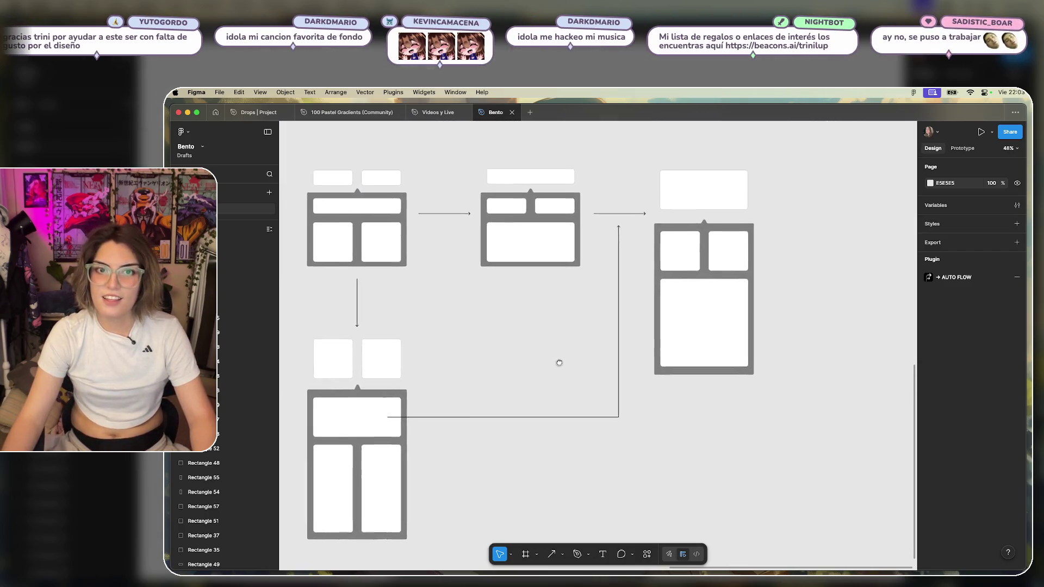
scroll(562, 338, down, 3)
scroll(588, 303, left, 2)
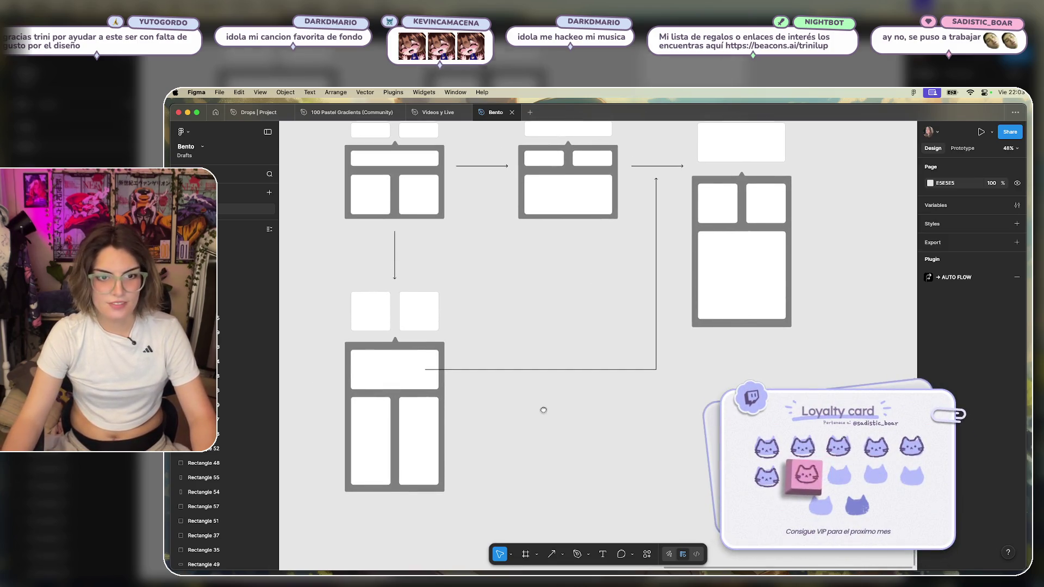
scroll(543, 410, down, 3)
scroll(543, 409, left, 1)
click(396, 381)
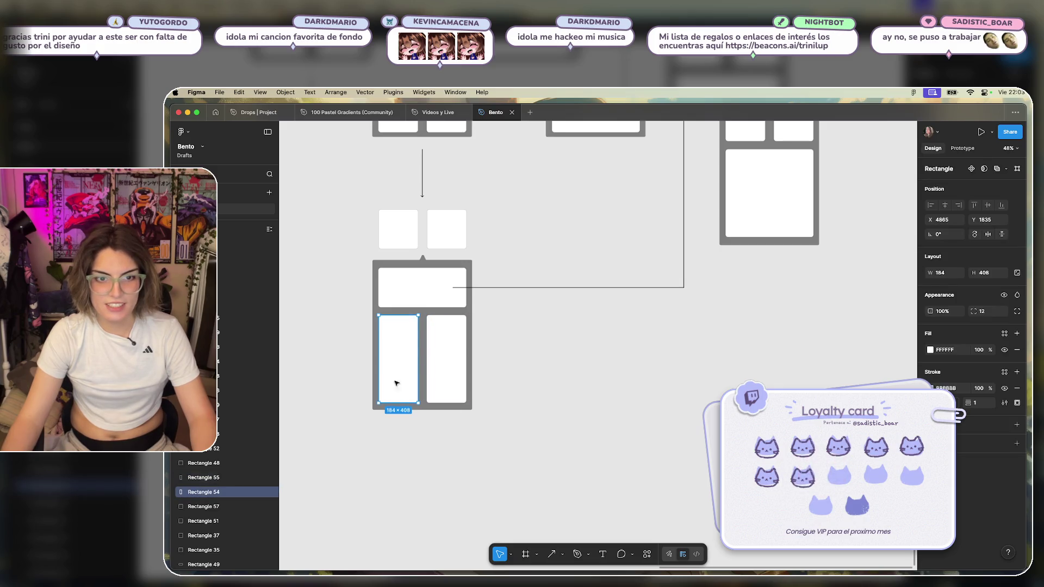
click(422, 363)
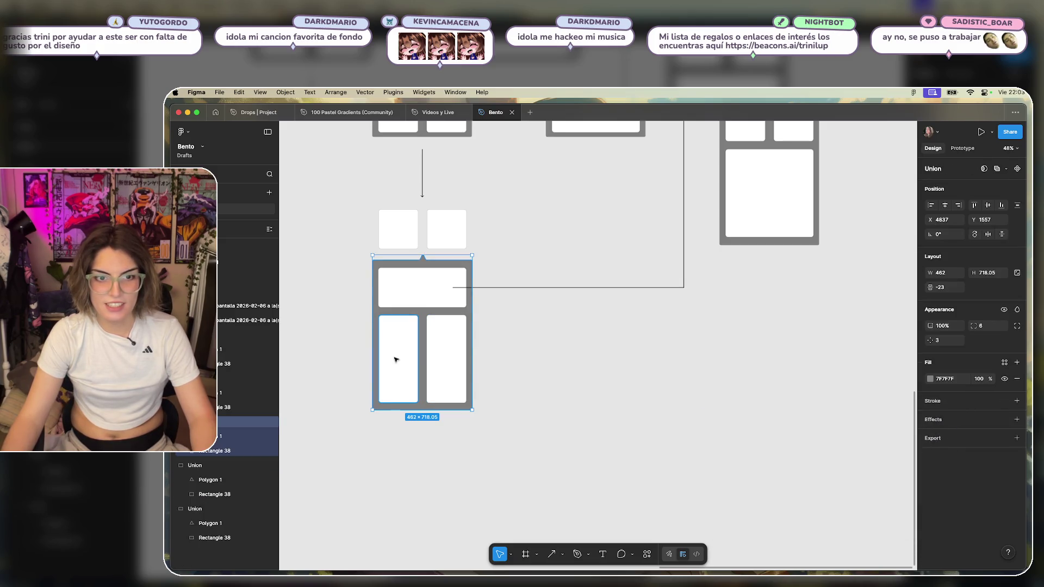
click(575, 347)
click(456, 343)
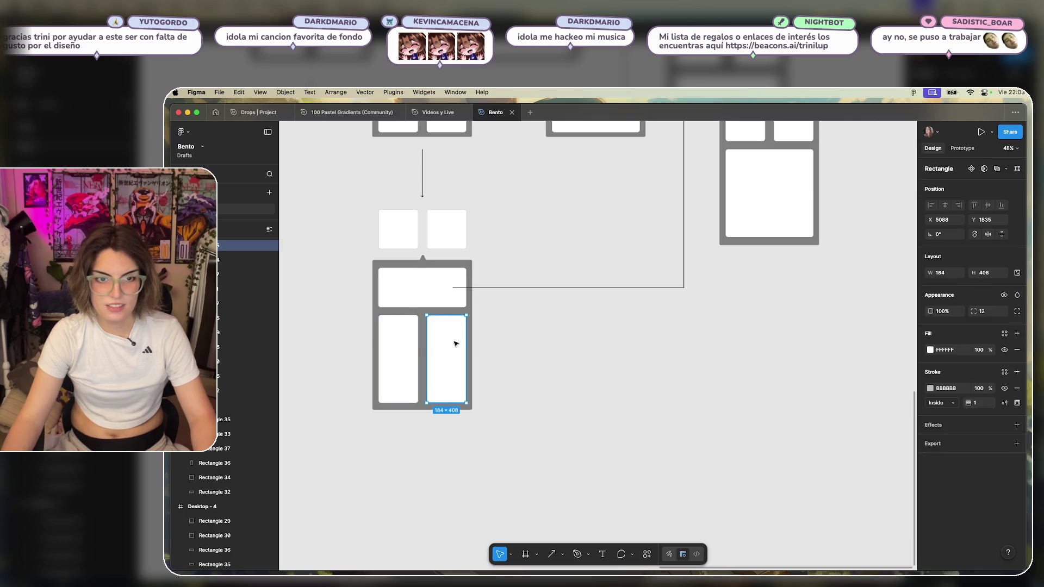
key(ctrl+super+space)
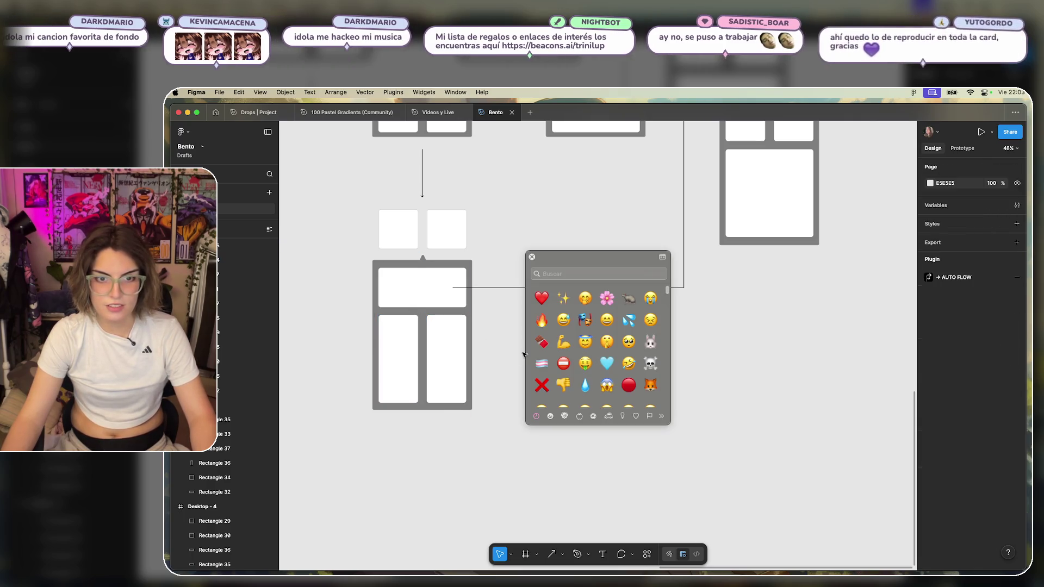
click(531, 258)
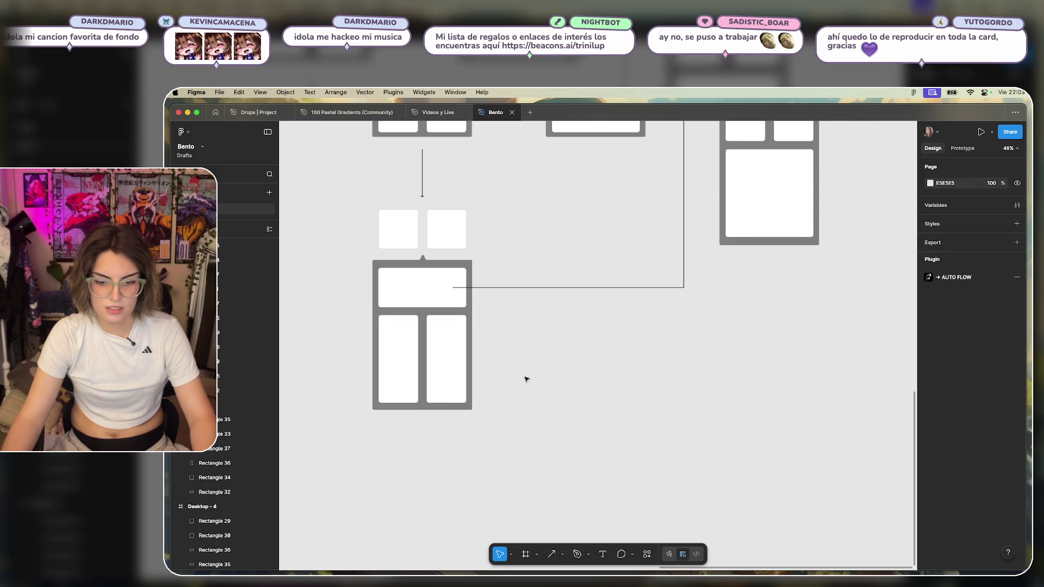
Select both tall cards and Alt-drag a copy of them below the lower layout.
scroll(526, 379, down, 2)
scroll(596, 413, down, 2)
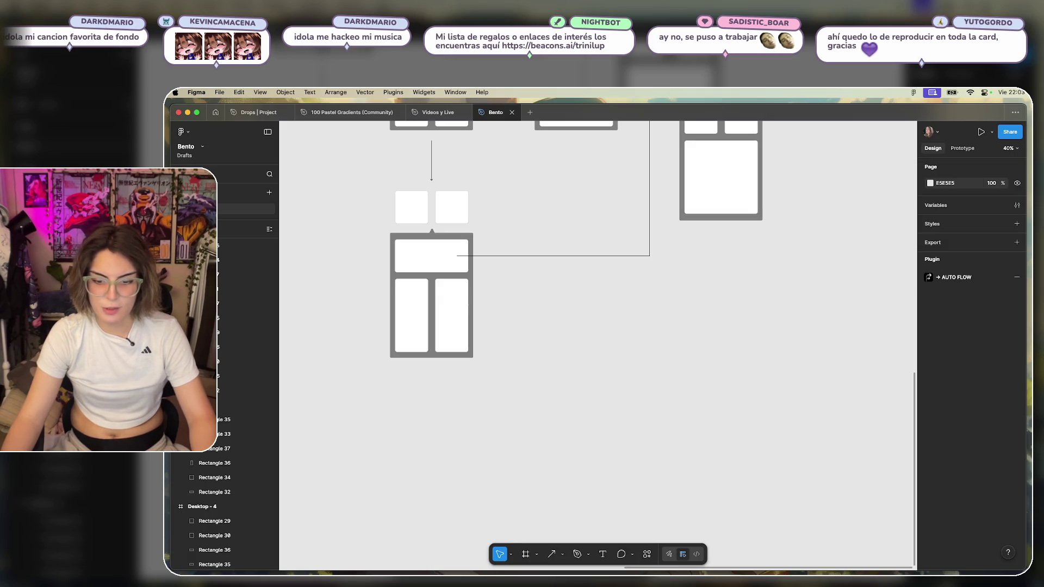
click(411, 319)
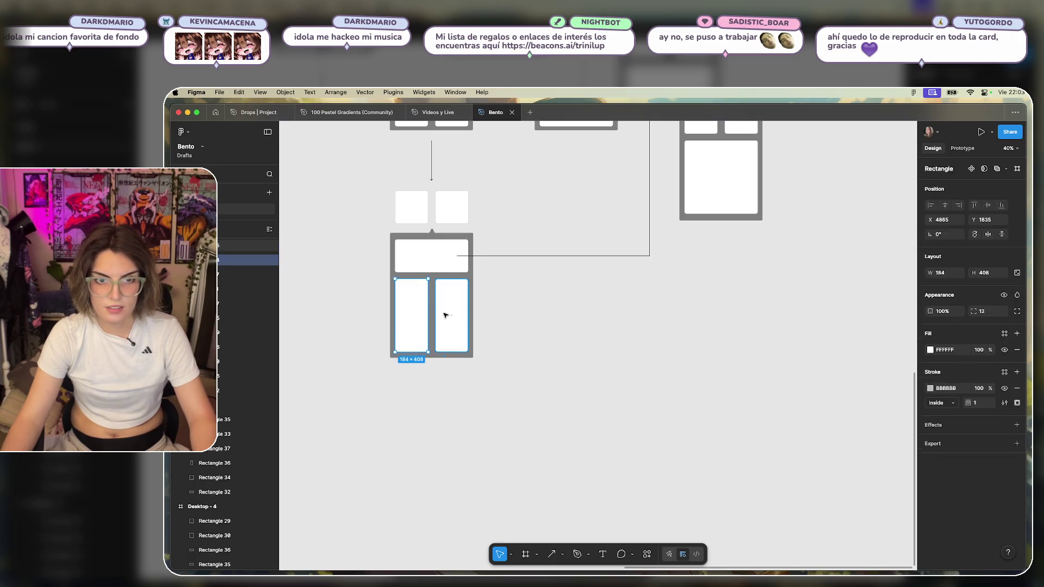
shift+click(446, 316)
drag(420, 291, 417, 393)
Move the copied card pair slightly lower and place a copy of the grey notched background beneath it.
scroll(594, 441, down, 3)
scroll(593, 441, left, 2)
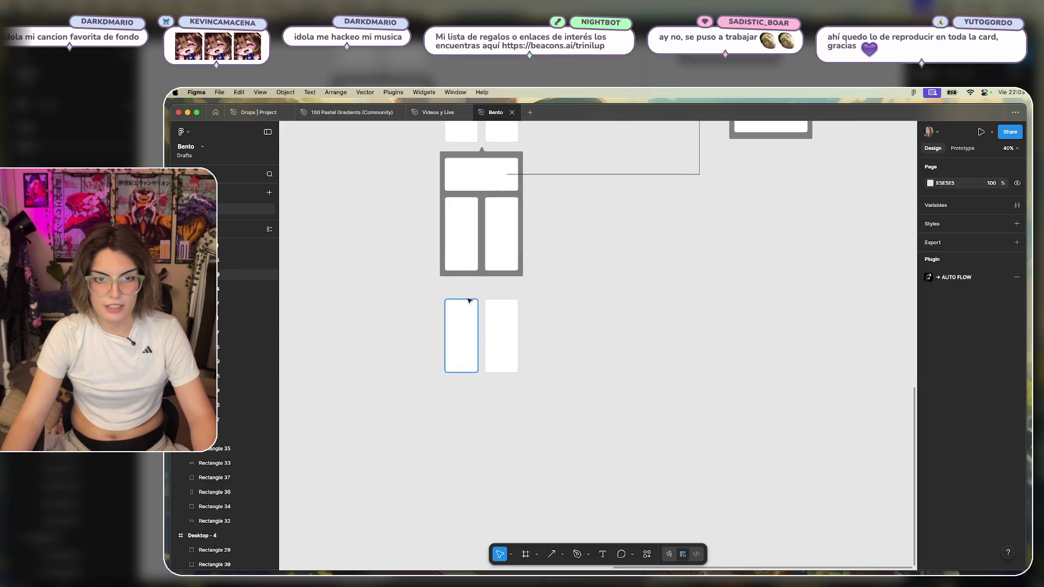
drag(497, 354, 509, 386)
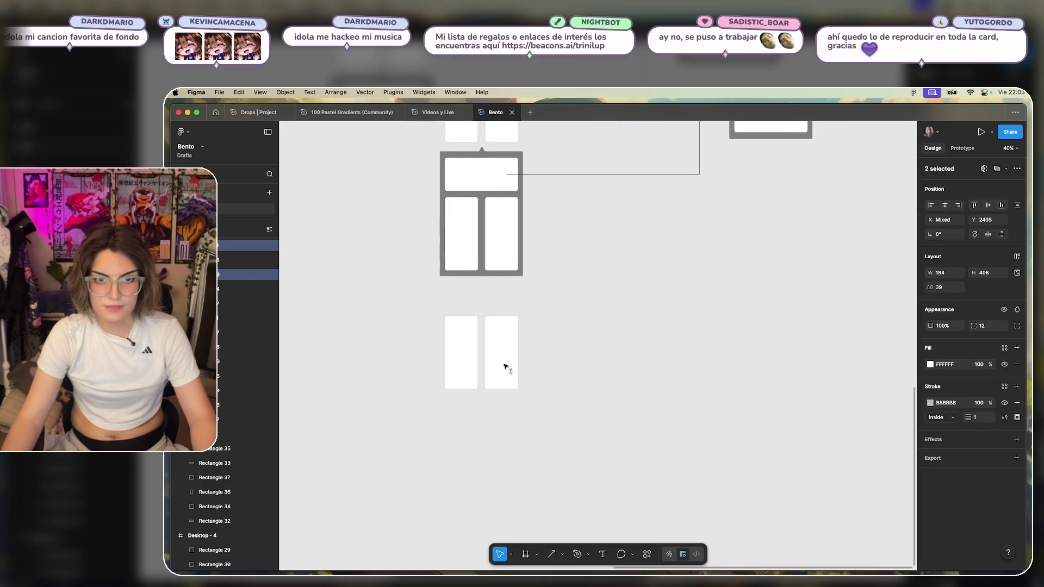
click(578, 299)
alt+drag(520, 156, 522, 419)
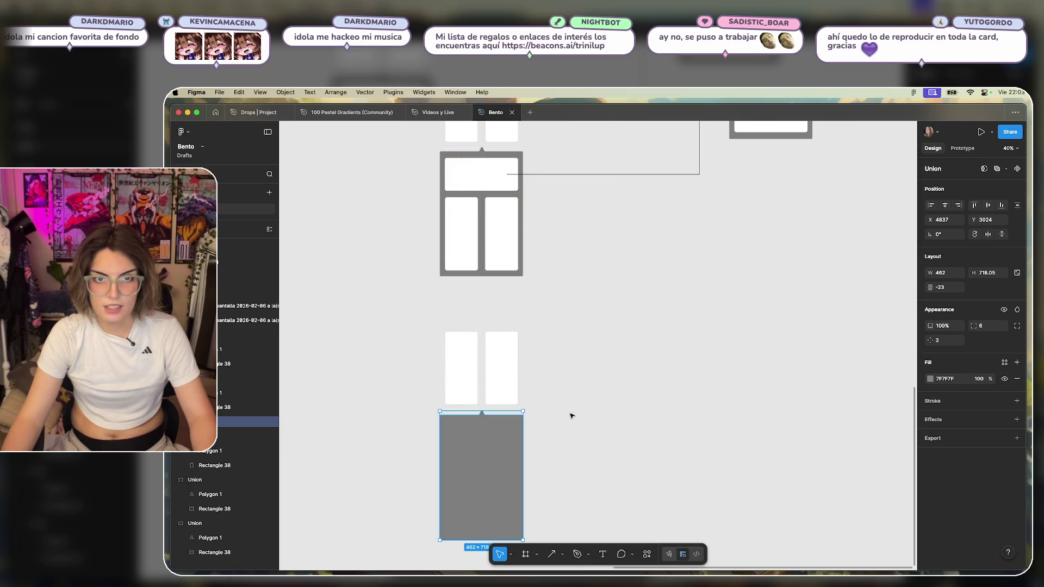
click(545, 373)
Select both small white squares and Alt-drag a copy into the top of the bottom grey frame.
scroll(545, 373, up, 2)
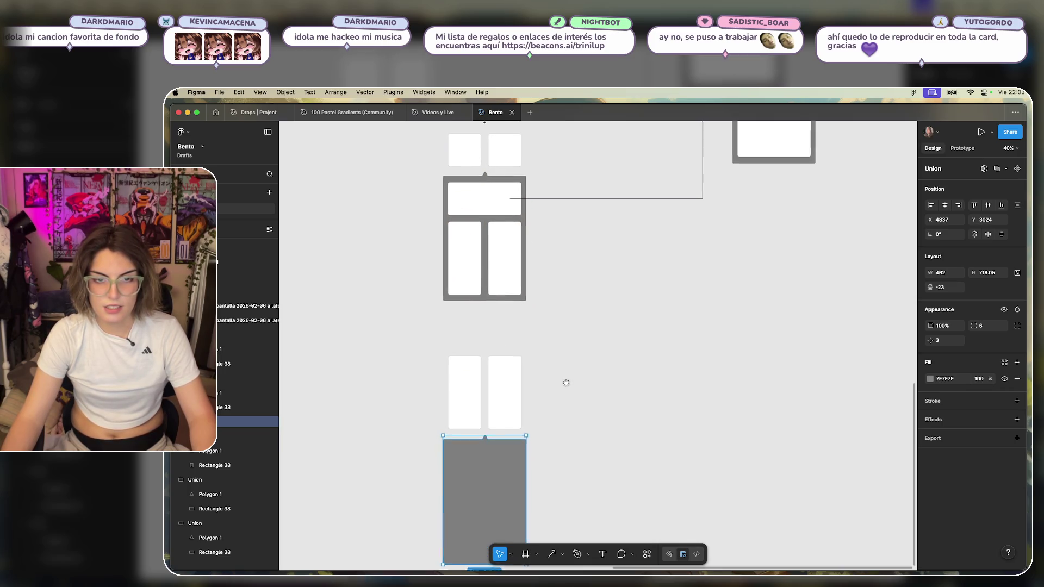
click(467, 146)
shift+click(506, 150)
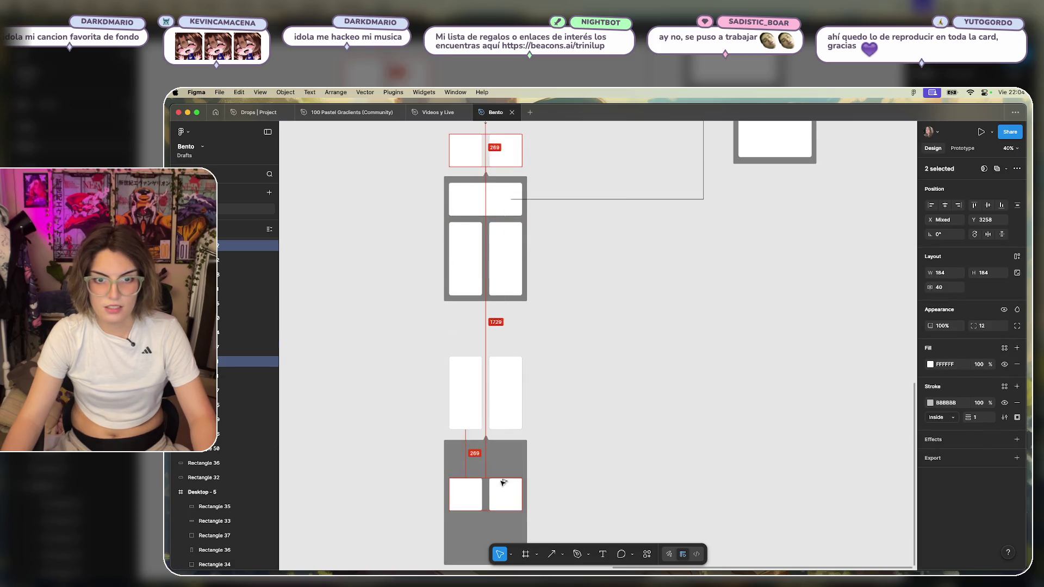
drag(508, 140, 506, 459)
click(681, 340)
scroll(681, 341, up, 4)
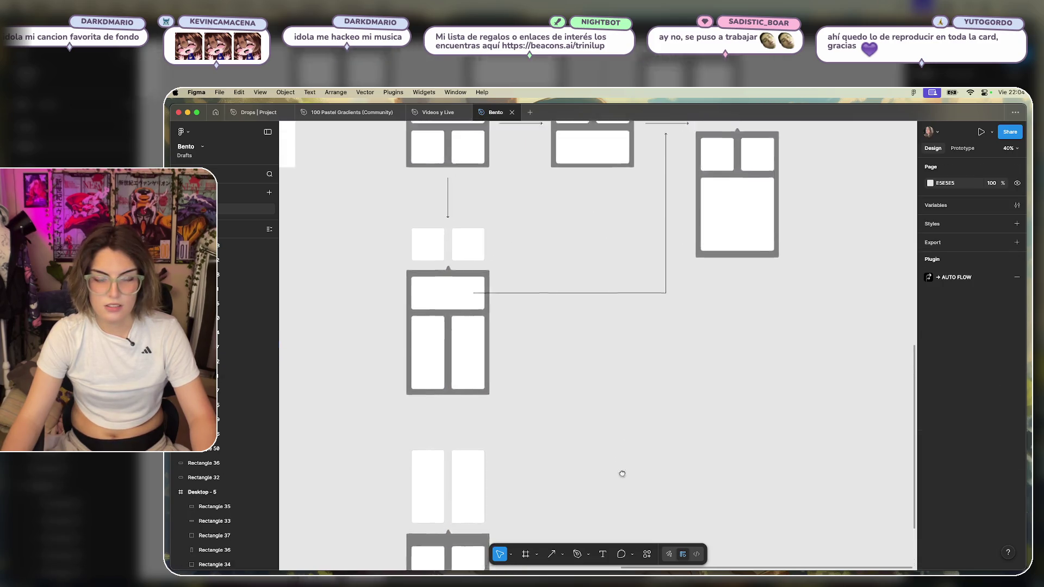
scroll(620, 473, right, 2)
scroll(590, 473, down, 3)
scroll(589, 473, left, 1)
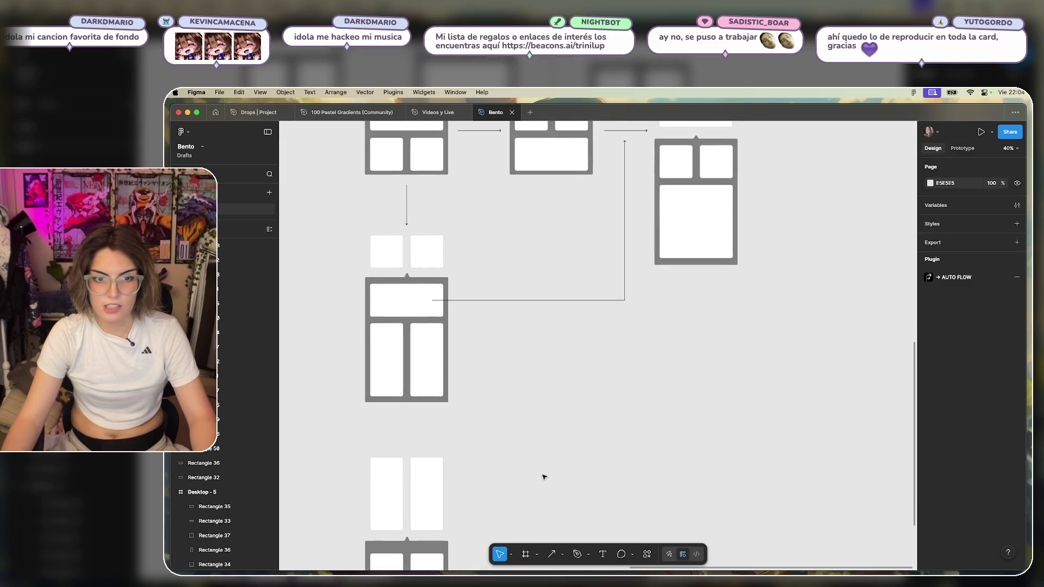
scroll(544, 477, down, 5)
scroll(545, 477, left, 3)
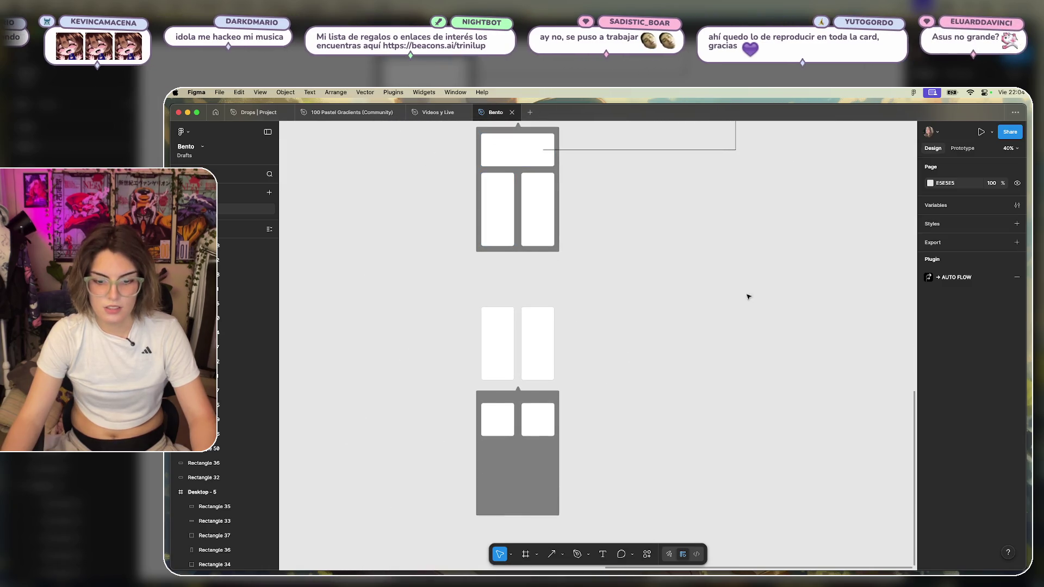
scroll(624, 384, up, 3)
scroll(625, 384, right, 3)
Copy the 408 × 408 large square card into the bottom frame and nudge it down one unit.
click(687, 190)
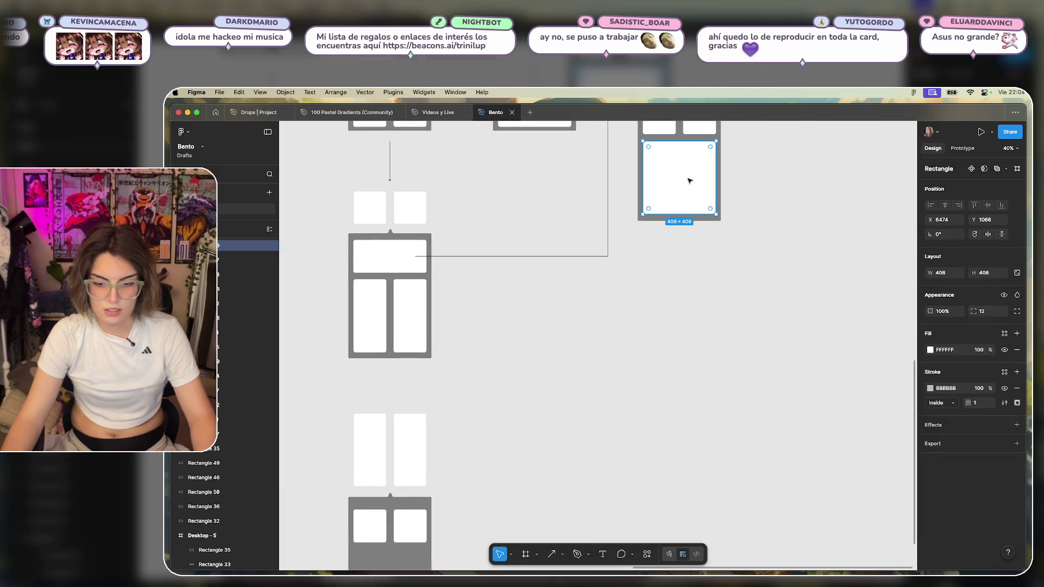
drag(690, 179, 398, 500)
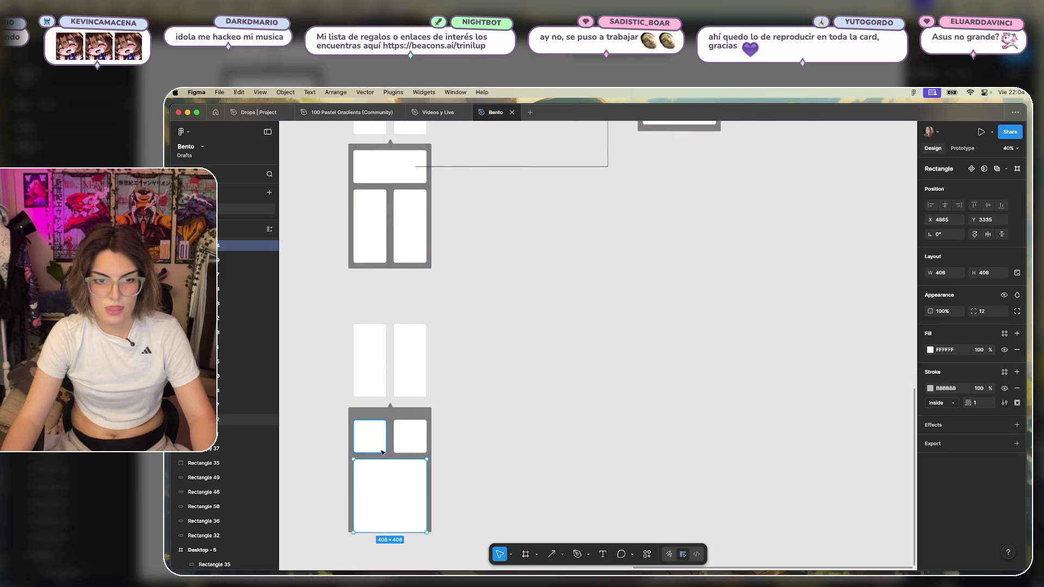
key(Down)
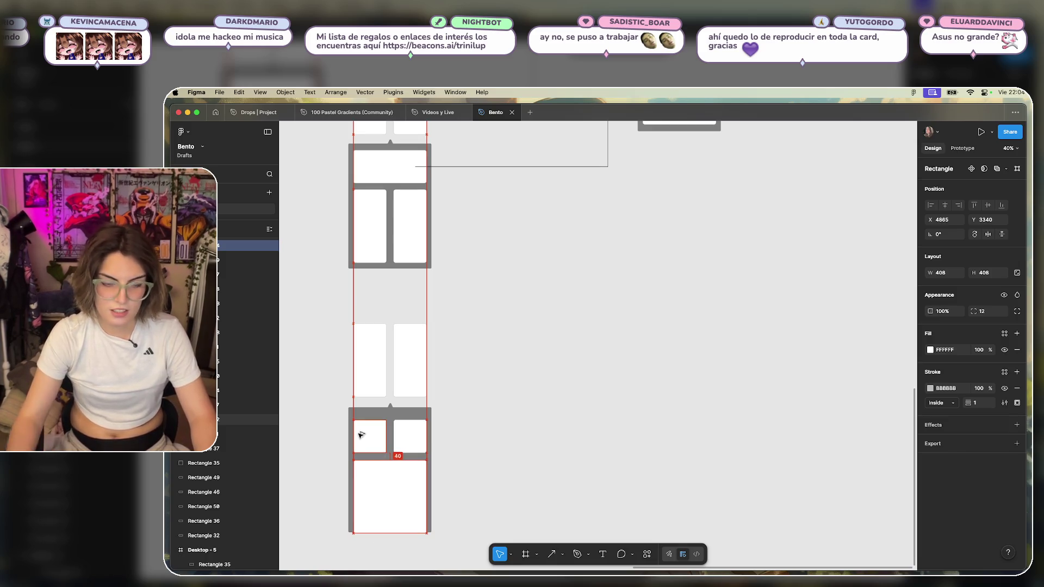
scroll(395, 528, up, 5)
scroll(538, 481, down, 3)
scroll(538, 480, left, 3)
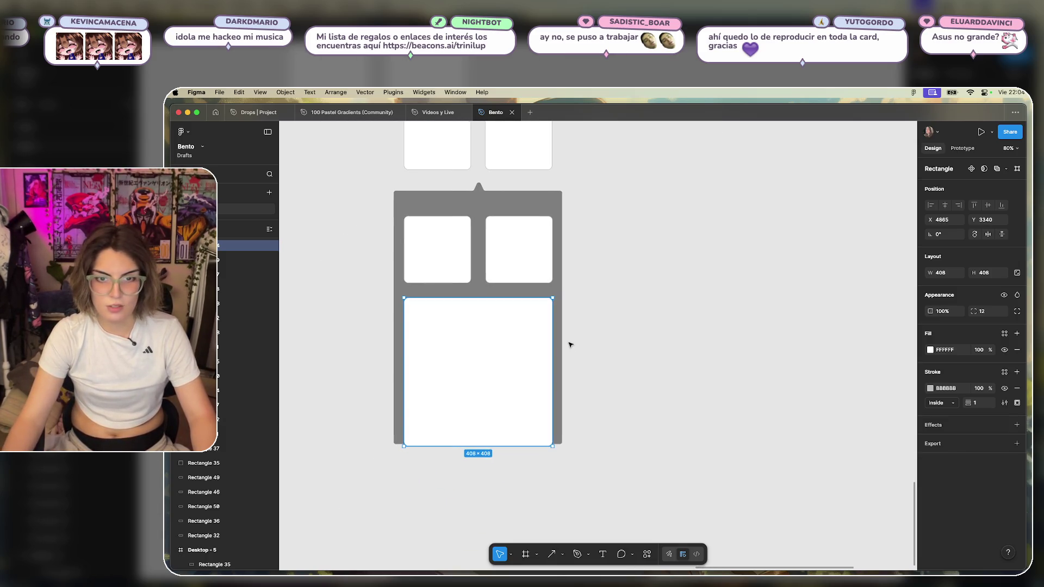
Lengthen the bottom frame's grey background to 462 × 754.82 to enclose the large card.
click(559, 341)
click(545, 437)
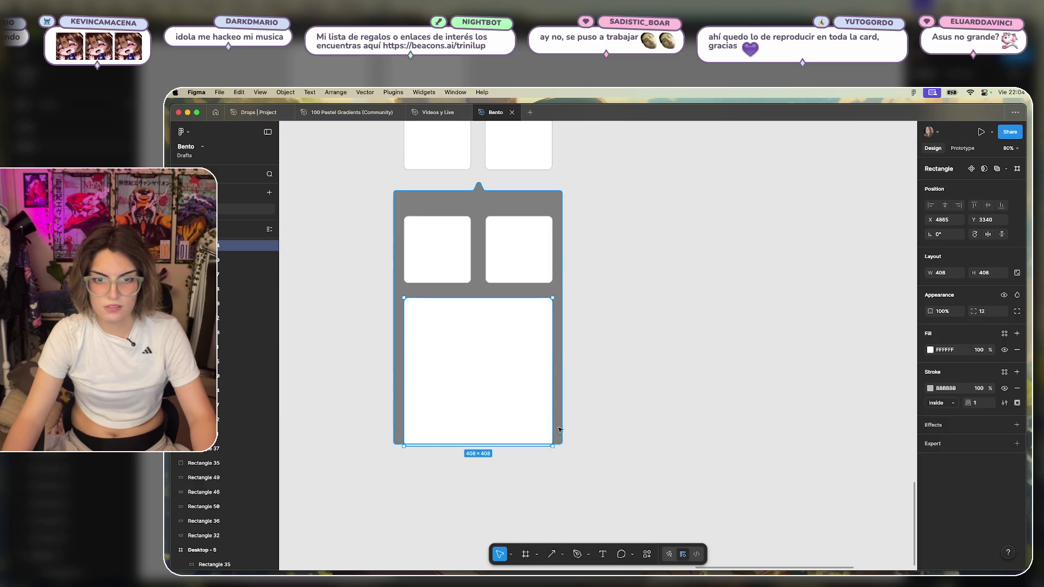
mouse_move(537, 444)
mouse_down()
mouse_move(538, 472)
mouse_move(539, 457)
mouse_up()
click(580, 429)
scroll(580, 429, down, 5)
scroll(685, 334, up, 3)
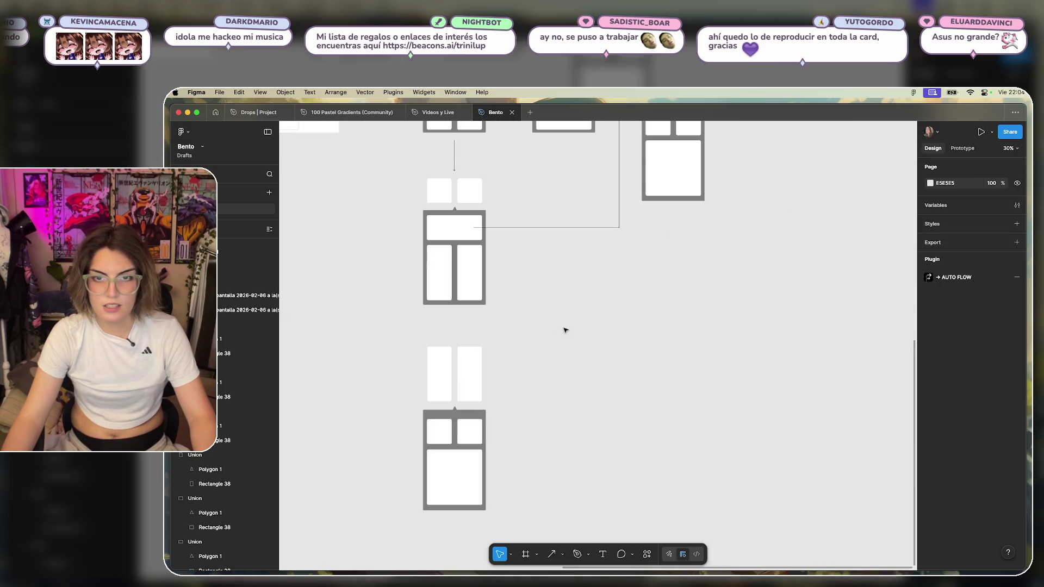
scroll(670, 336, down, 2)
scroll(620, 366, down, 1)
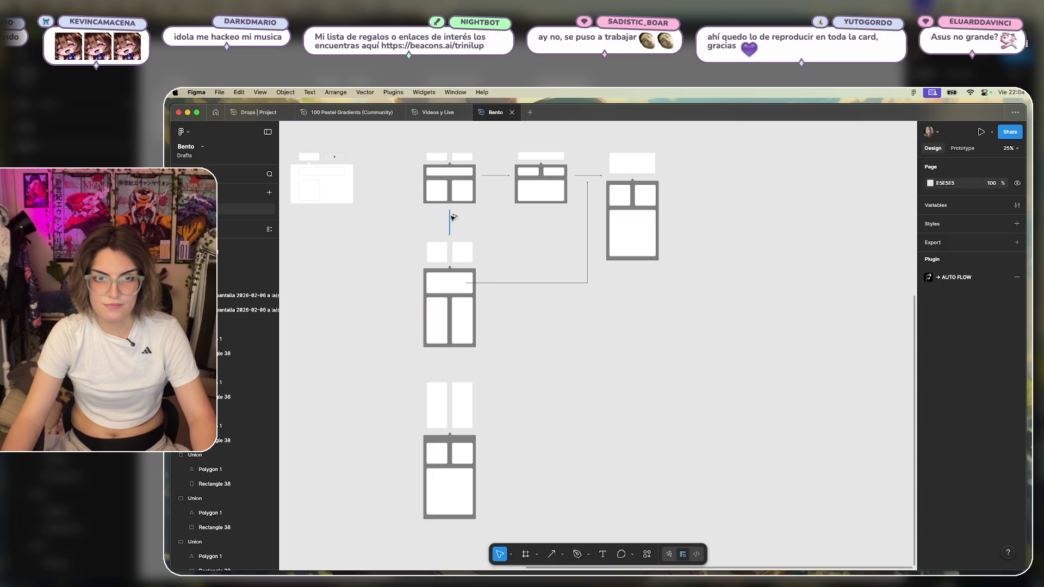
Draw a downward arrow into the bottom bento, then copy its 408 × 408 card to the right.
drag(451, 211, 456, 370)
key(Escape)
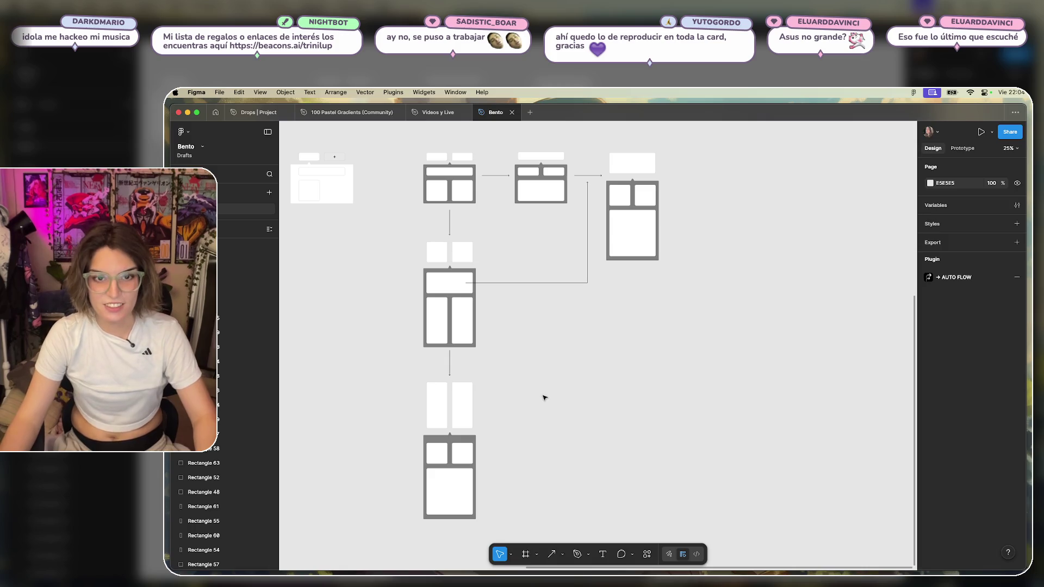
scroll(544, 397, right, 3)
scroll(545, 397, down, 2)
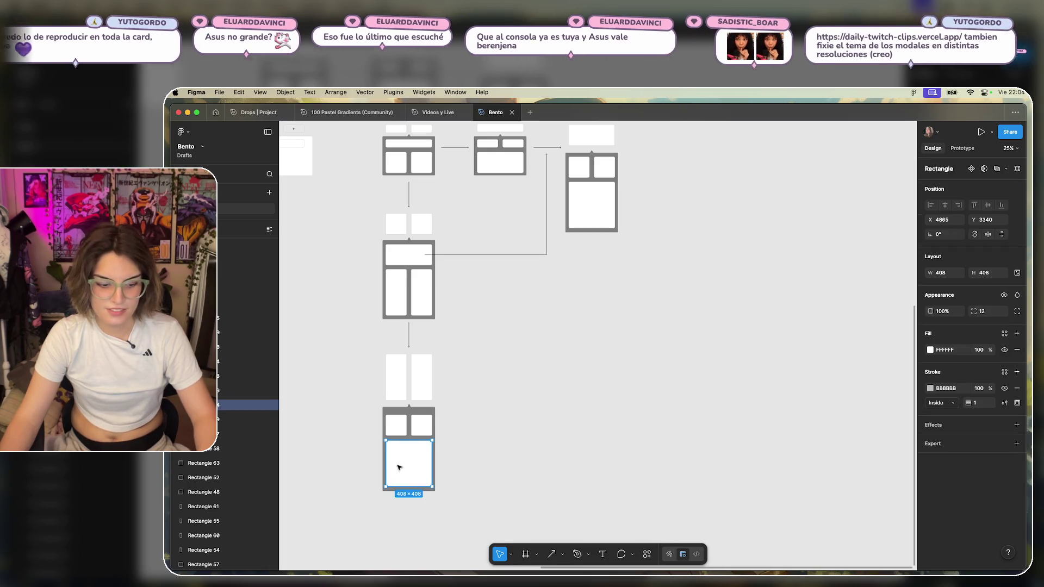
mouse_move(396, 466)
alt+mouse_down()
mouse_move(640, 391)
mouse_move(583, 377)
alt+mouse_up()
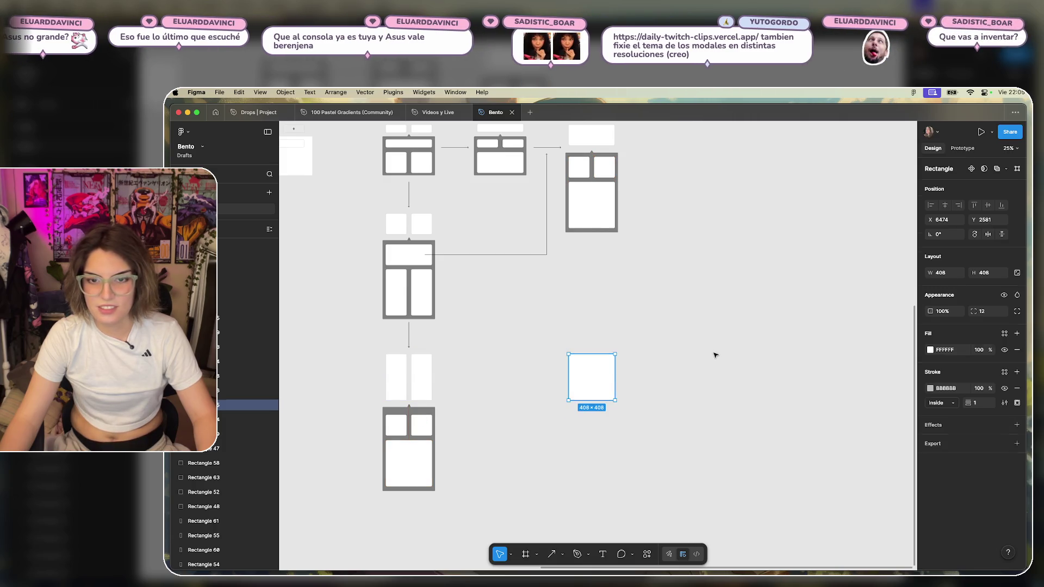
Copy the pair of narrow cards to the right and position them below the square card.
click(720, 386)
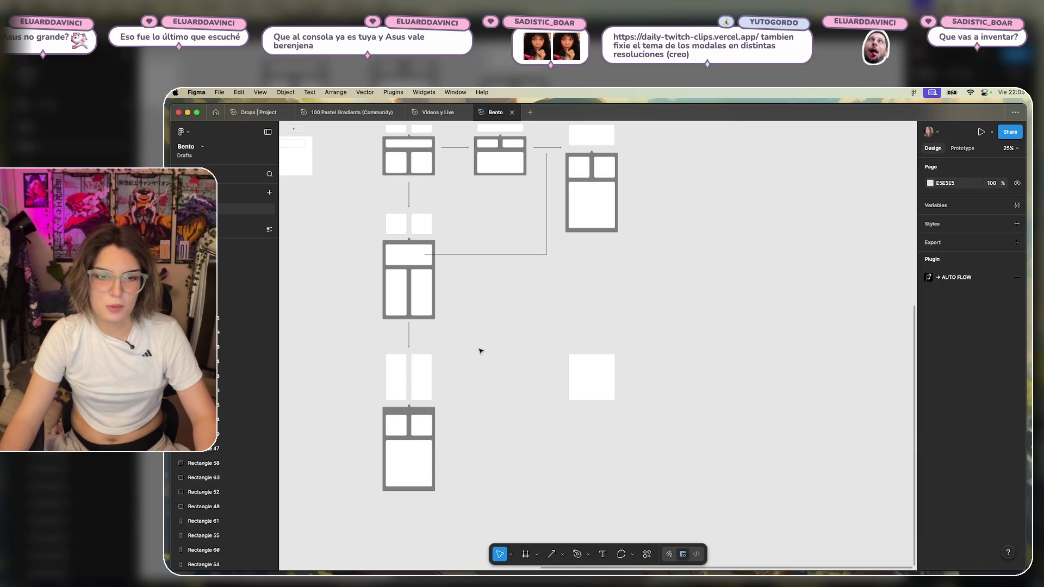
mouse_move(481, 349)
mouse_down()
mouse_move(405, 389)
mouse_move(609, 430)
mouse_up()
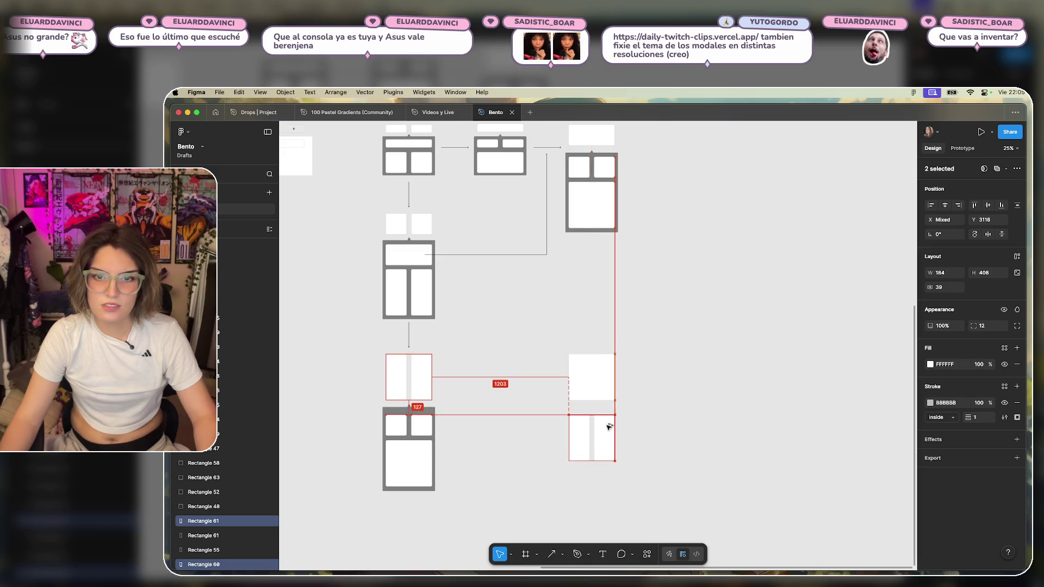
drag(609, 430, 608, 428)
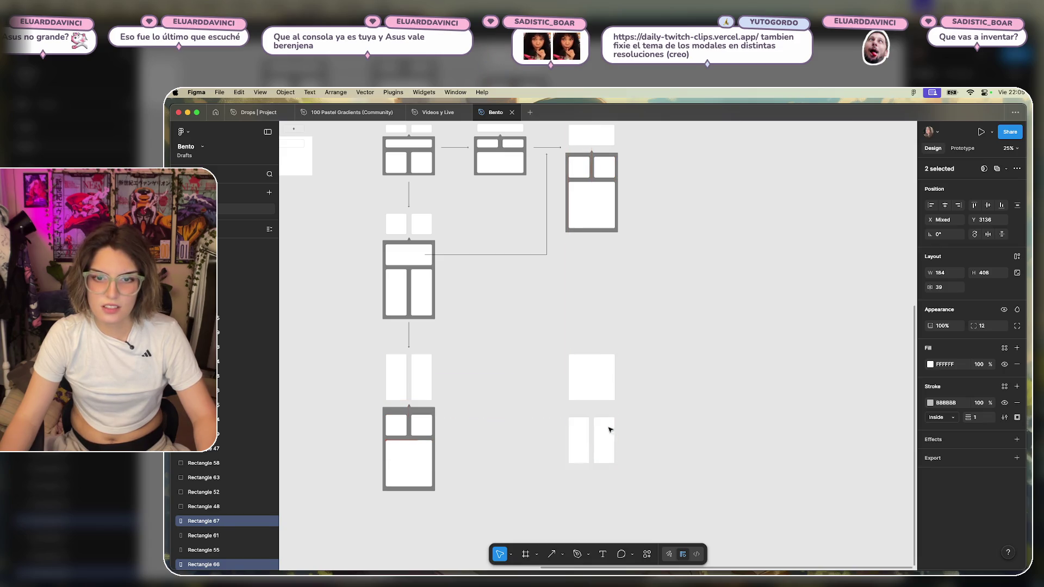
click(671, 368)
Add a wide card and a grey notched background behind the right-hand cards, then marquee-select to check.
scroll(671, 368, up, 3)
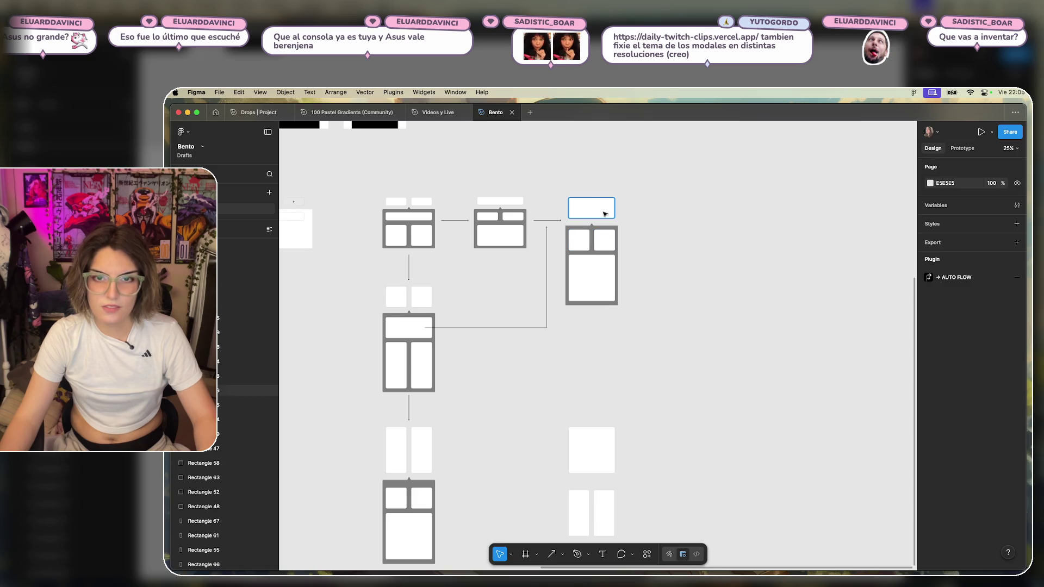
drag(602, 204, 593, 417)
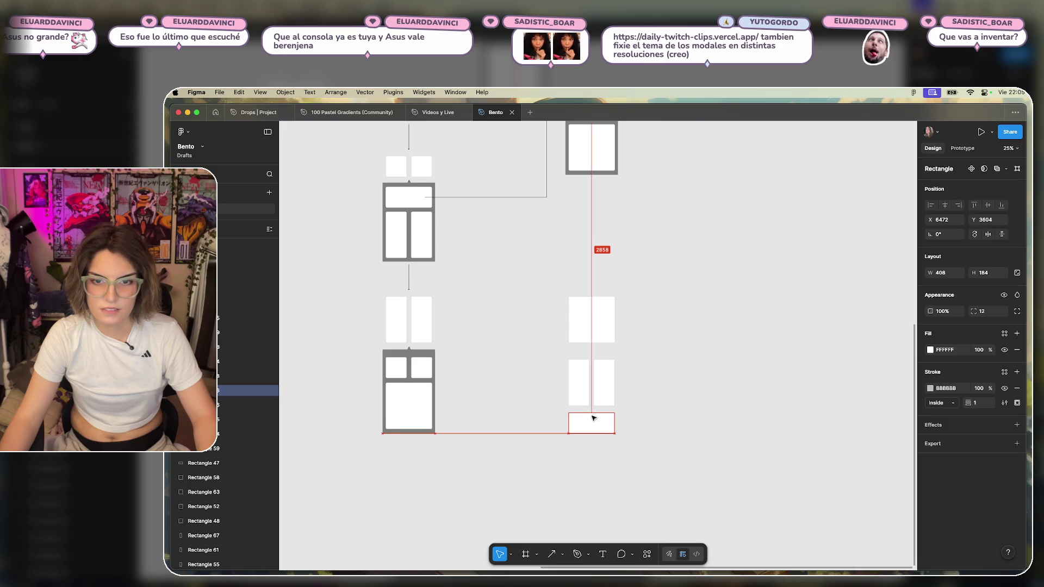
click(536, 394)
drag(411, 353, 592, 357)
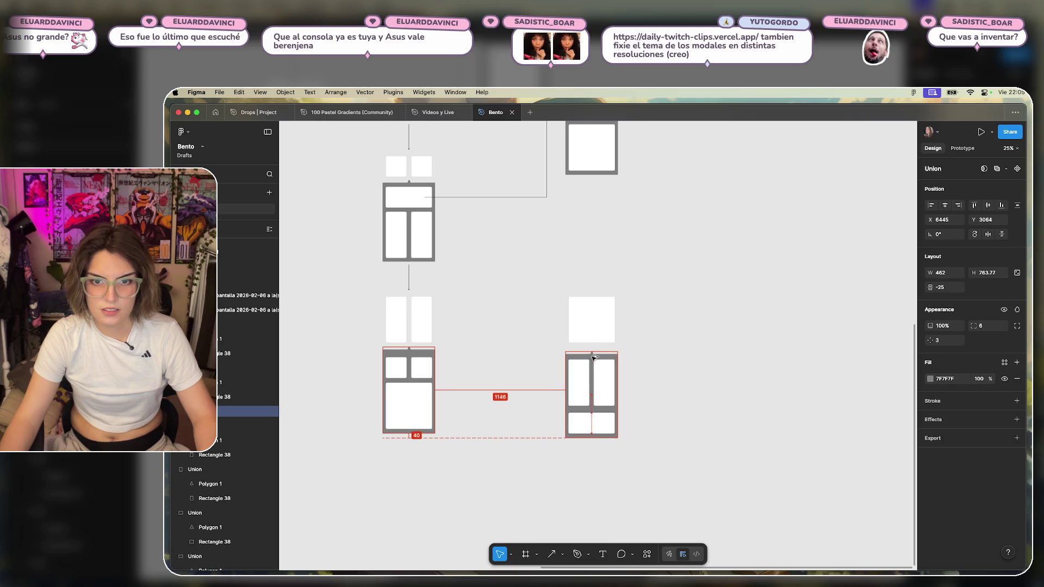
drag(687, 355, 525, 495)
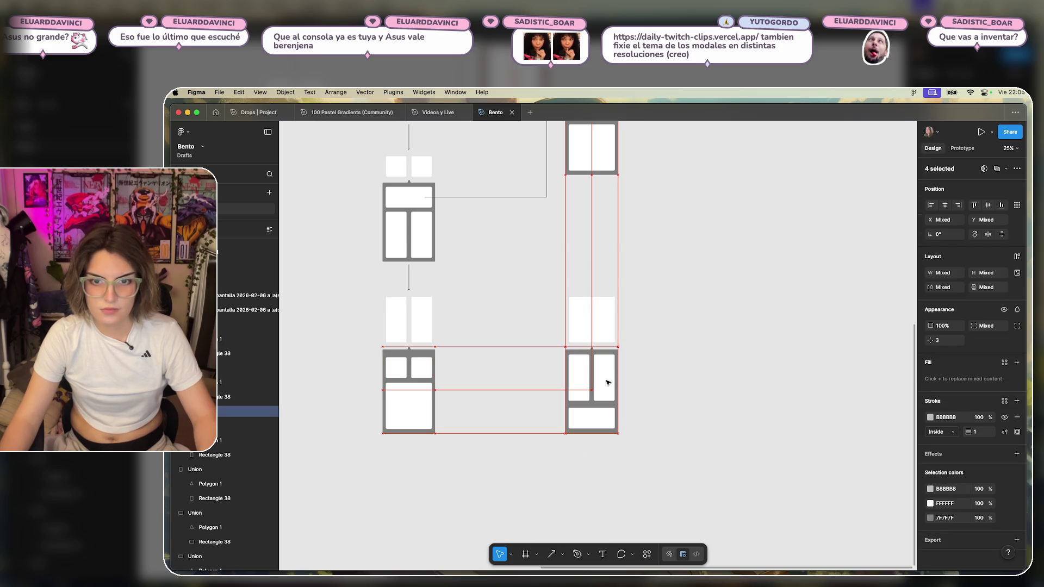
click(725, 368)
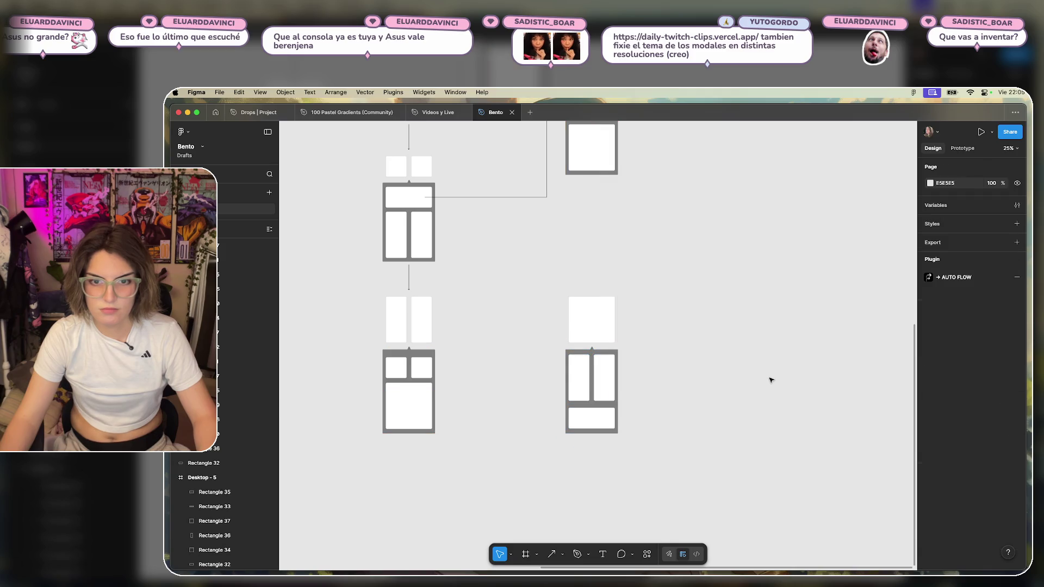
Place arrows linking the top-right bento and the two bottom bentos to the sixth layout.
scroll(750, 366, up, 4)
scroll(750, 367, down, 2)
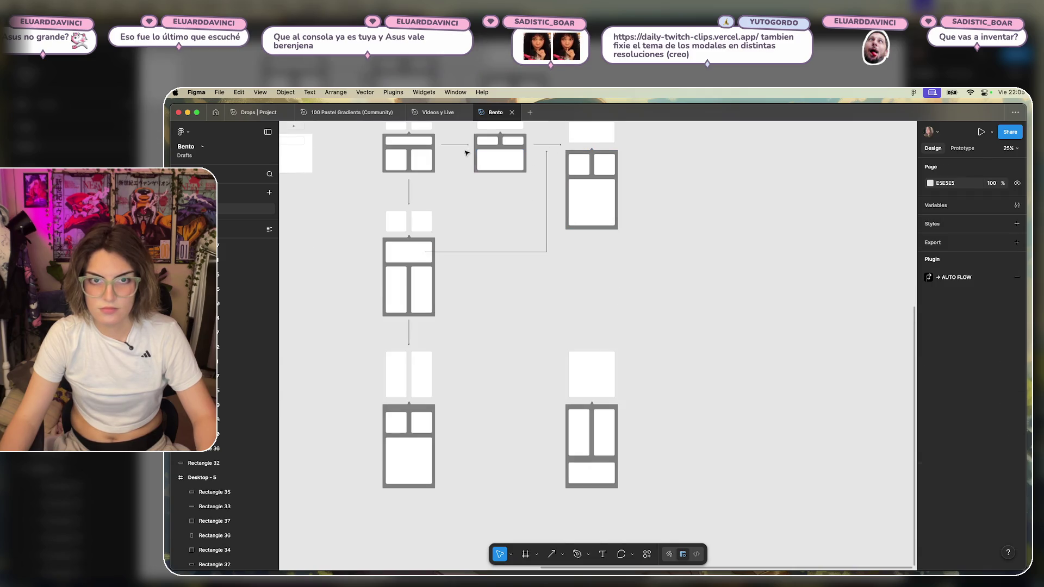
drag(412, 336, 593, 259)
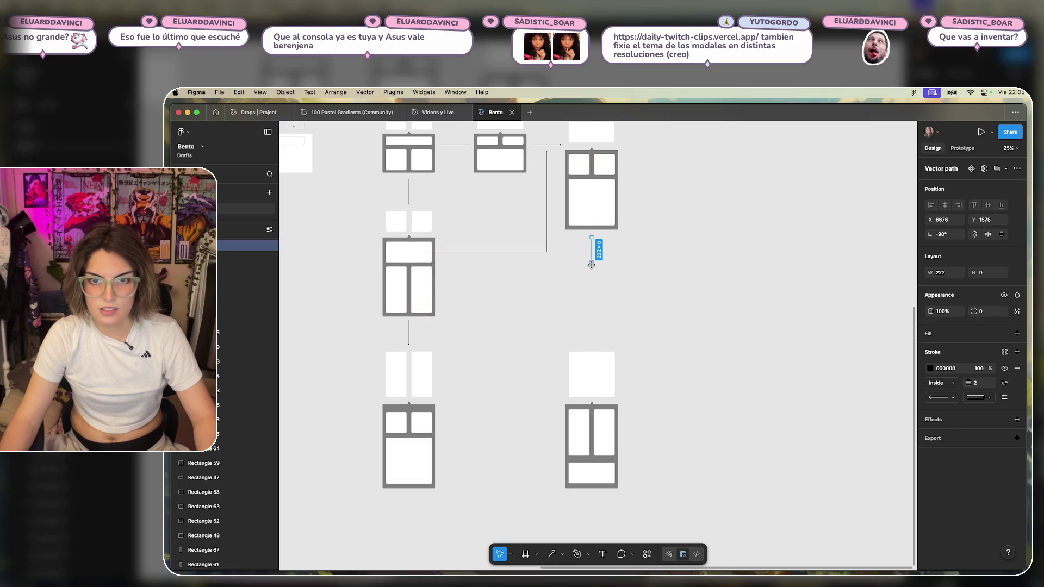
click(669, 318)
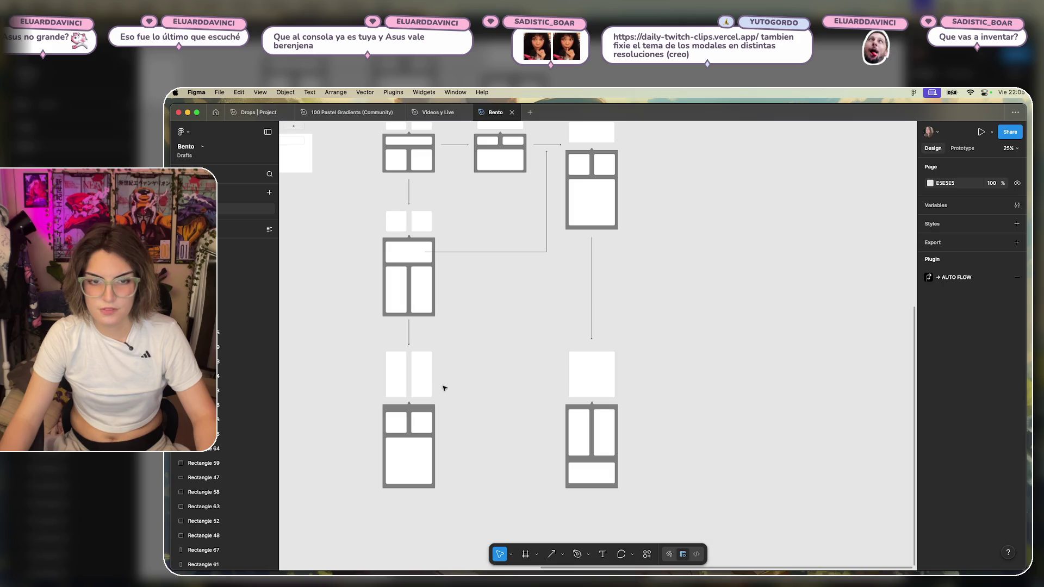
drag(464, 147, 455, 250)
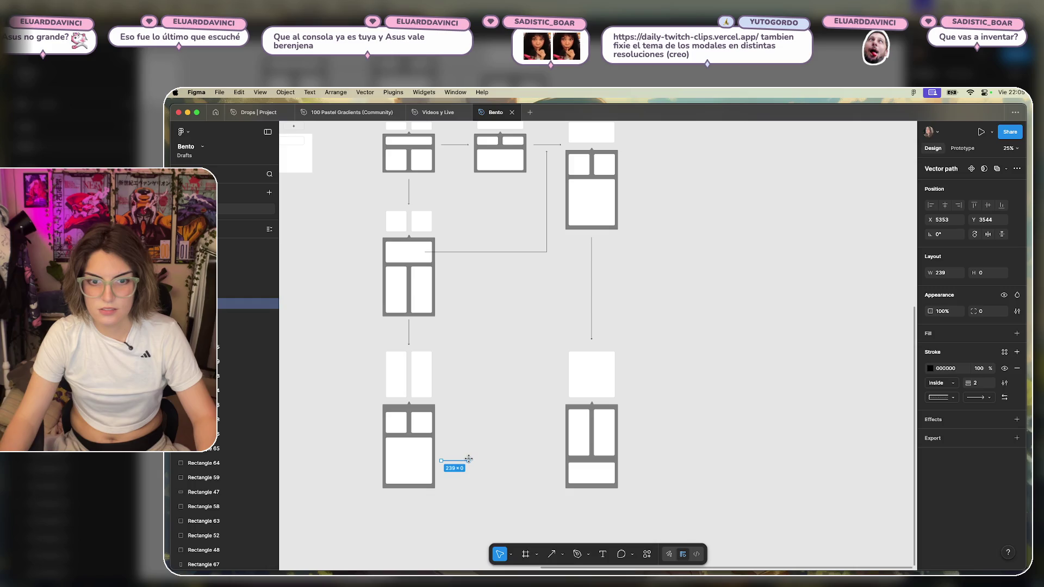
click(541, 394)
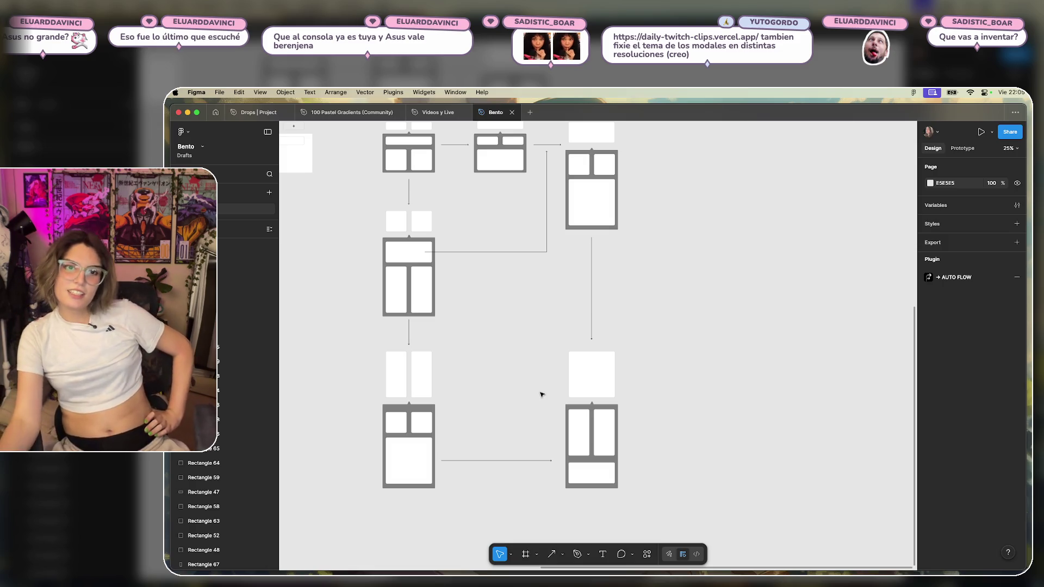
Switch away from Figma and show all open windows with Ctrl+Up.
scroll(598, 379, up, 2)
scroll(644, 346, down, 1)
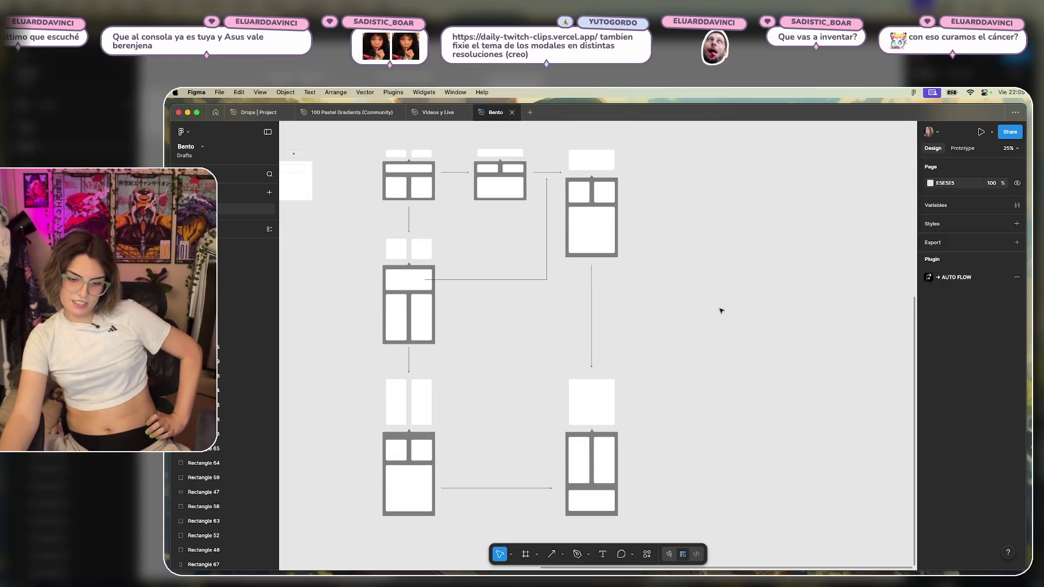
scroll(728, 315, left, 1)
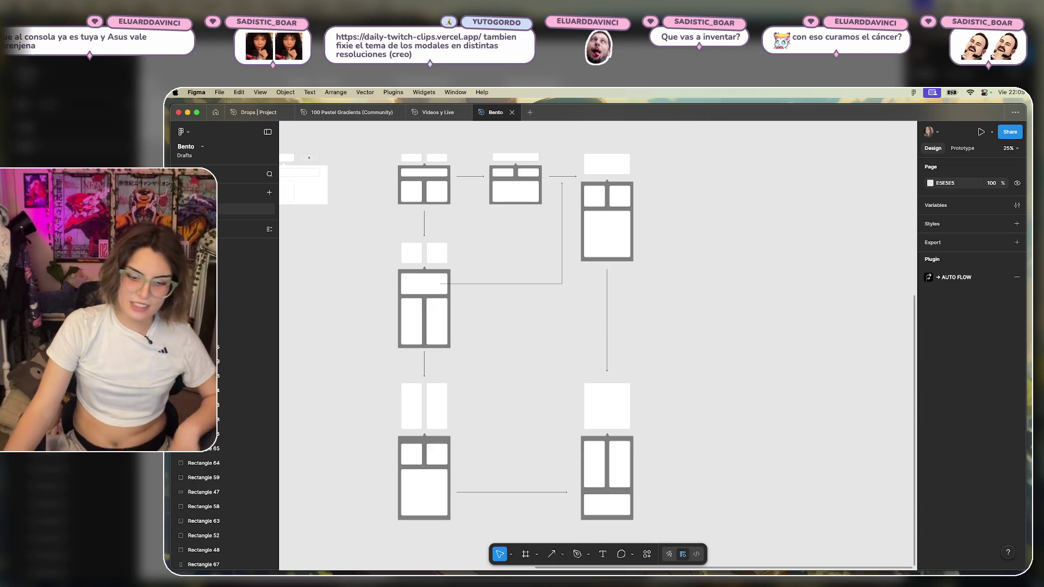
key(super+Tab)
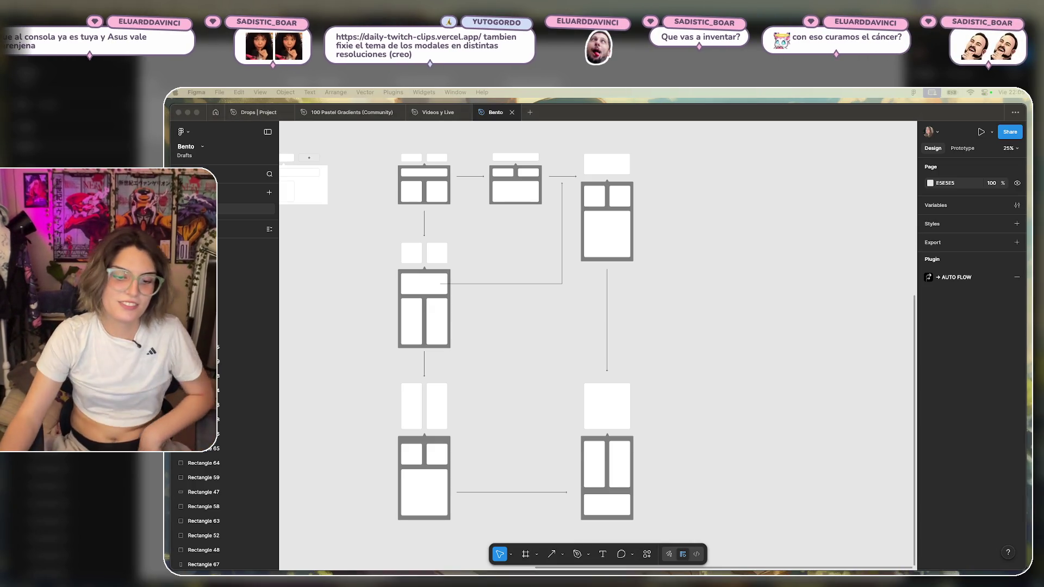
key(ctrl+Up)
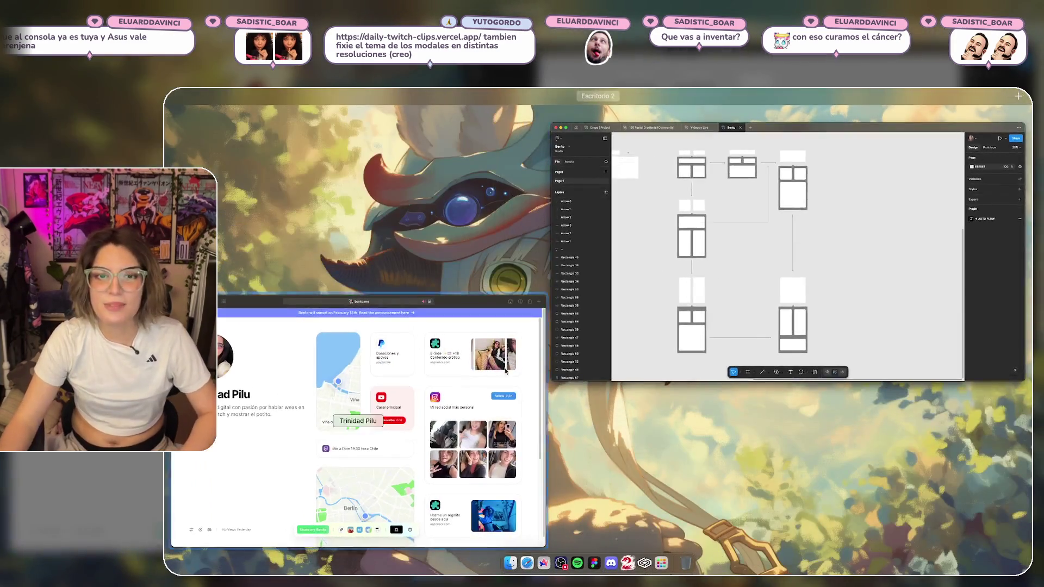
Open daily-twitch-clips.vercel.app in a new Safari tab.
click(479, 372)
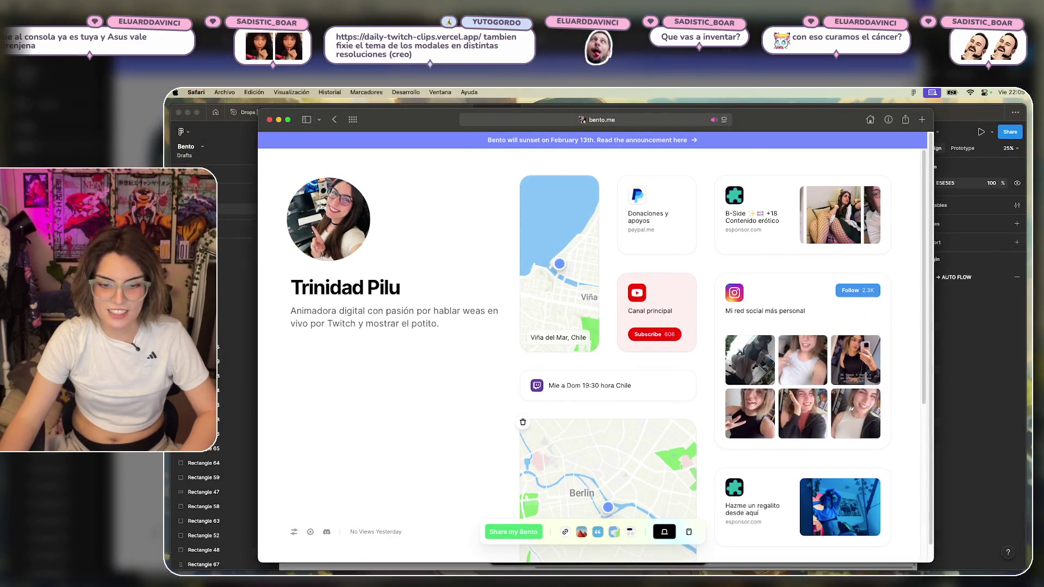
key(super+t)
text(daily)
key(Return)
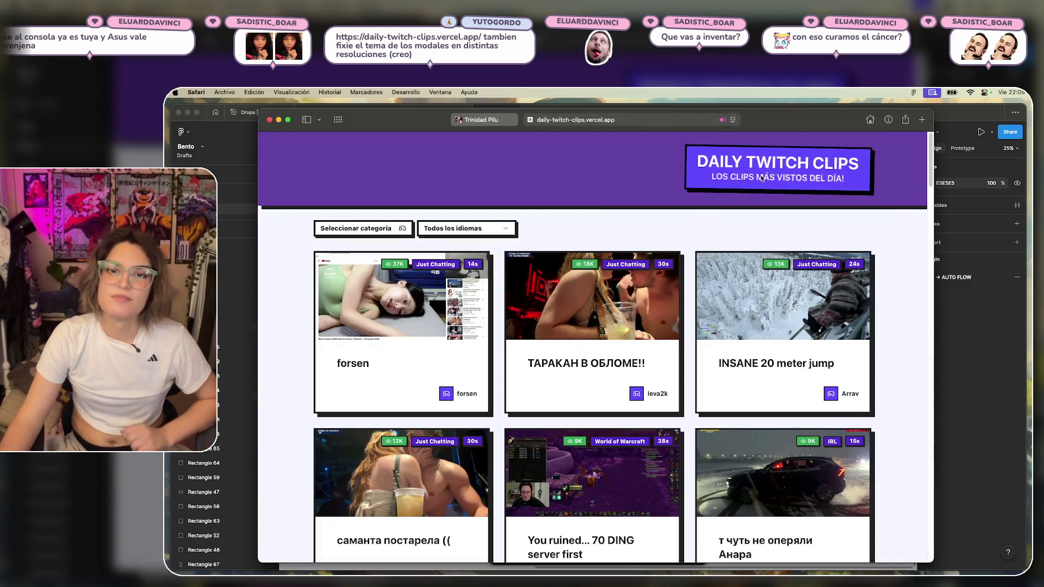
mouse_move(486, 302)
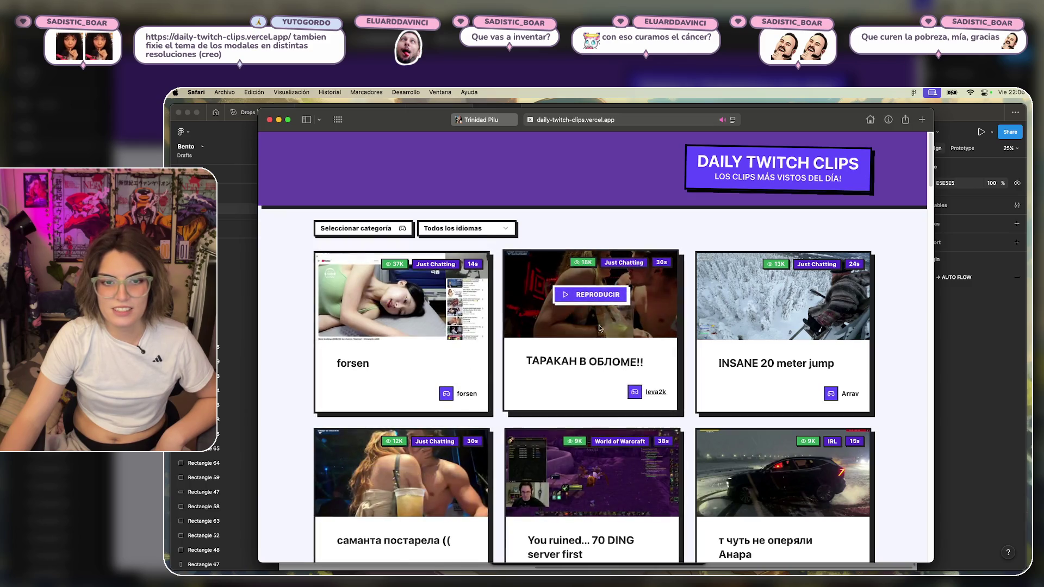
Browse the Daily Twitch Clips site down to its footer, then close that tab.
scroll(727, 413, down, 5)
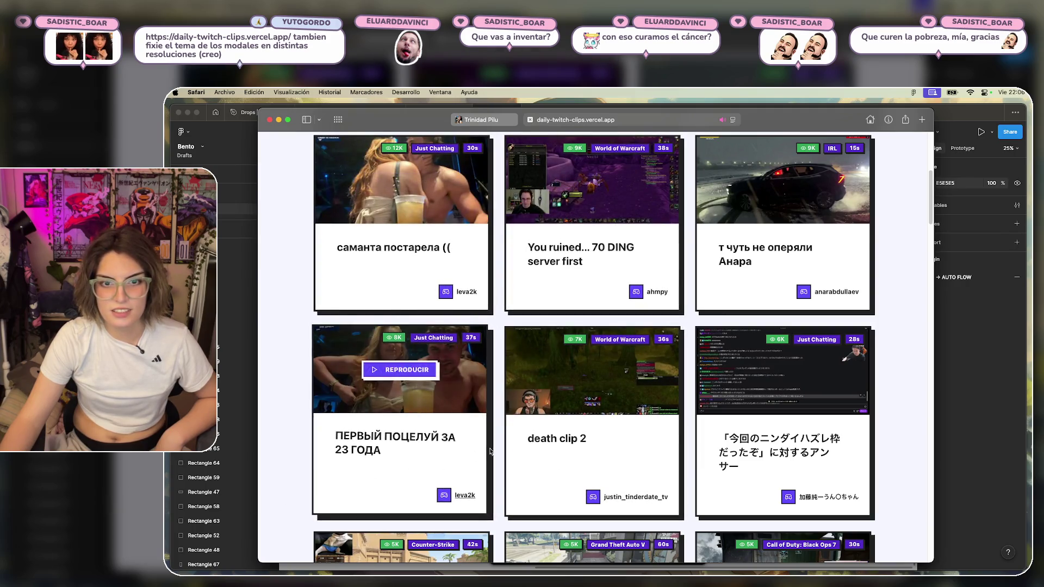
scroll(883, 434, up, 5)
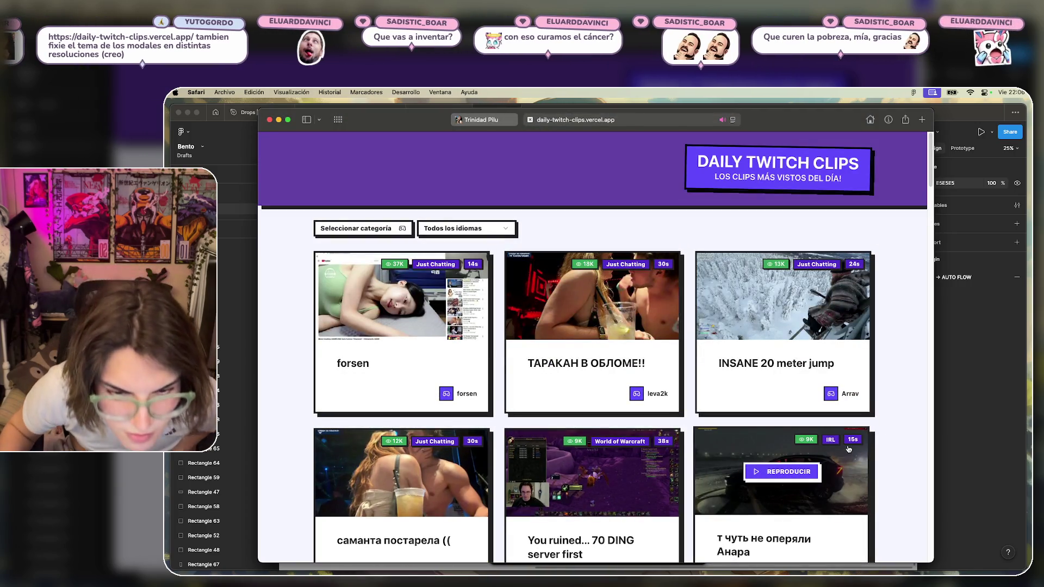
scroll(848, 449, down, 2)
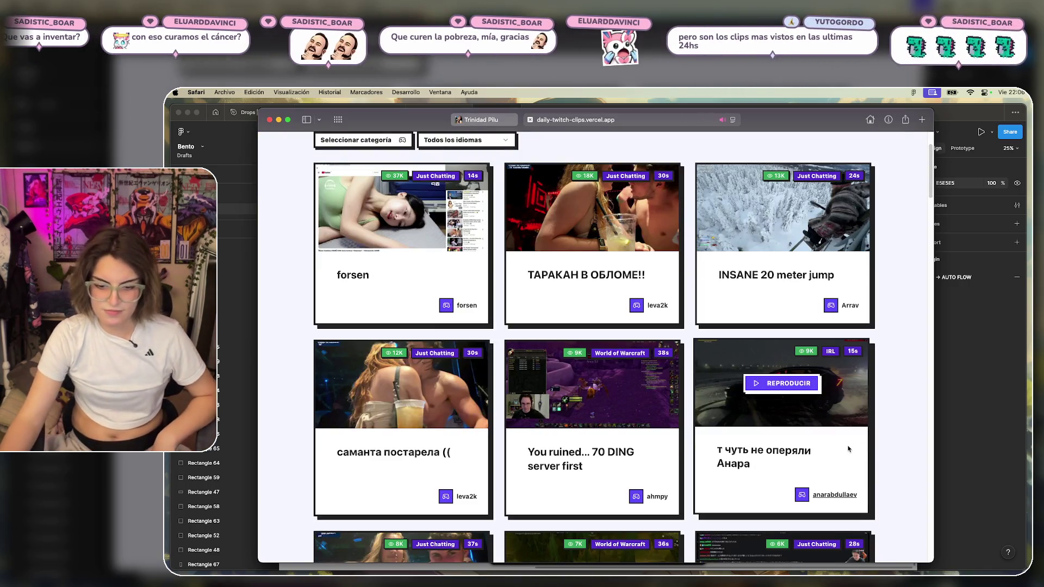
scroll(852, 430, down, 2)
scroll(855, 419, down, 5)
scroll(856, 419, down, 5)
scroll(888, 422, down, 5)
scroll(889, 406, down, 5)
scroll(887, 414, down, 3)
scroll(886, 415, down, 2)
scroll(890, 415, down, 5)
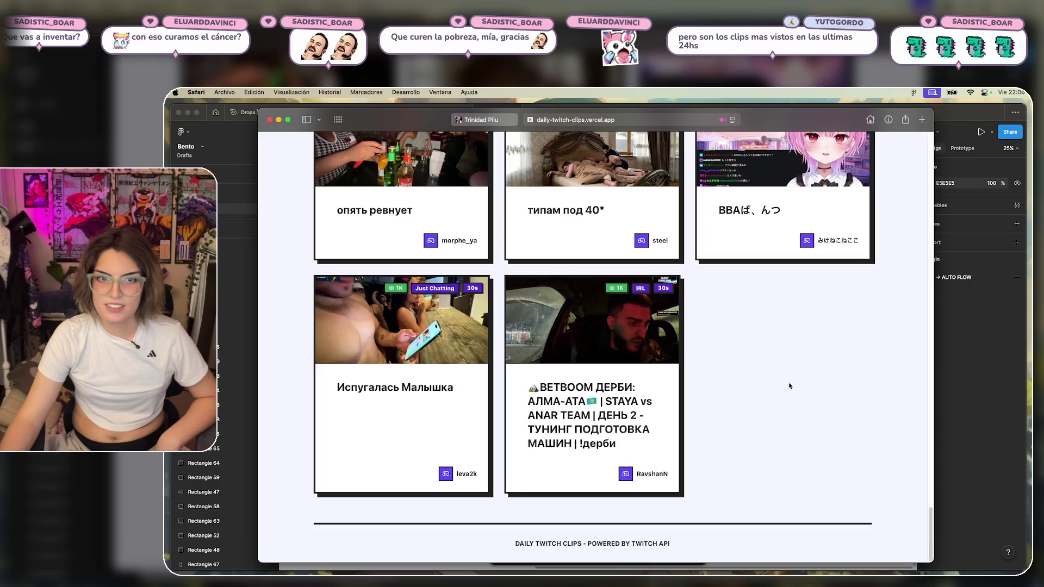
click(530, 120)
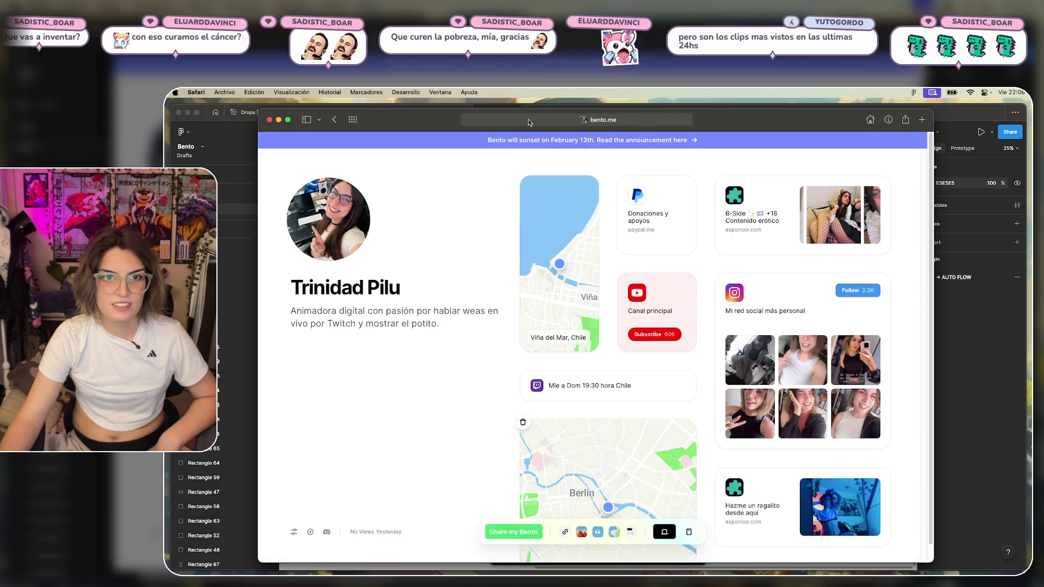
Bring Figma's Bento wireframe flow diagram back to the front, then show all open windows.
click(978, 481)
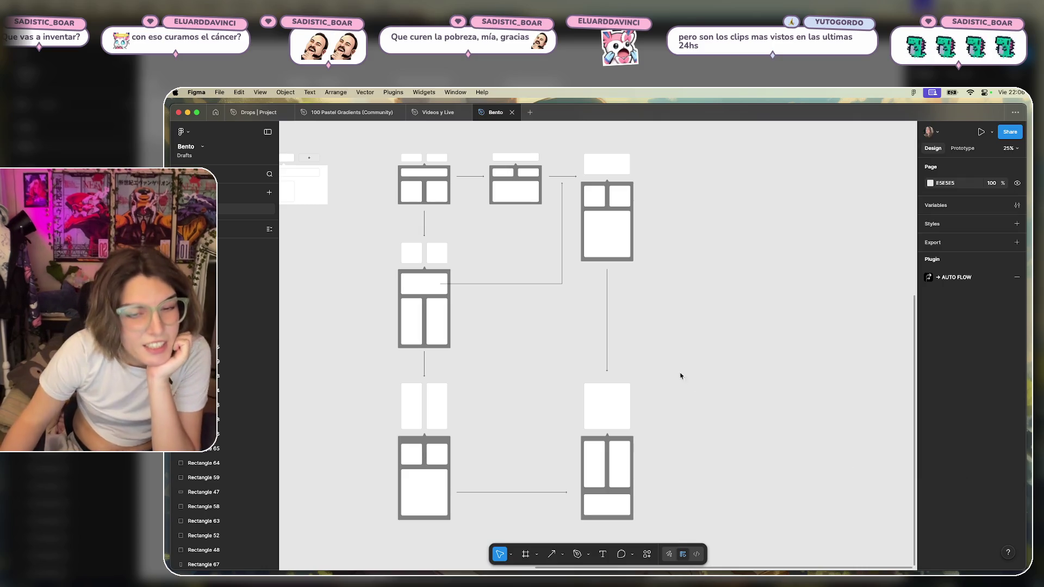
scroll(674, 348, up, 1)
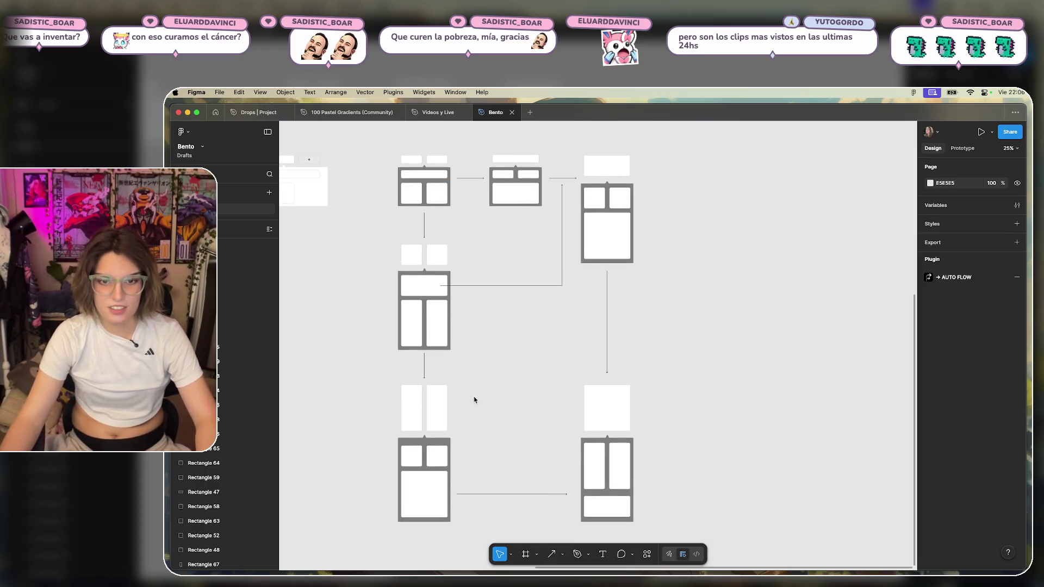
key(ctrl+Up)
In the bento.me page, try the YouTube card below the schedule card, then return it beside the map.
click(457, 389)
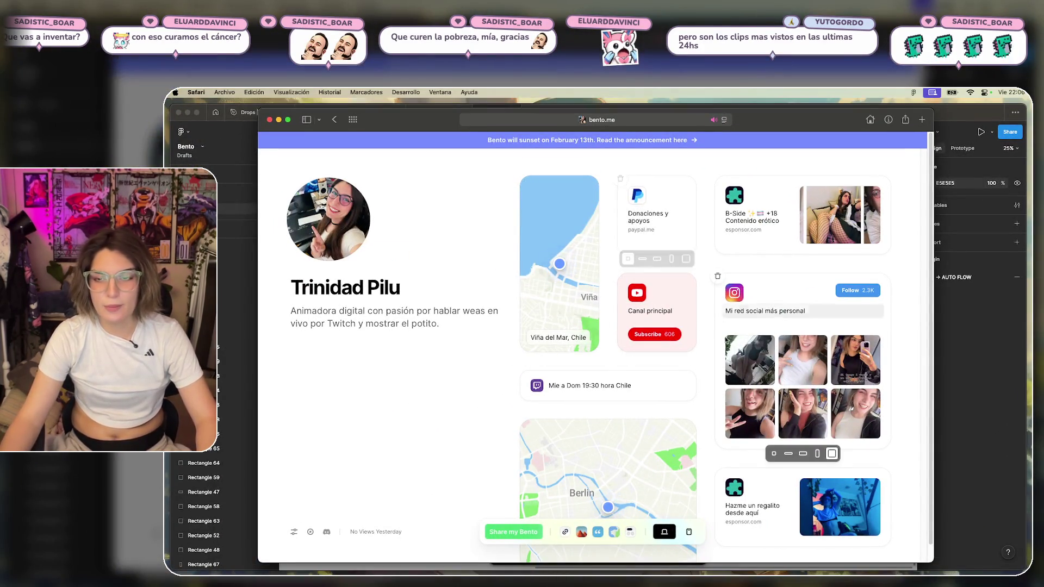
scroll(705, 309, down, 5)
scroll(761, 381, up, 5)
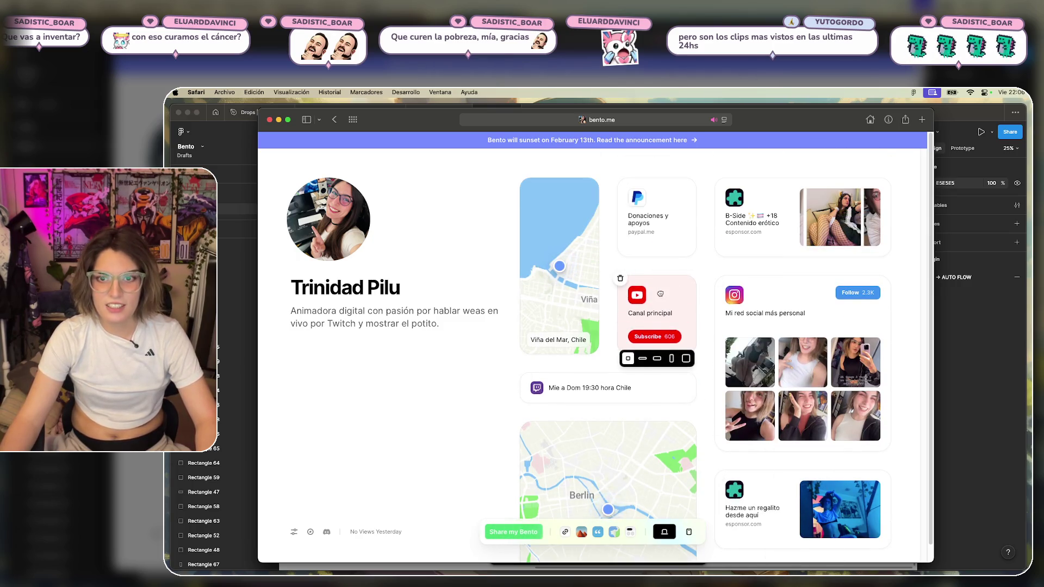
drag(660, 294, 660, 440)
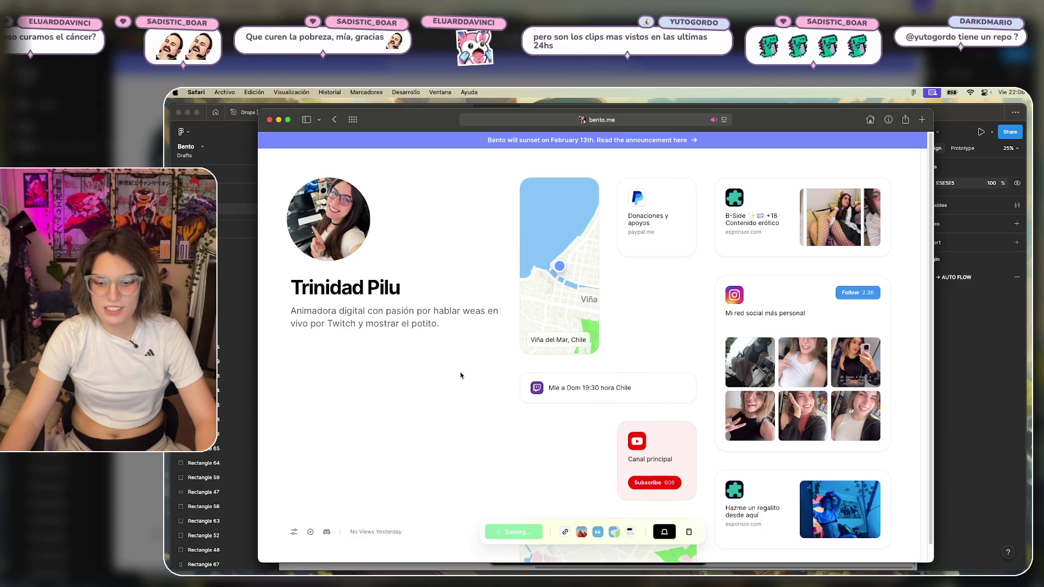
scroll(816, 348, down, 2)
scroll(824, 336, up, 2)
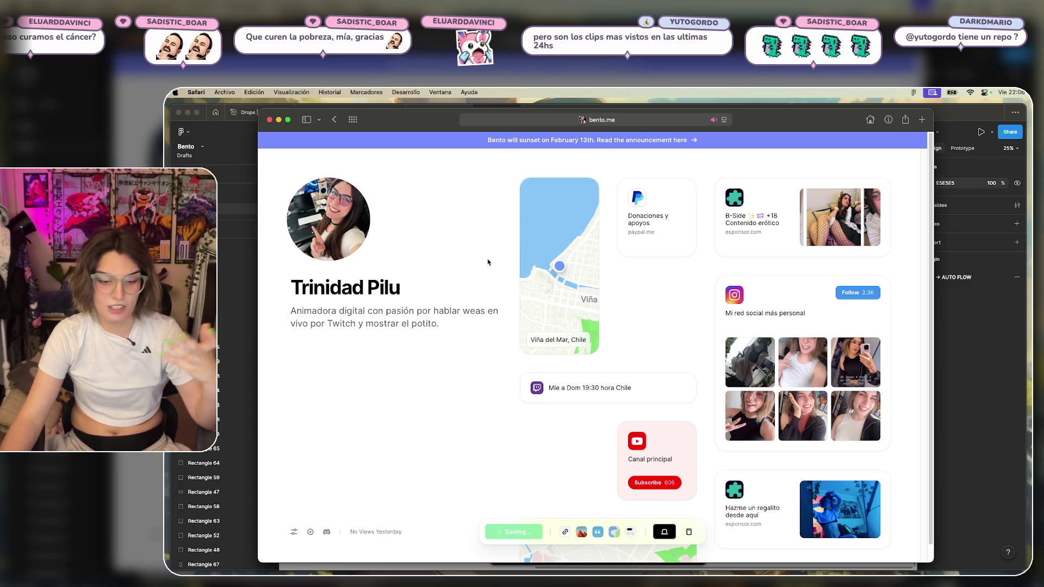
mouse_move(648, 481)
mouse_down()
mouse_move(648, 335)
mouse_move(666, 298)
mouse_move(655, 435)
mouse_up()
scroll(487, 429, down, 3)
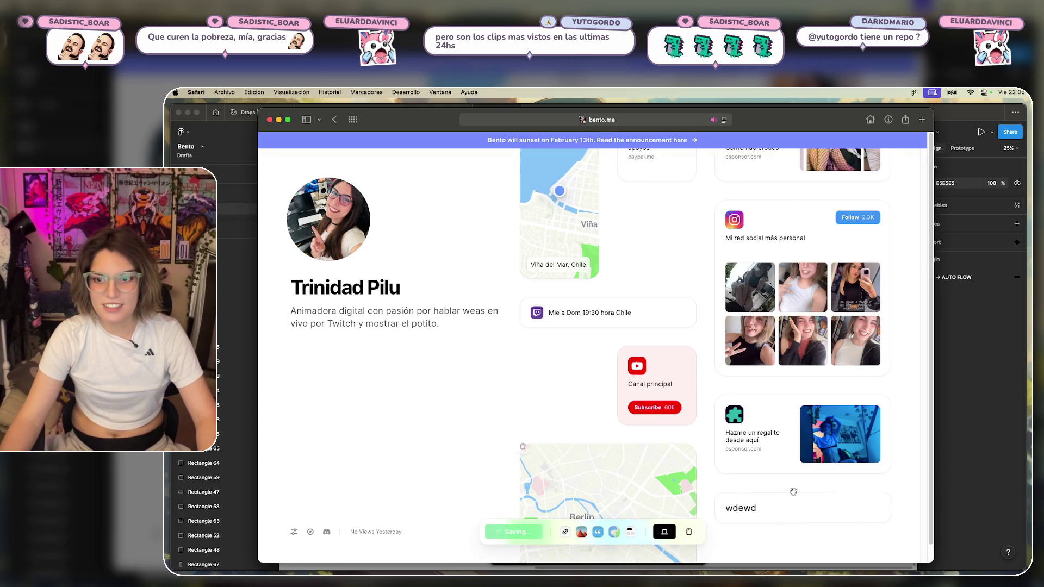
scroll(611, 265, up, 3)
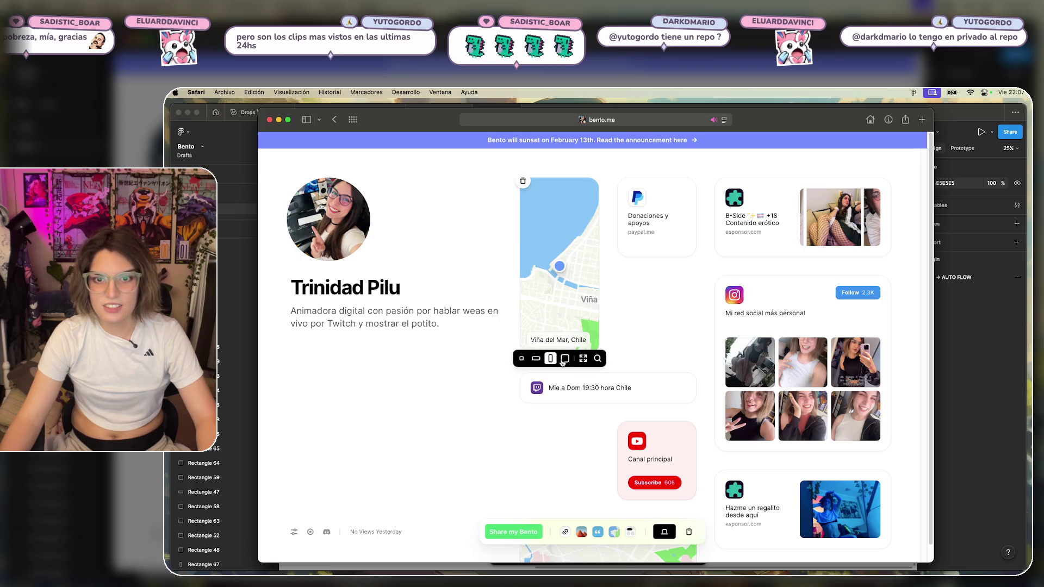
Make the Viña del Mar map a big square and shrink B-Side to a small square.
click(564, 358)
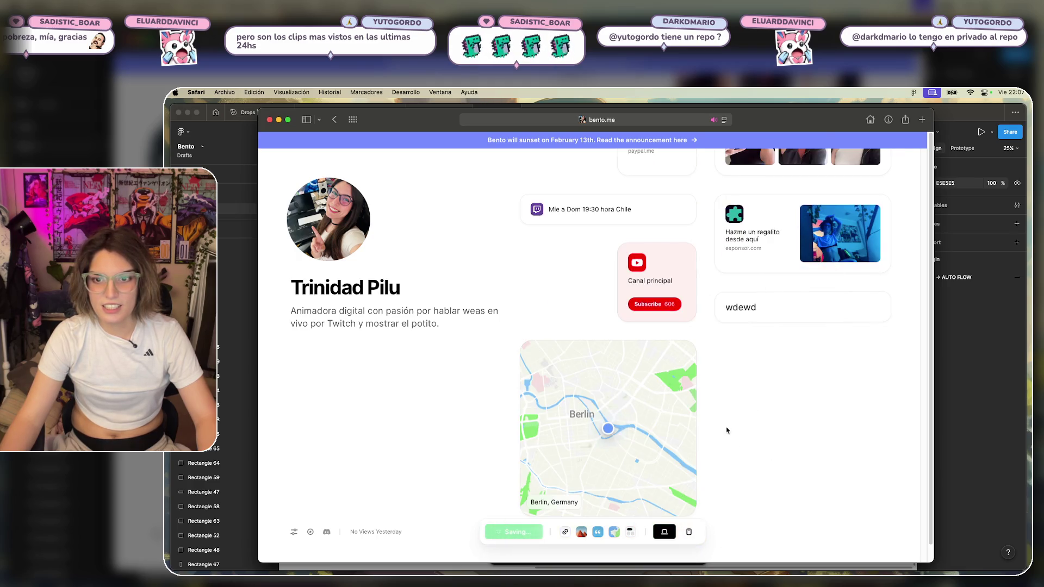
scroll(727, 430, up, 5)
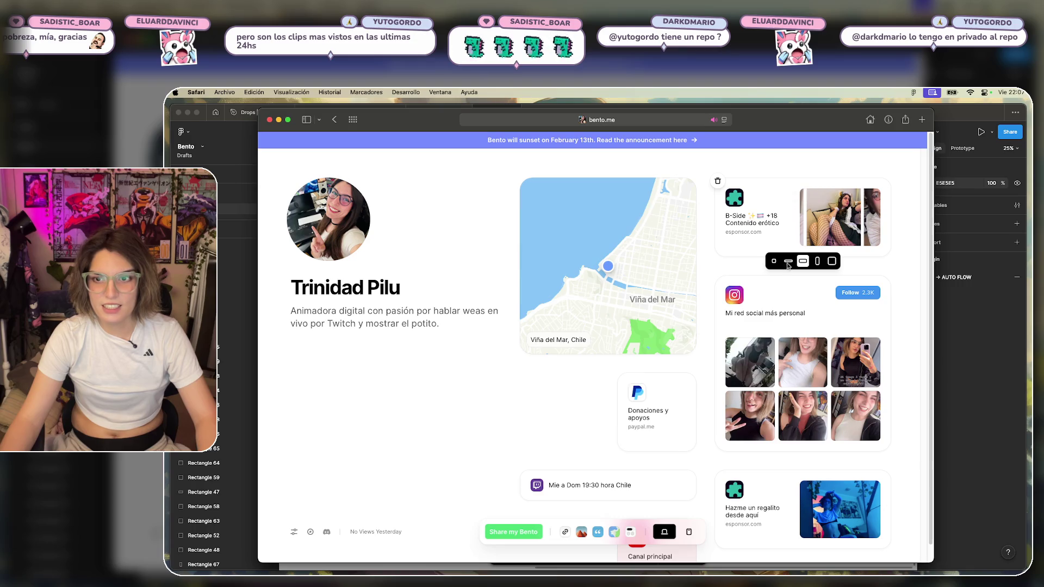
click(788, 263)
click(775, 212)
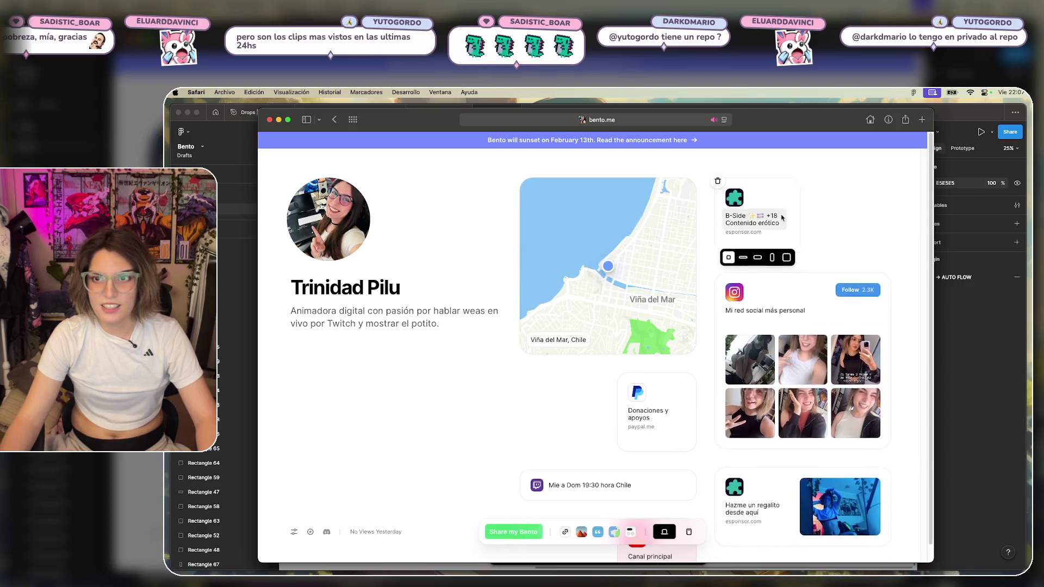
Resize the Instagram card to a tall, narrow tile.
scroll(805, 261, down, 3)
click(817, 296)
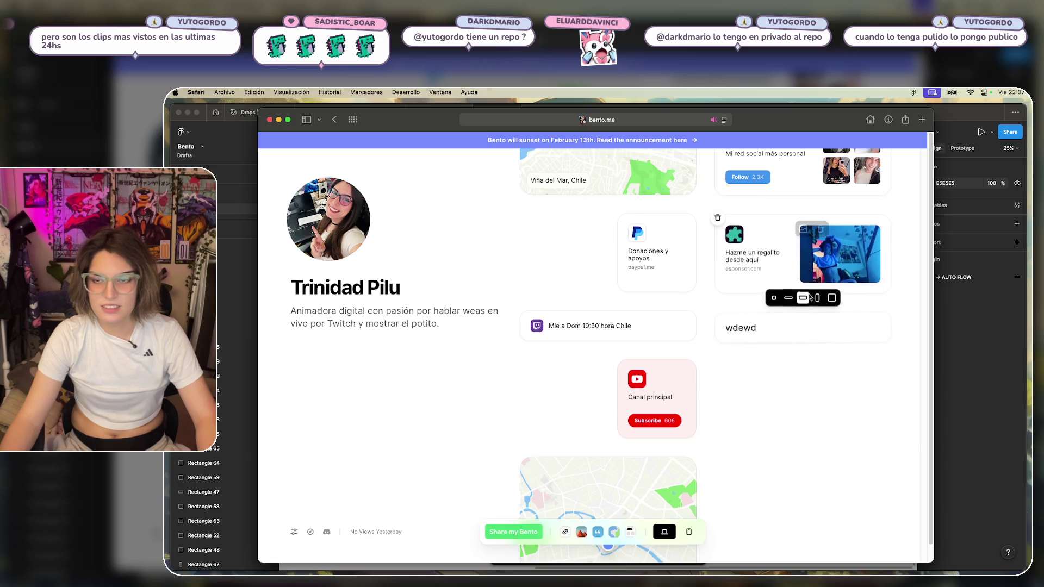
scroll(872, 314, down, 3)
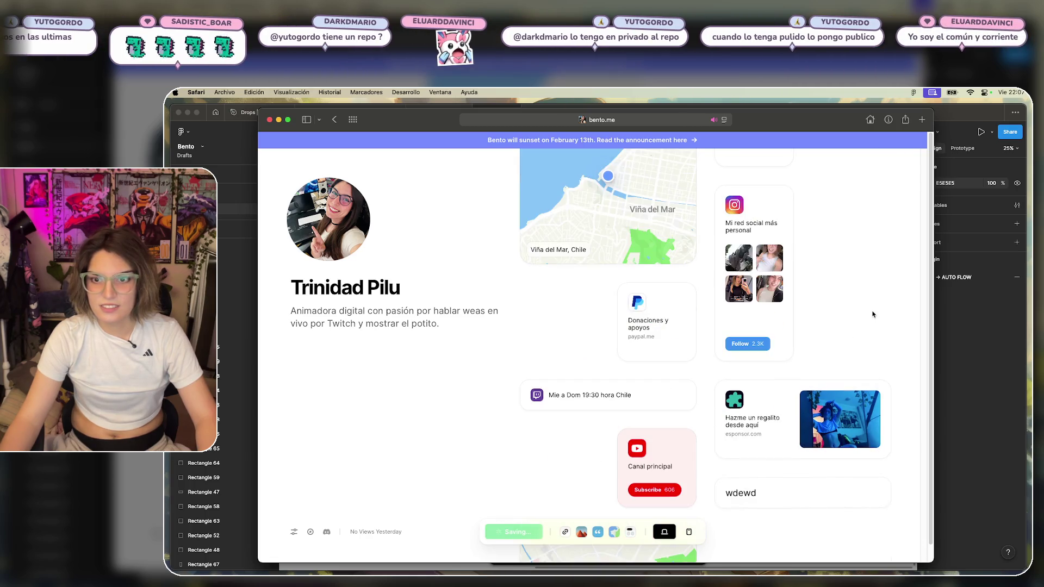
scroll(873, 313, down, 2)
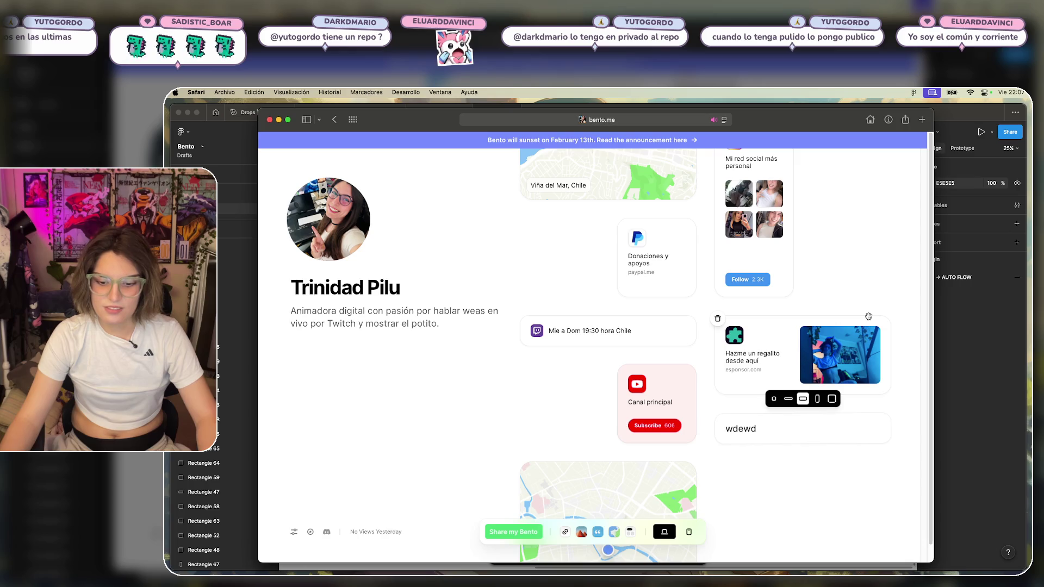
mouse_move(608, 287)
scroll(717, 414, down, 5)
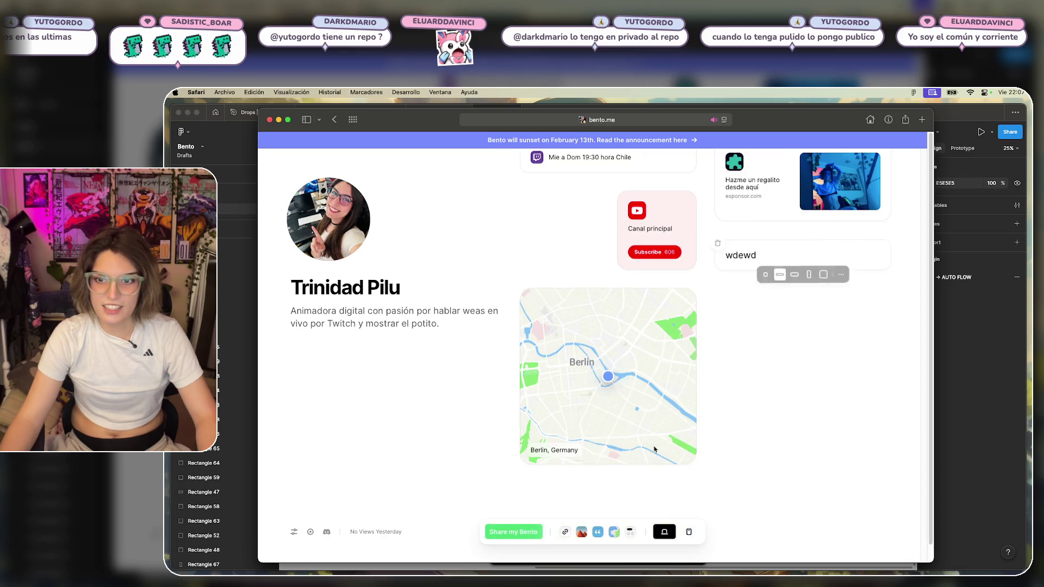
scroll(709, 401, up, 10)
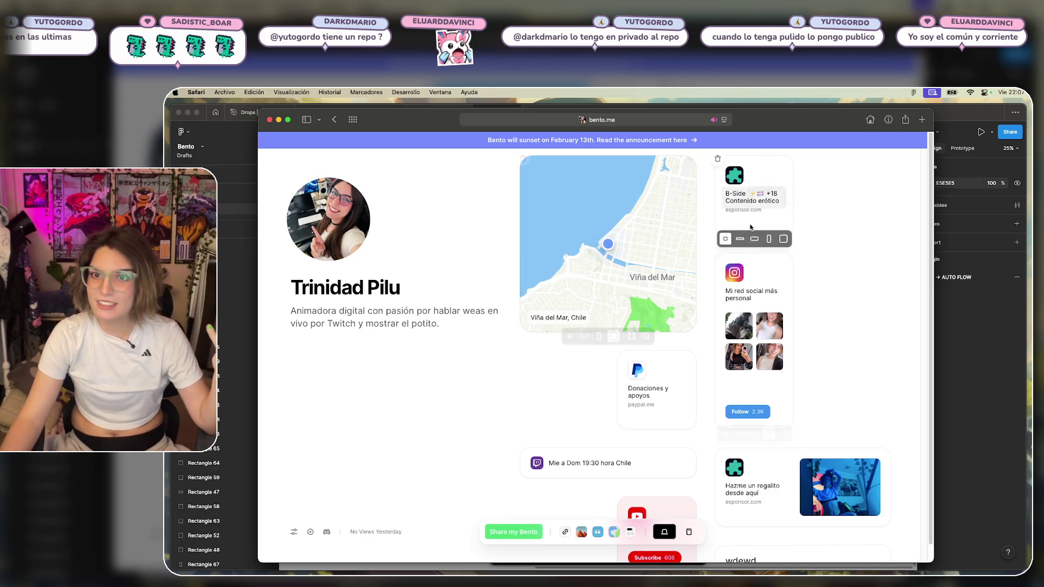
scroll(663, 309, down, 3)
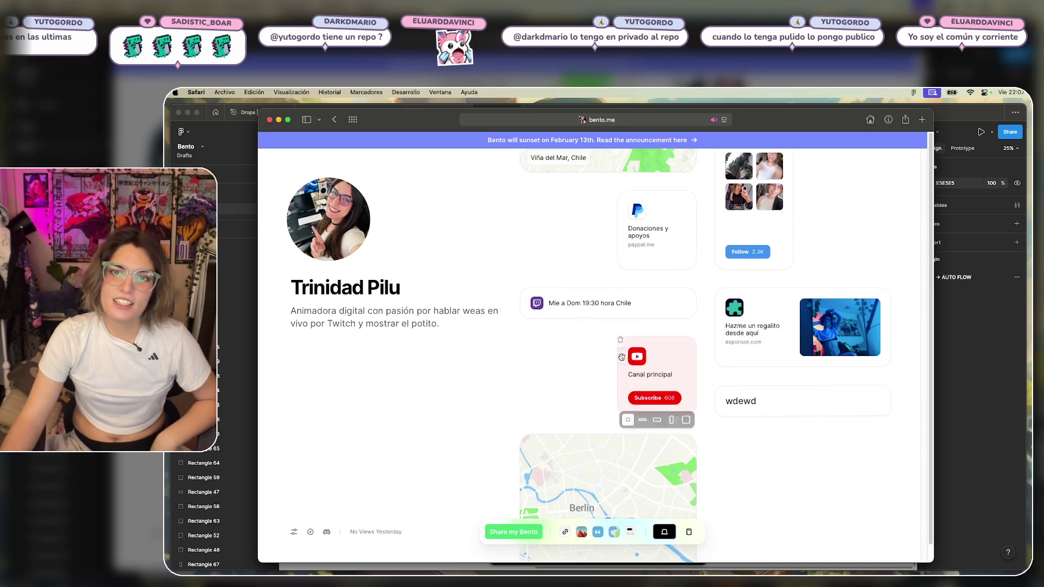
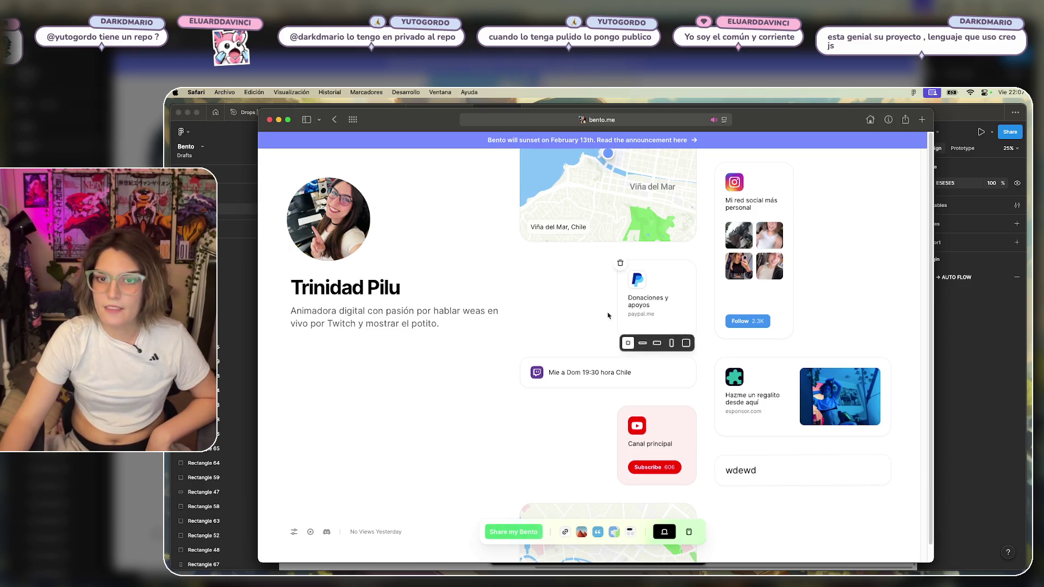
Switch from Safari to the Figma Bento draft file with the layout flow diagram.
click(984, 355)
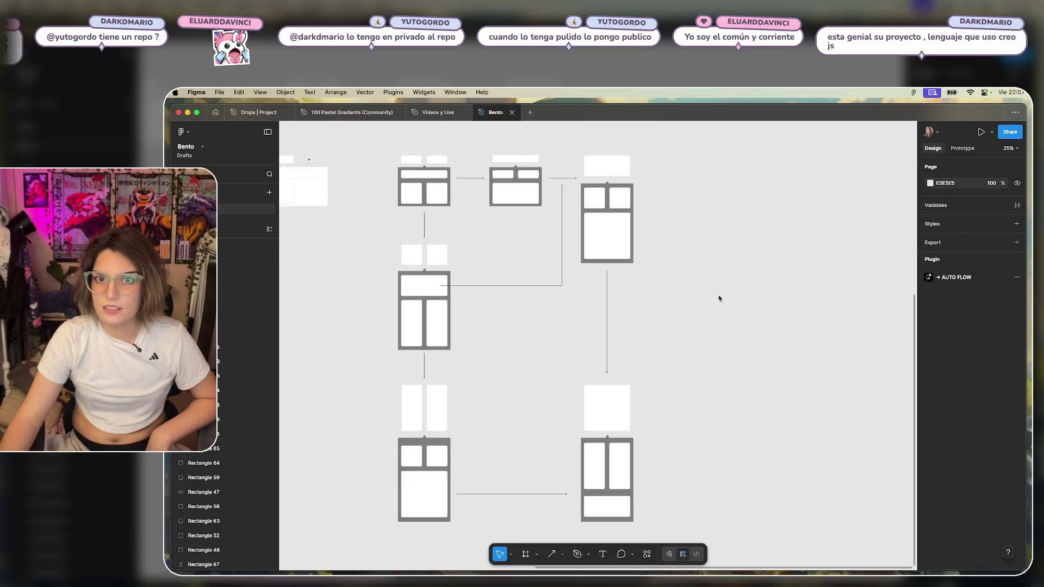
scroll(719, 299, up, 2)
scroll(719, 298, left, 2)
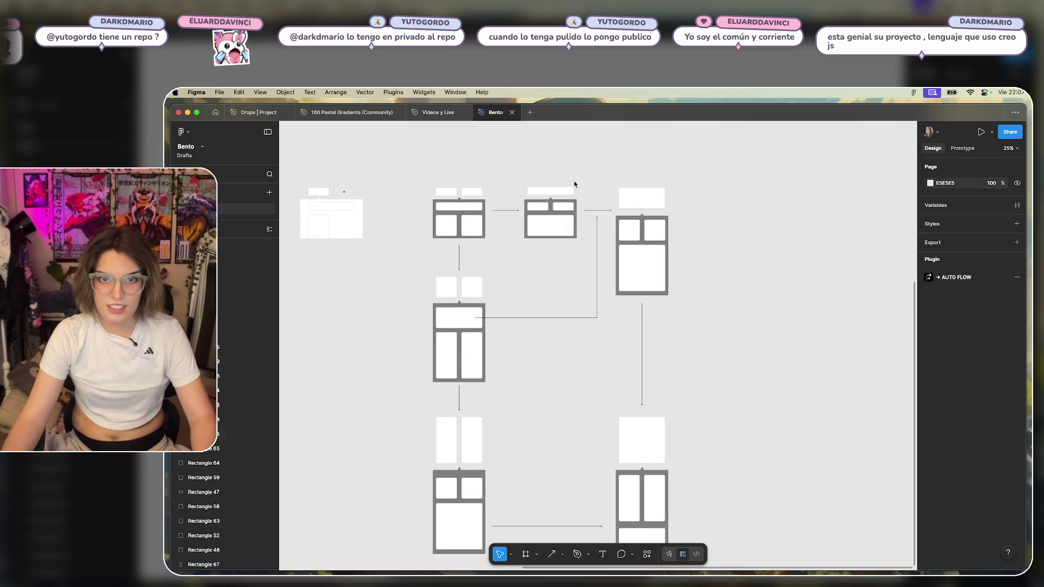
scroll(538, 382, down, 2)
scroll(588, 275, up, 5)
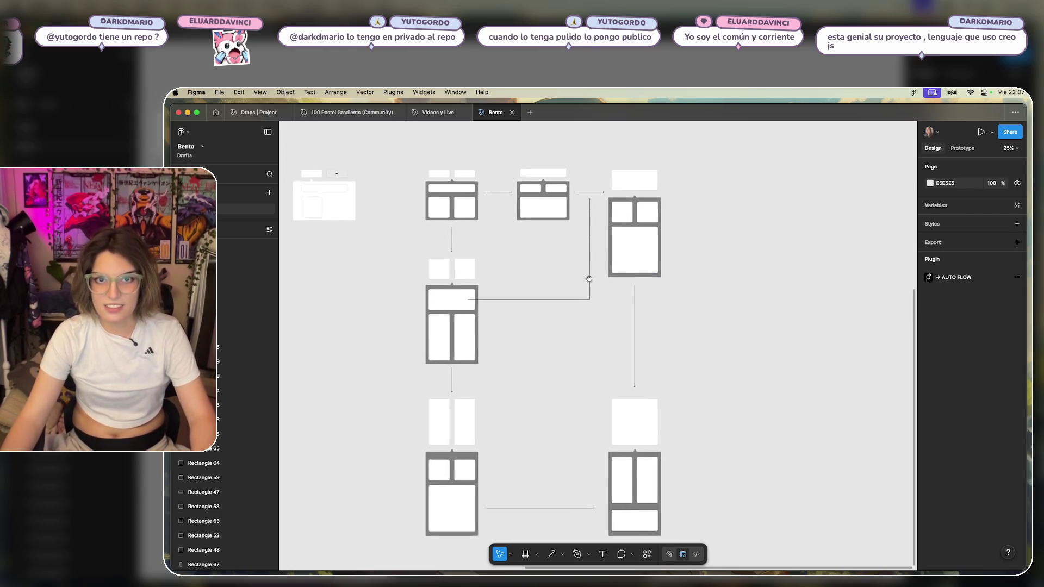
scroll(575, 357, down, 3)
scroll(575, 358, right, 1)
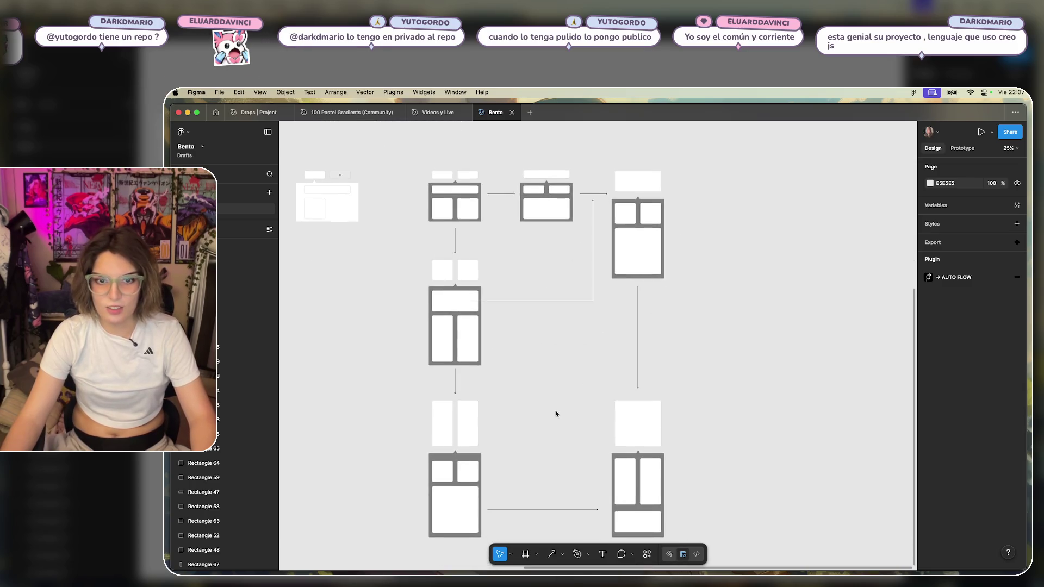
scroll(539, 370, down, 3)
scroll(544, 397, up, 4)
ctrl+scroll(443, 217, up, 10)
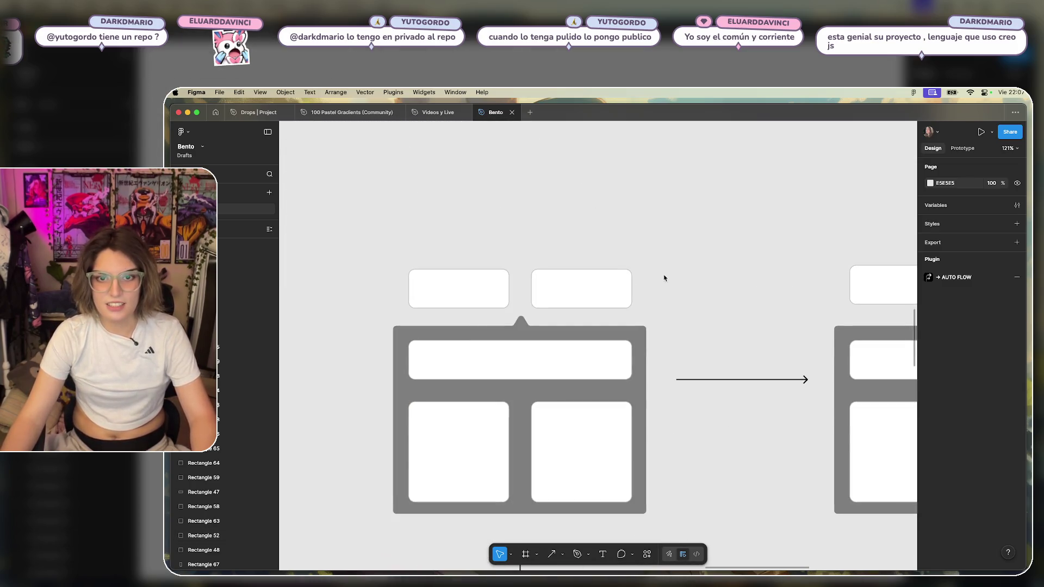
ctrl+scroll(663, 278, down, 5)
scroll(673, 286, down, 2)
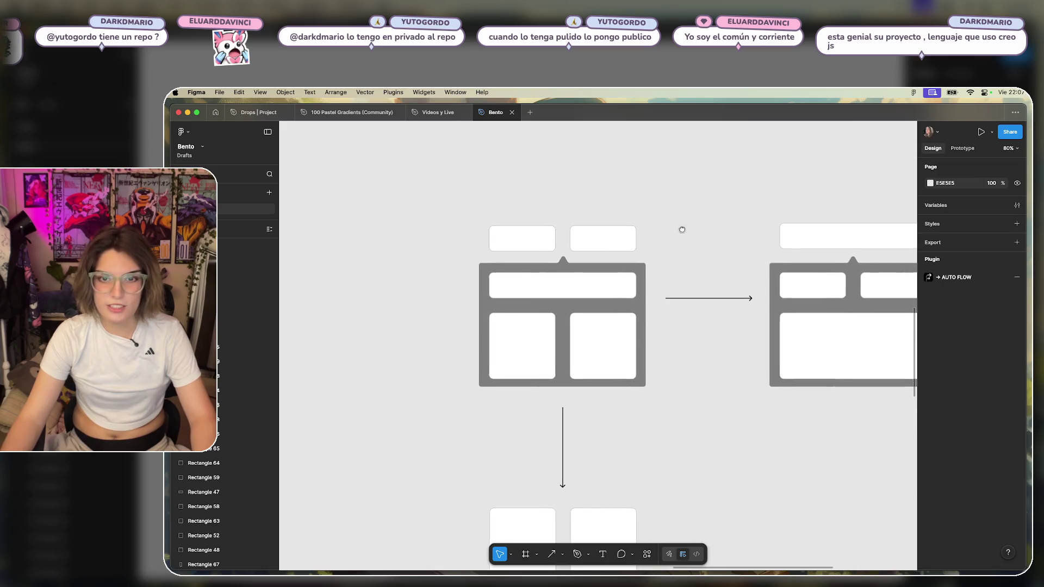
scroll(674, 255, up, 2)
ctrl+scroll(665, 294, up, 2)
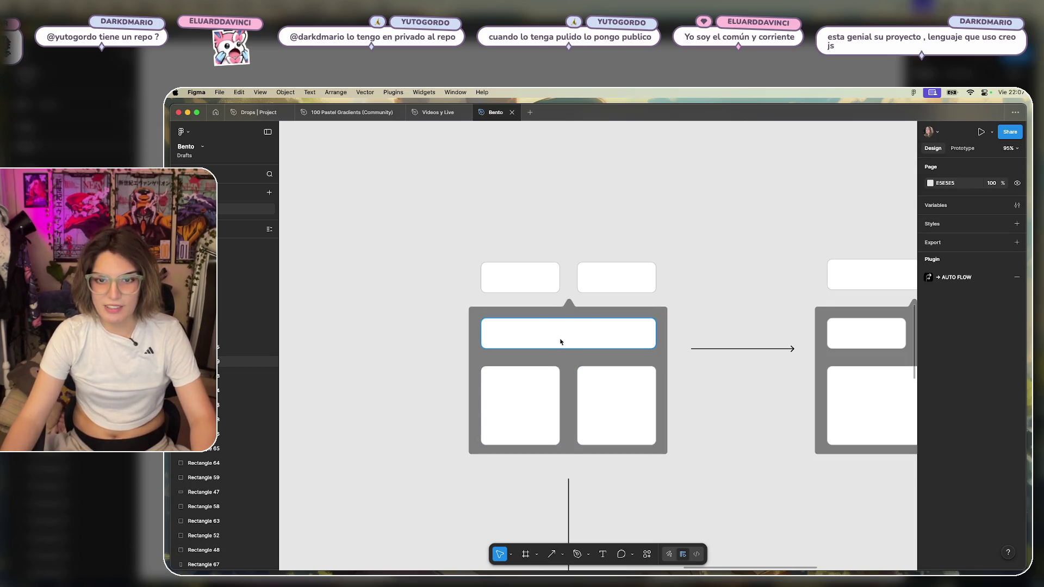
scroll(581, 332, right, 2)
scroll(403, 286, right, 5)
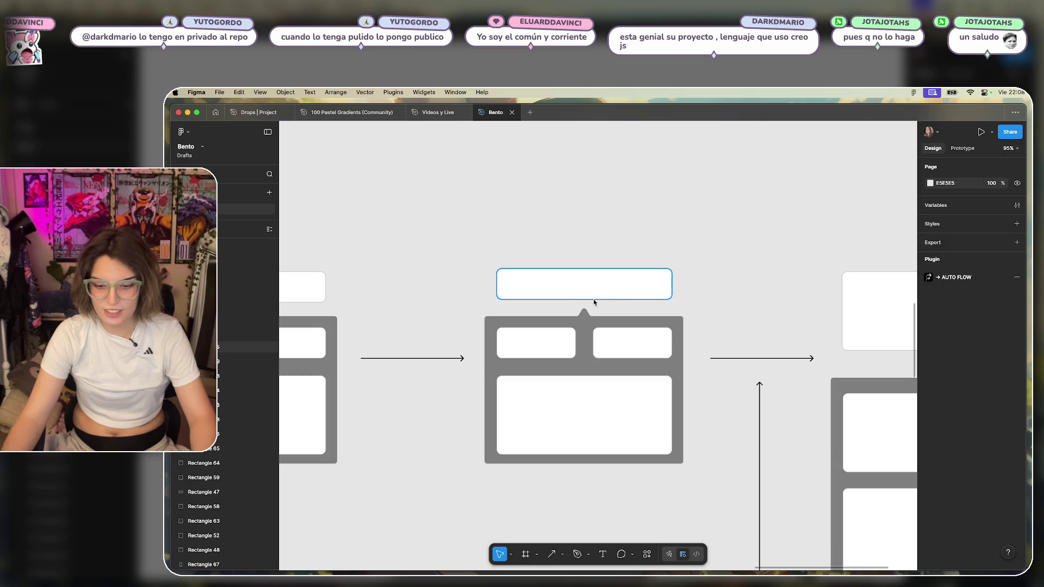
scroll(582, 236, left, 1)
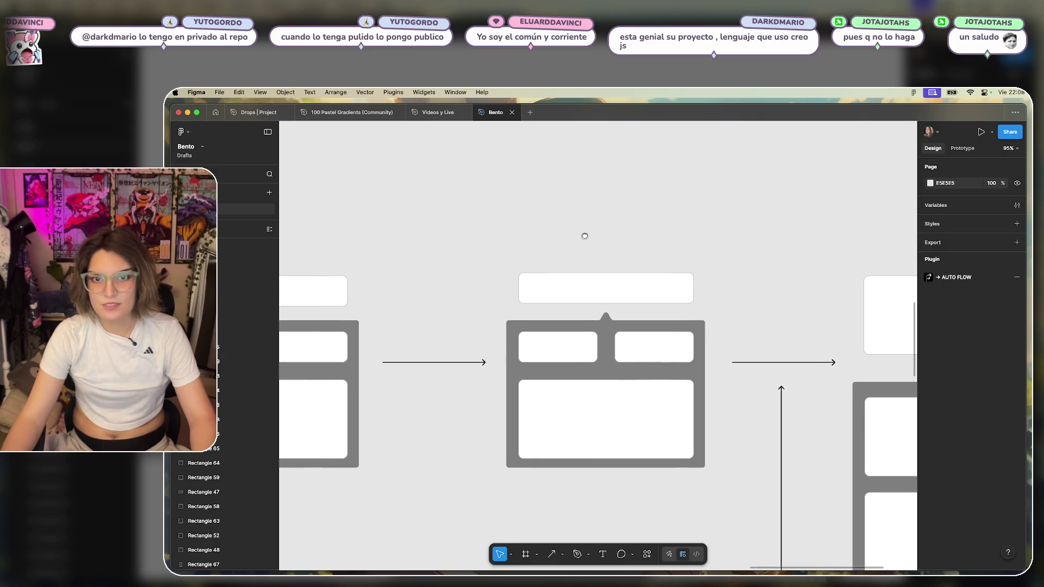
scroll(682, 272, left, 3)
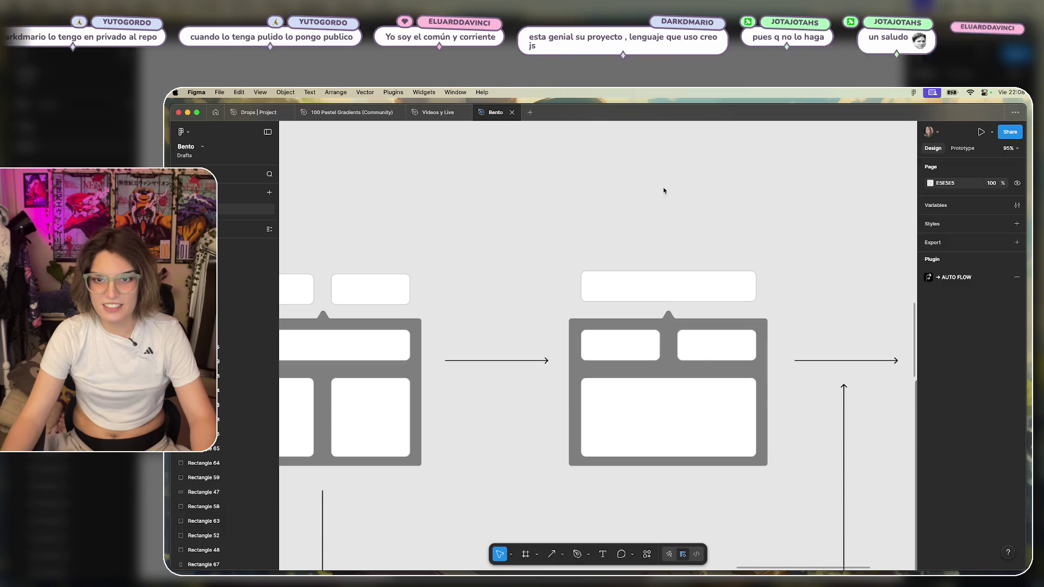
click(634, 349)
scroll(571, 305, left, 6)
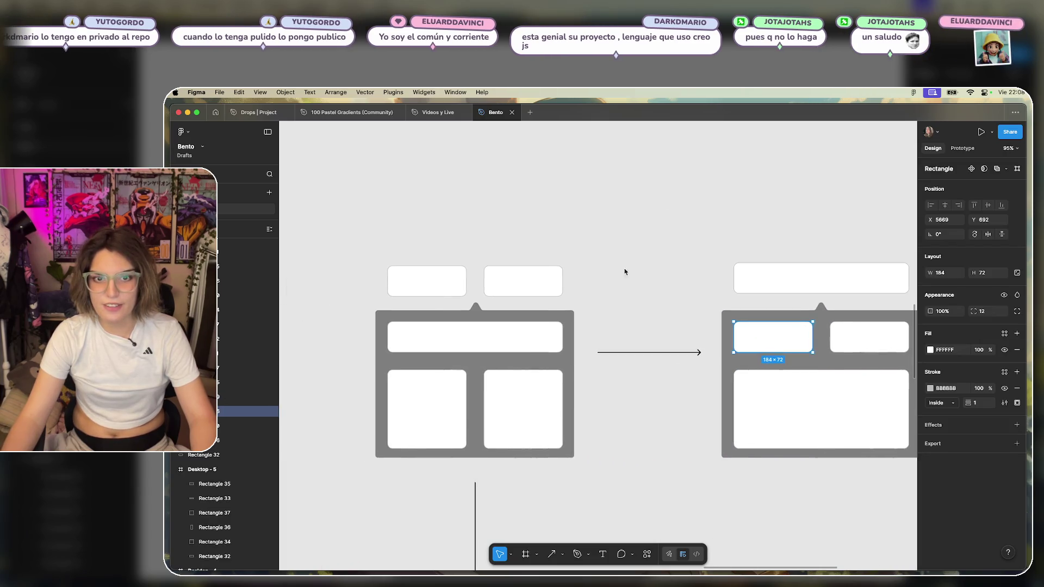
click(530, 289)
key(Tab)
key(shift+Tab)
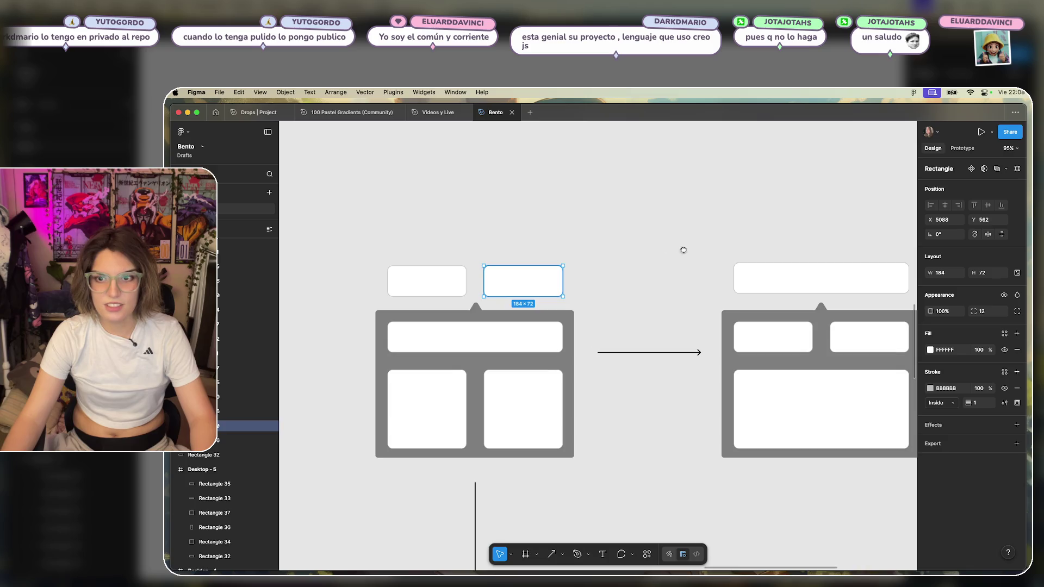
scroll(683, 250, right, 10)
click(580, 375)
scroll(744, 259, right, 10)
click(651, 276)
scroll(761, 304, down, 4)
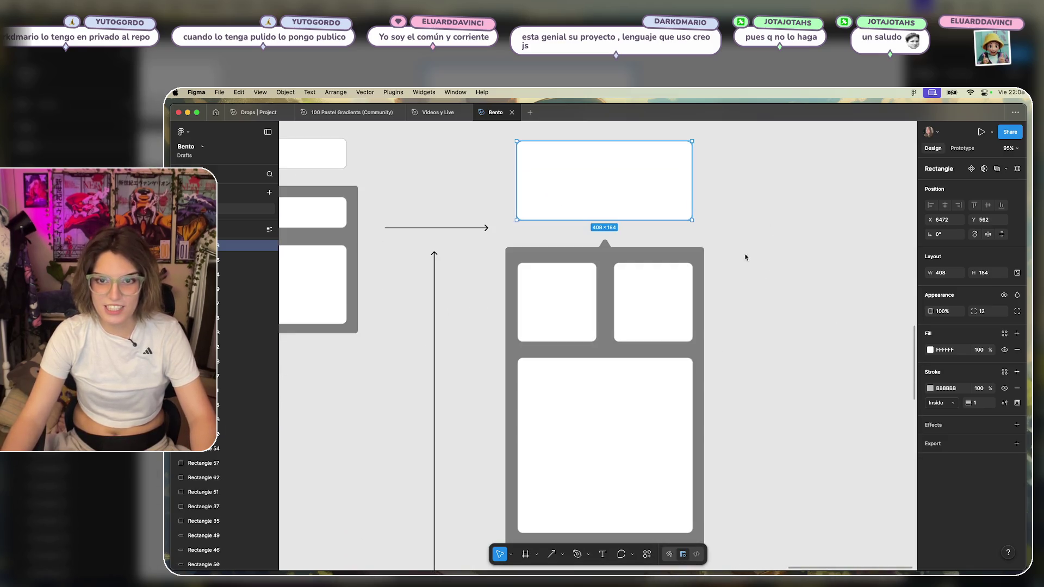
click(532, 275)
click(641, 291)
click(622, 426)
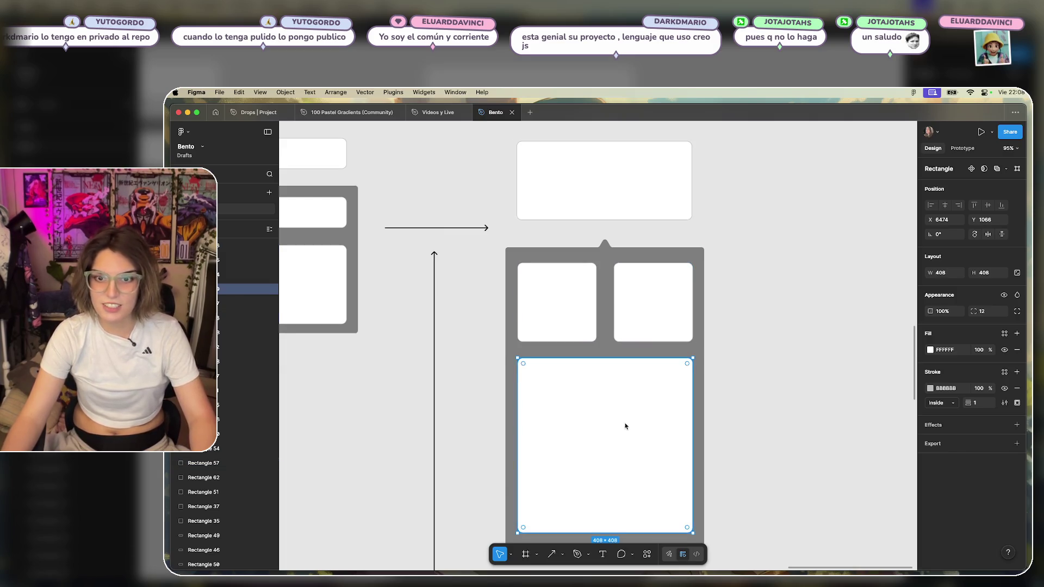
scroll(703, 336, down, 3)
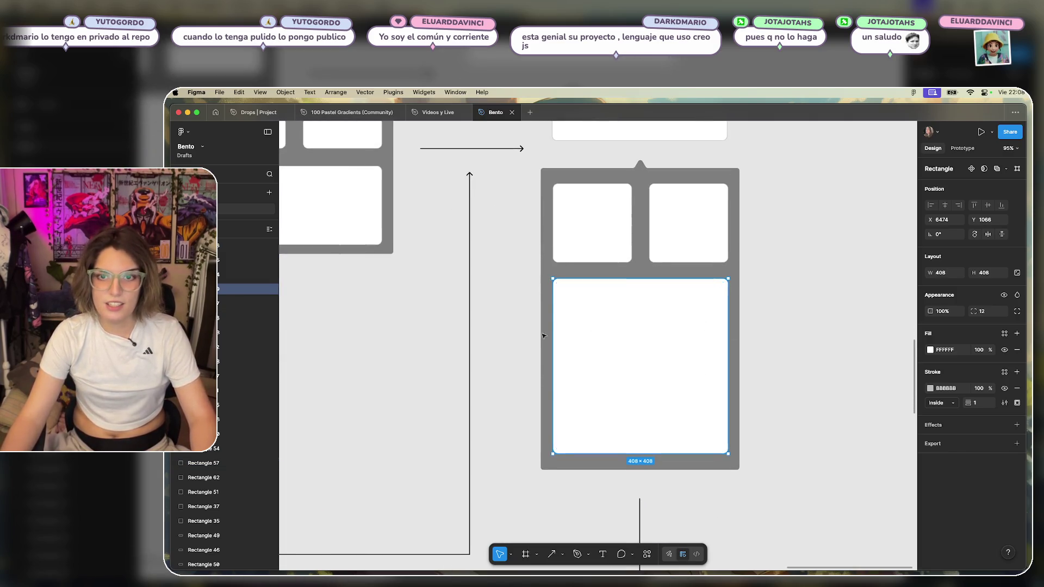
scroll(611, 328, up, 3)
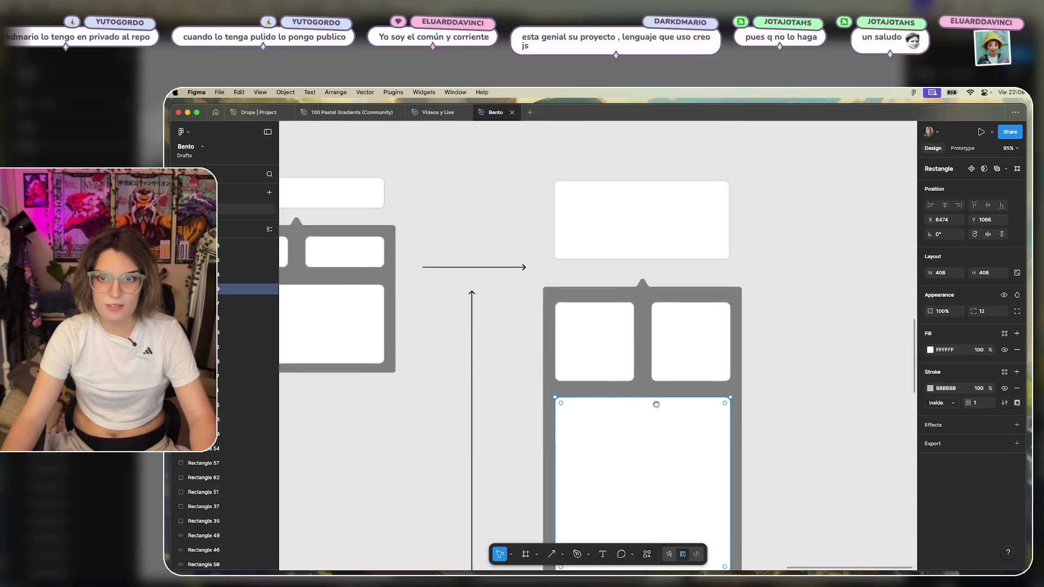
scroll(680, 381, down, 5)
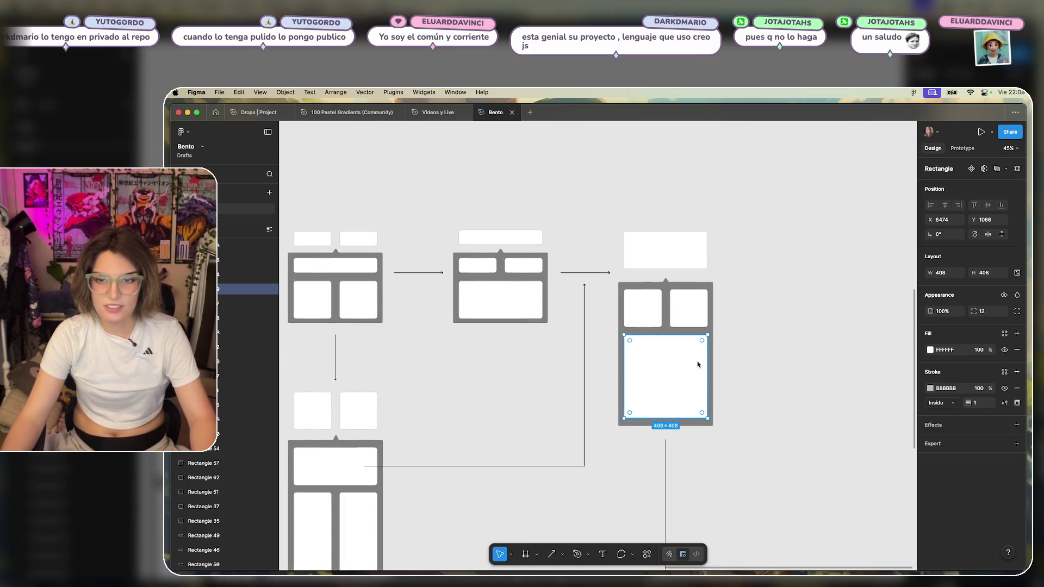
scroll(680, 337, left, 5)
double_click(564, 316)
key(Tab)
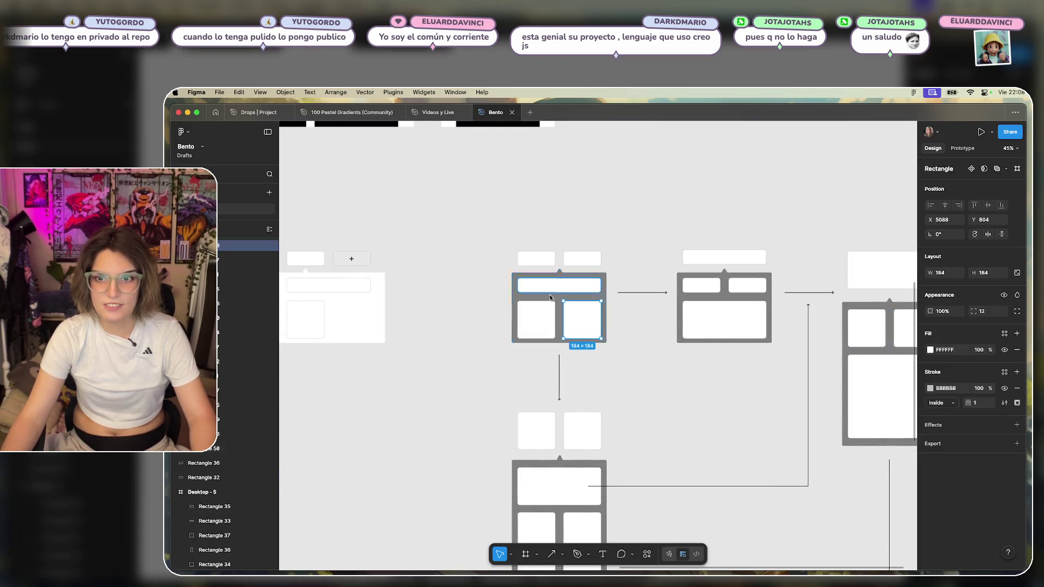
click(709, 373)
scroll(560, 324, right, 3)
click(754, 365)
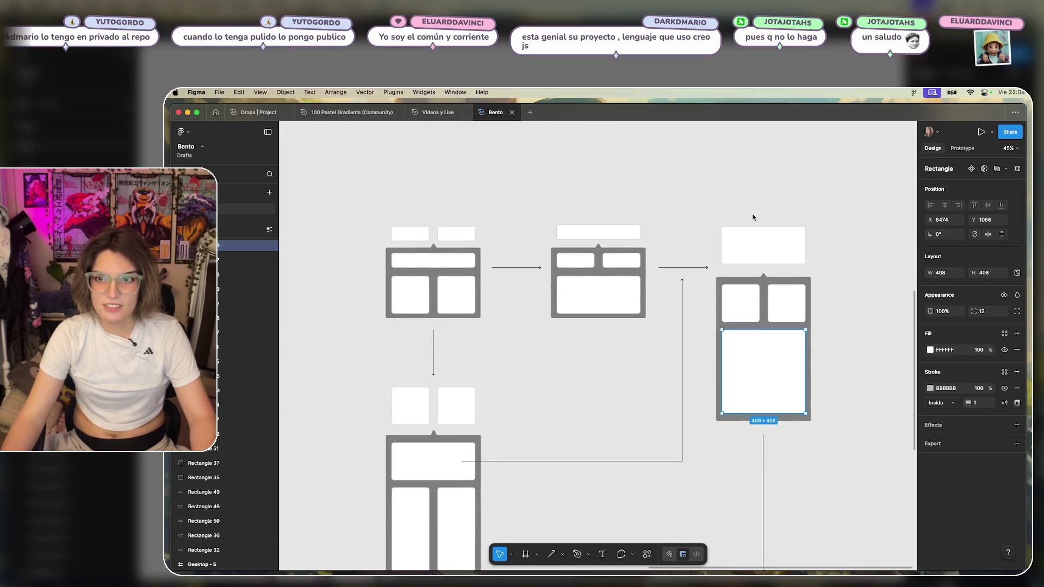
scroll(685, 401, down, 4)
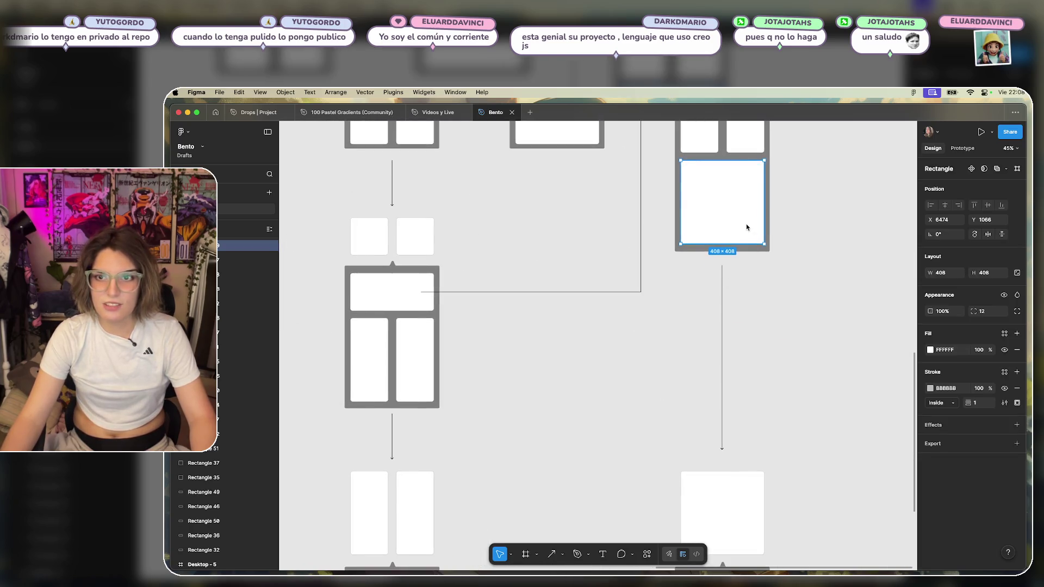
scroll(707, 327, down, 6)
scroll(707, 326, right, 1)
click(641, 350)
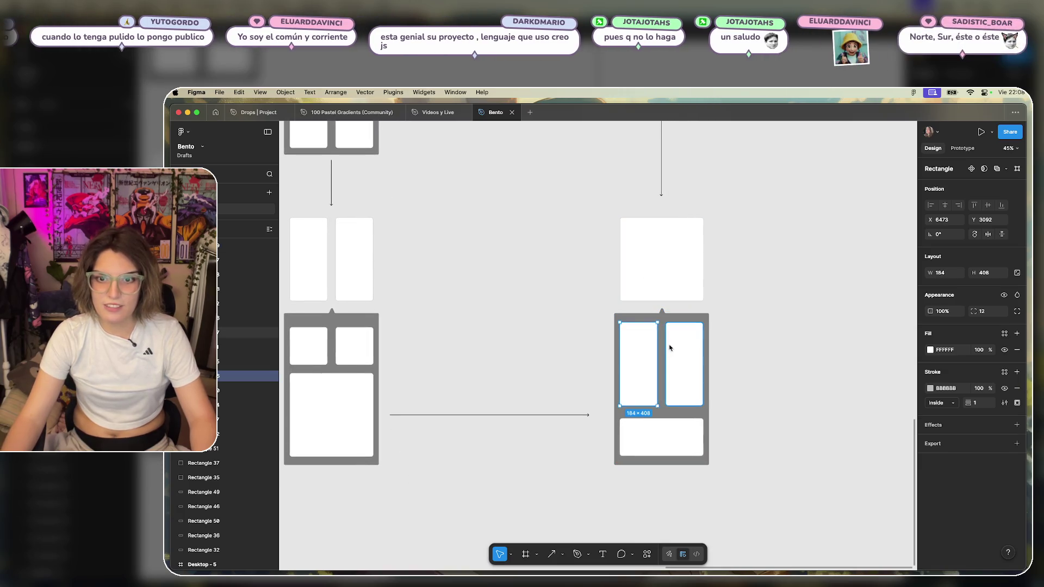
key(Escape)
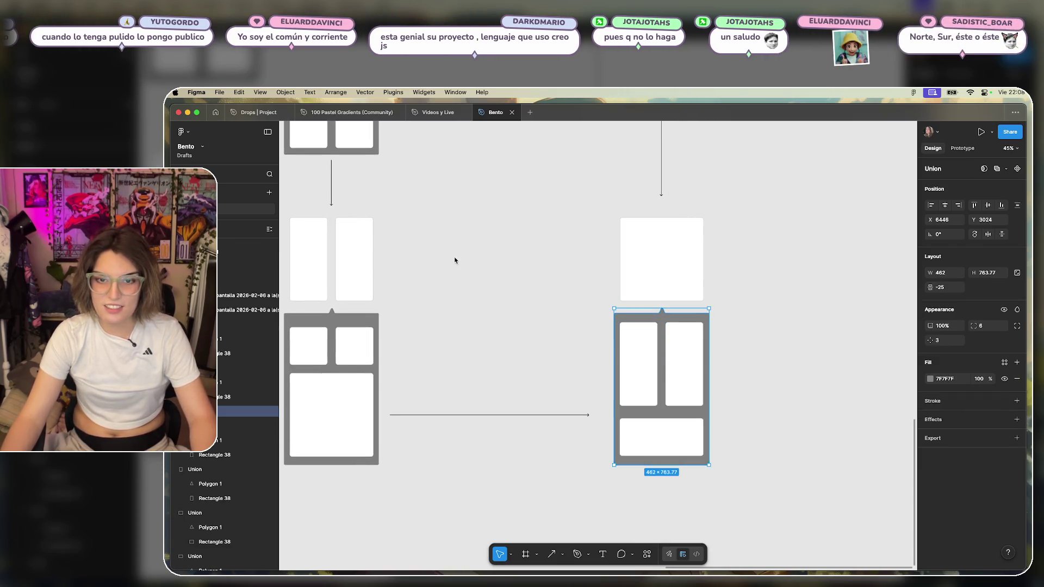
click(455, 260)
scroll(464, 303, down, 3)
scroll(615, 298, down, 3)
scroll(361, 243, right, 3)
scroll(576, 220, up, 5)
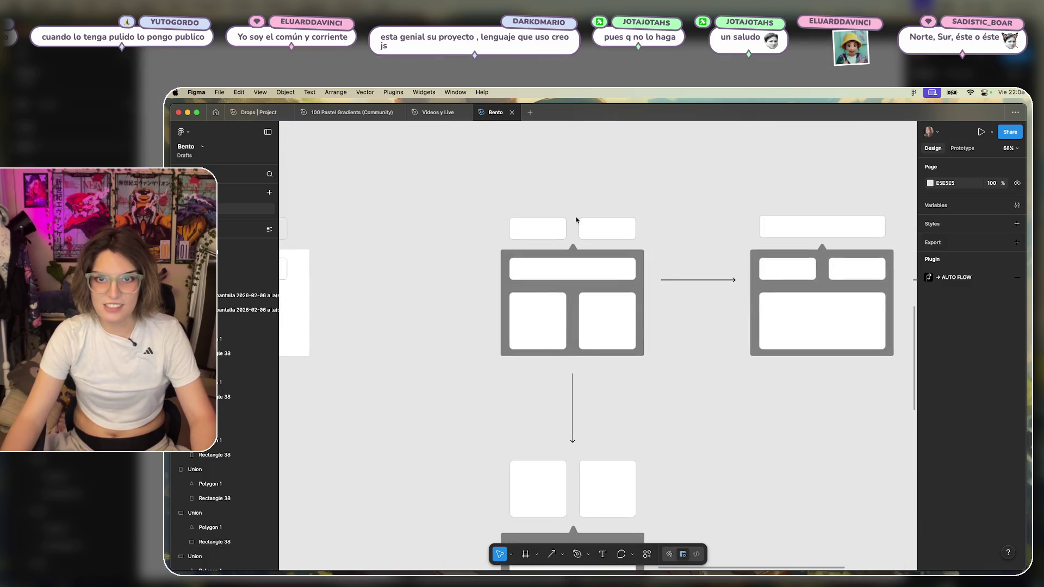
click(536, 328)
click(590, 326)
scroll(636, 275, down, 4)
click(592, 293)
key(shift+Tab)
scroll(585, 324, down, 2)
click(590, 315)
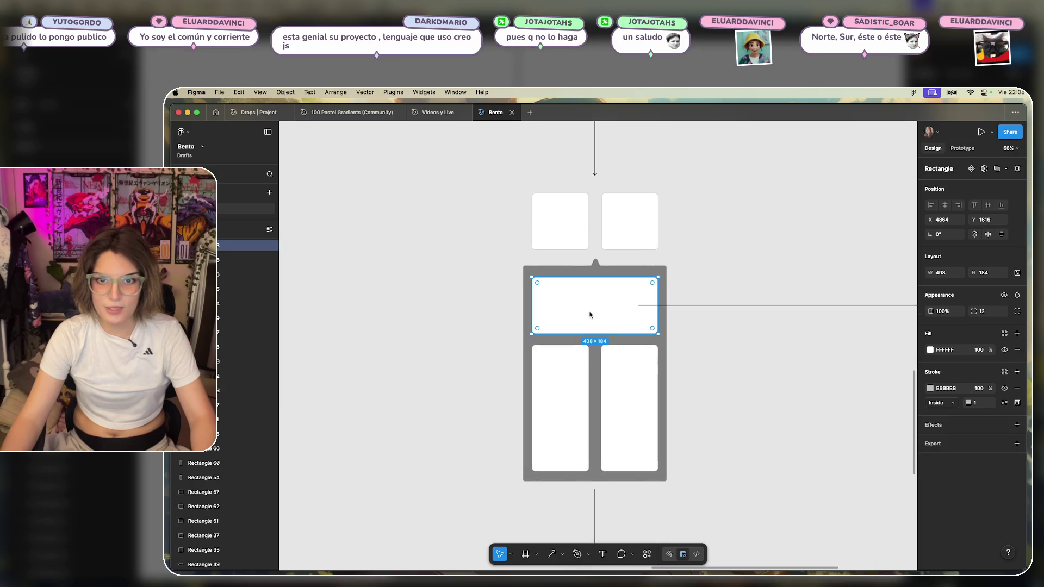
click(568, 389)
click(631, 389)
click(572, 391)
click(612, 391)
scroll(641, 288, down, 3)
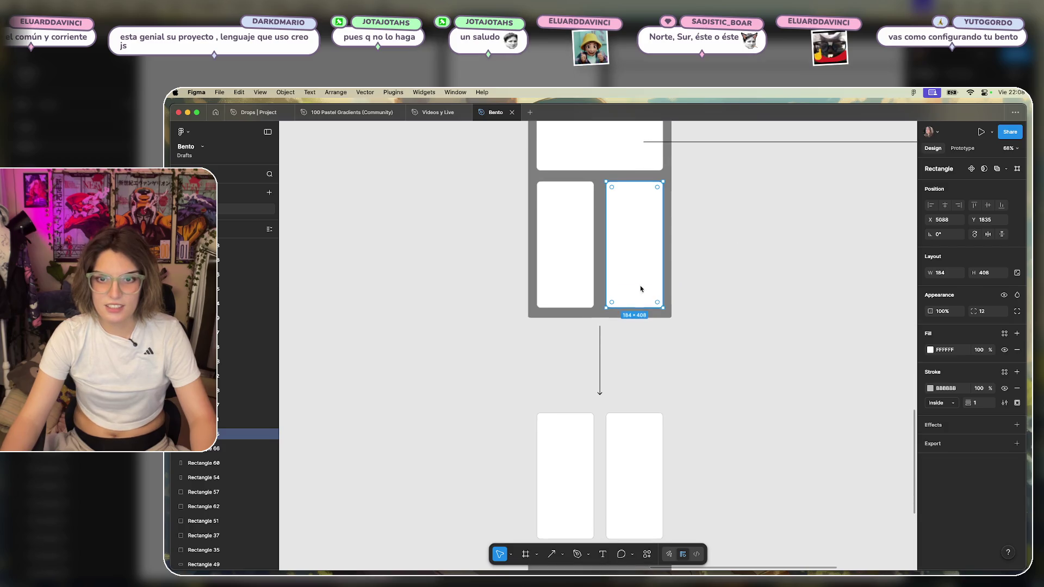
click(576, 263)
click(625, 278)
scroll(711, 269, down, 3)
scroll(711, 269, down, 3)
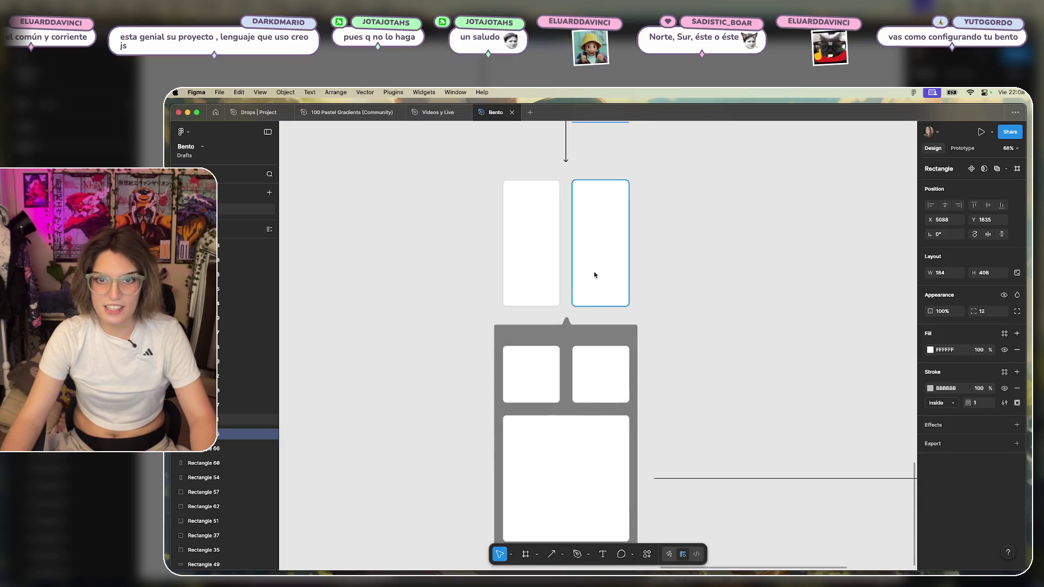
scroll(534, 294, down, 5)
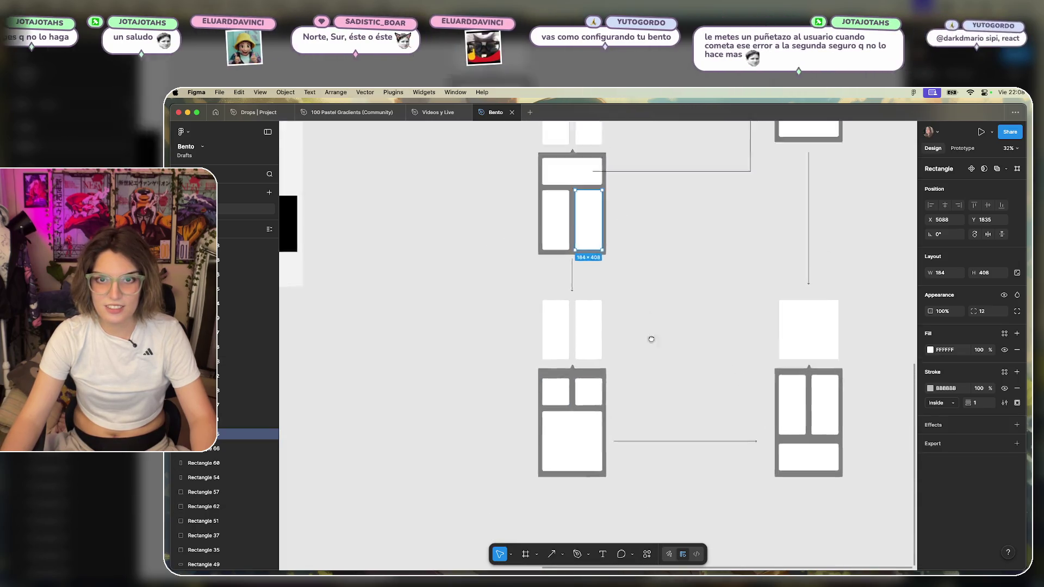
scroll(651, 338, down, 3)
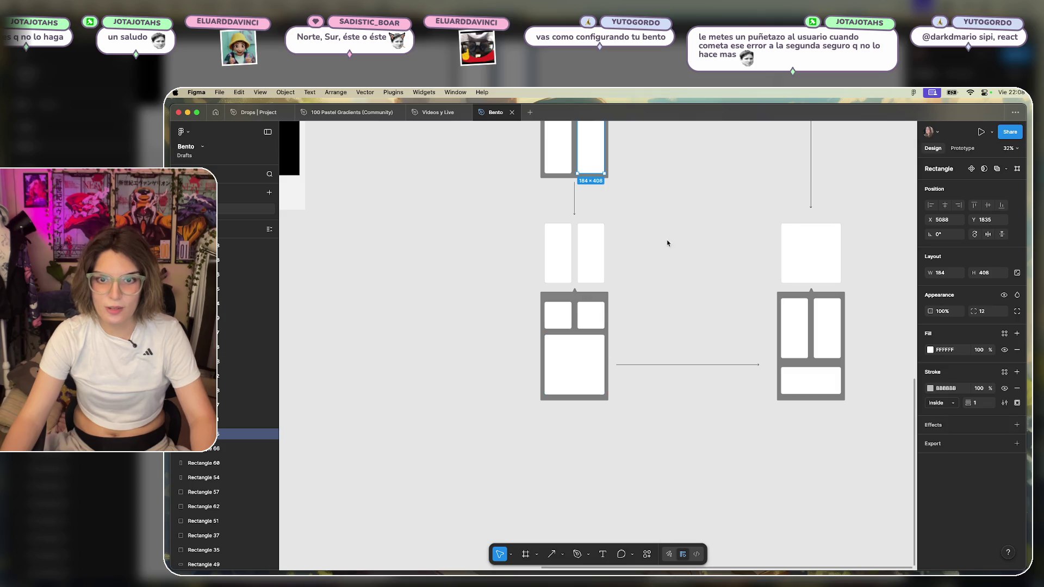
drag(668, 243, 587, 425)
scroll(737, 194, up, 2)
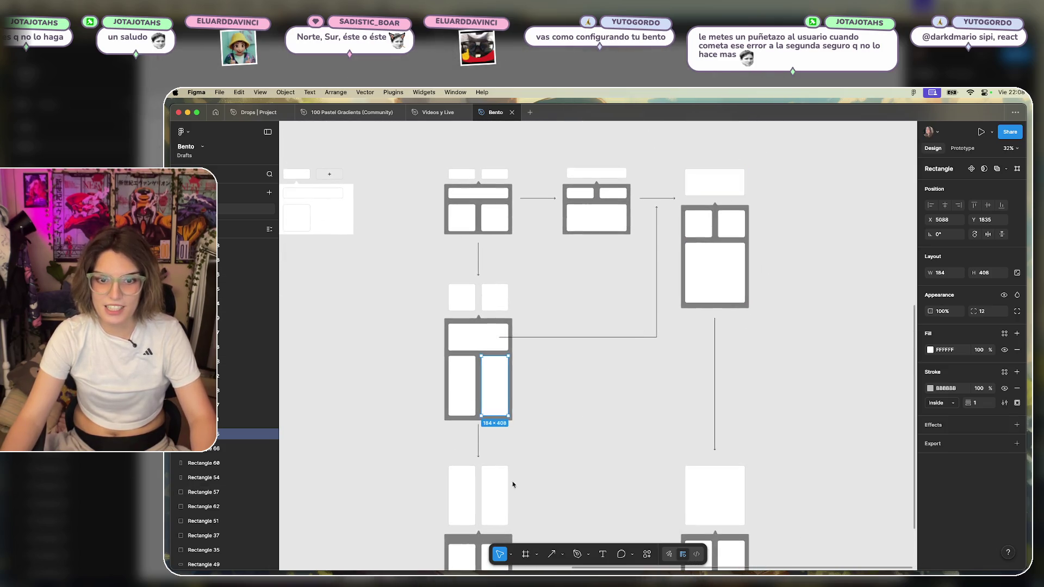
key(Tab)
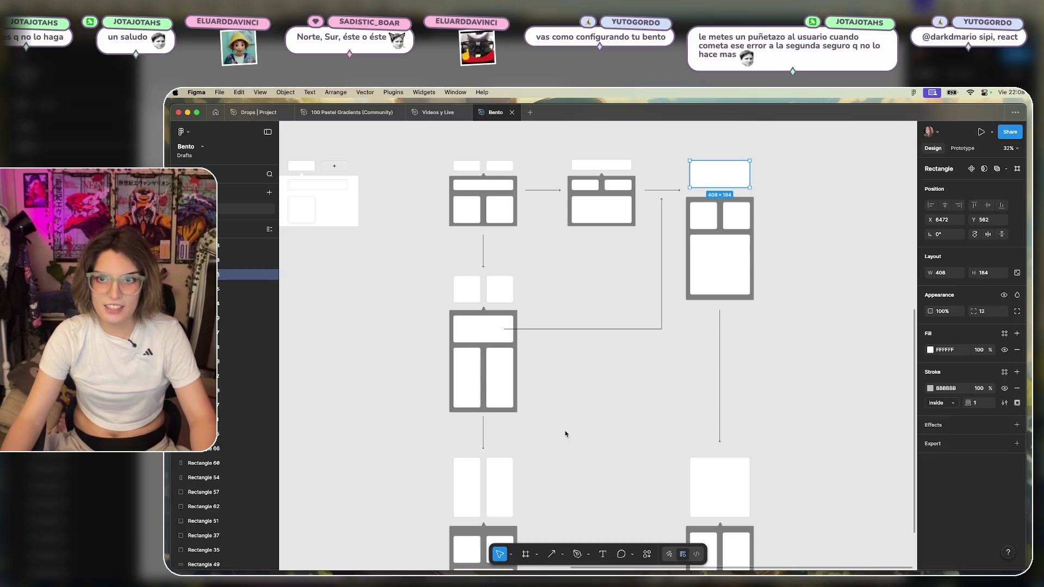
scroll(565, 433, down, 3)
click(577, 348)
shift+click(609, 348)
scroll(587, 416, up, 3)
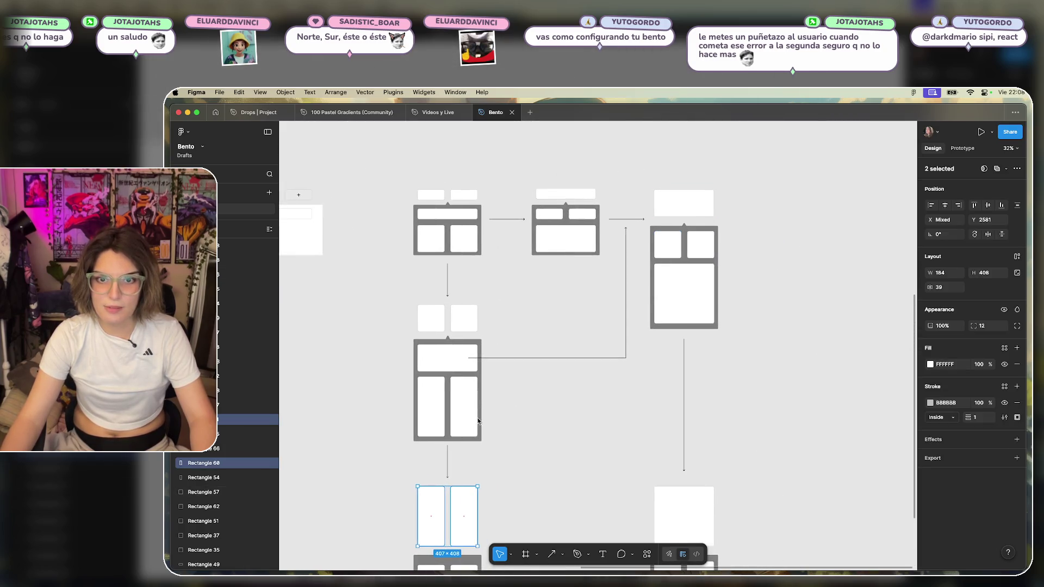
scroll(528, 429, down, 4)
click(544, 379)
click(499, 425)
key(6)
scroll(750, 327, right, 2)
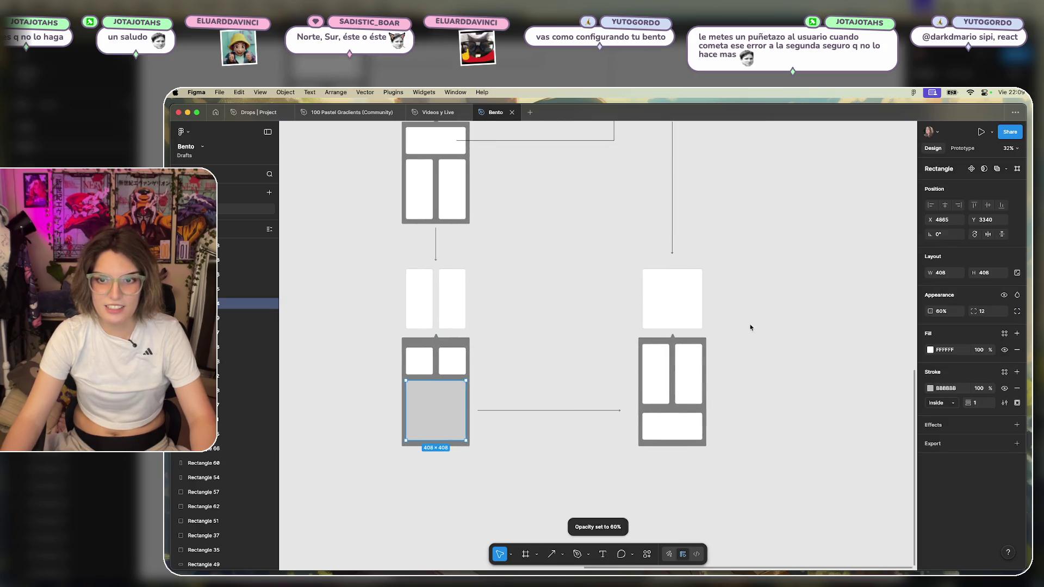
click(527, 310)
scroll(587, 456, up, 3)
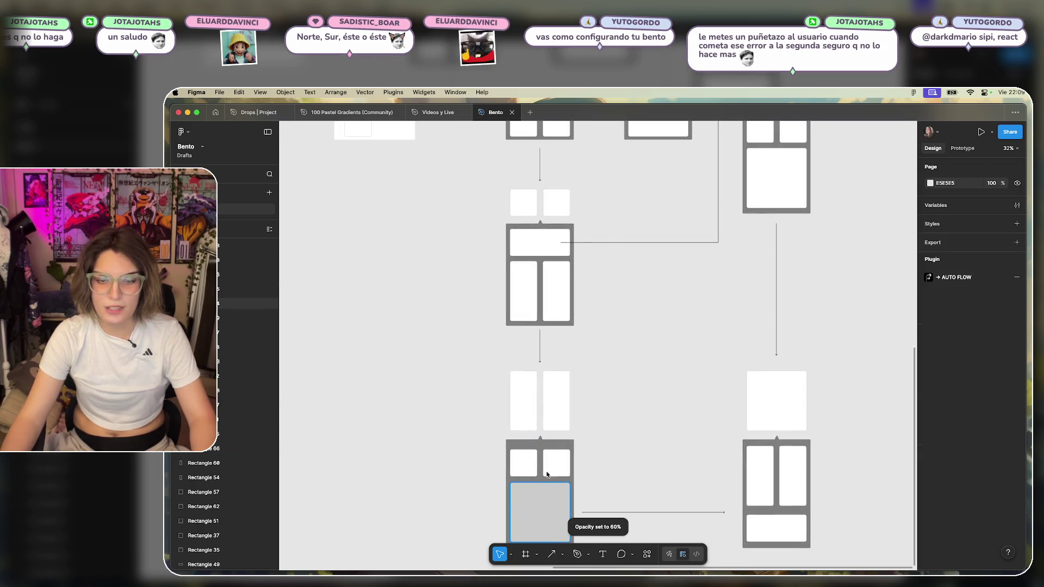
key(ctrl+z)
key(Escape)
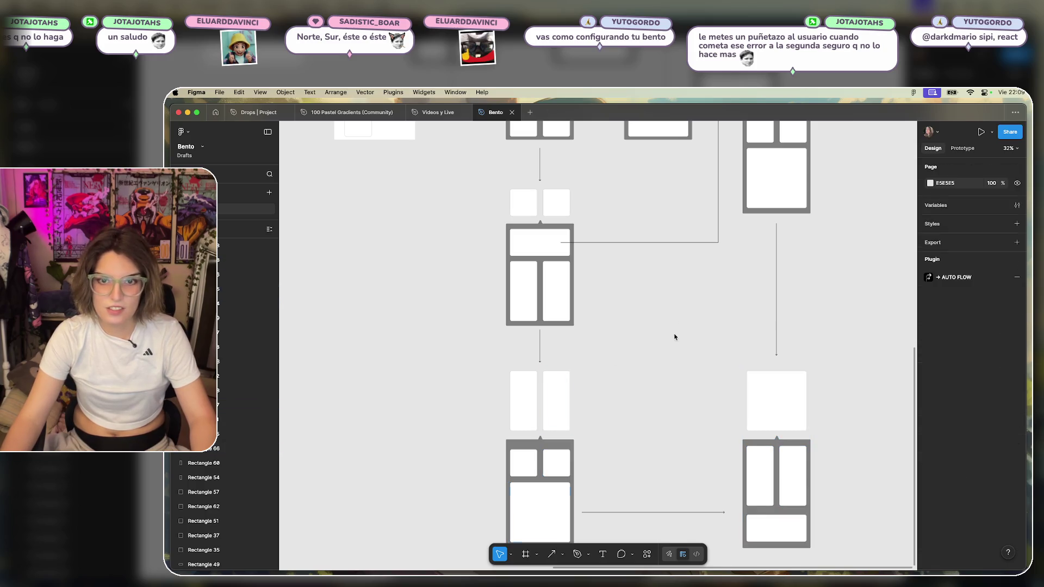
scroll(665, 345, down, 3)
scroll(574, 329, up, 2)
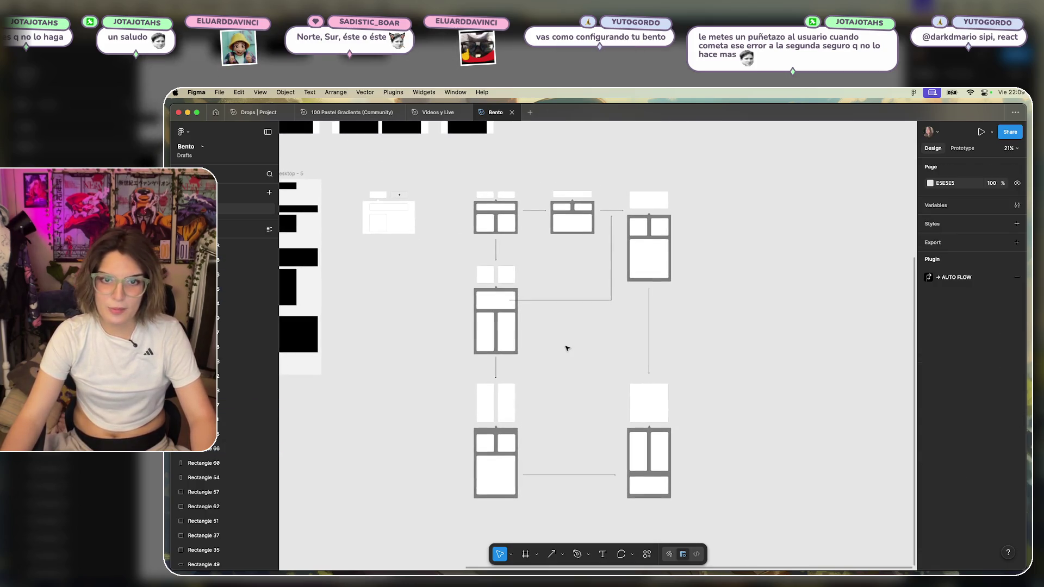
scroll(564, 339, up, 3)
scroll(565, 339, down, 3)
scroll(597, 366, up, 2)
scroll(602, 354, left, 1)
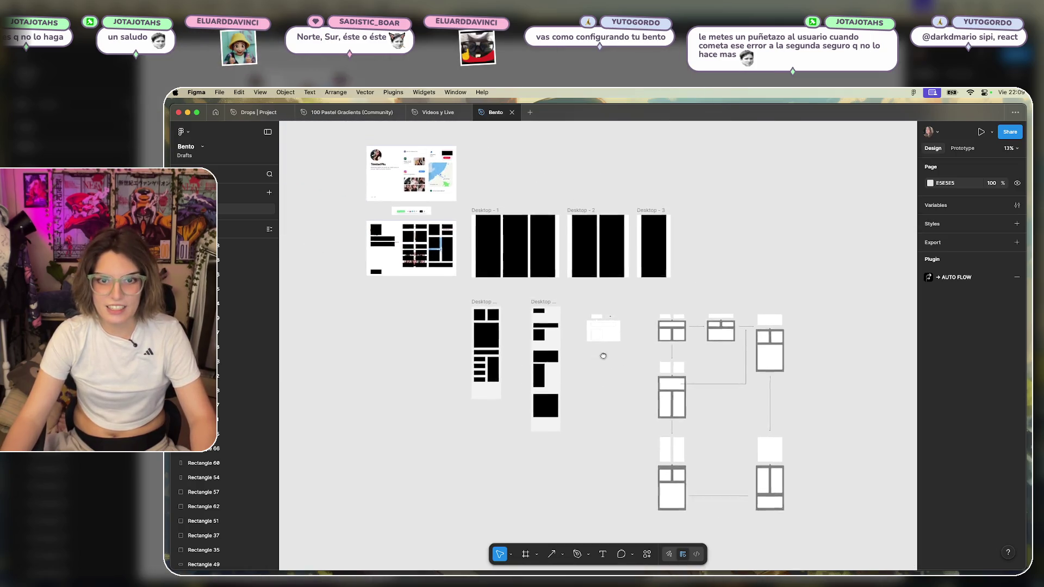
scroll(555, 395, up, 2)
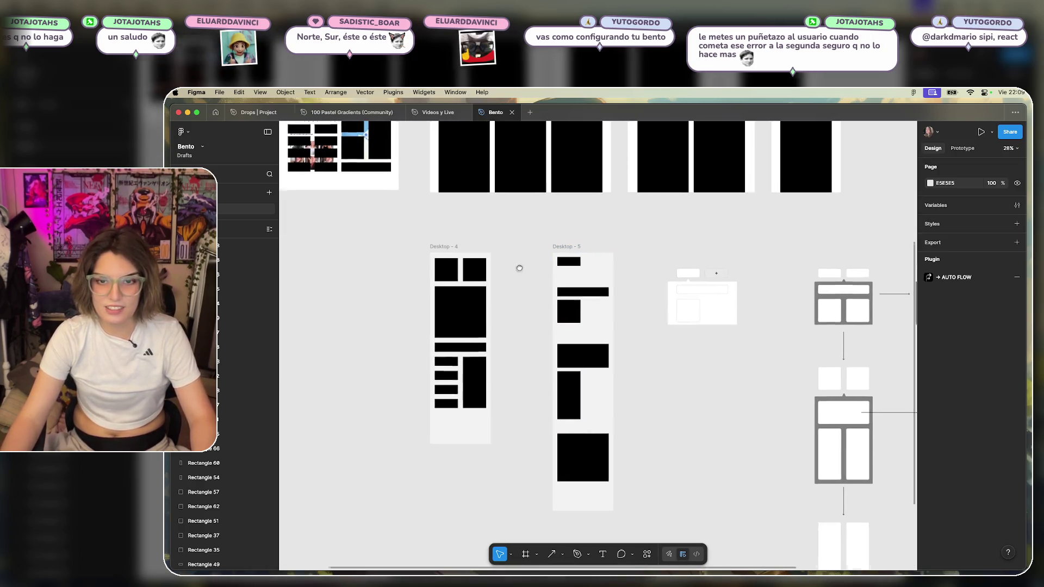
scroll(649, 415, up, 5)
scroll(649, 415, left, 3)
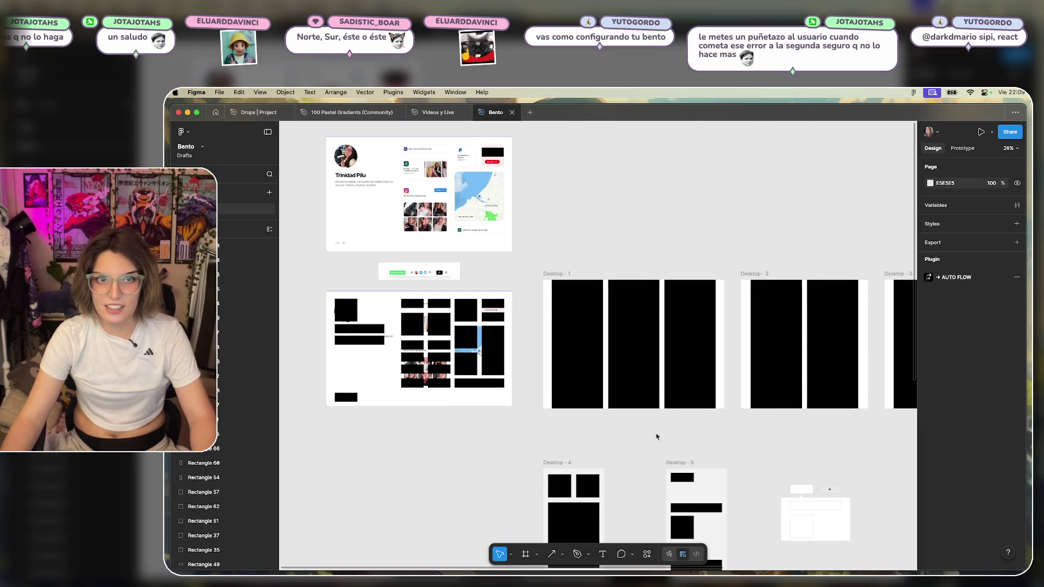
scroll(657, 434, down, 3)
scroll(657, 434, right, 5)
scroll(605, 374, down, 2)
scroll(606, 374, right, 4)
scroll(603, 431, down, 2)
scroll(572, 370, right, 1)
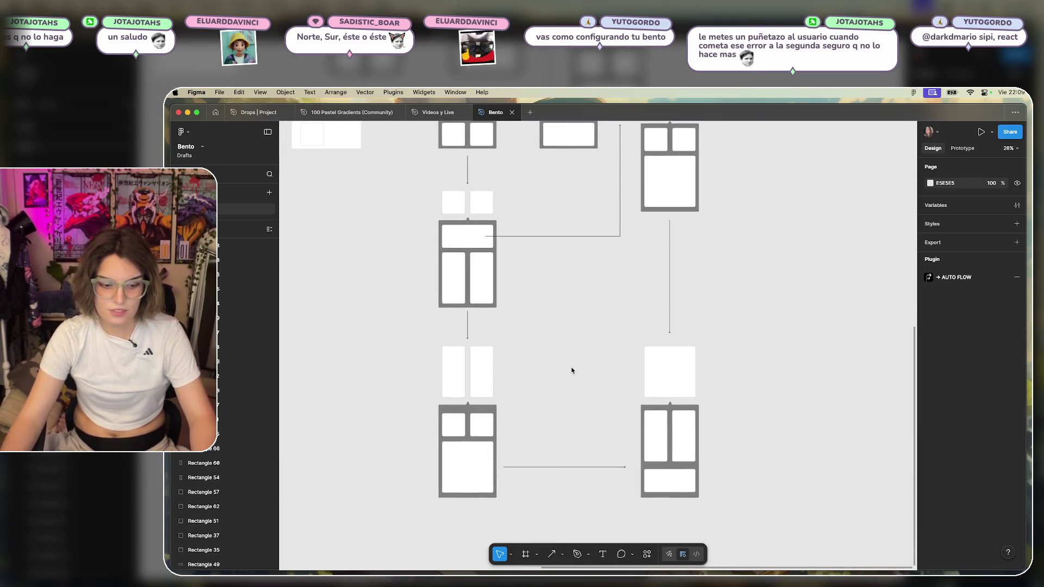
key(ctrl+Up)
Screenshot the bento.me profile page in Safari with Cmd+Shift+4, then return to Figma.
click(442, 389)
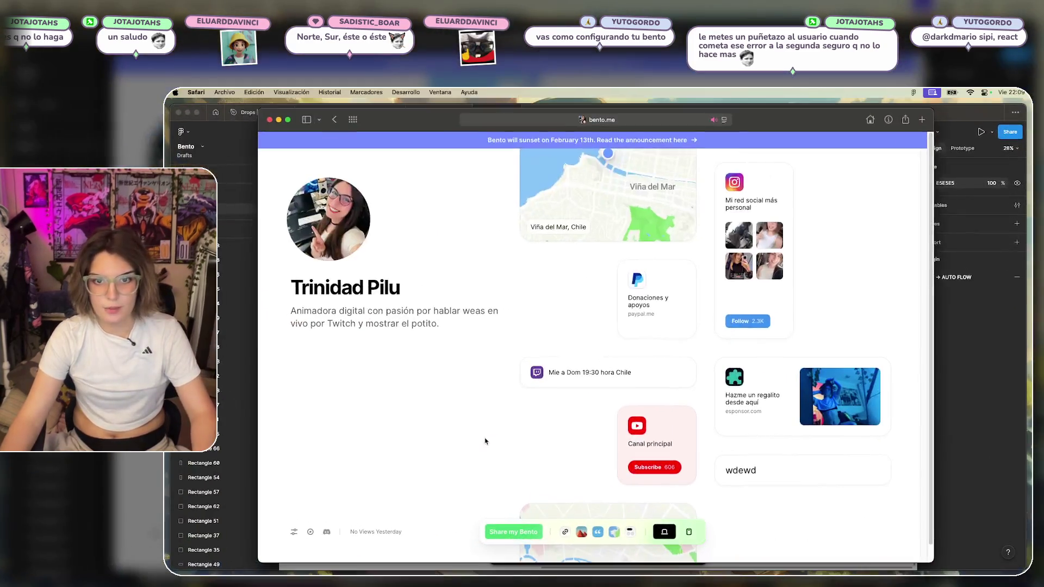
scroll(442, 388, up, 5)
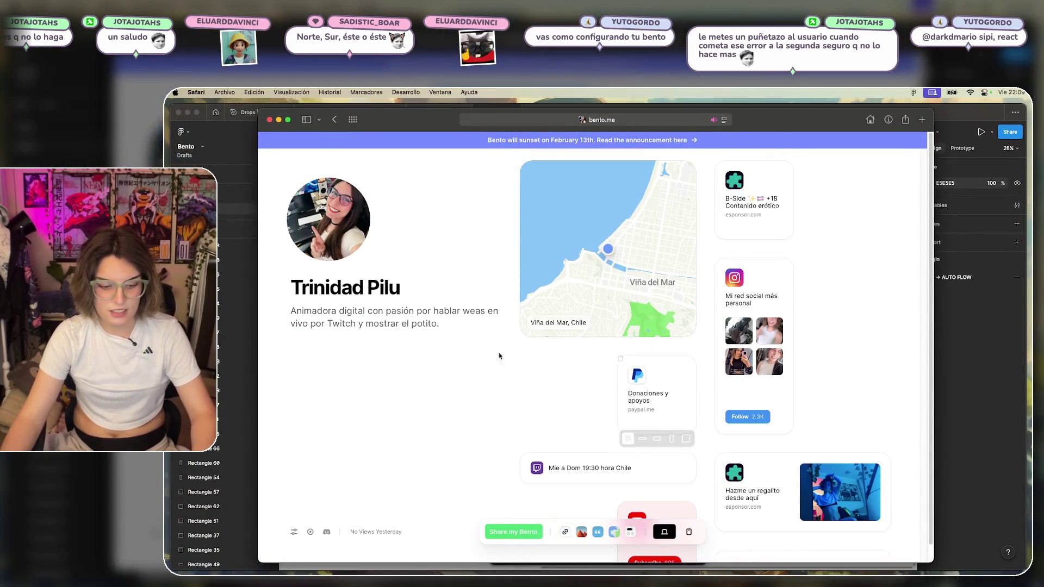
key(super+shift+4)
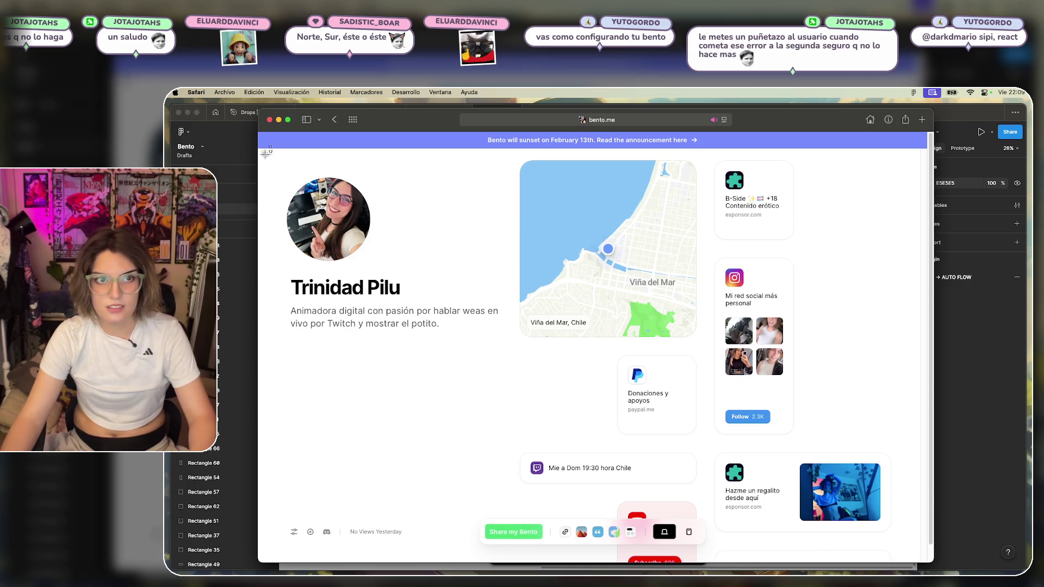
drag(265, 154, 928, 562)
click(985, 411)
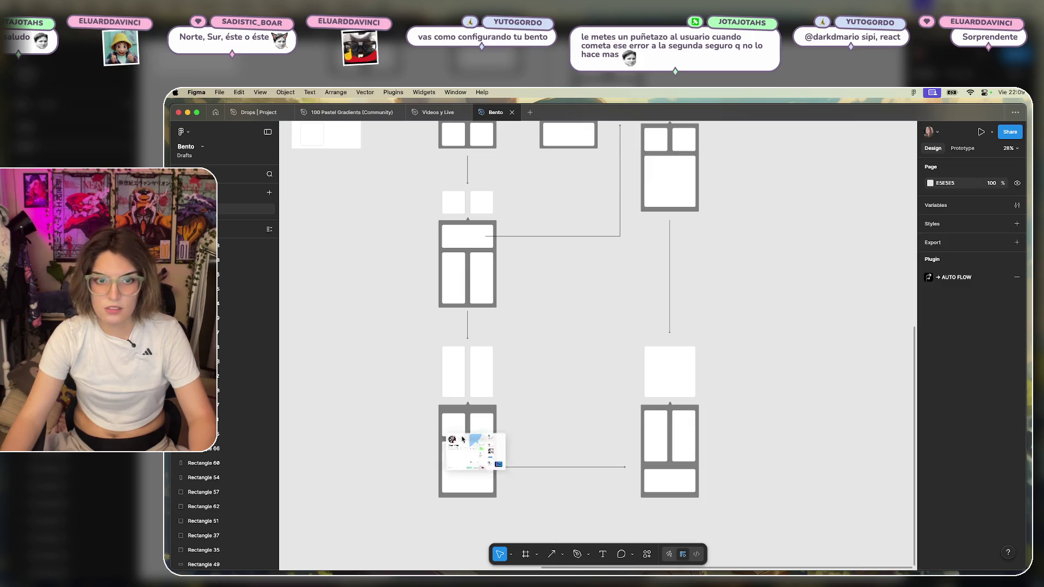
Place the Bento profile screenshot on the canvas beside the earlier profile mockups.
drag(475, 453, 358, 316)
scroll(567, 405, down, 5)
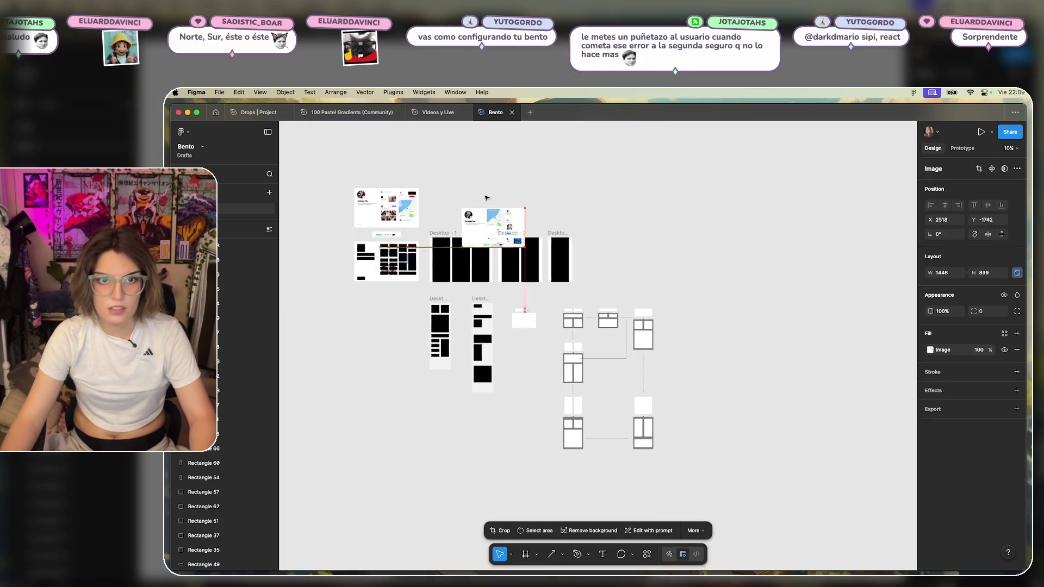
drag(530, 381, 459, 240)
click(636, 280)
scroll(673, 359, down, 3)
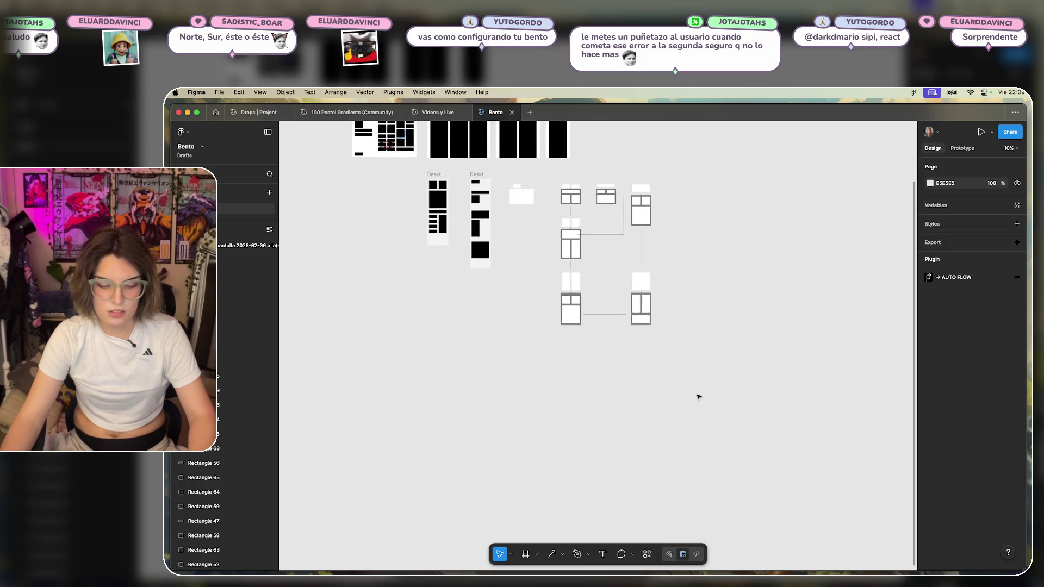
On the bento.me page in Safari, move the map card into the right column.
key(ctrl+Up)
click(467, 375)
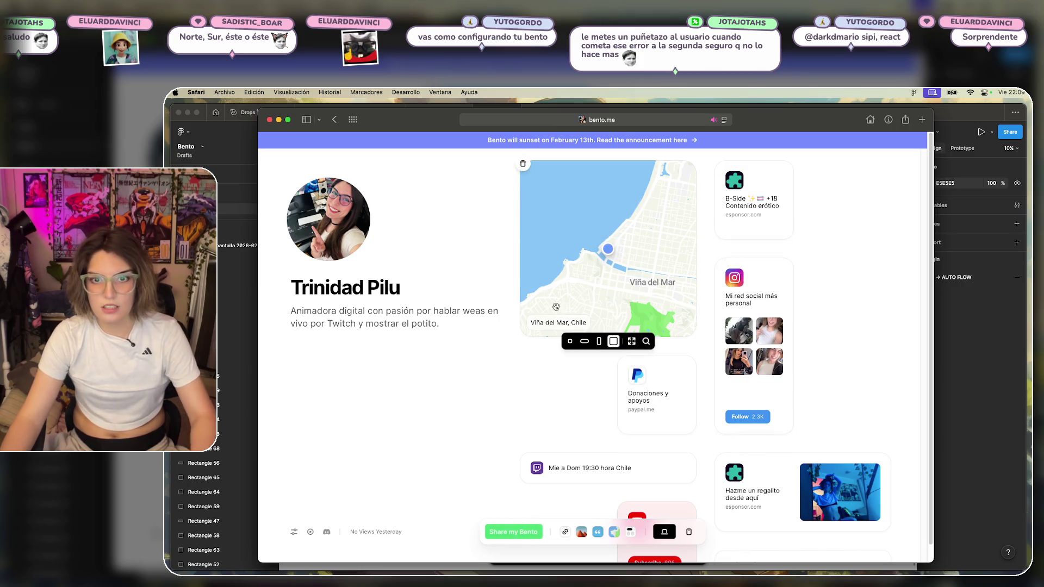
drag(555, 307, 762, 395)
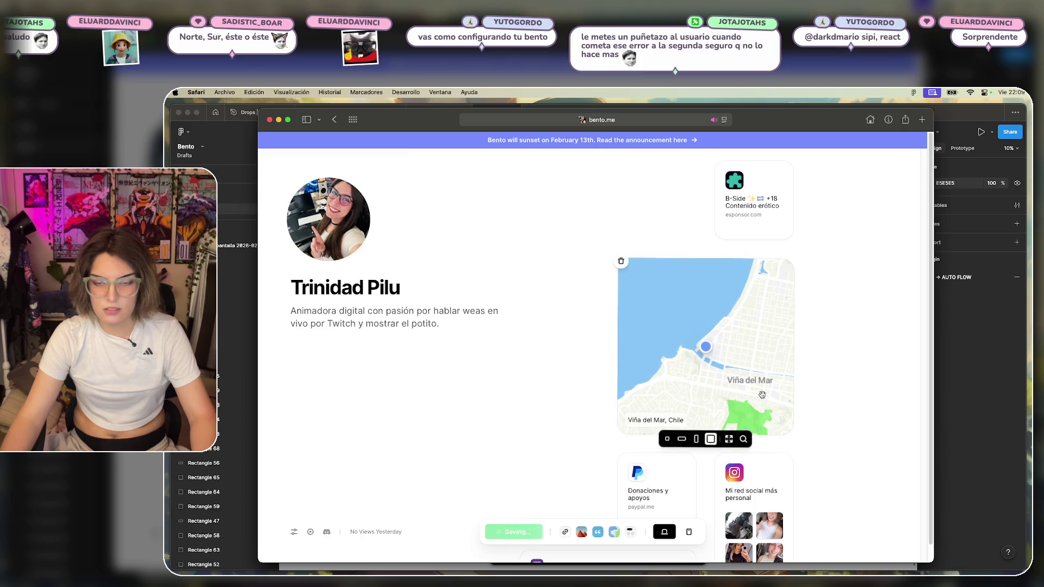
scroll(739, 375, down, 2)
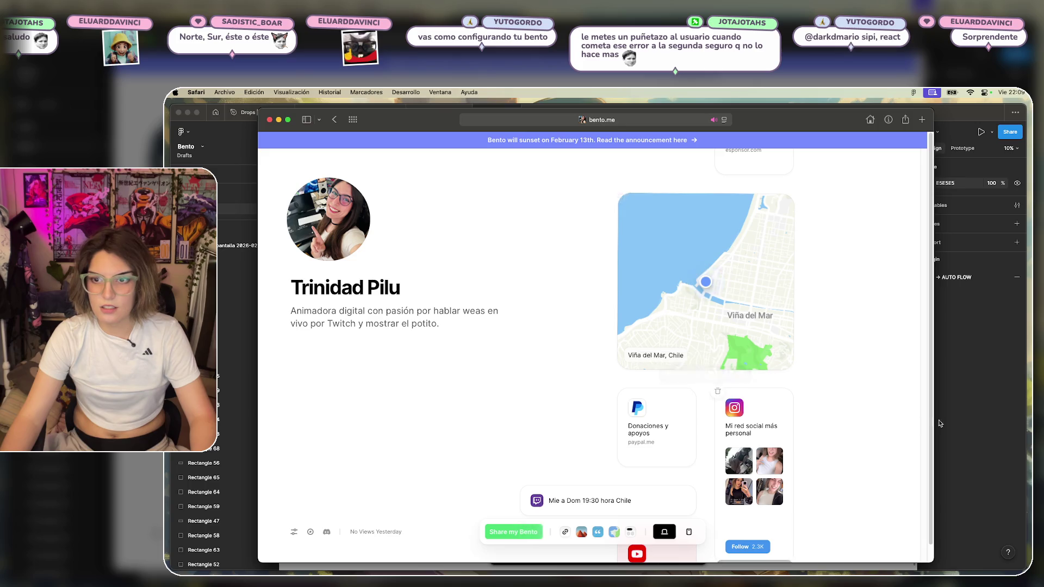
Place a small cropped screenshot in Figma and move it below the new Bento screenshot.
click(940, 554)
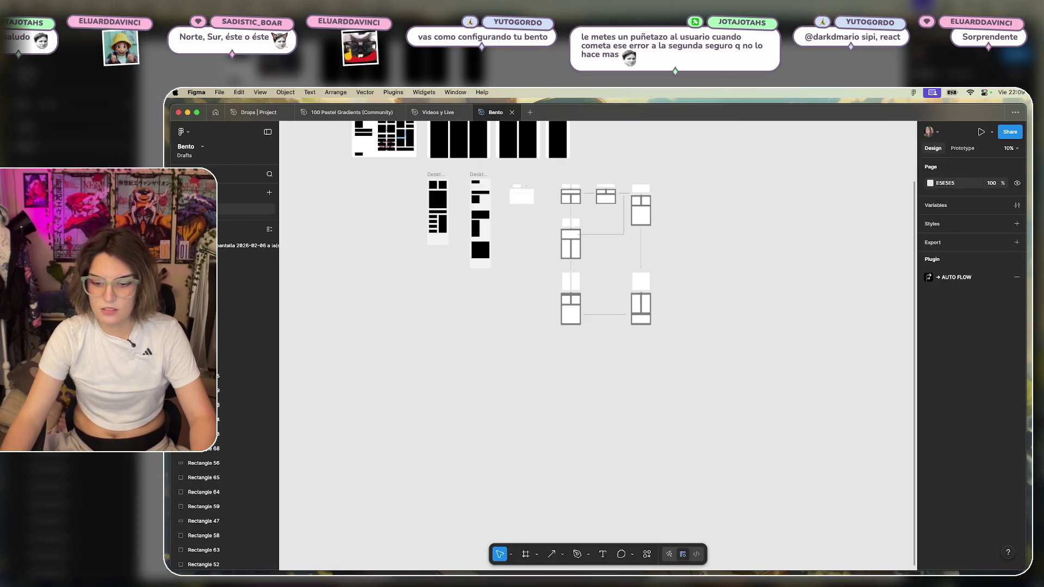
drag(750, 495, 692, 329)
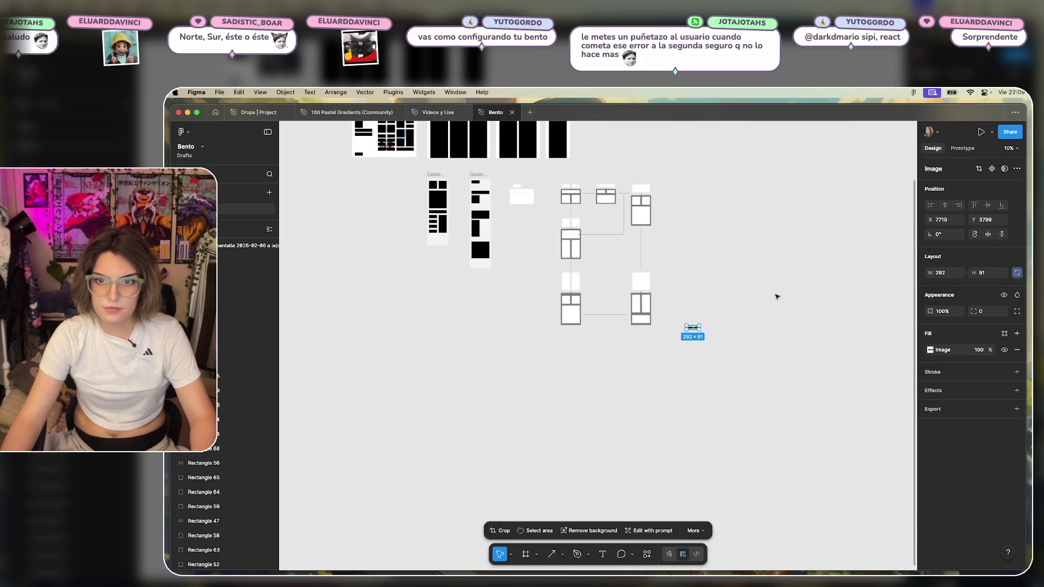
scroll(762, 337, up, 5)
click(723, 402)
key(ctrl+v)
click(746, 423)
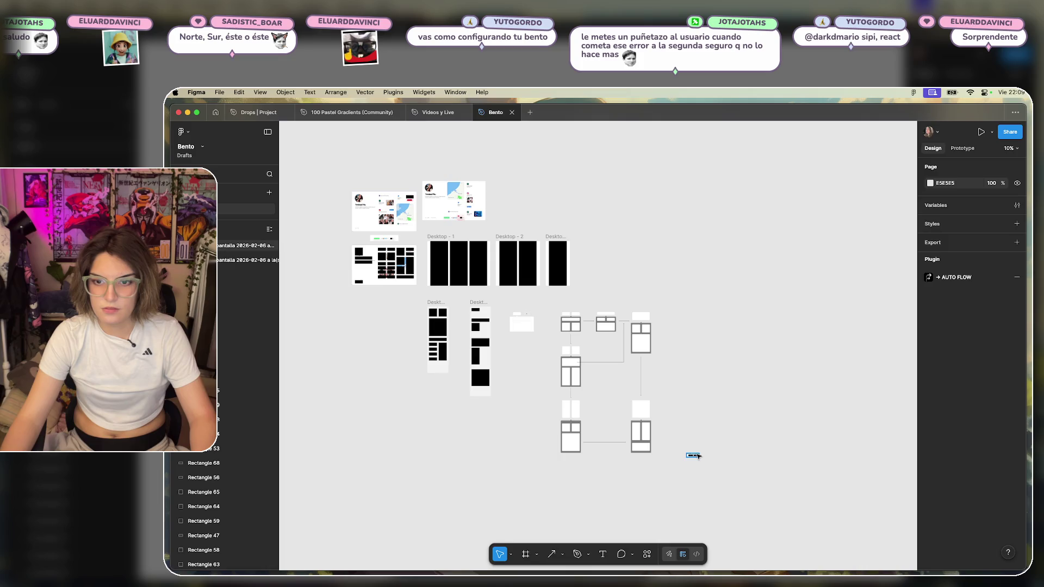
drag(699, 455, 448, 233)
click(653, 475)
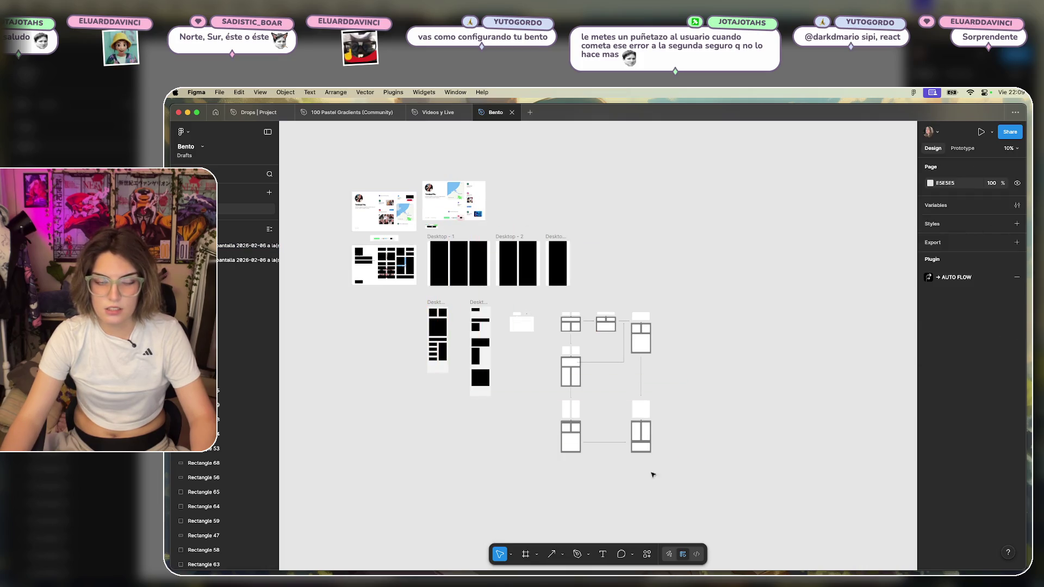
key(super+Tab)
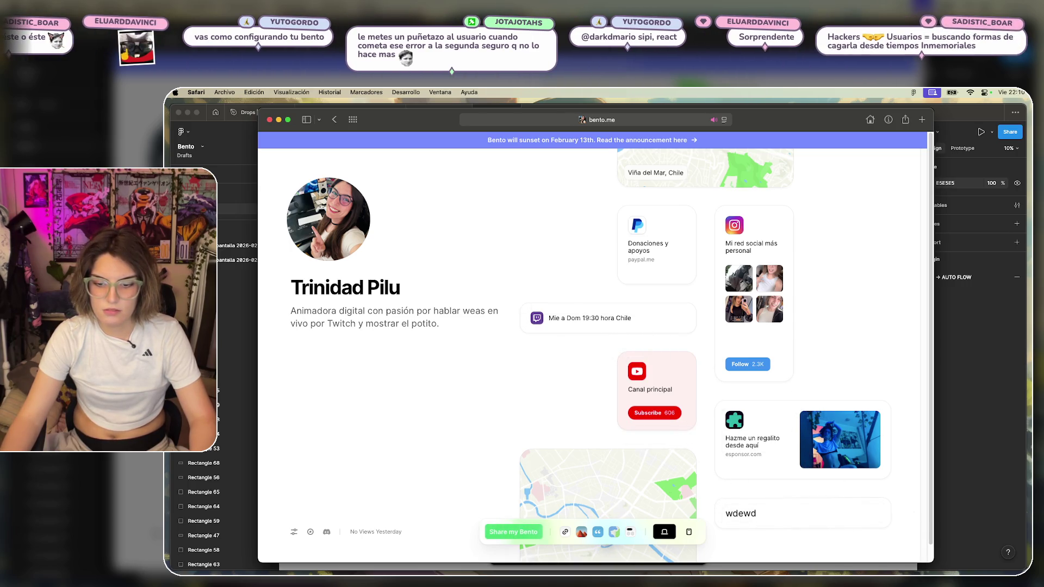
click(973, 404)
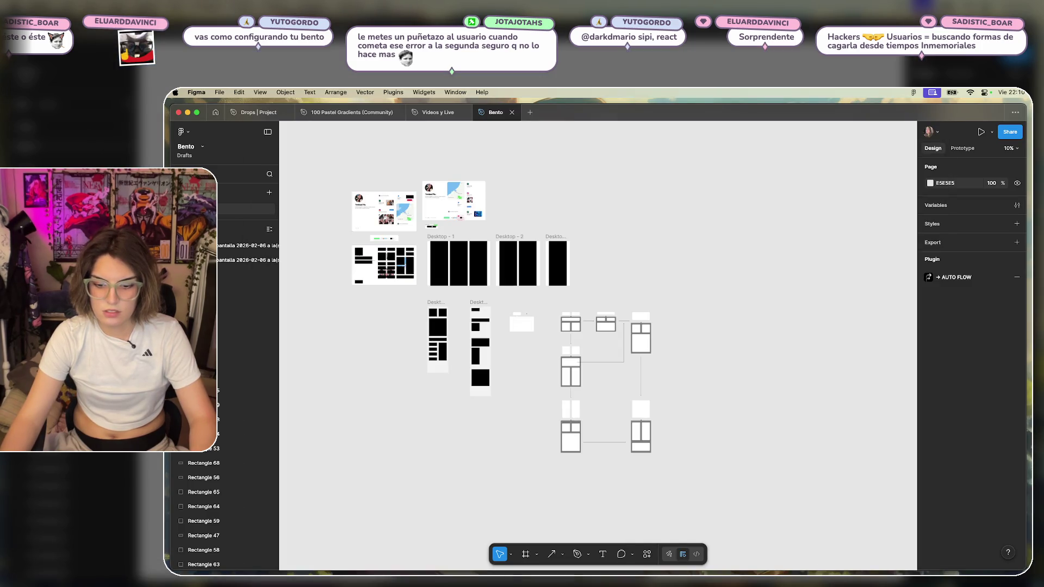
Place another small snippet on the board and set it beside the other snippet.
drag(609, 418, 521, 173)
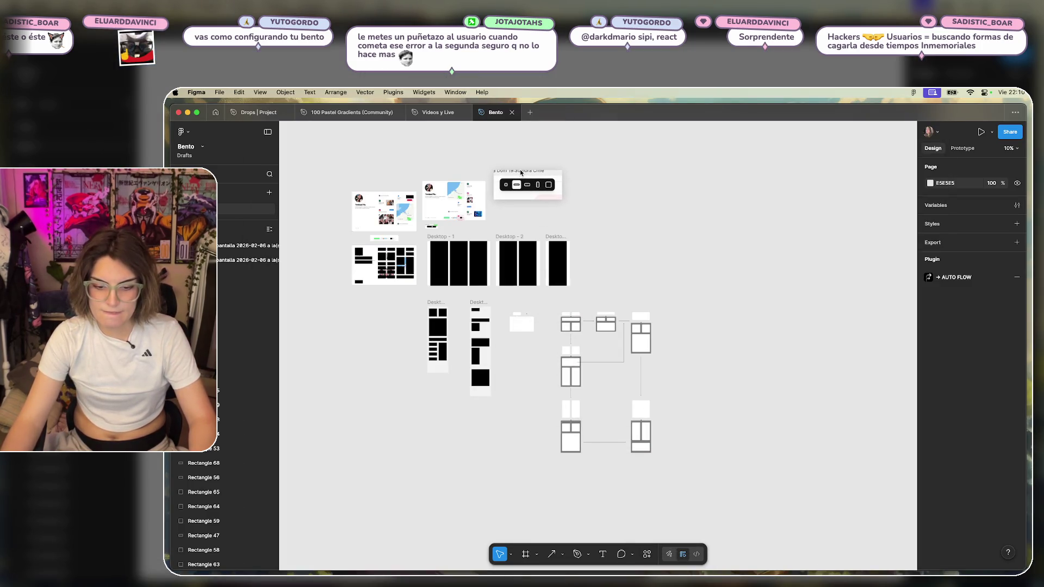
scroll(598, 202, up, 5)
scroll(631, 228, up, 2)
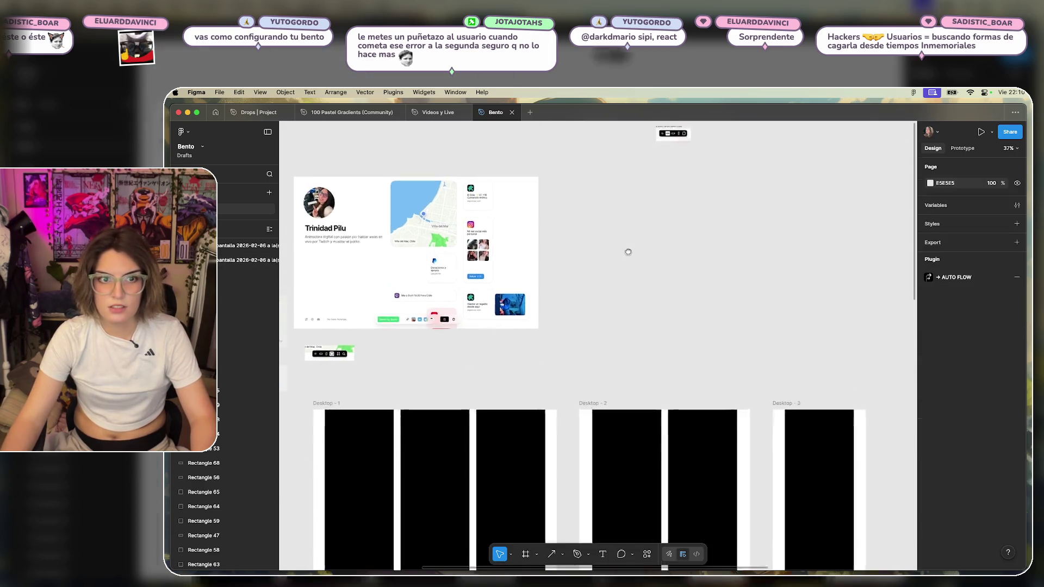
drag(628, 251, 686, 302)
drag(711, 217, 439, 398)
click(472, 414)
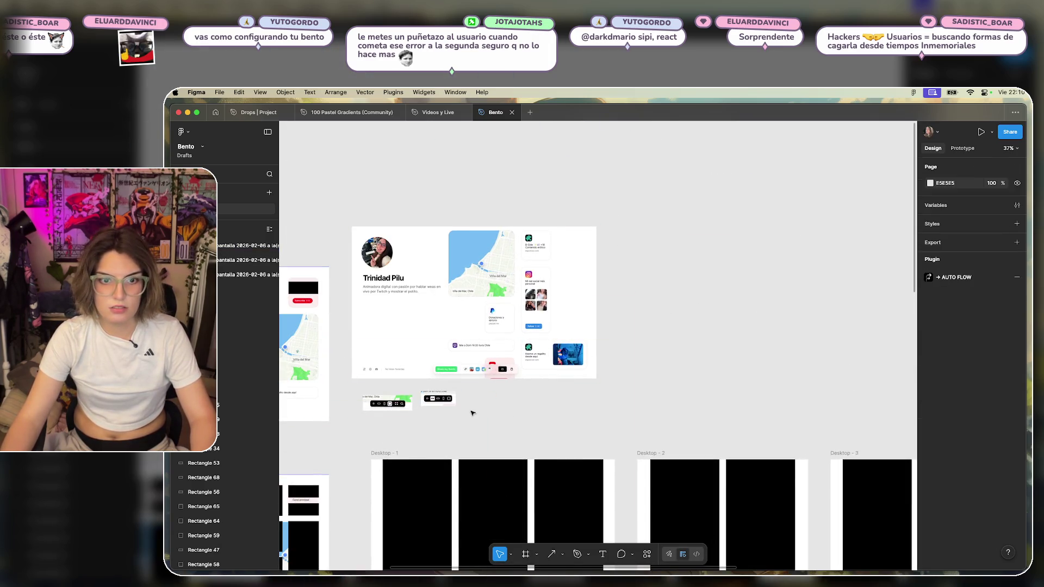
Move the snippet above the Twitch schedule card on the Bento screenshot.
scroll(473, 413, up, 3)
scroll(472, 413, down, 2)
scroll(598, 408, up, 5)
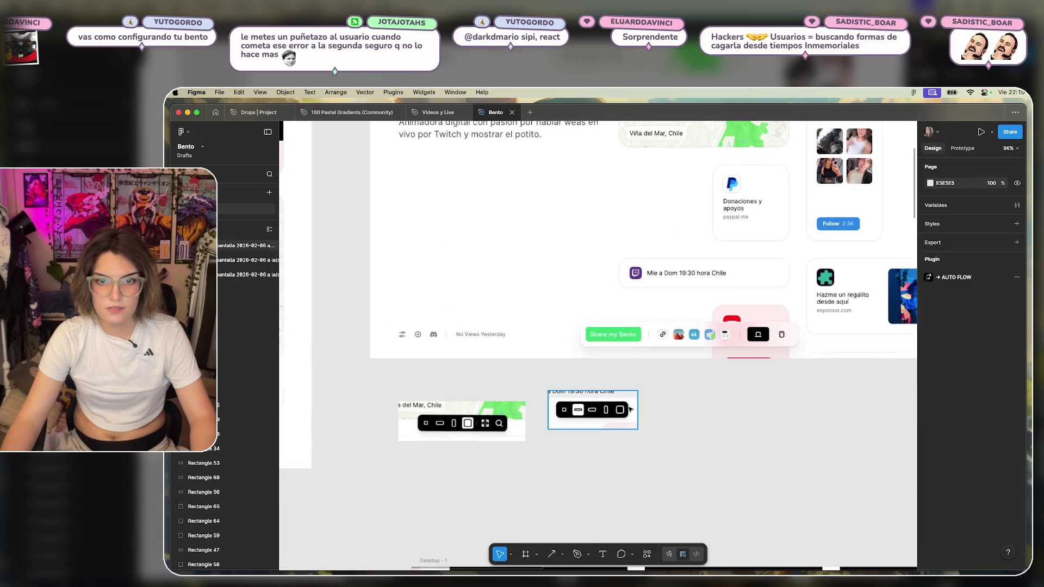
drag(629, 409, 794, 244)
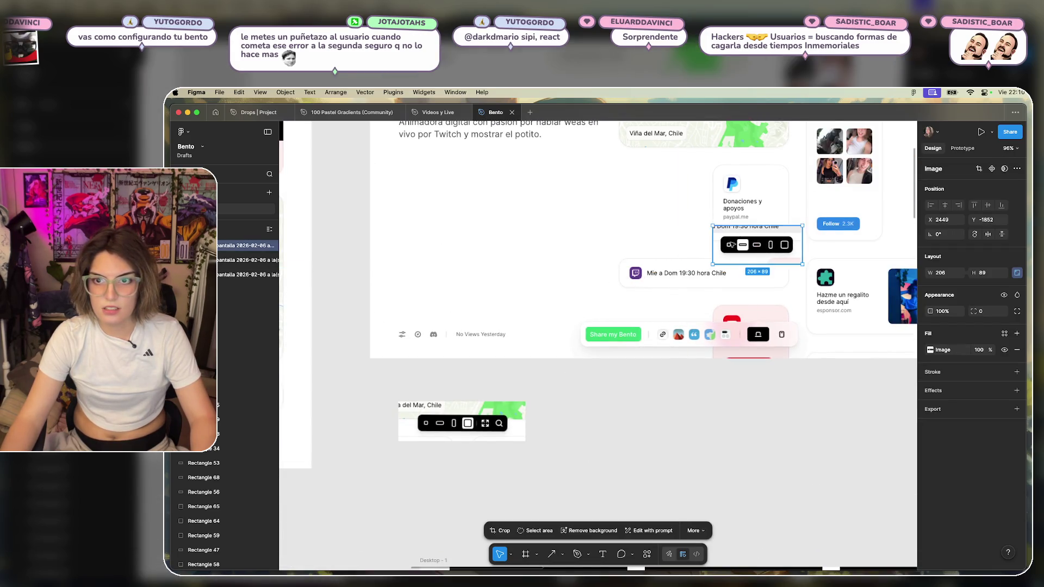
scroll(731, 245, right, 3)
click(589, 277)
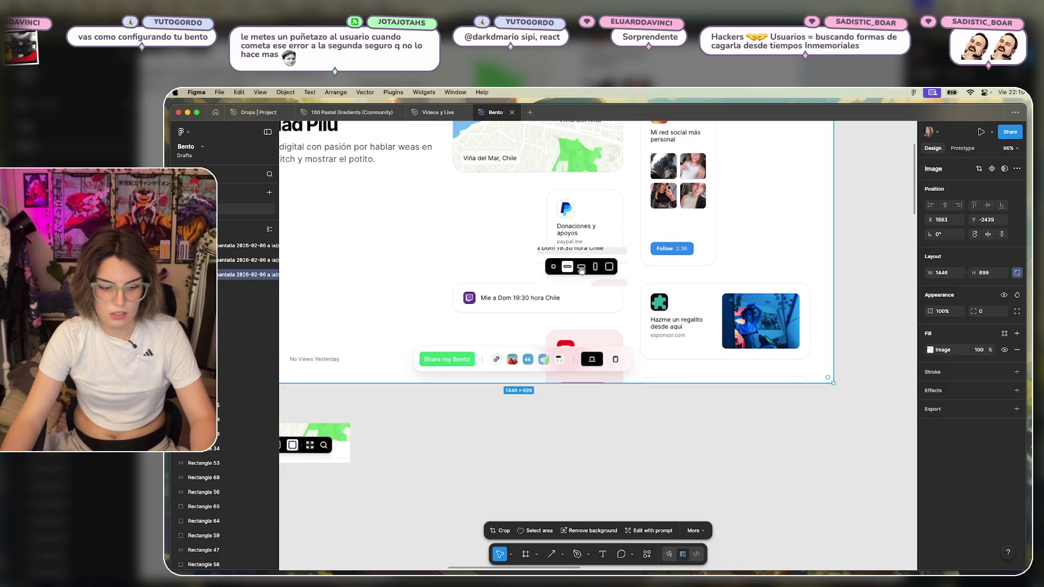
click(591, 429)
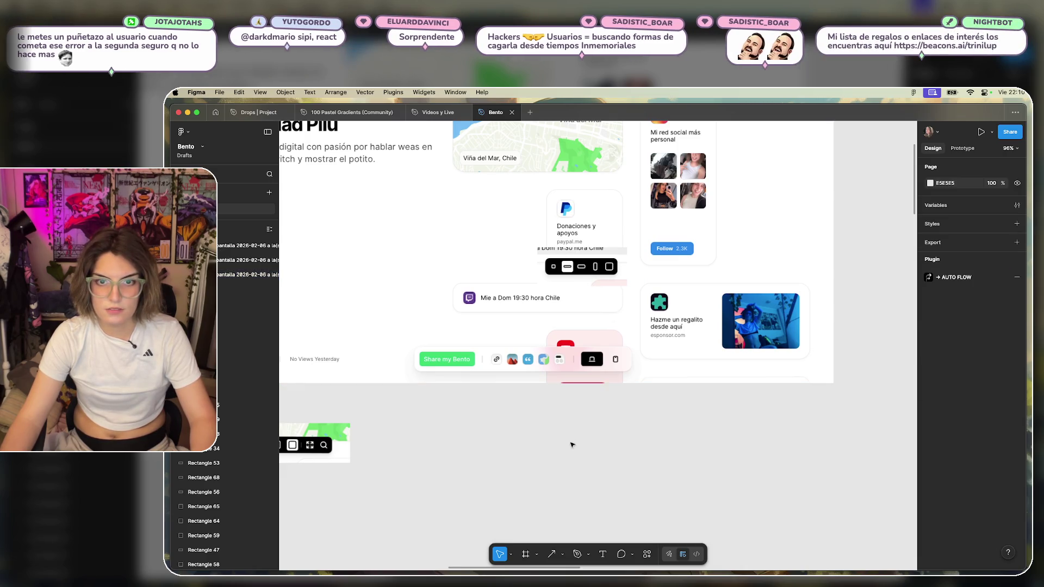
scroll(582, 418, down, 3)
Undo placing the toolbar card twice and scroll to the wireframe flow.
key(ctrl+z)
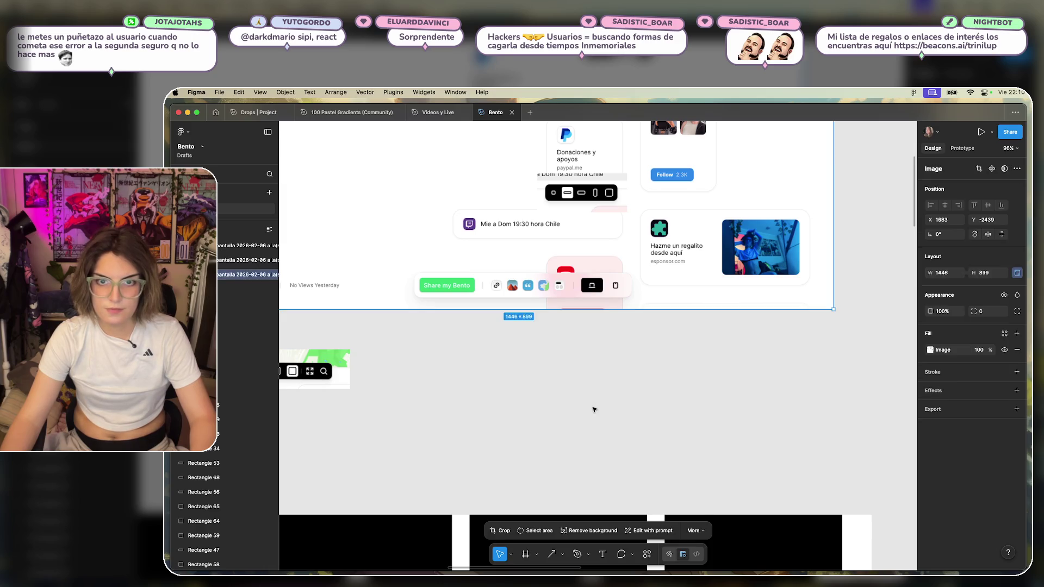
key(ctrl+z)
scroll(600, 401, down, 10)
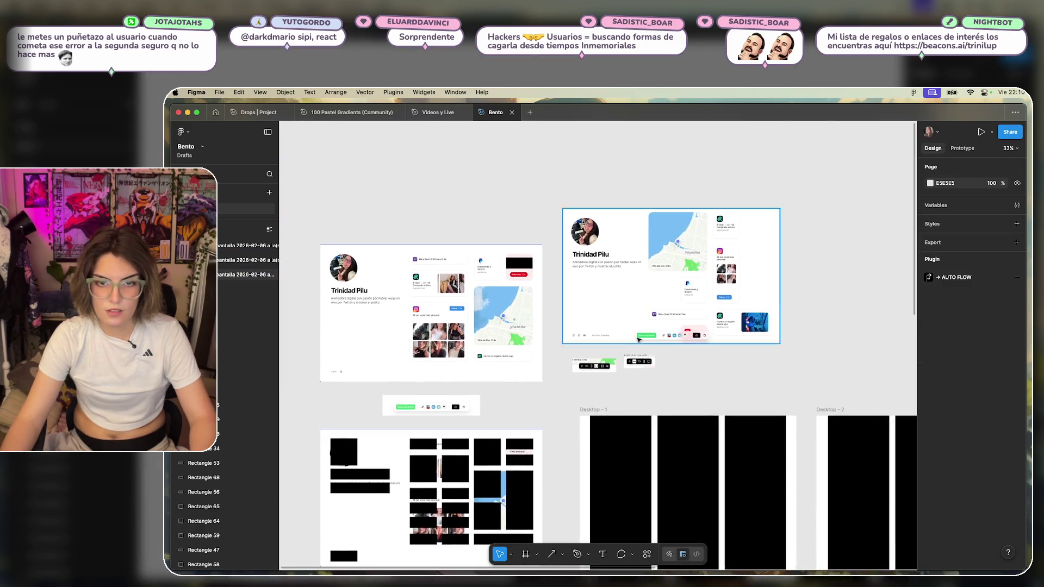
scroll(673, 312, down, 3)
scroll(786, 298, right, 5)
scroll(684, 300, down, 4)
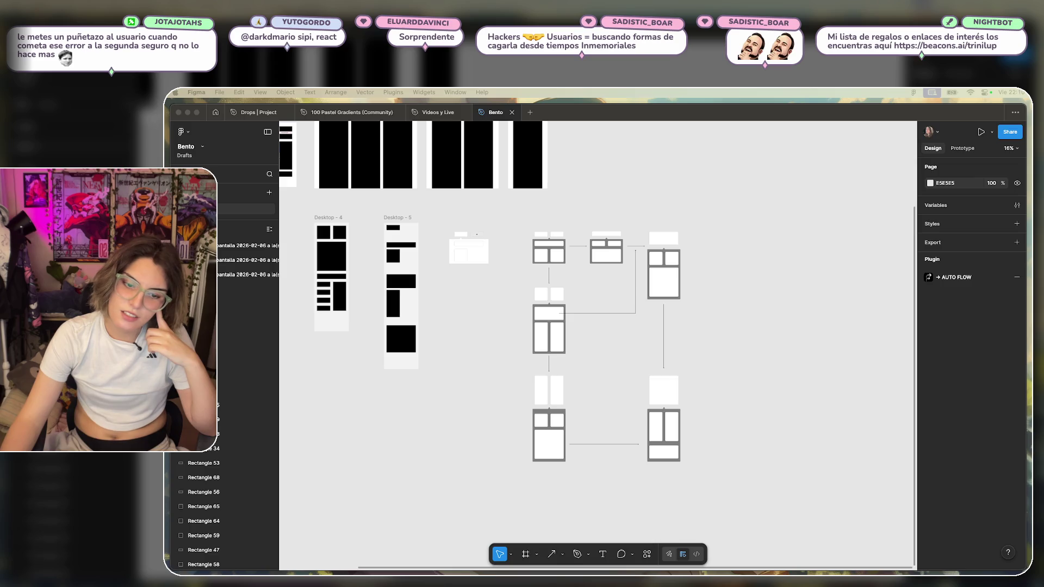
Inspect the connector between the wireframe frames, then show all open windows.
click(774, 285)
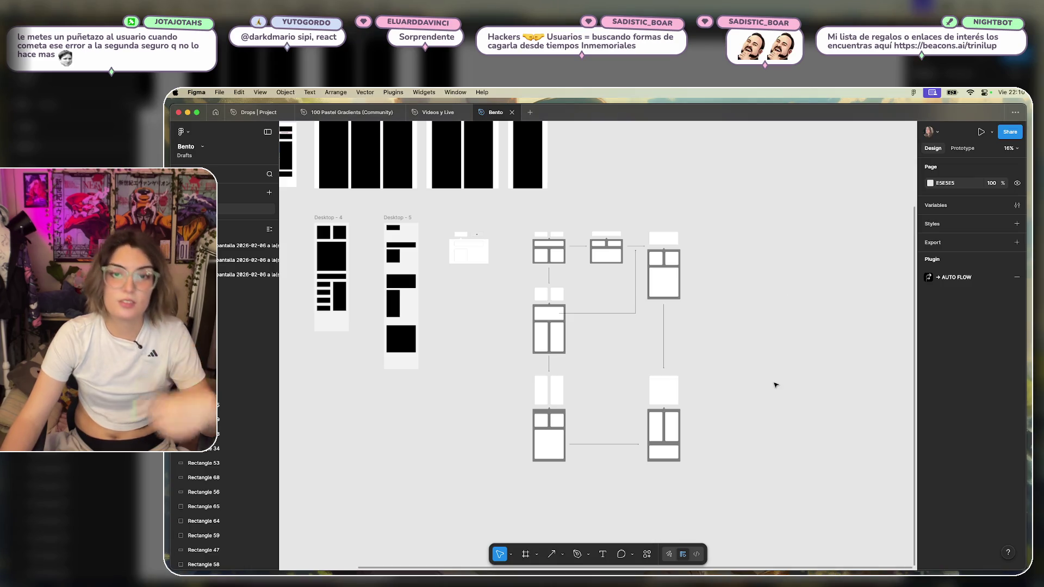
scroll(752, 370, up, 3)
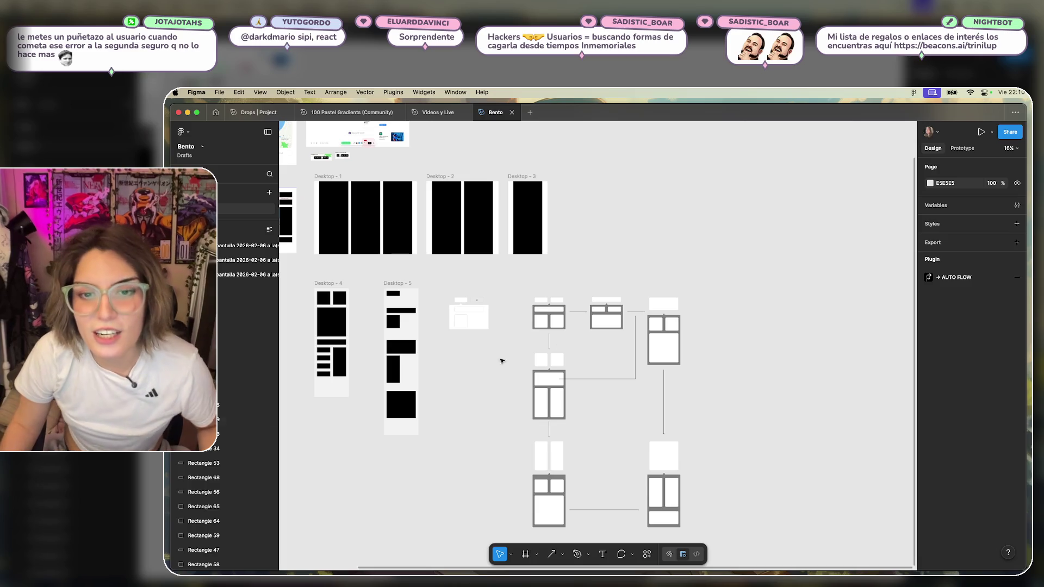
click(636, 317)
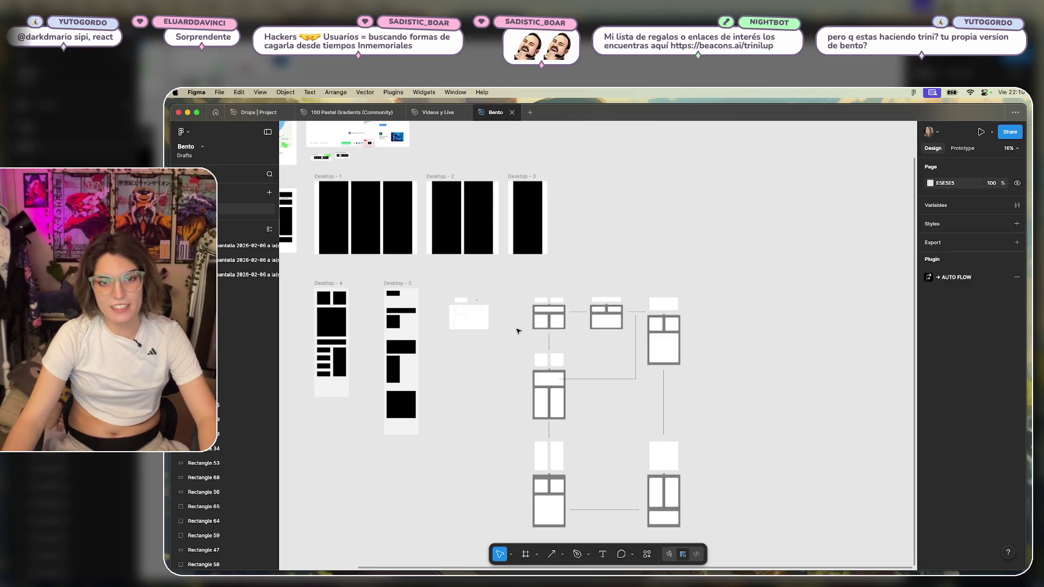
scroll(517, 331, up, 3)
scroll(702, 258, right, 2)
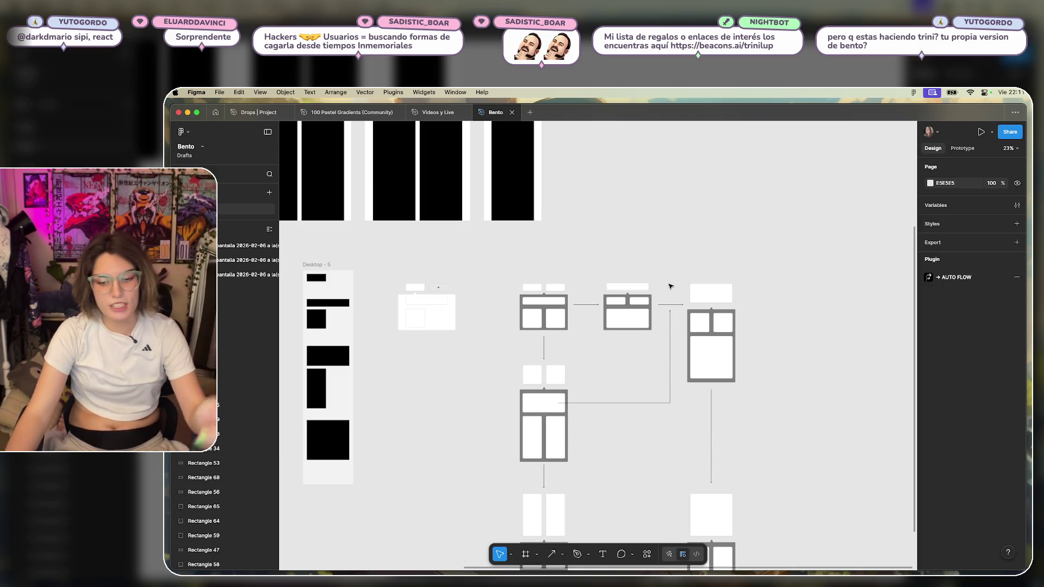
key(ctrl+Up)
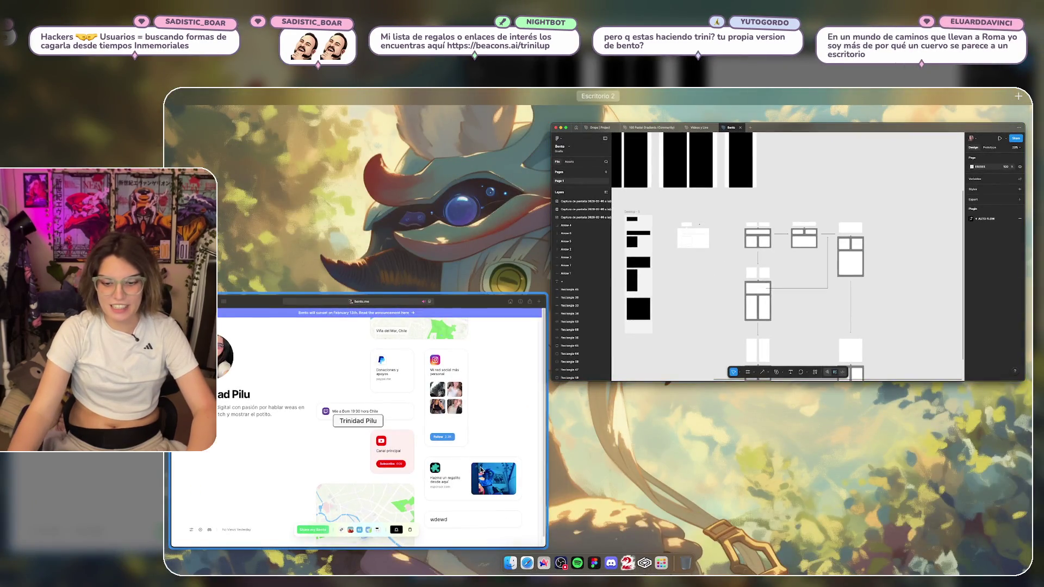
Bring the bento.me profile page forward and scroll through its cards.
click(481, 470)
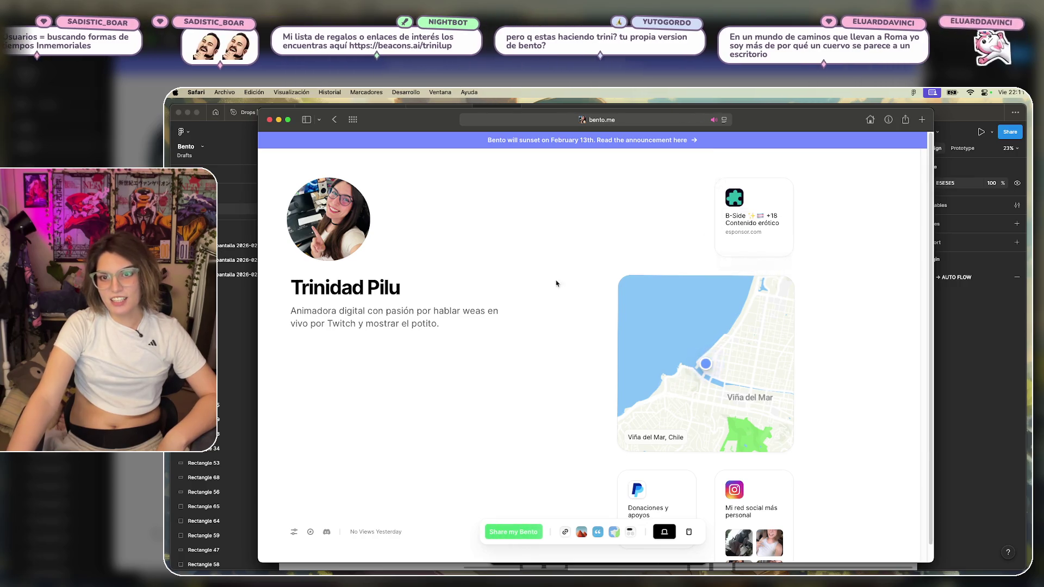
scroll(541, 306, down, 1)
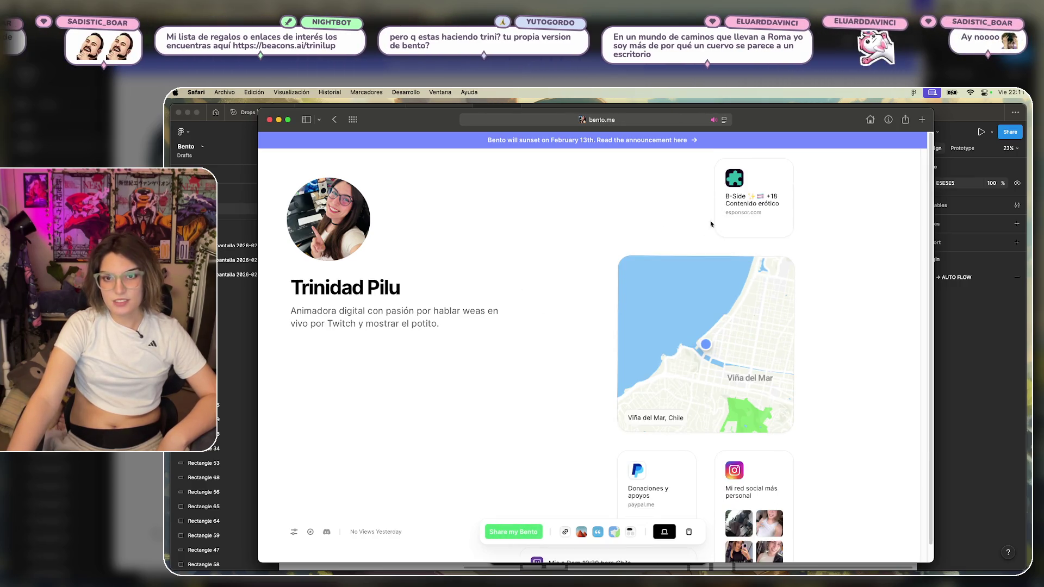
scroll(803, 418, down, 6)
scroll(706, 424, up, 6)
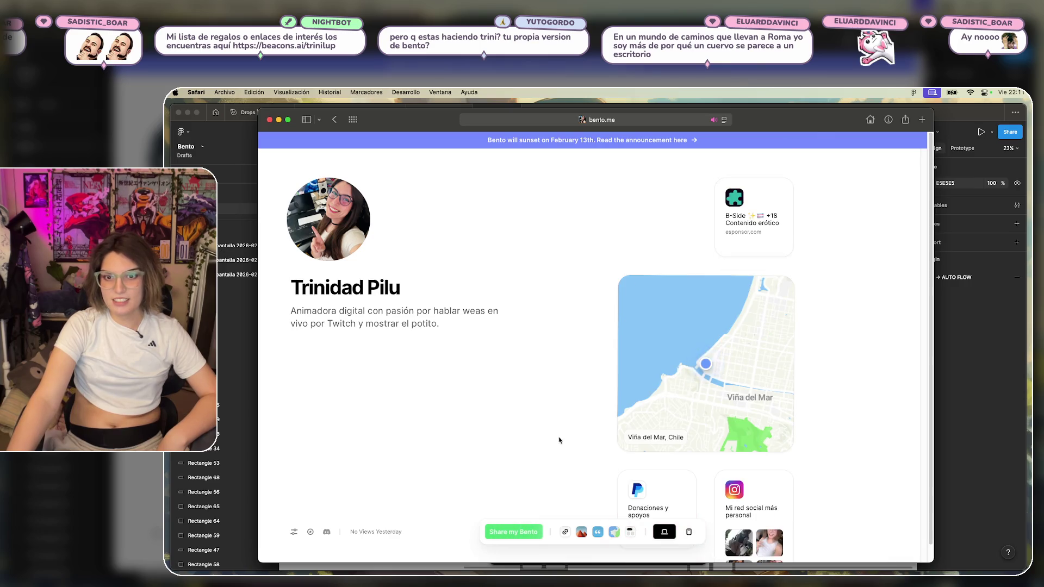
scroll(598, 391, down, 5)
scroll(629, 348, up, 6)
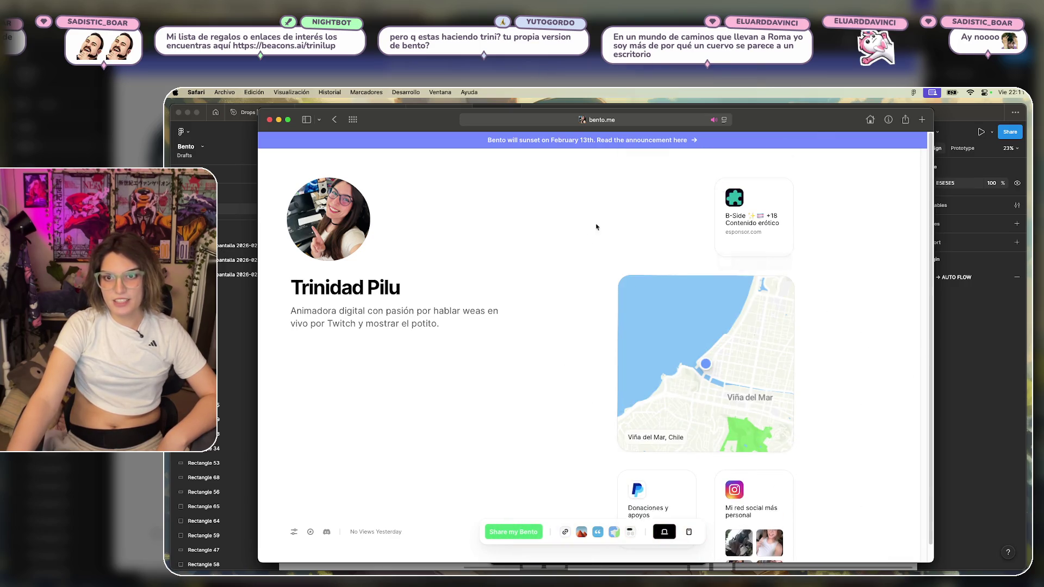
scroll(532, 419, down, 5)
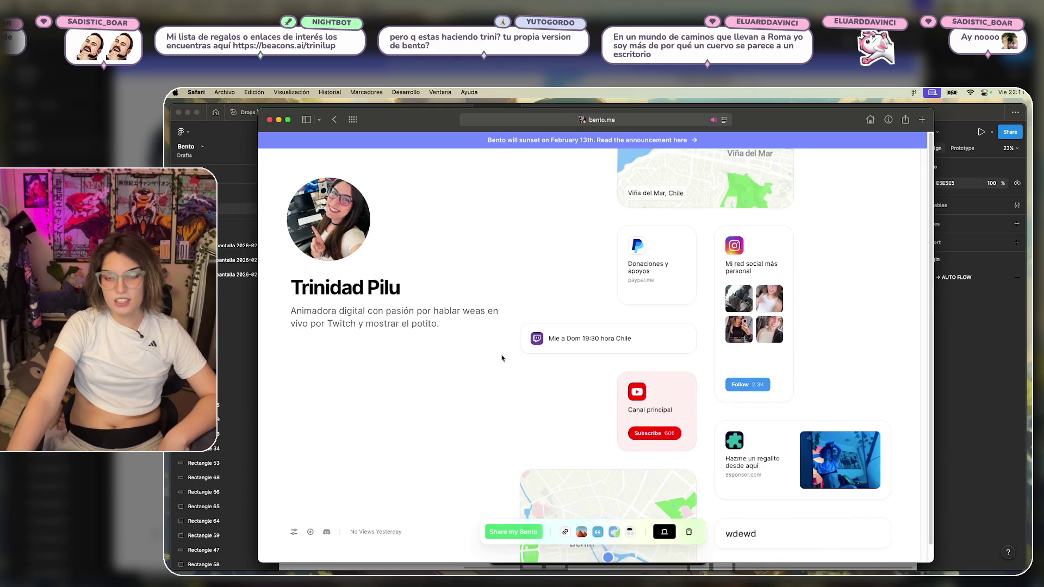
scroll(819, 315, up, 4)
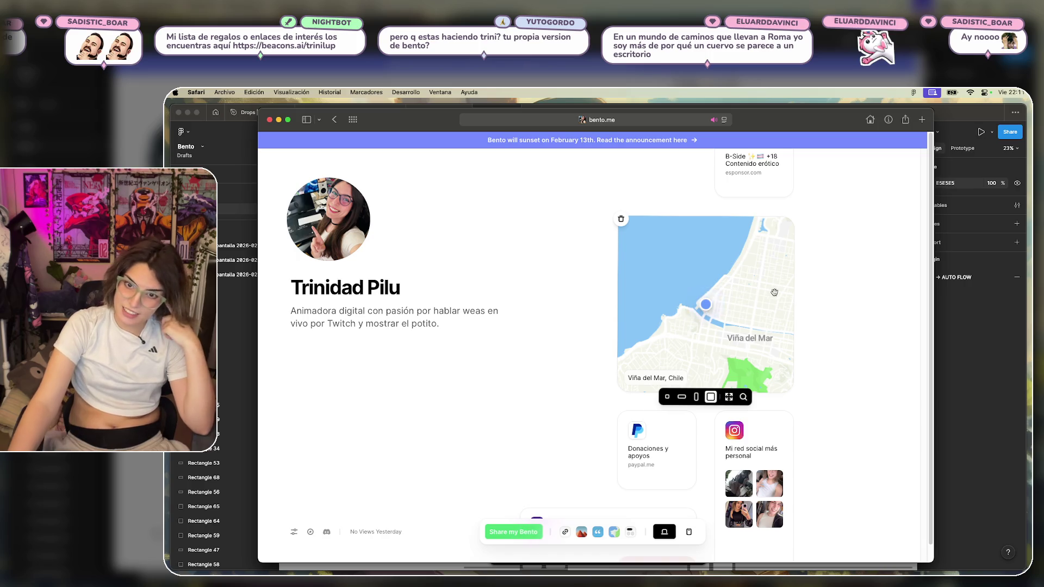
scroll(856, 332, down, 4)
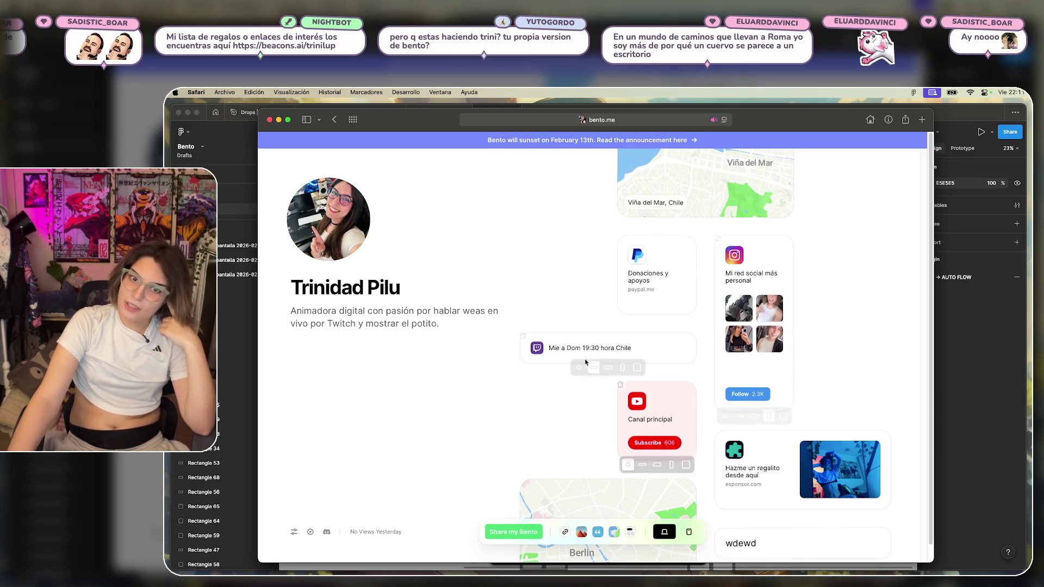
scroll(552, 414, down, 4)
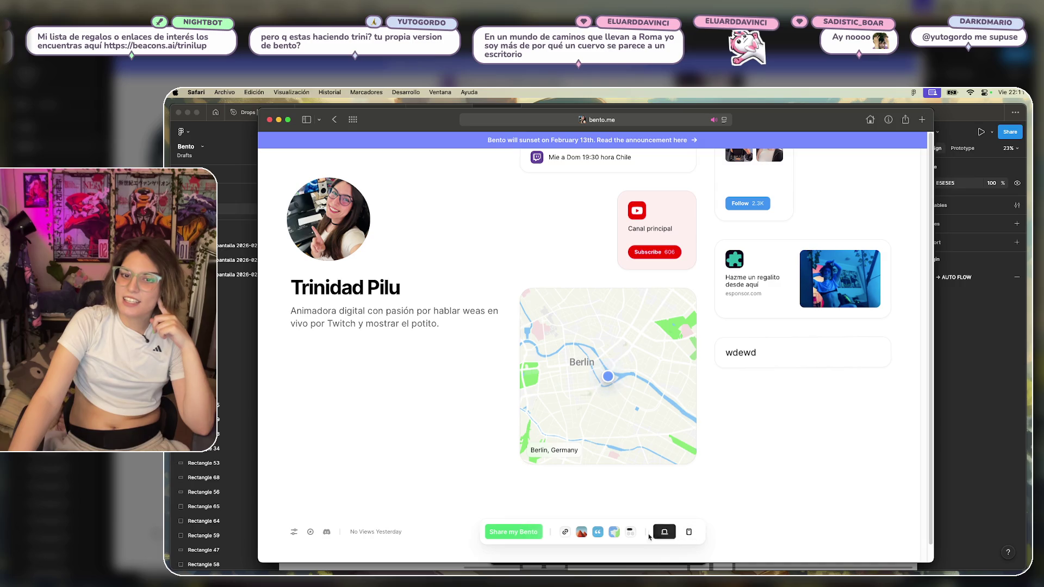
Add a 'csdfsdf' section title, move the Berlin map card beneath it, and return to Figma.
click(618, 536)
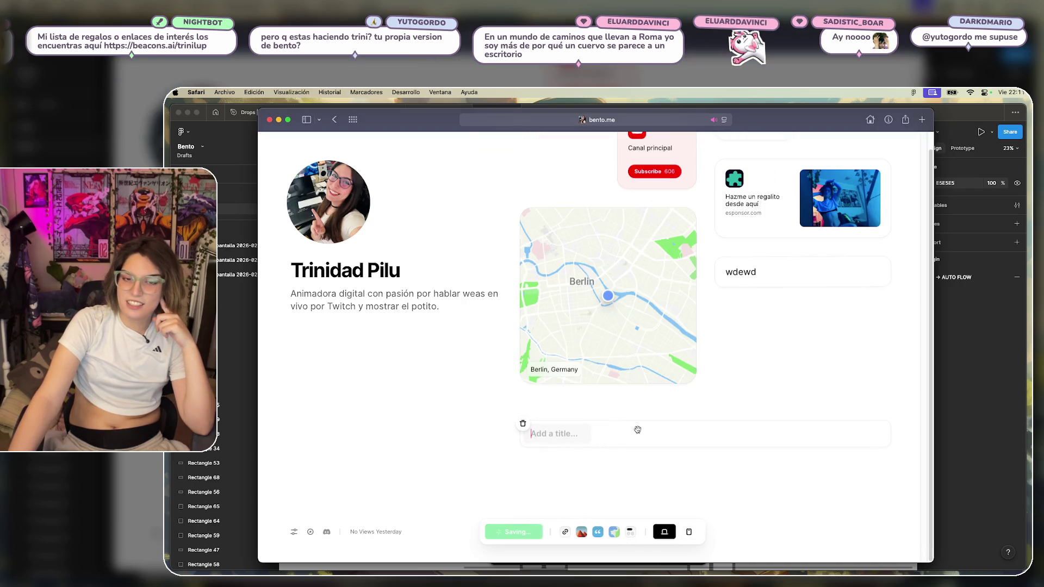
text(csdfsdf)
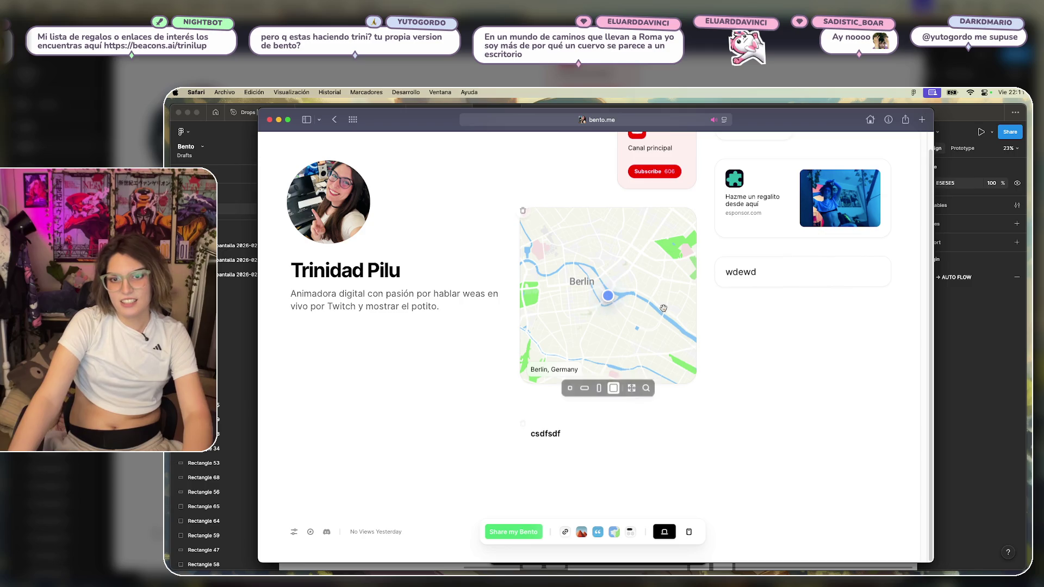
drag(663, 308, 652, 479)
scroll(821, 408, up, 5)
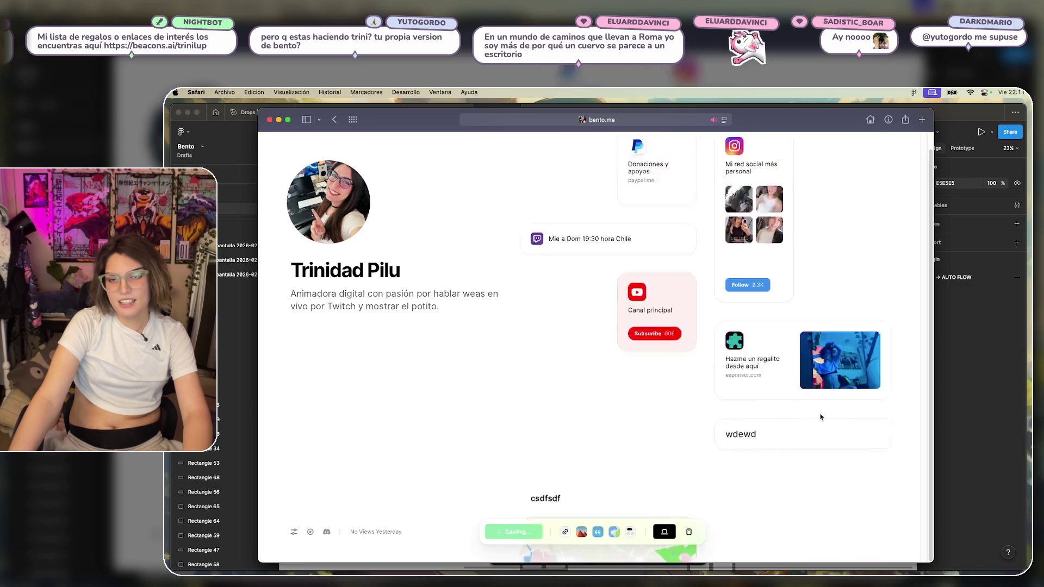
scroll(821, 417, down, 5)
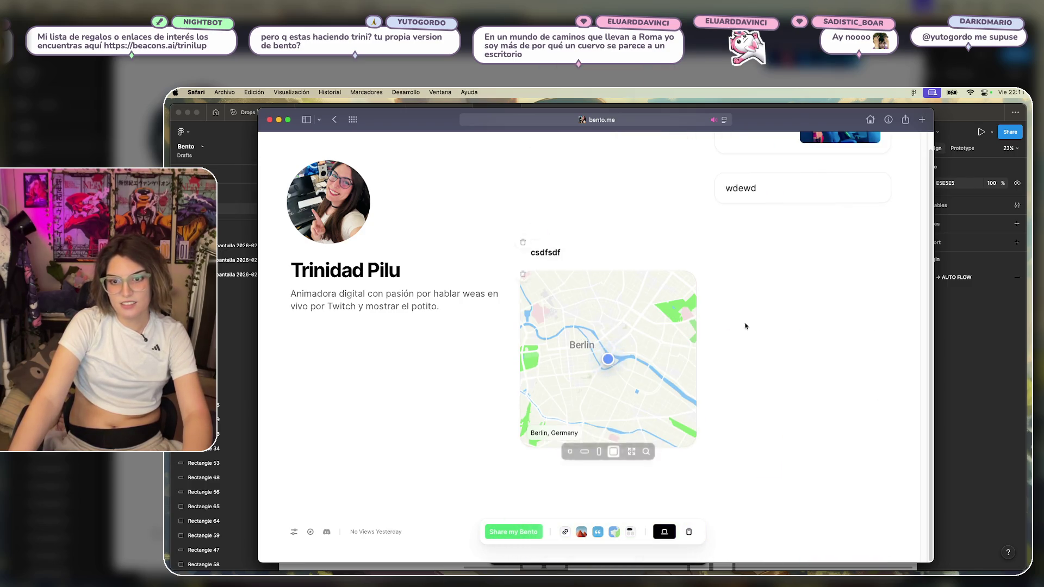
scroll(767, 377, up, 1)
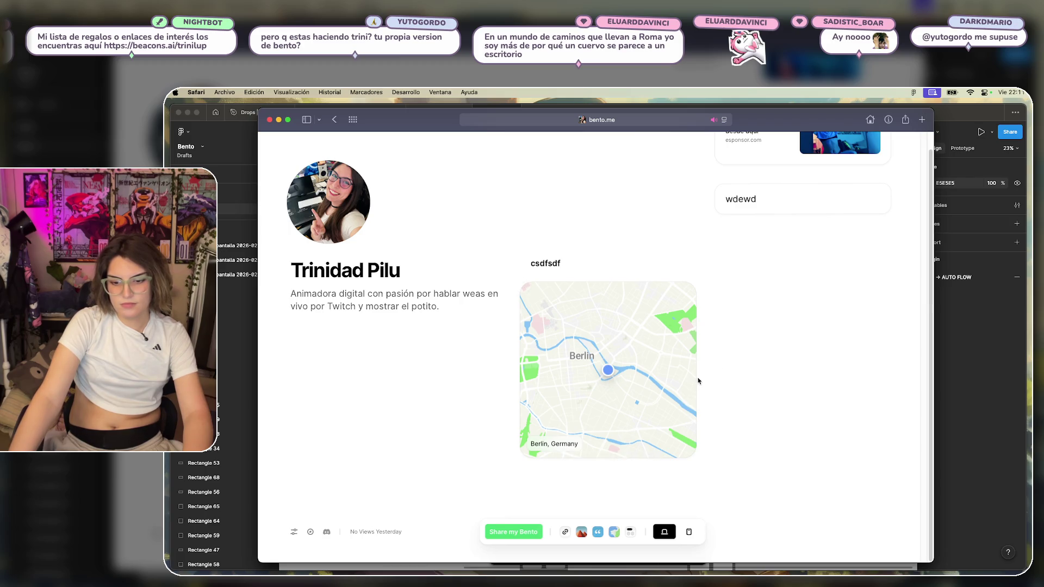
scroll(698, 377, up, 3)
scroll(698, 378, up, 3)
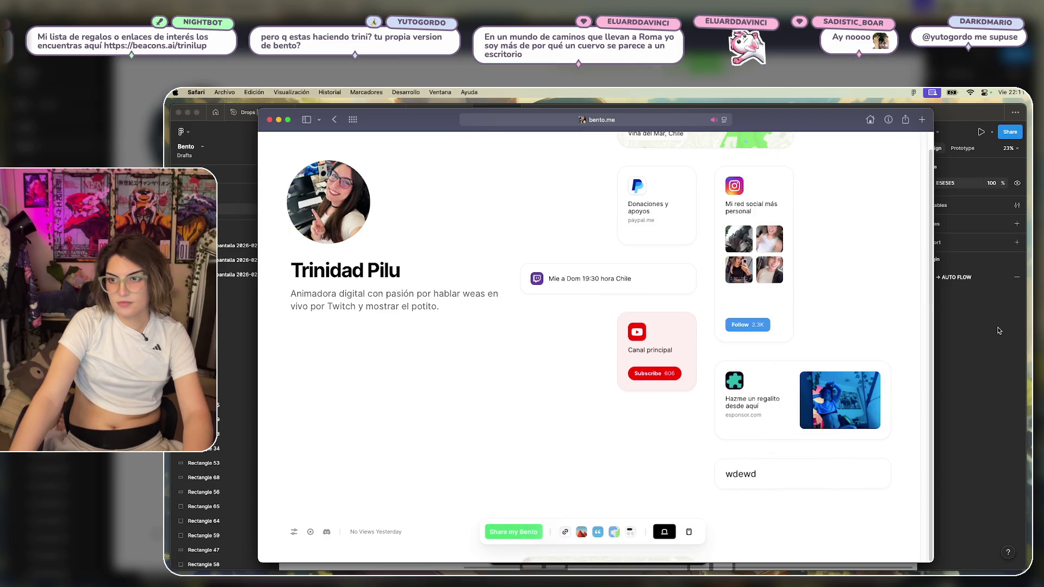
key(super+Tab)
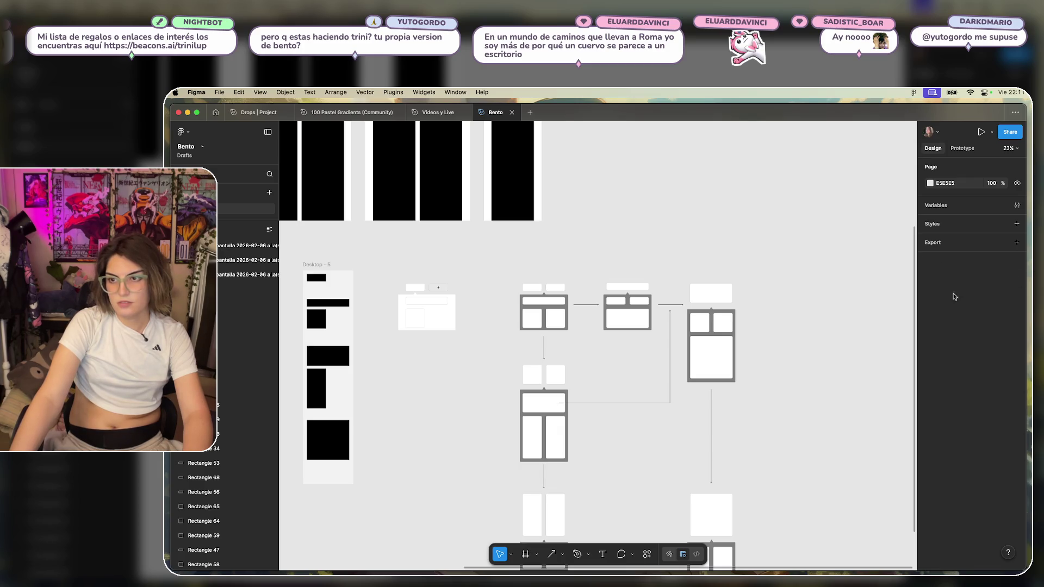
Zoom into the wireframes and drag the toolbar screenshot toward them.
scroll(742, 375, up, 3)
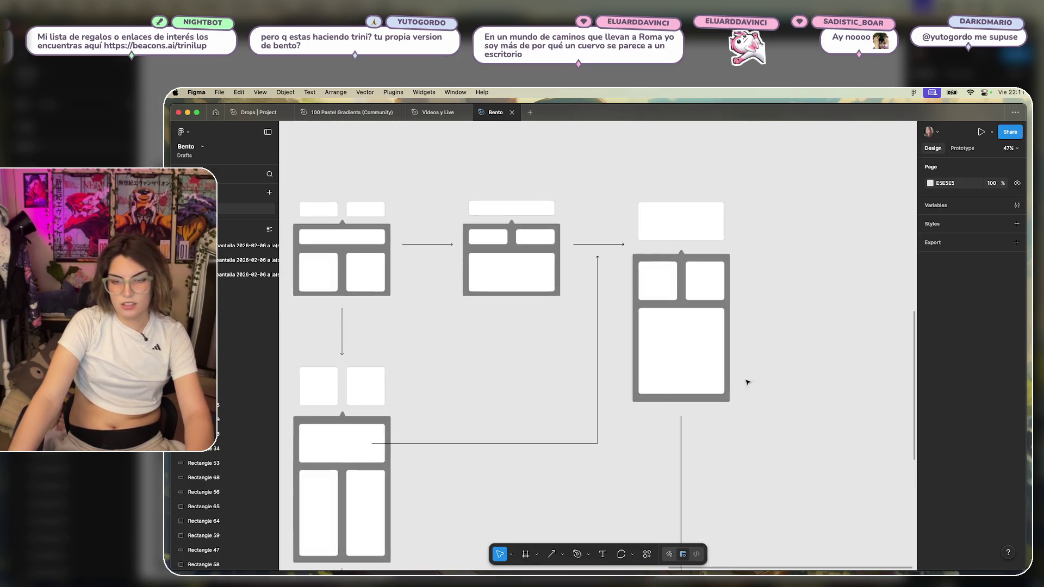
scroll(780, 434, down, 5)
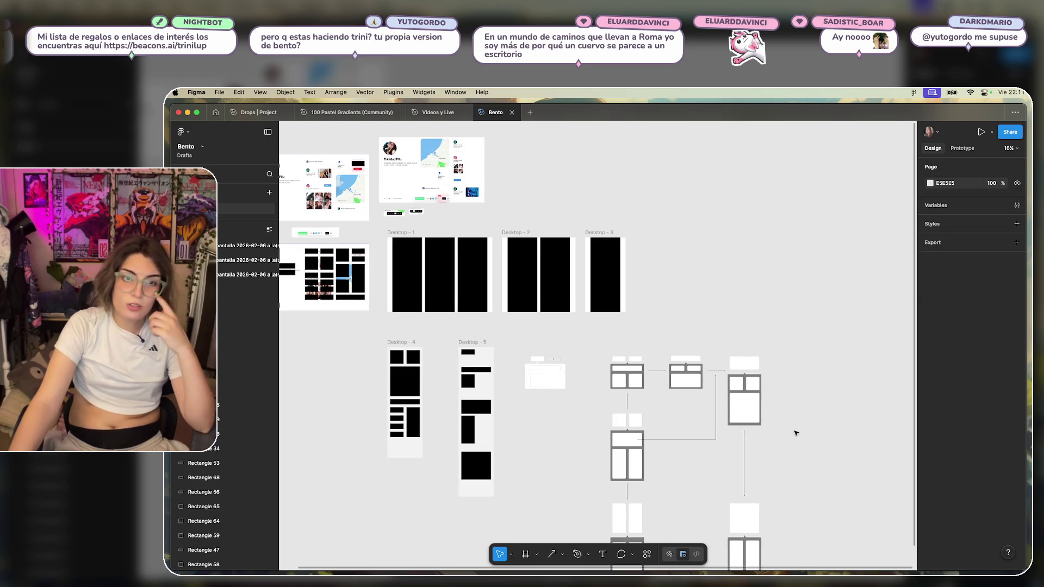
scroll(795, 407, down, 3)
scroll(761, 381, right, 3)
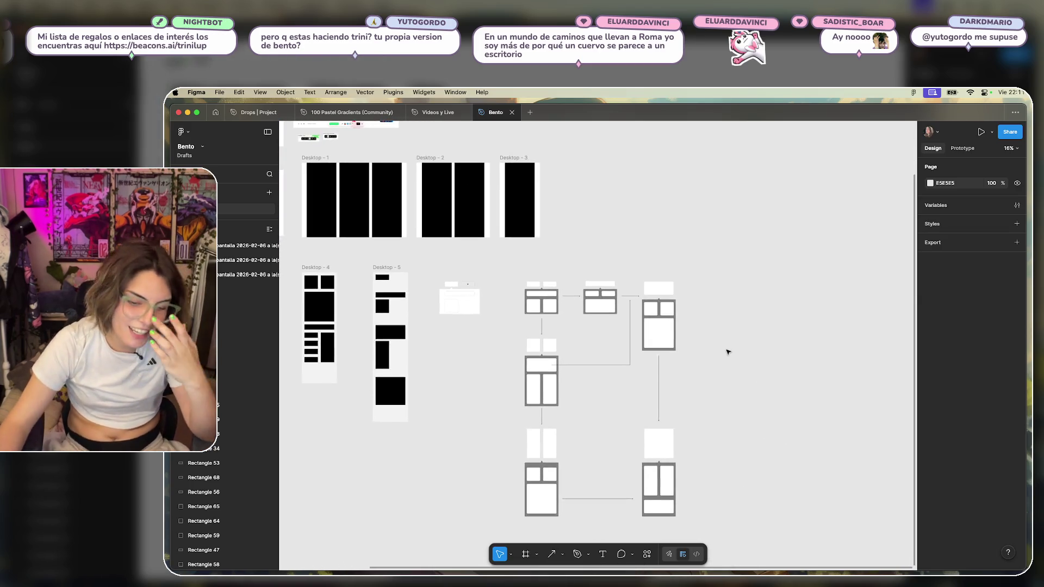
scroll(745, 412, up, 2)
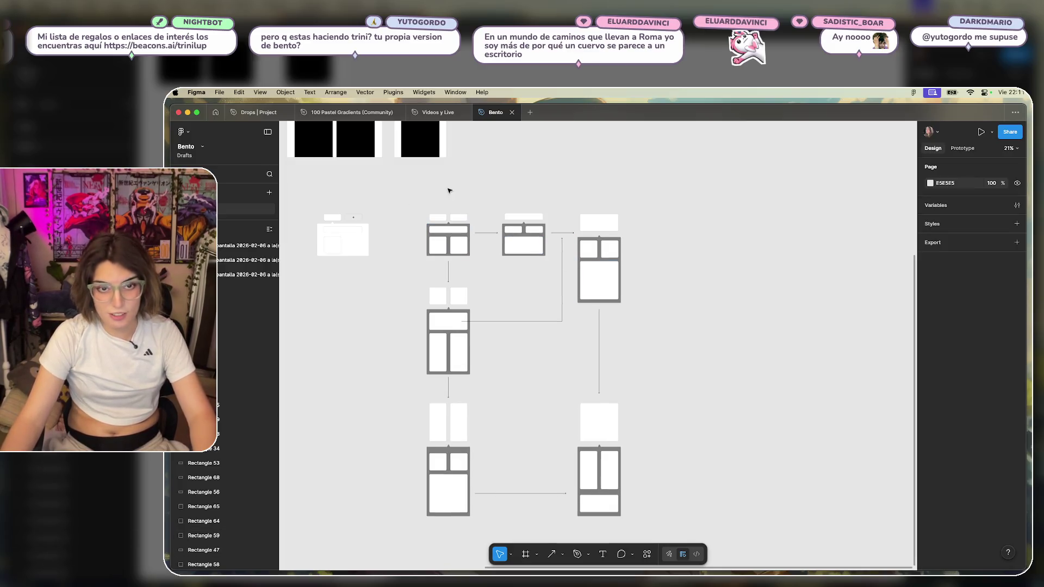
scroll(448, 191, up, 5)
scroll(605, 330, up, 5)
mouse_move(559, 309)
mouse_down()
mouse_move(286, 234)
mouse_move(1020, 356)
mouse_move(539, 186)
mouse_up()
click(659, 186)
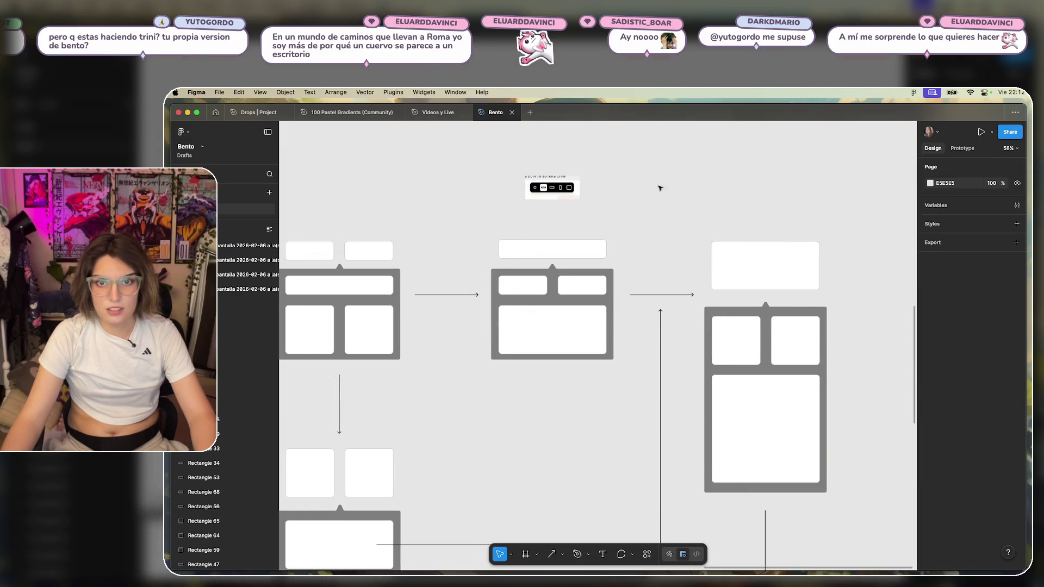
Reposition the 206×89 toolbar screenshot just above the wireframe flow frames.
scroll(592, 181, up, 5)
drag(593, 296, 454, 303)
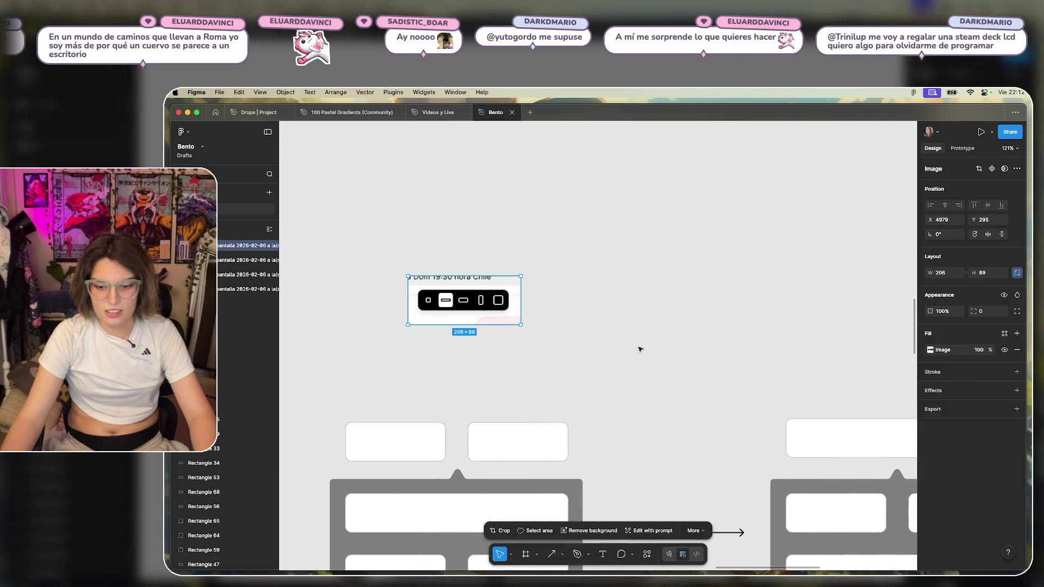
scroll(598, 372, down, 5)
scroll(577, 380, down, 2)
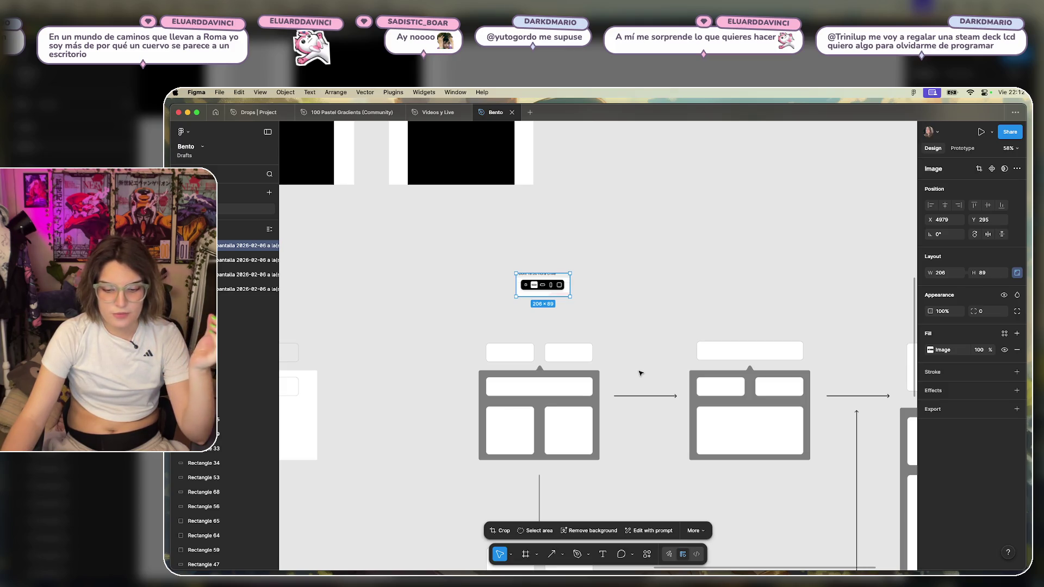
scroll(582, 282, up, 3)
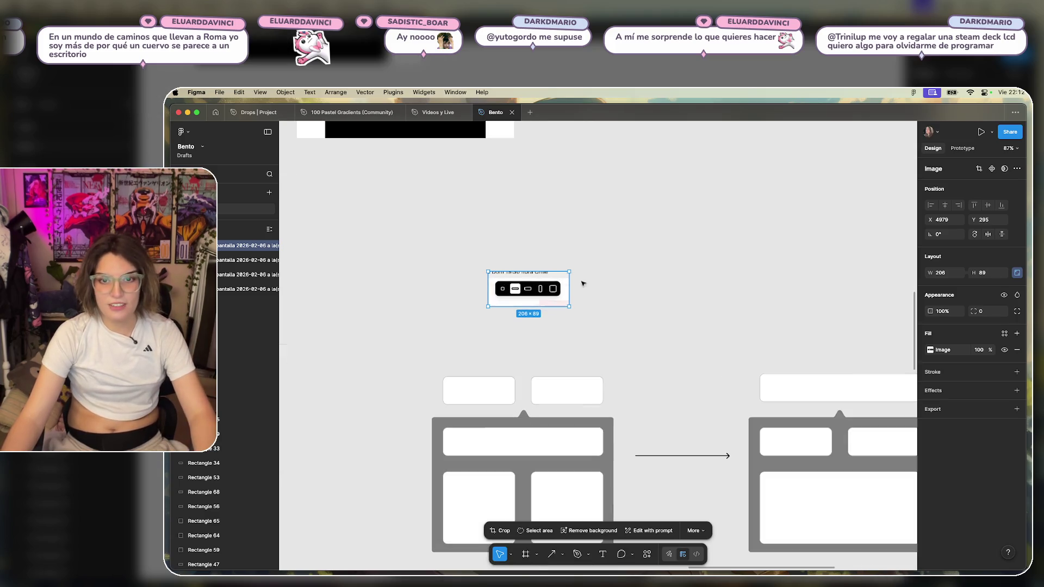
drag(652, 292, 679, 269)
click(672, 280)
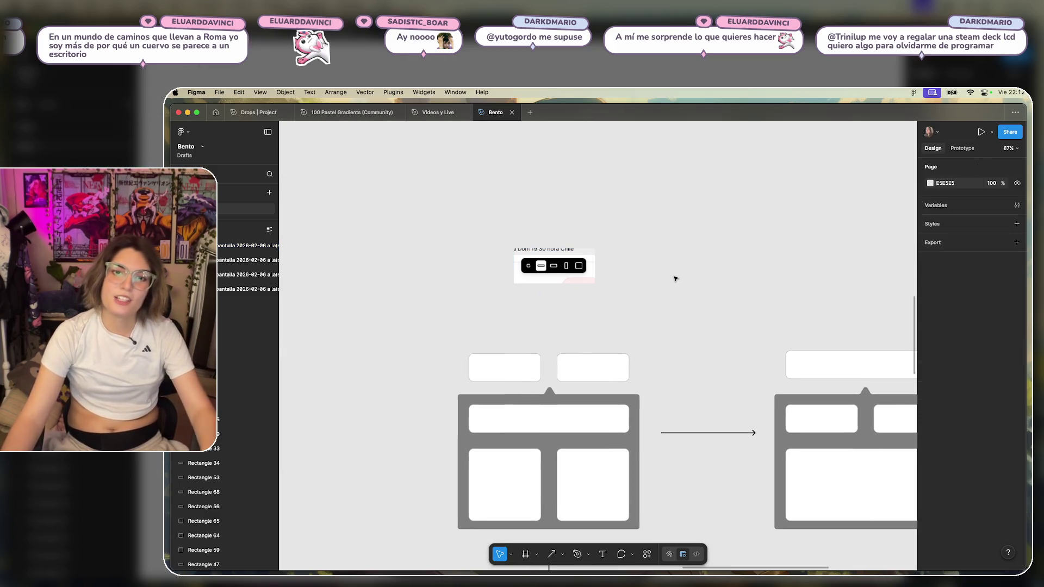
Duplicate the pair of white rectangles up level with the toolbar screenshot.
click(516, 370)
shift+click(608, 370)
alt+drag(555, 363, 701, 262)
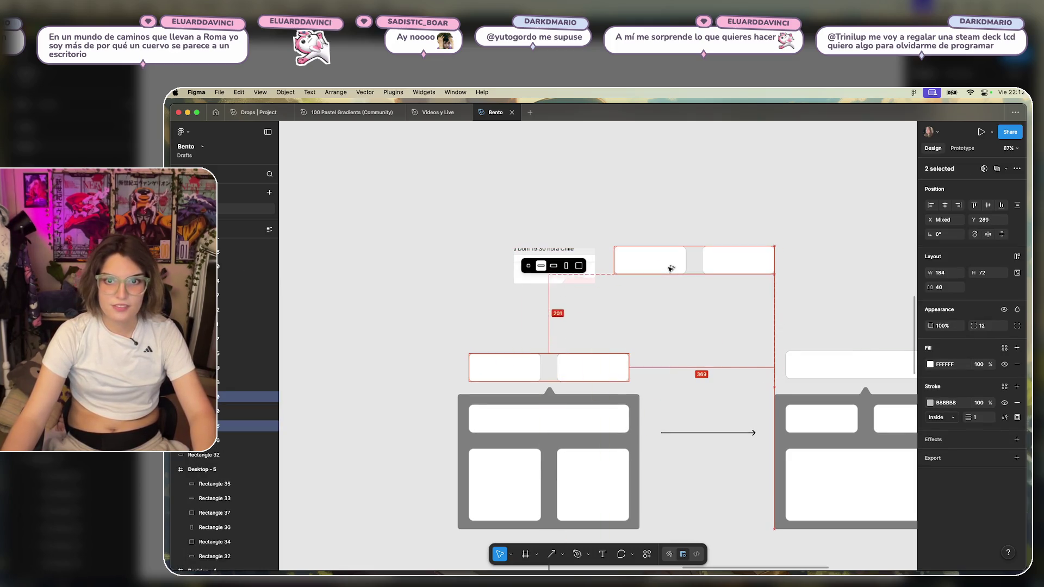
click(681, 294)
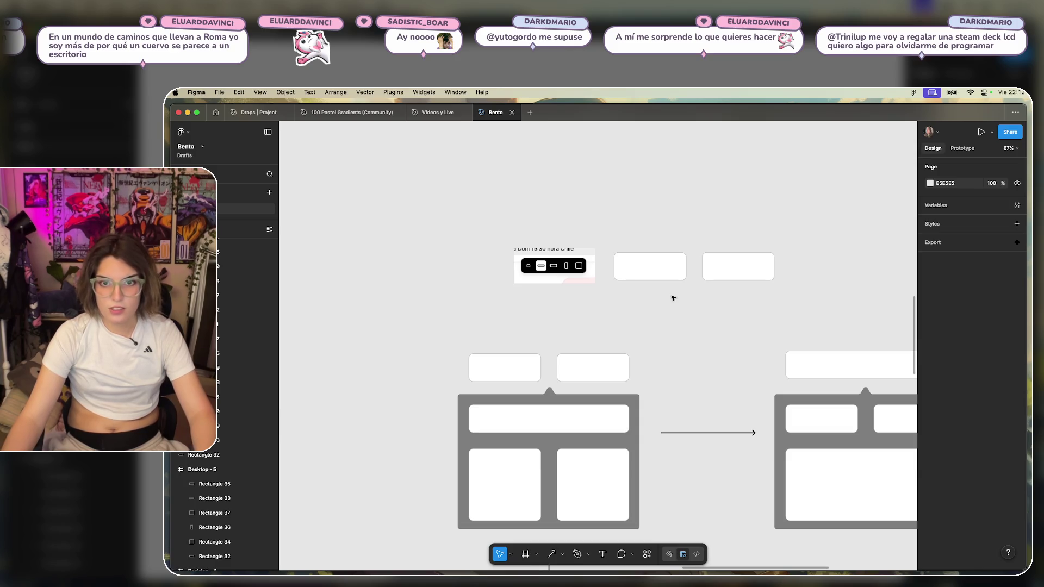
scroll(673, 298, up, 5)
scroll(697, 315, up, 3)
click(725, 357)
drag(805, 278, 564, 377)
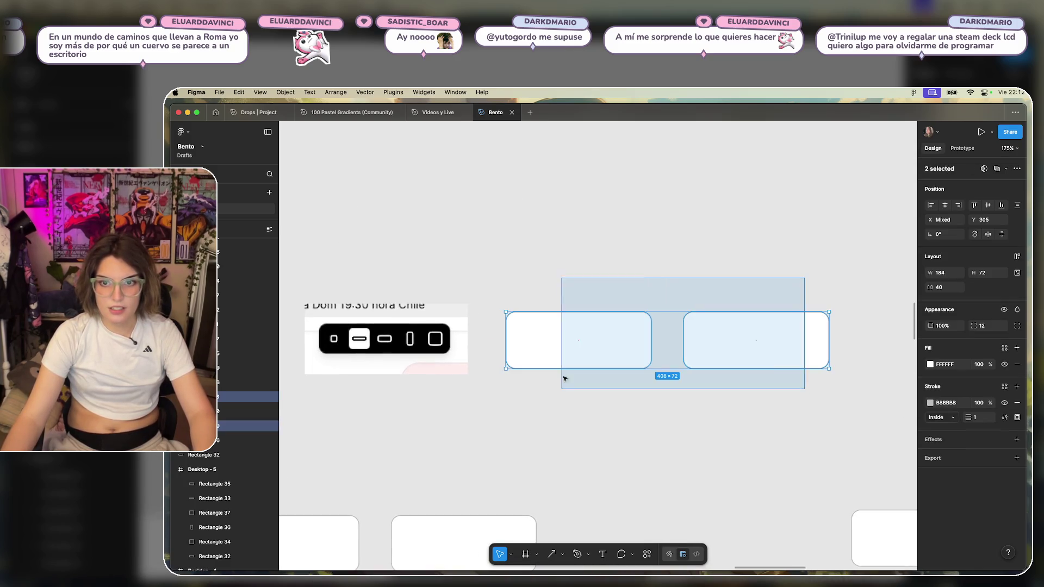
drag(613, 317, 612, 250)
click(641, 389)
Duplicate the bottom-middle white rectangle below the copied pair and remove its stroke.
scroll(605, 367, down, 2)
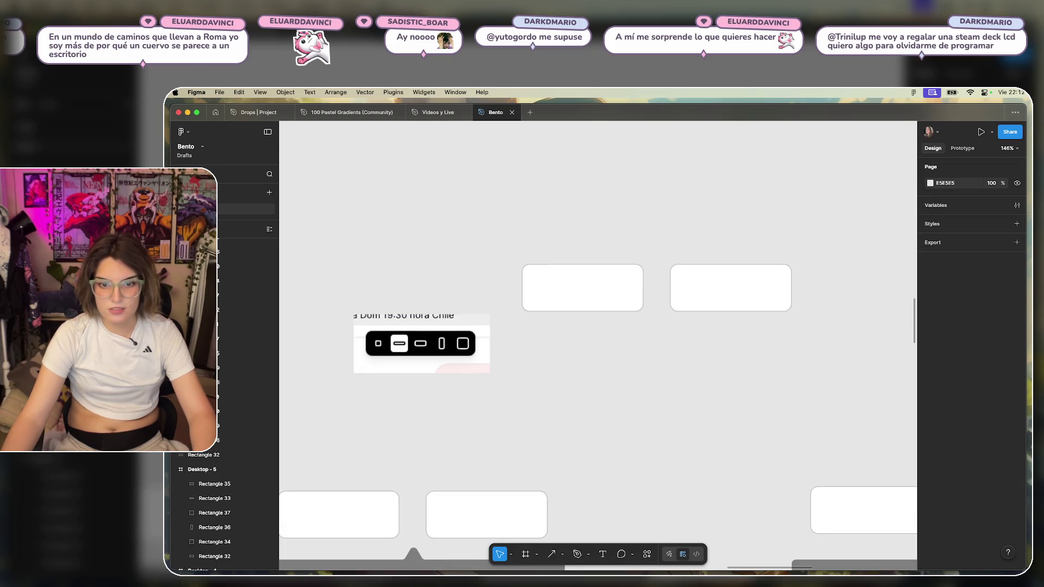
click(481, 497)
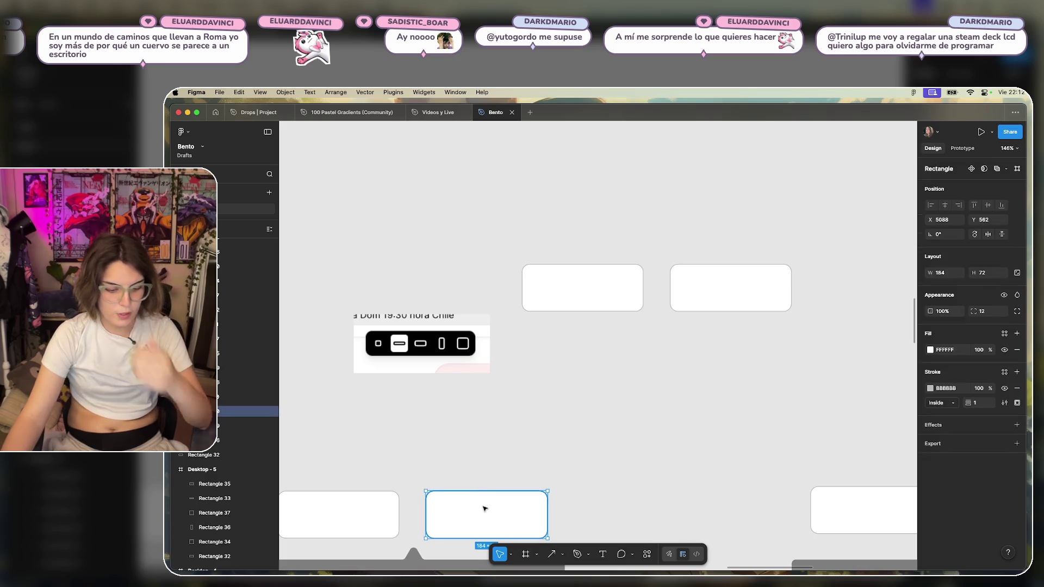
alt+drag(486, 514, 583, 357)
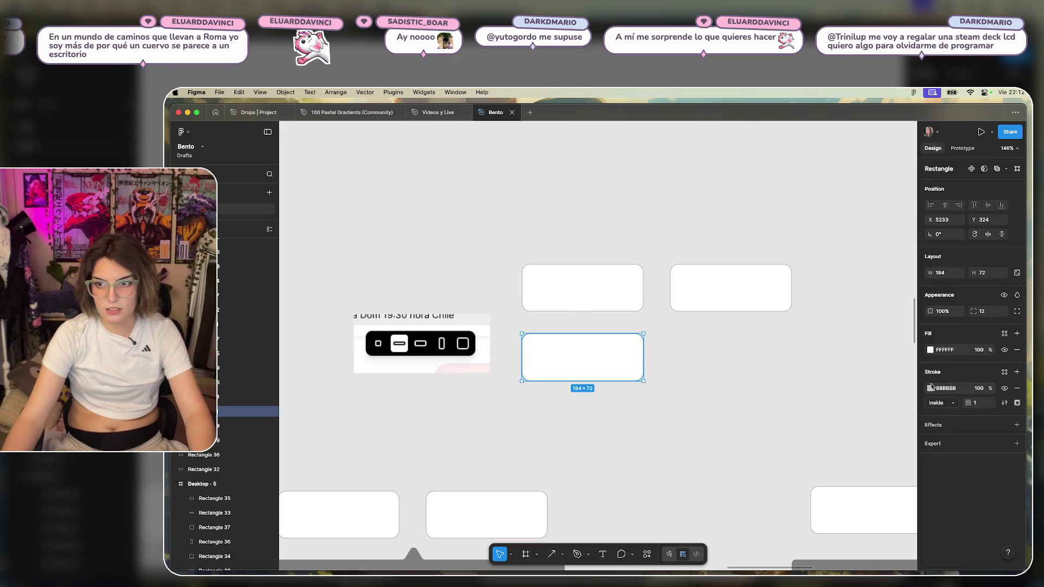
click(931, 387)
click(815, 473)
click(563, 366)
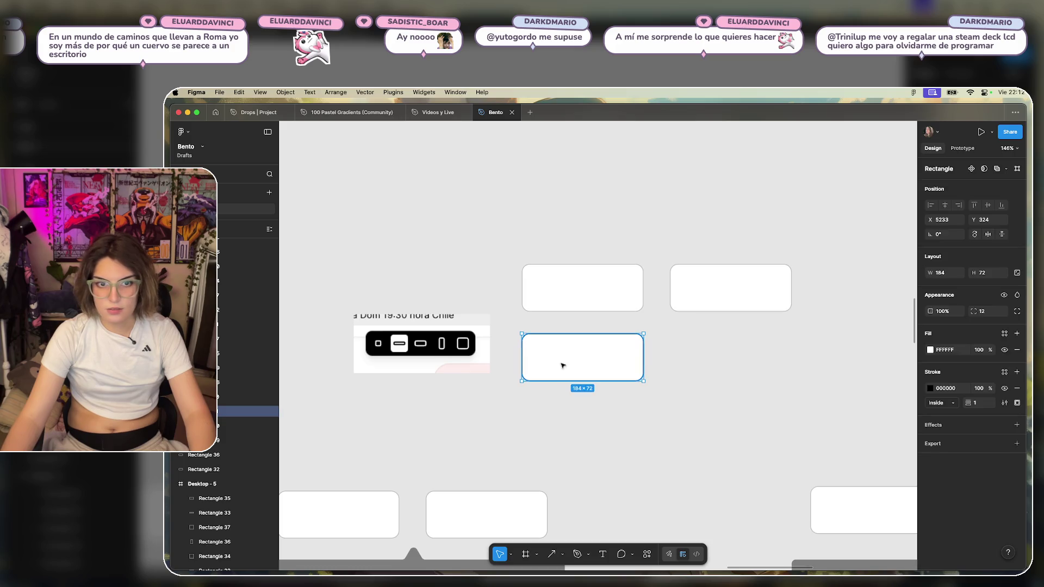
click(1018, 388)
Fill the new 184×72 rectangle solid black #000000 and align it under the pair.
click(930, 349)
click(815, 479)
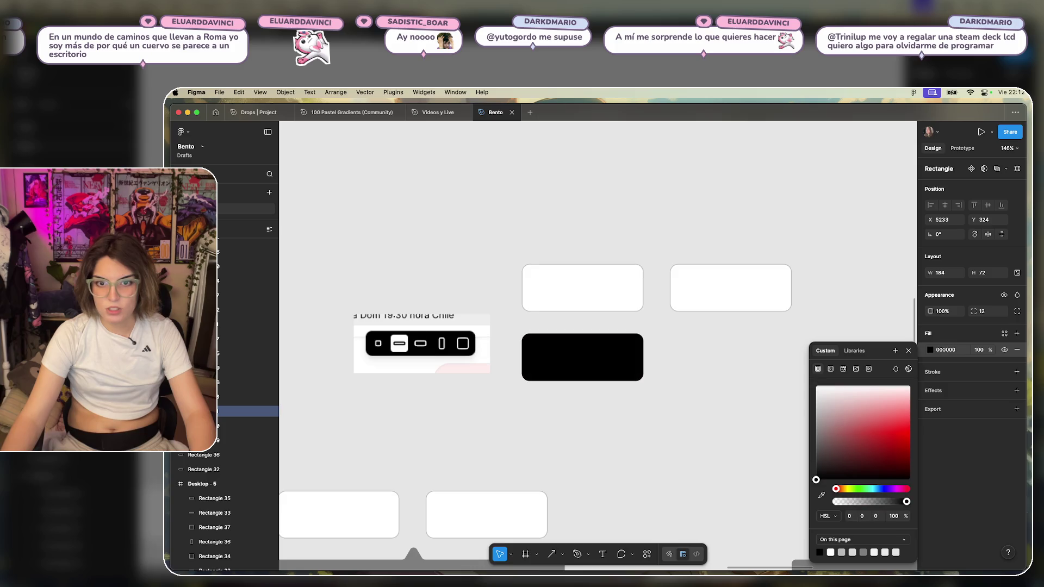
click(702, 387)
drag(617, 368, 618, 358)
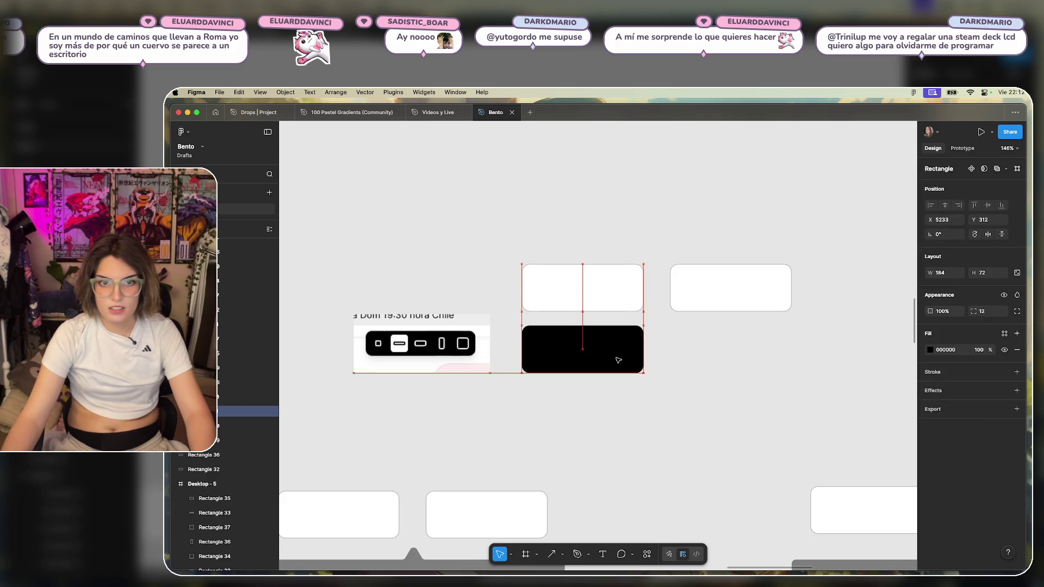
key(Escape)
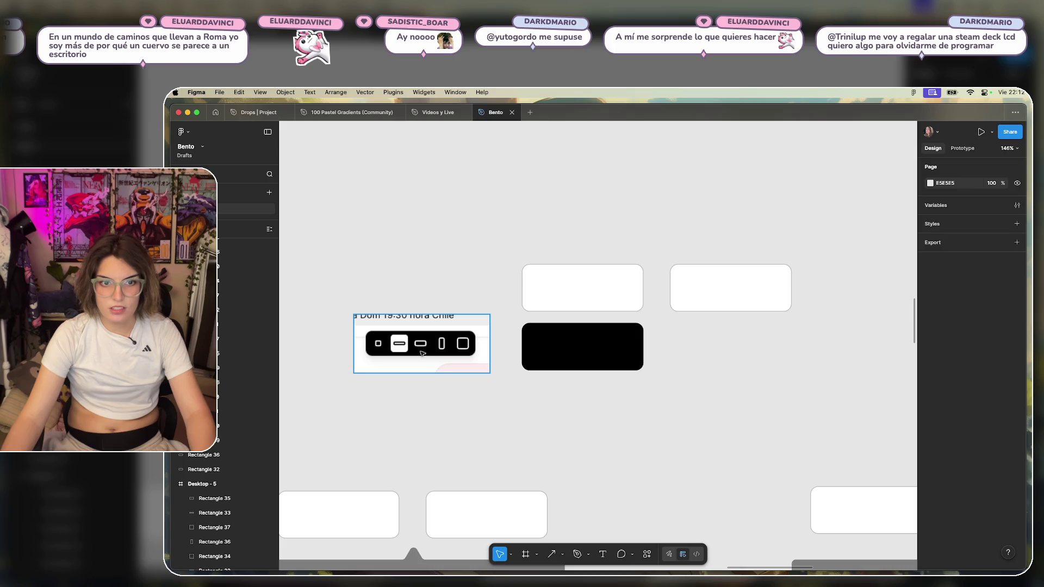
scroll(402, 356, down, 5)
Copy the square rectangle into the black bar as two side-by-side 40×40 white squares.
scroll(497, 333, left, 3)
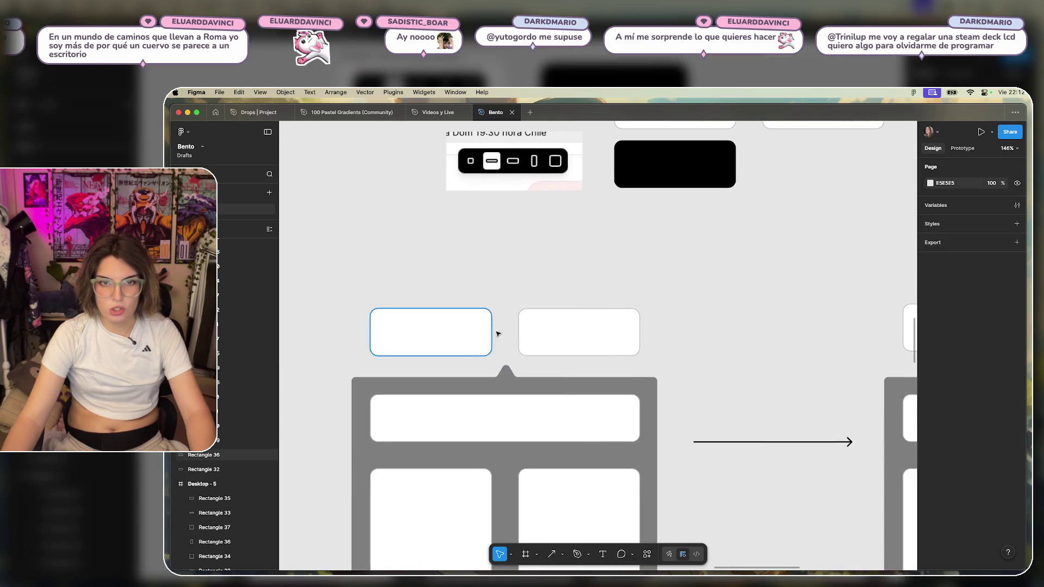
scroll(496, 415, down, 2)
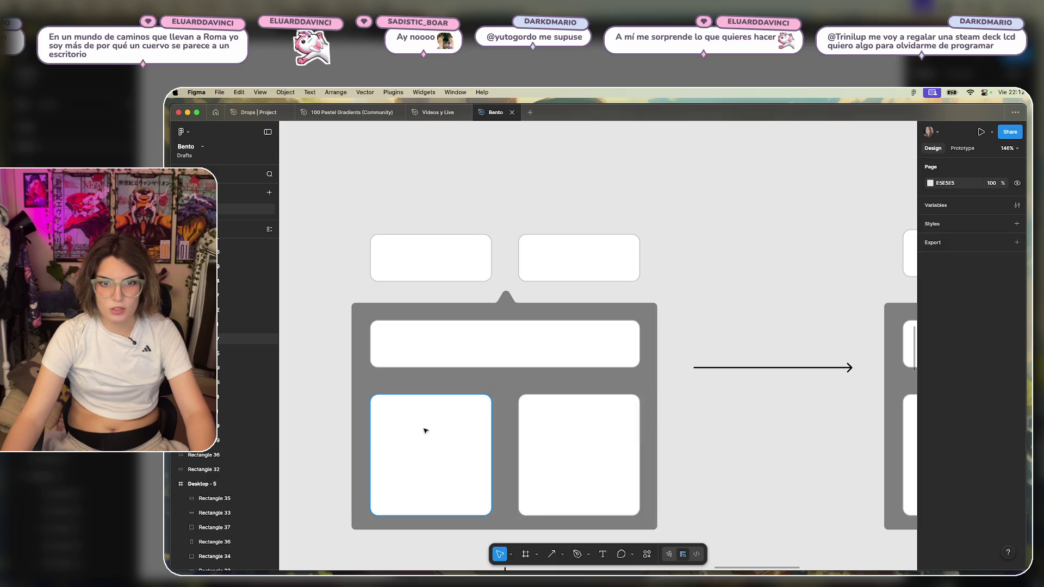
scroll(615, 278, up, 4)
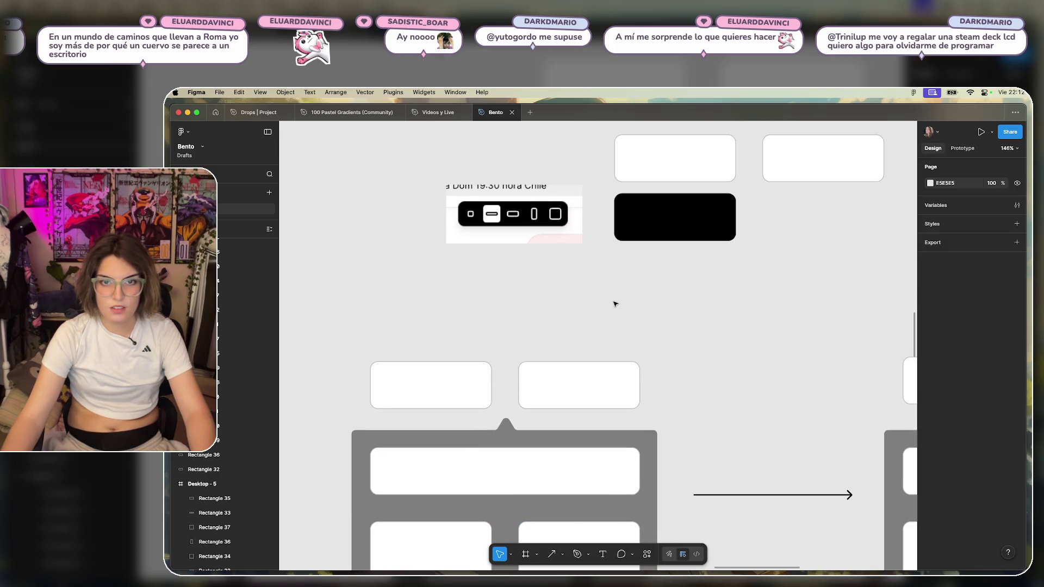
scroll(615, 303, down, 2)
scroll(594, 217, up, 5)
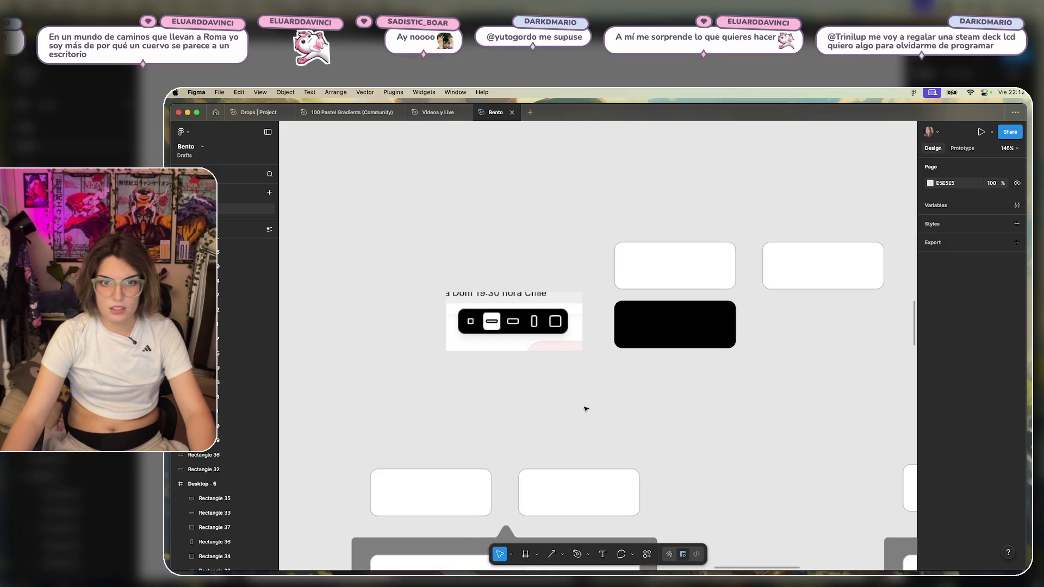
scroll(585, 409, down, 4)
alt+drag(420, 525, 728, 248)
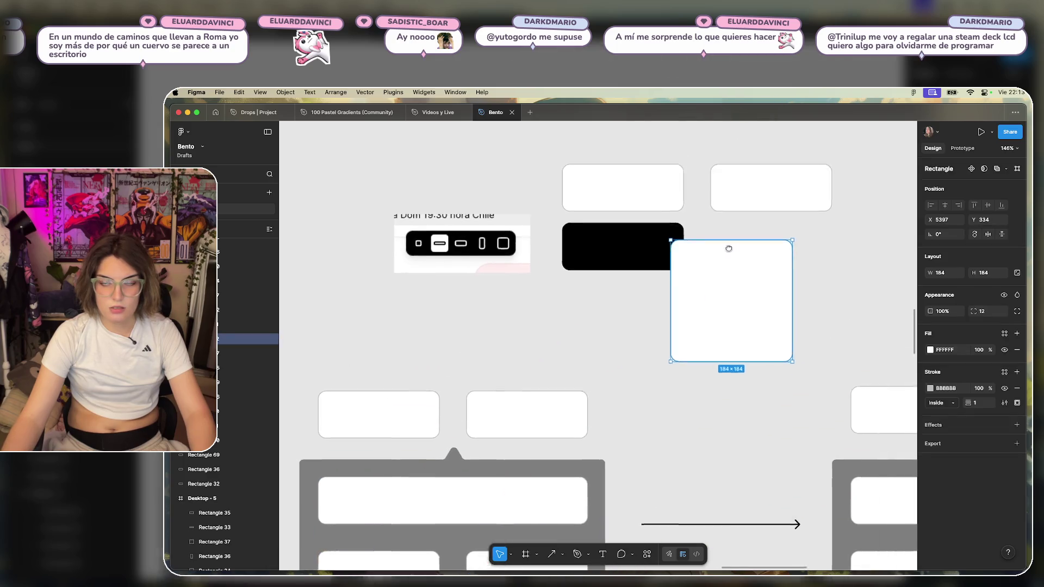
scroll(748, 423, up, 1)
scroll(748, 423, right, 1)
mouse_move(745, 410)
shift+mouse_down()
mouse_move(648, 312)
mouse_move(550, 298)
shift+mouse_up()
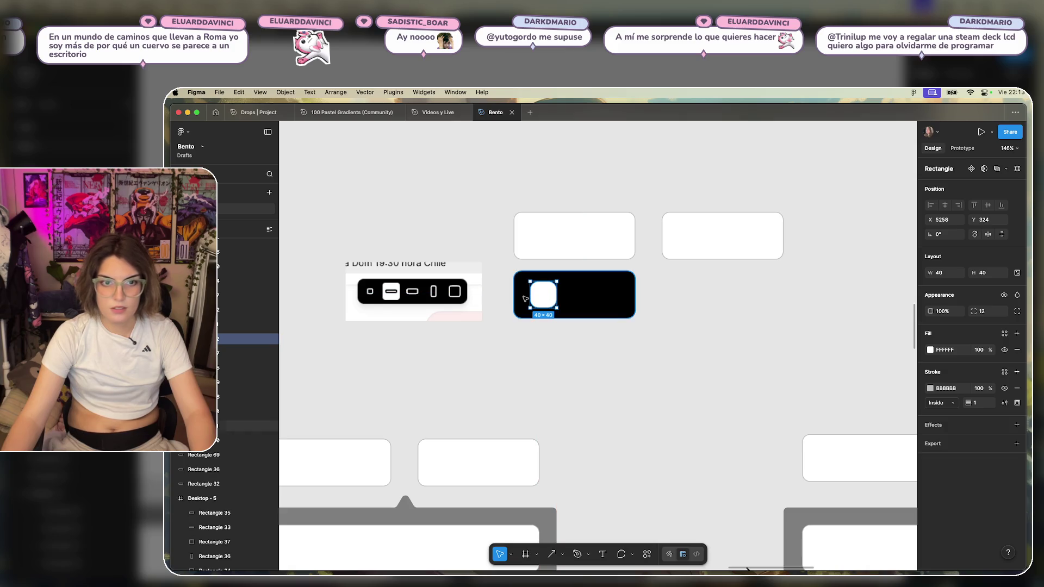
ctrl+scroll(543, 301, up, 3)
drag(556, 290, 598, 293)
click(622, 352)
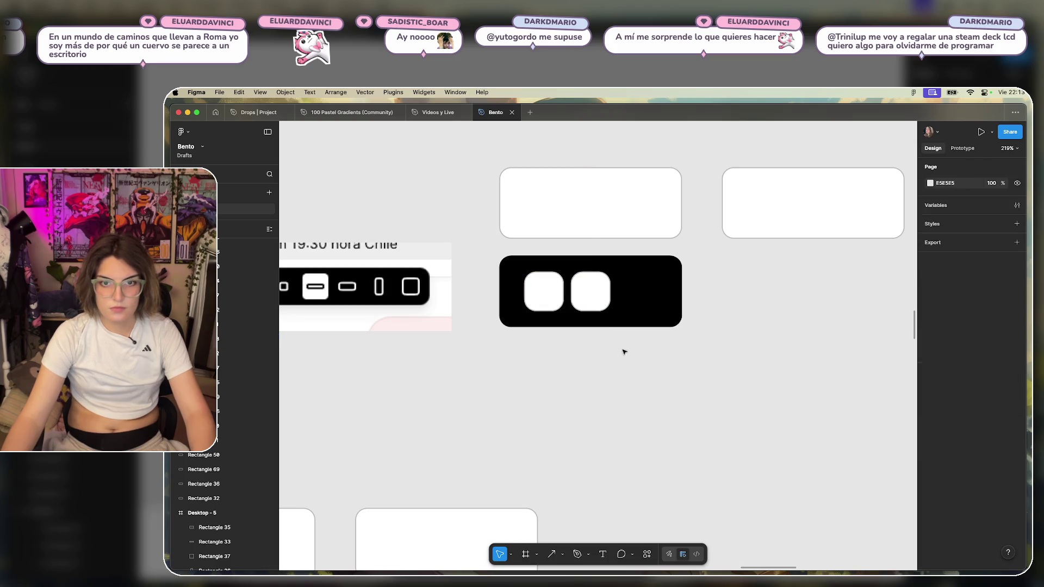
Stretch the black bar wider by dragging its right edge.
click(652, 301)
drag(682, 293, 825, 293)
key(Escape)
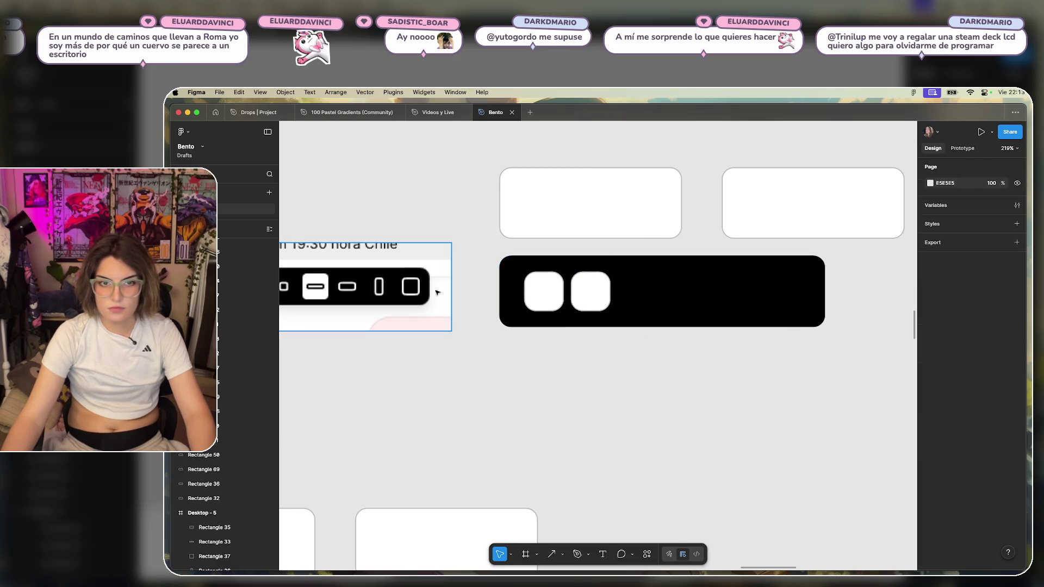
scroll(481, 353, down, 5)
scroll(485, 355, down, 5)
ctrl+scroll(531, 329, down, 10)
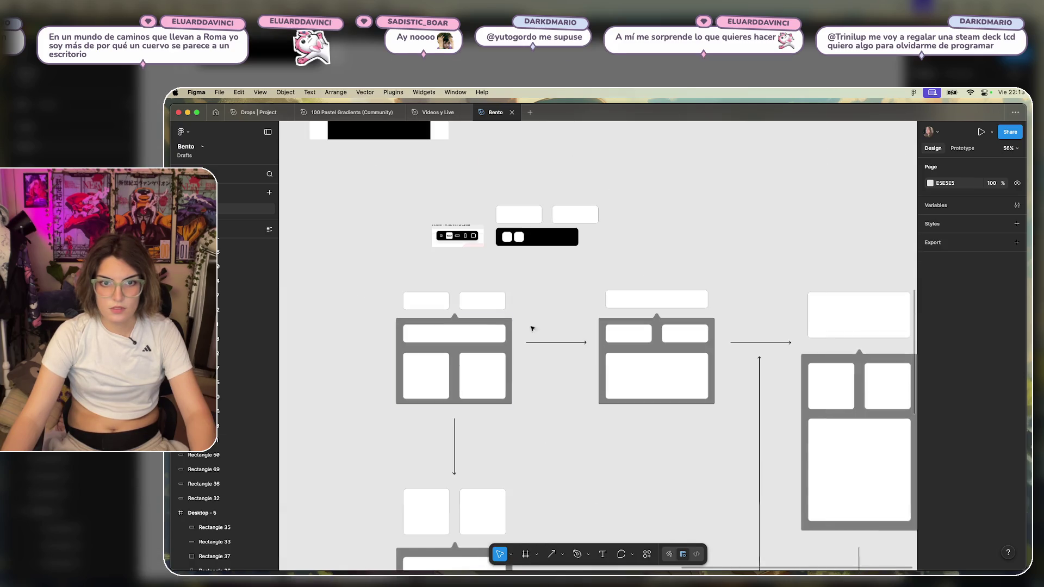
scroll(638, 333, up, 2)
Copy the 408×72 rectangle into the bar as an 87×20 white pill right of the squares.
click(487, 397)
scroll(534, 319, up, 4)
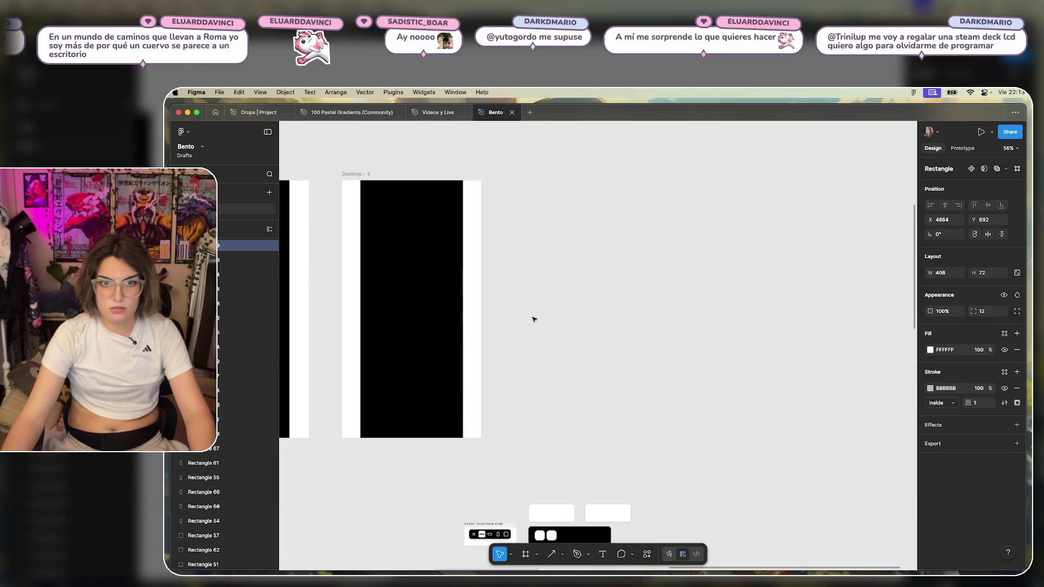
scroll(531, 387, down, 3)
ctrl+scroll(532, 387, up, 5)
drag(443, 501, 646, 308)
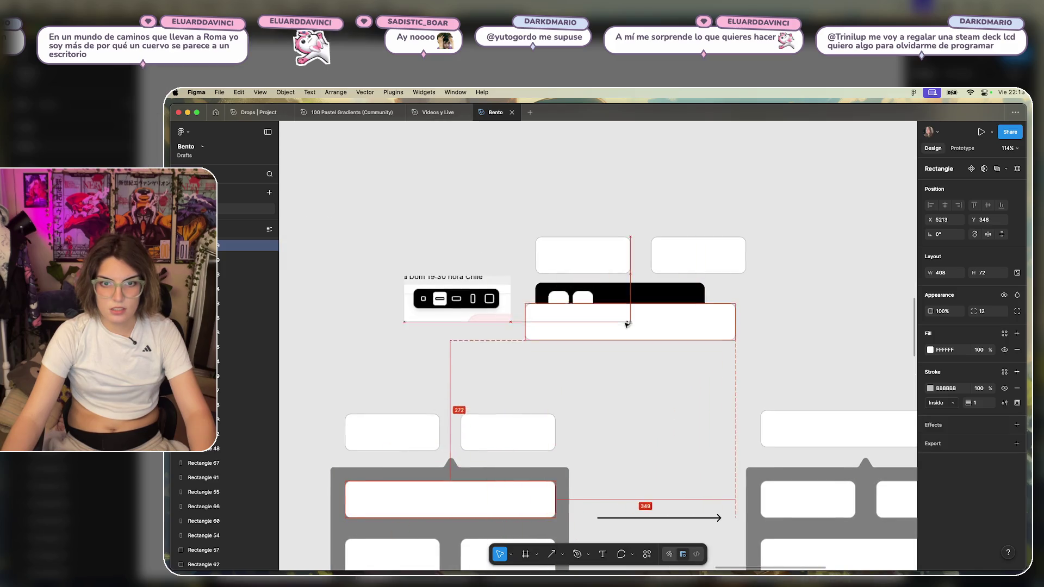
mouse_move(761, 330)
mouse_down()
mouse_move(596, 307)
mouse_move(667, 300)
mouse_up()
ctrl+scroll(592, 303, up, 5)
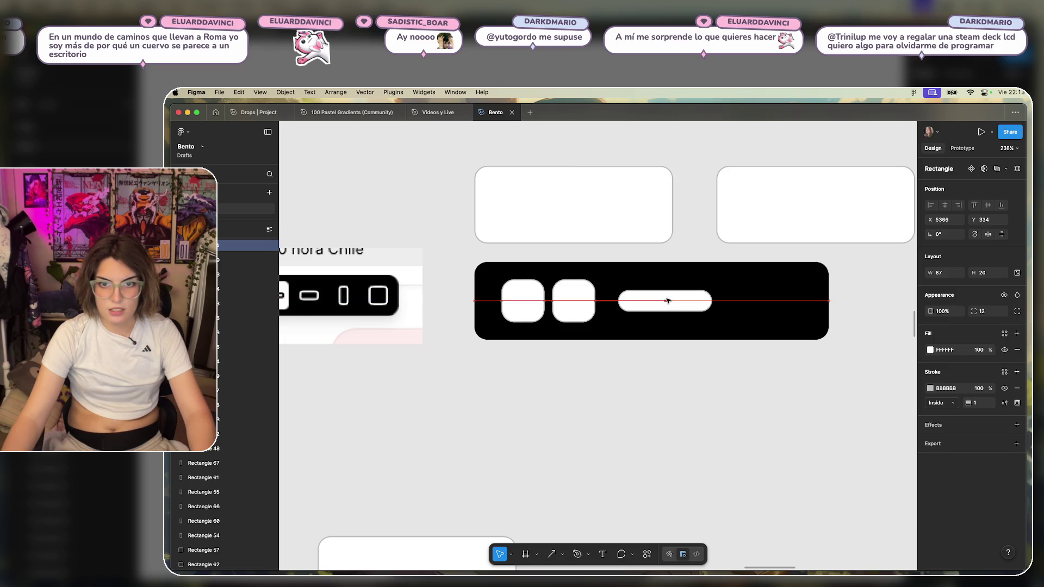
click(670, 379)
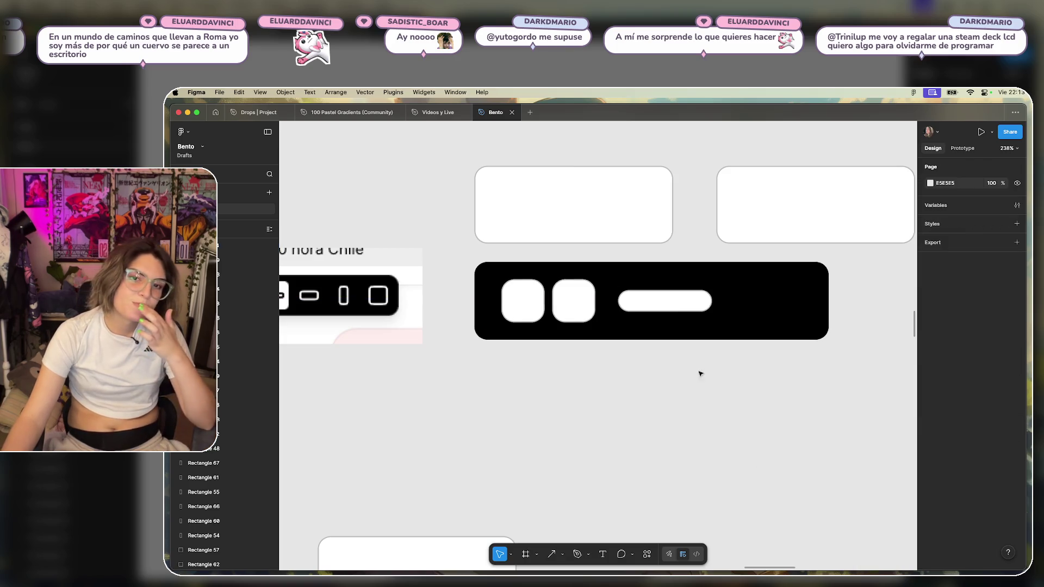
drag(659, 301, 676, 301)
click(692, 435)
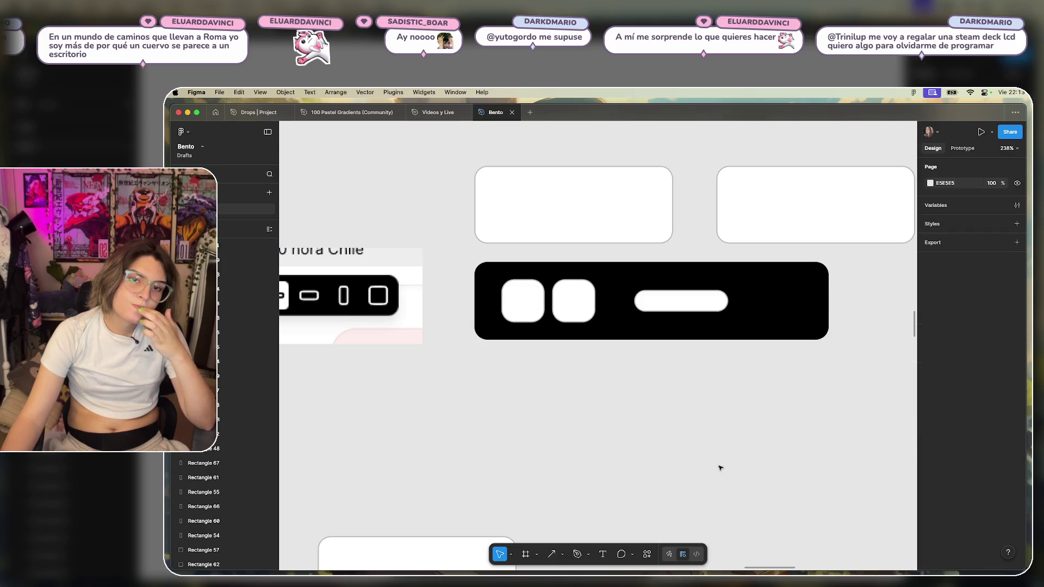
scroll(677, 408, down, 5)
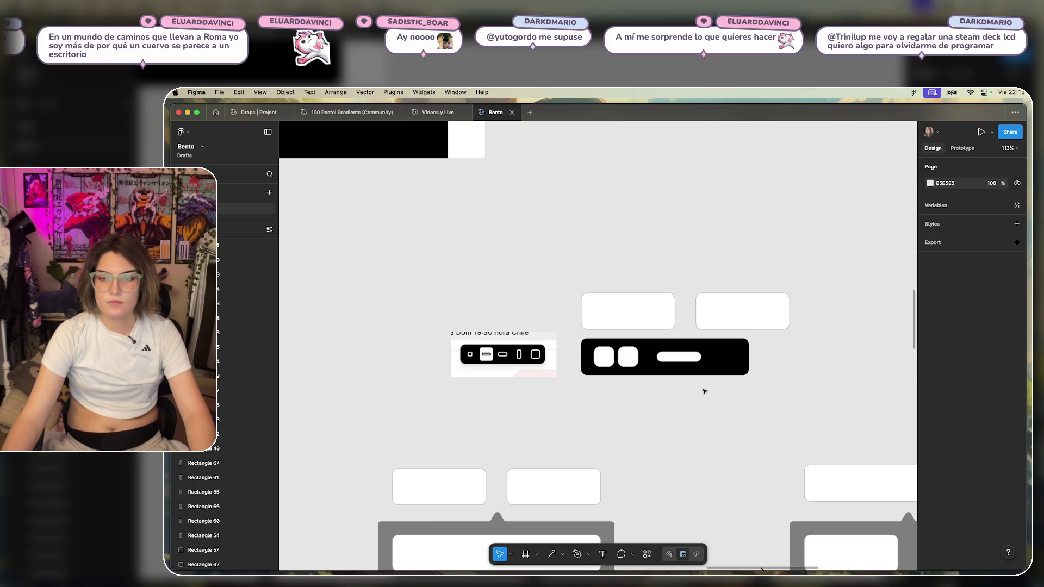
scroll(705, 390, down, 3)
scroll(730, 412, right, 3)
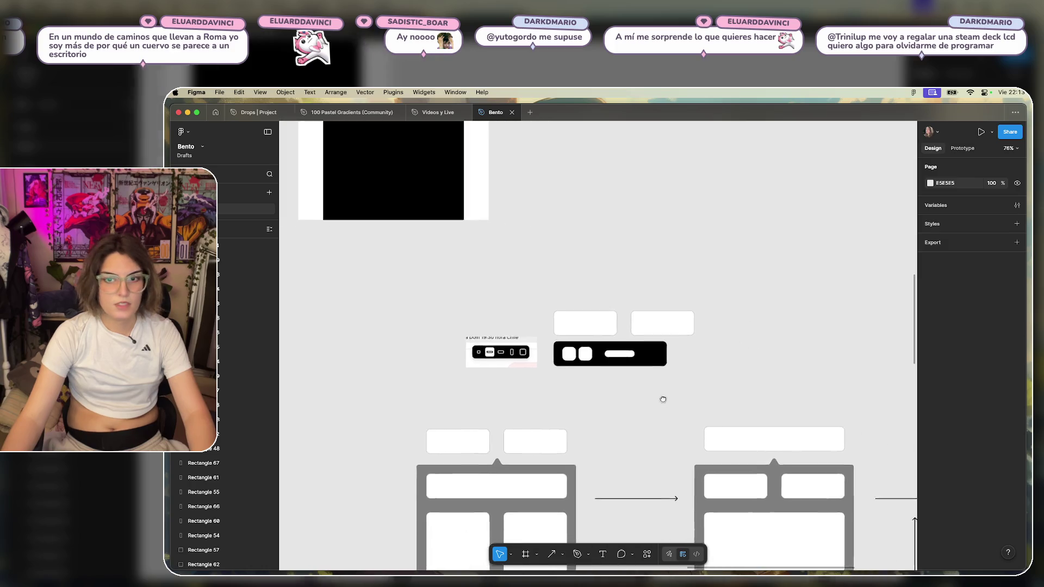
scroll(664, 398, right, 3)
scroll(582, 389, down, 5)
scroll(593, 392, down, 5)
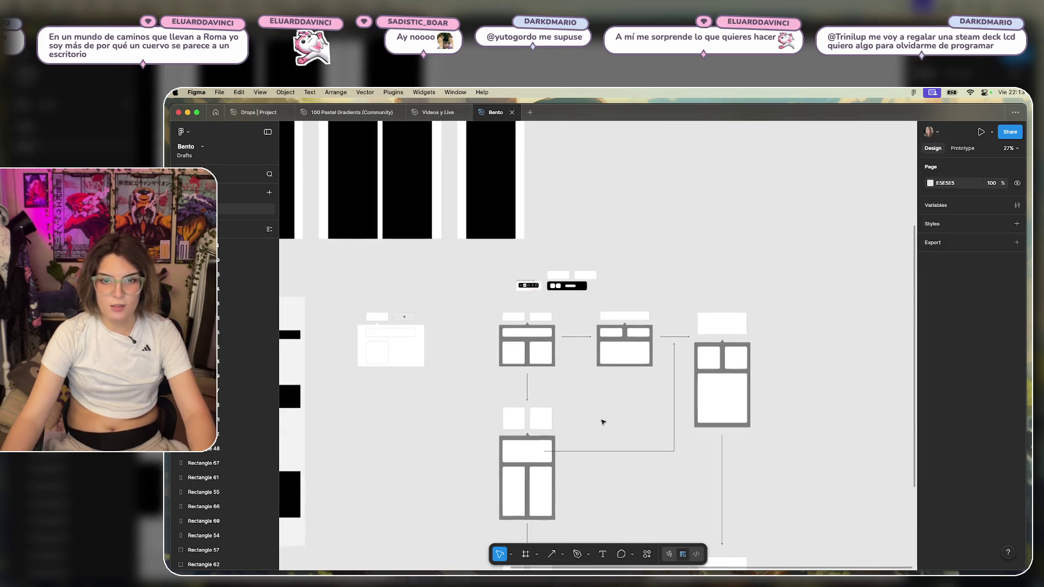
scroll(538, 386, down, 3)
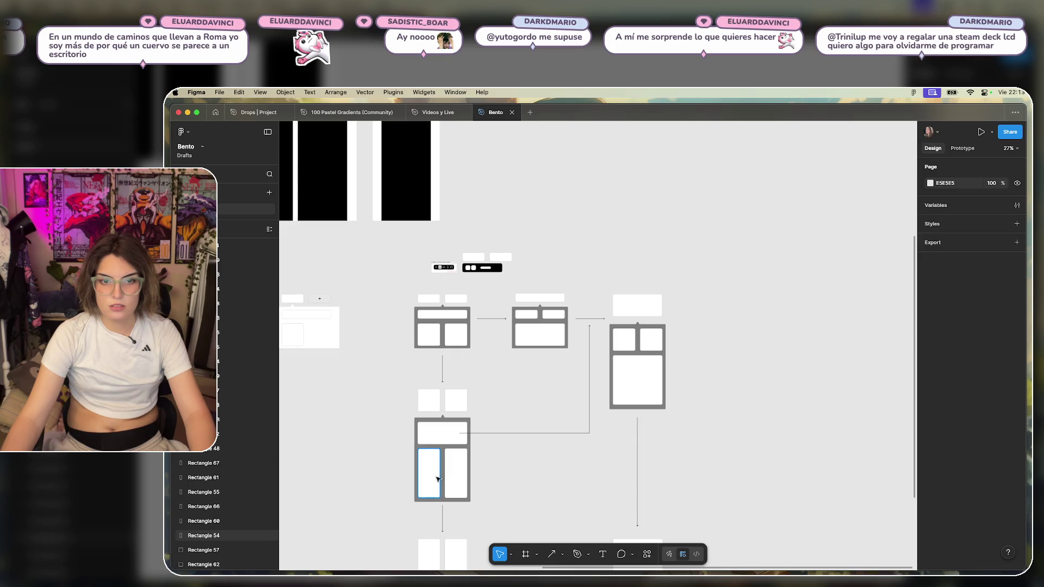
scroll(595, 392, down, 5)
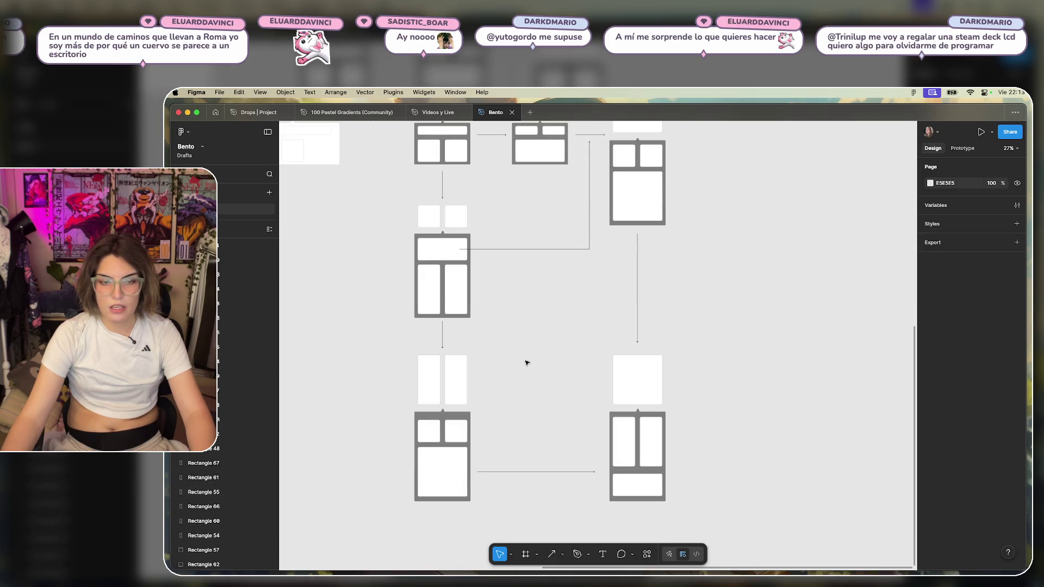
scroll(526, 363, up, 5)
scroll(601, 307, up, 10)
scroll(645, 317, up, 1)
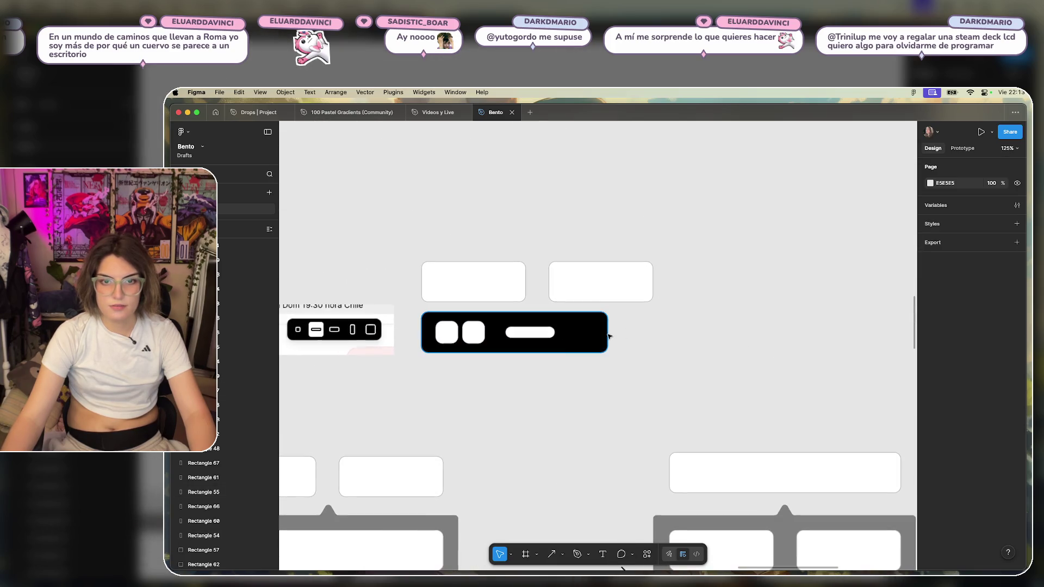
Widen the black bar to about 586 px and copy a small white square further right.
click(597, 337)
drag(605, 336, 740, 335)
click(604, 386)
click(447, 333)
alt+drag(448, 335, 633, 336)
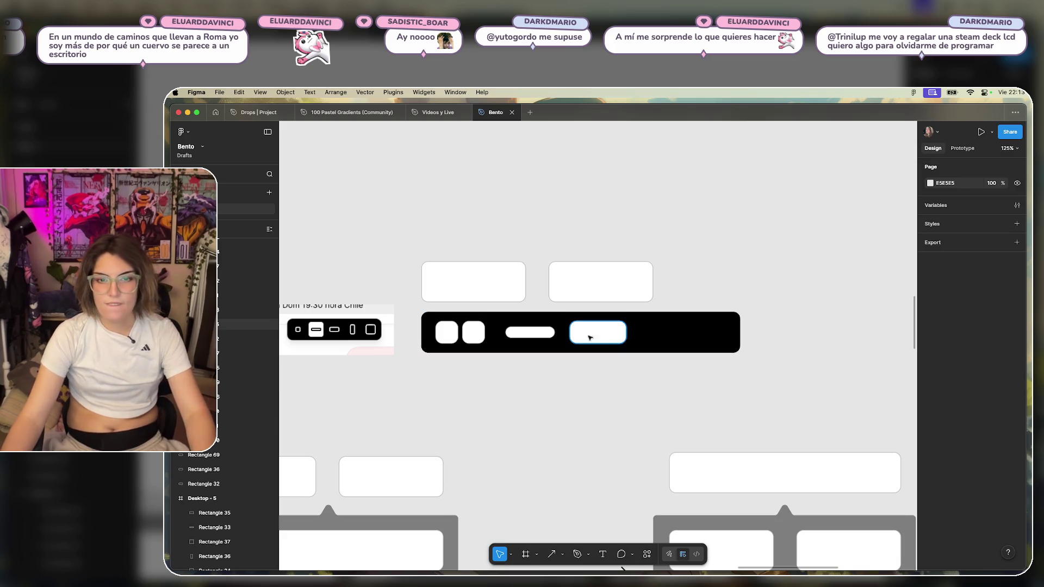
Duplicate both small squares as tall rectangles on the right and widen the bar further.
click(473, 331)
shift+click(453, 331)
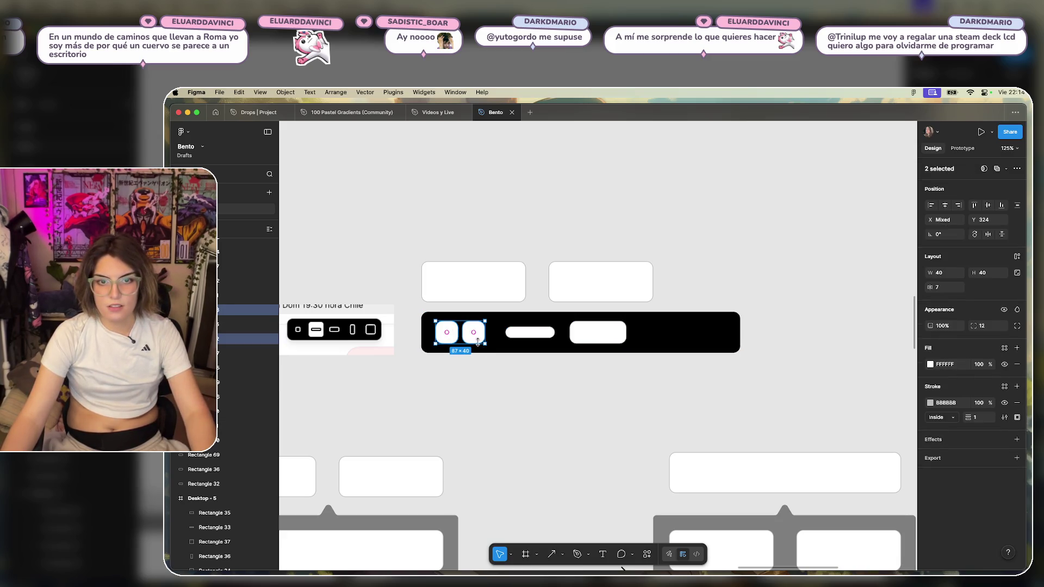
mouse_move(478, 342)
mouse_down()
mouse_move(683, 341)
mouse_move(664, 360)
mouse_move(700, 373)
mouse_up()
click(748, 366)
click(701, 353)
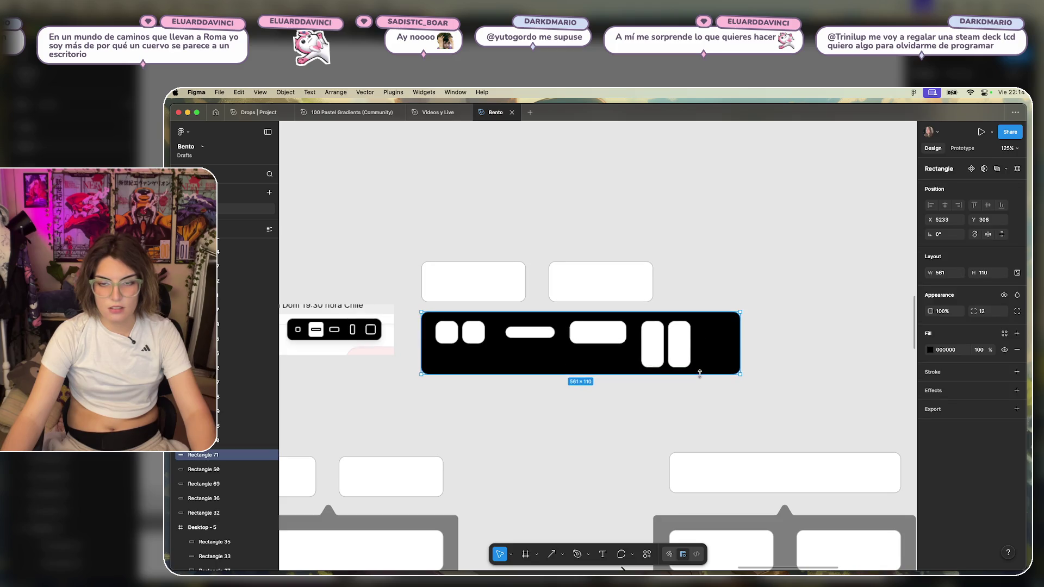
click(777, 355)
click(706, 341)
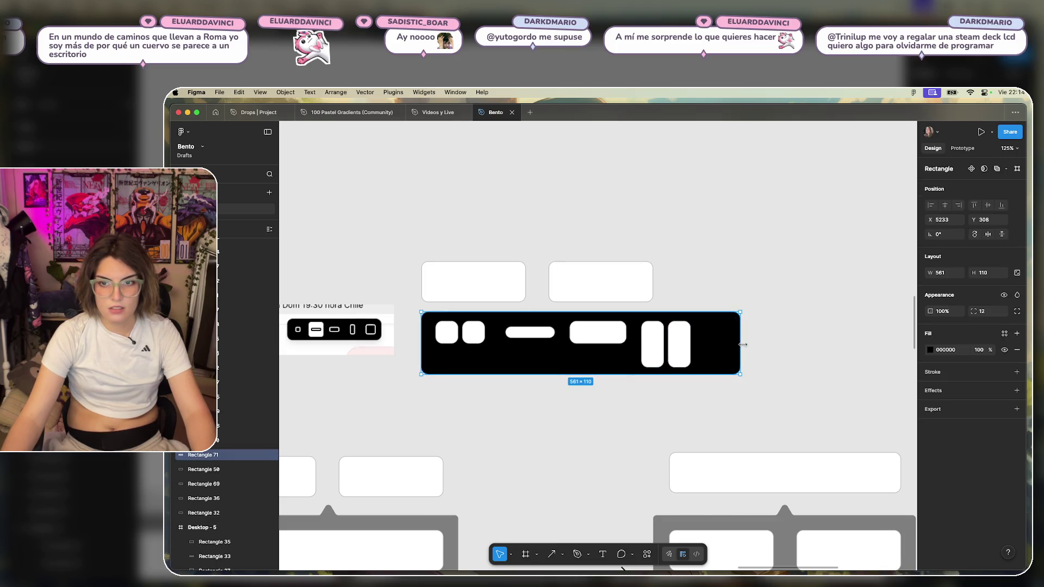
drag(743, 344, 825, 344)
key(Escape)
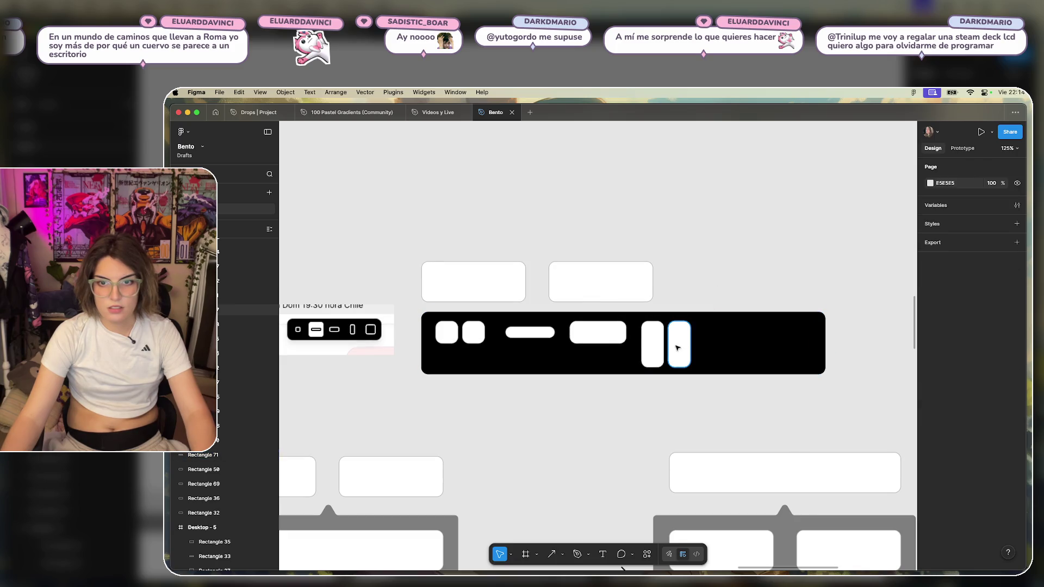
Duplicate the wide white rounded rectangle to the right and make the copy about 82 high.
click(677, 347)
click(741, 270)
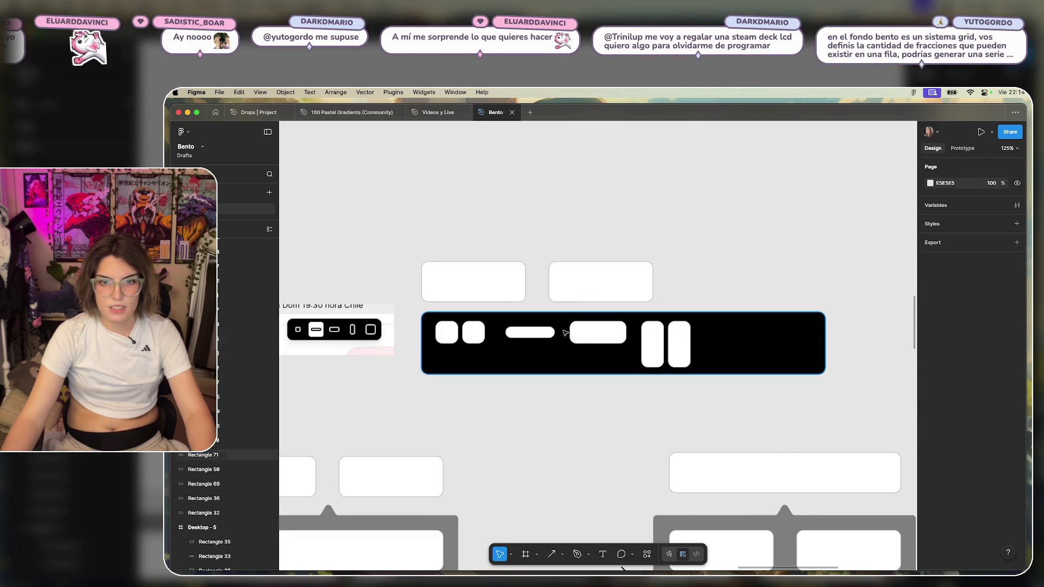
click(588, 333)
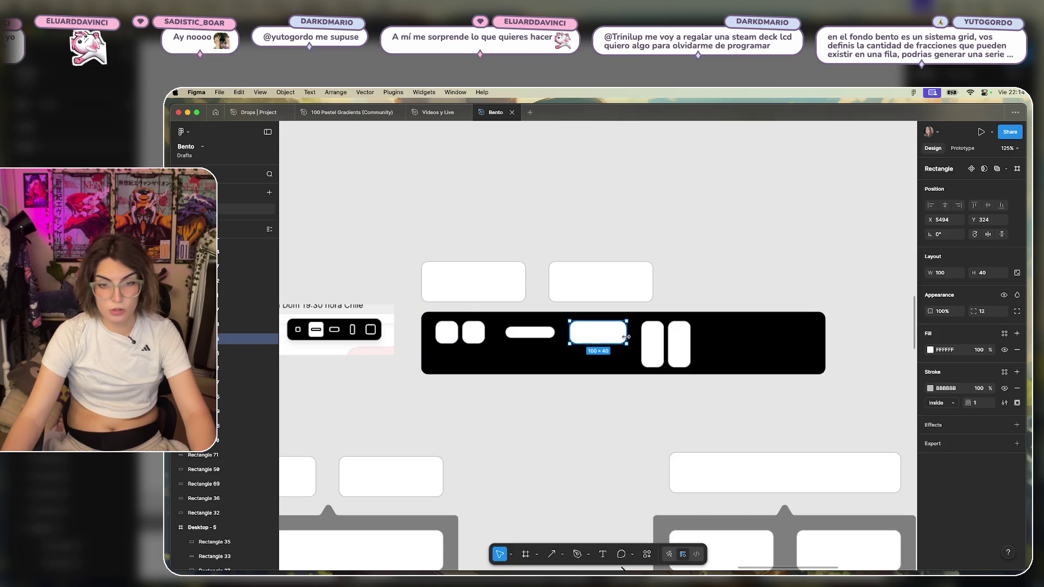
mouse_move(618, 327)
mouse_down()
mouse_move(741, 340)
mouse_move(731, 367)
mouse_up()
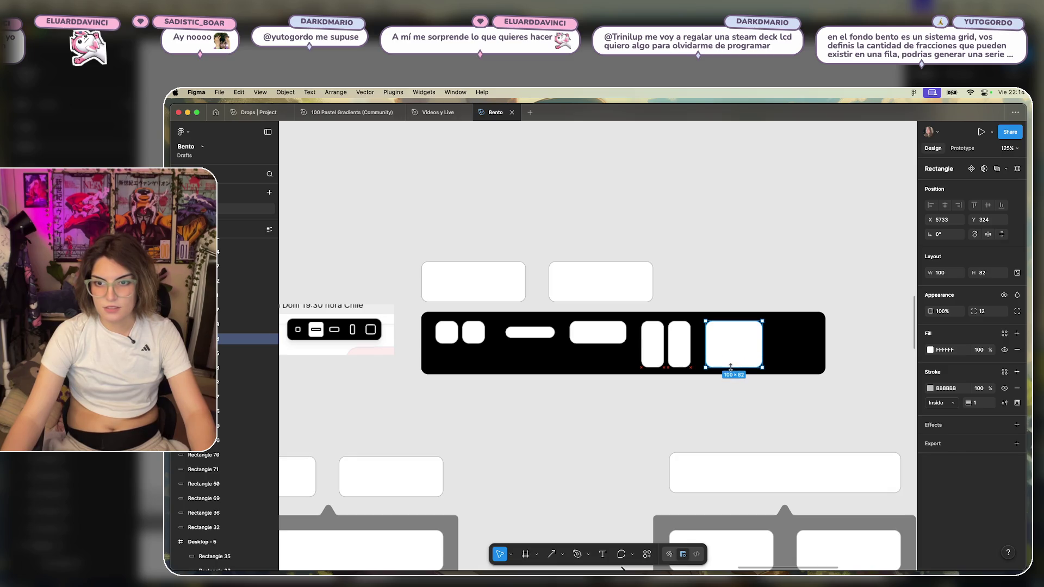
click(749, 289)
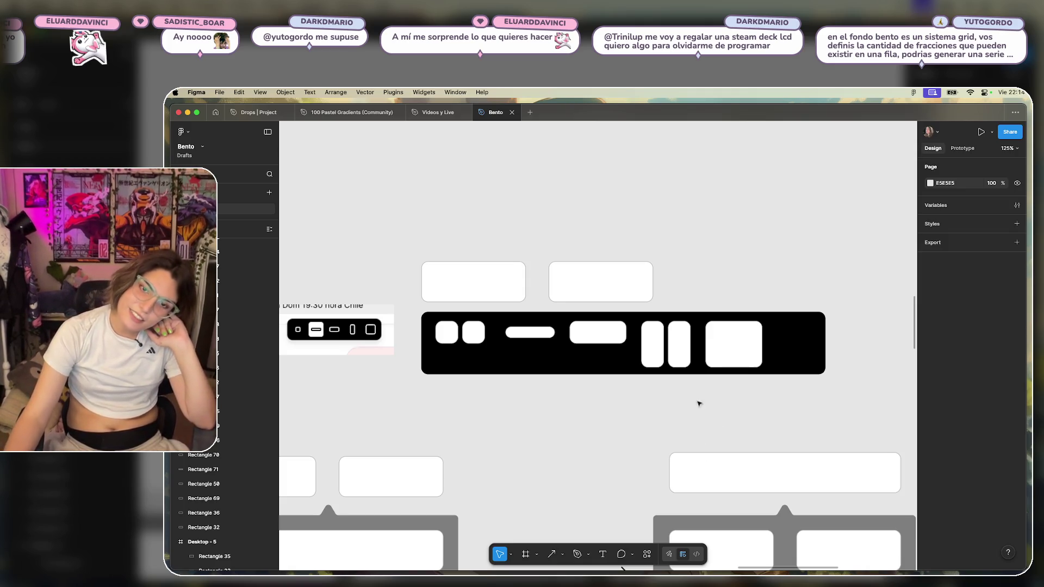
Marquee-select all eight toolbar objects and duplicate the whole bar above and to the right.
click(796, 356)
click(857, 356)
drag(848, 336, 640, 362)
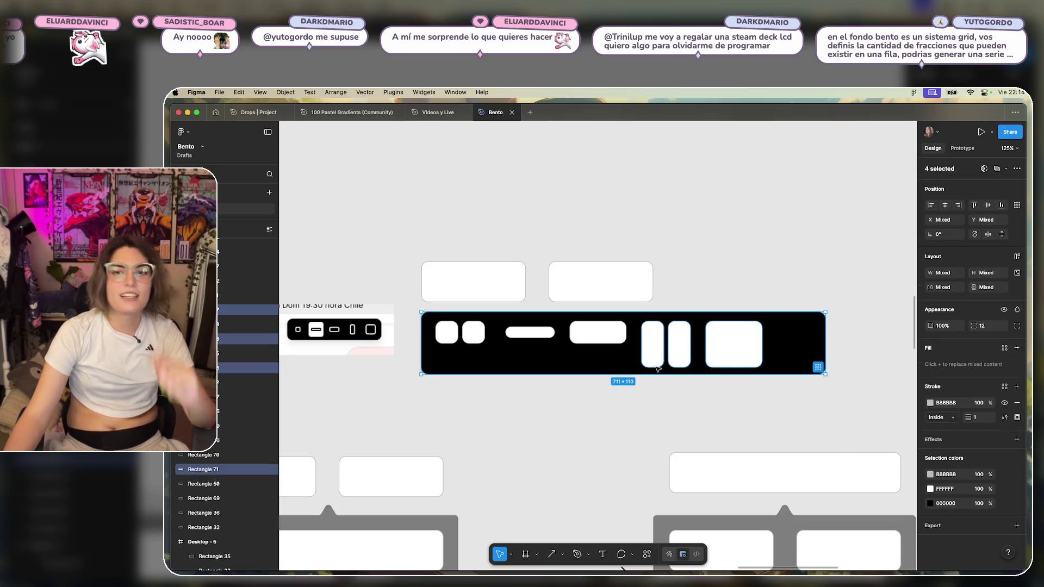
click(782, 292)
scroll(781, 290, down, 5)
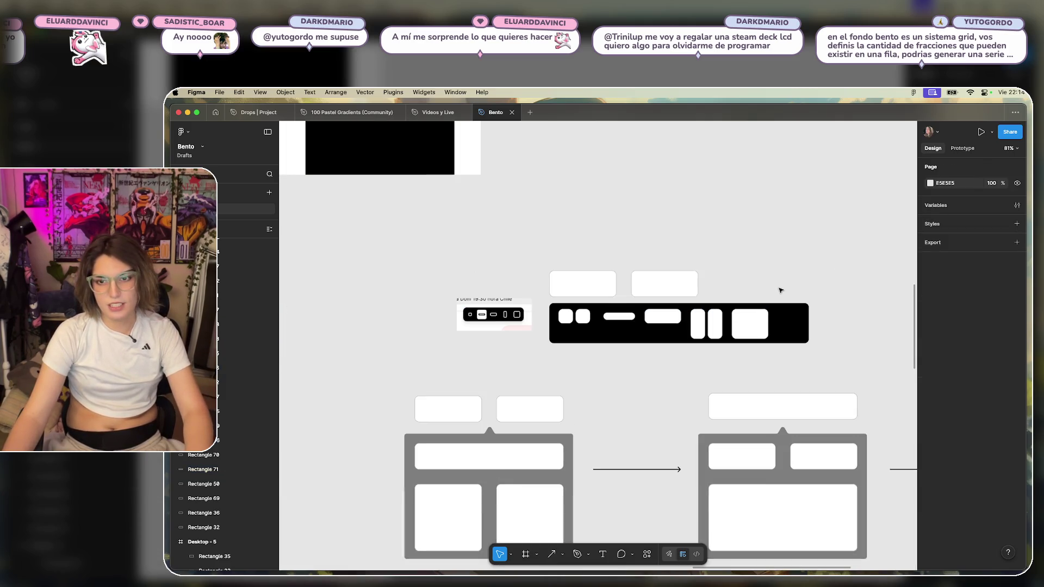
scroll(781, 288, up, 2)
scroll(782, 283, up, 1)
scroll(783, 257, up, 1)
scroll(772, 272, right, 3)
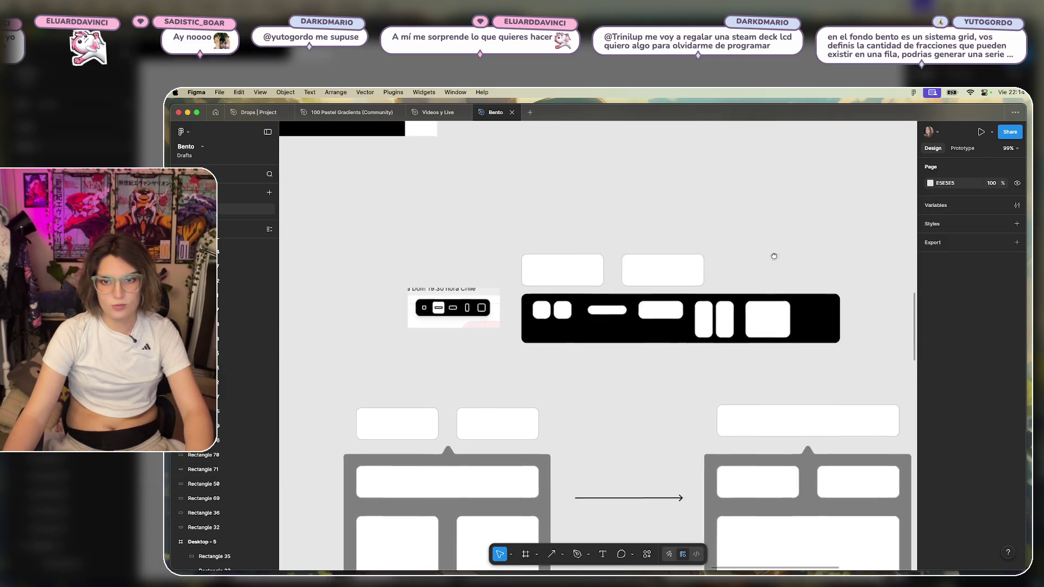
scroll(756, 299, up, 1)
drag(825, 337, 578, 366)
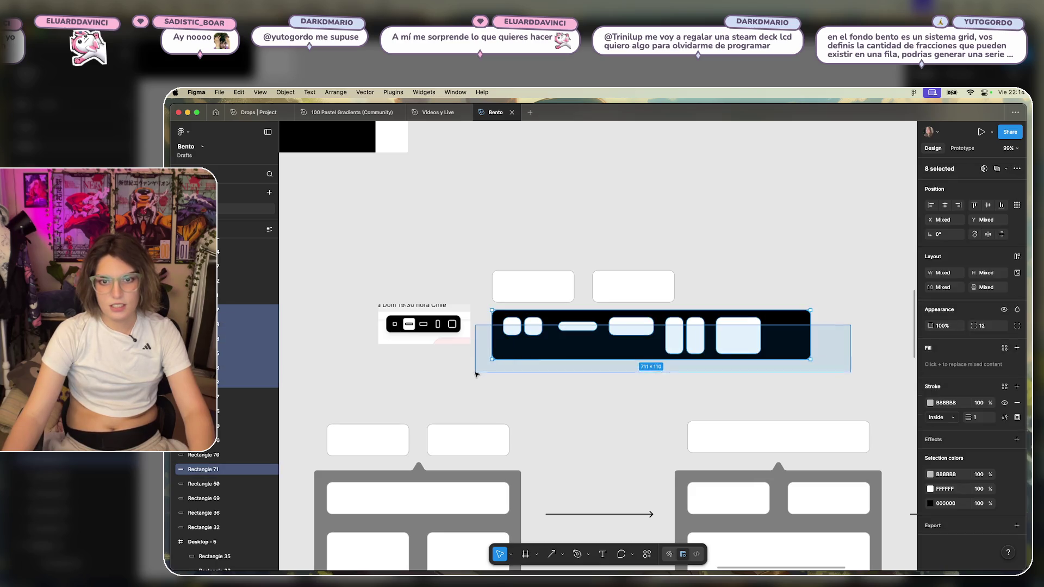
scroll(585, 369, down, 5)
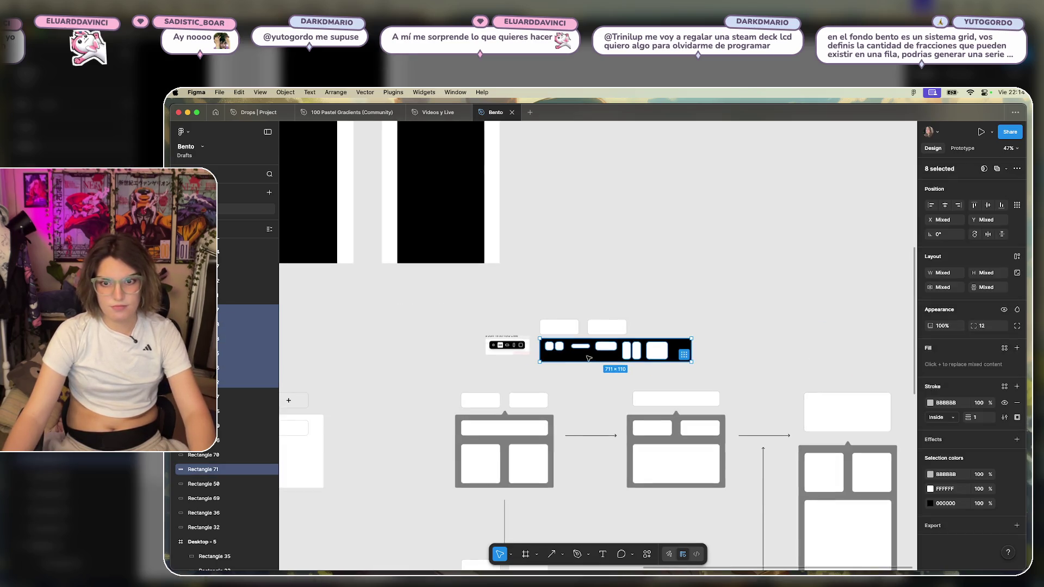
alt+drag(598, 353, 806, 261)
scroll(685, 343, right, 4)
scroll(685, 343, up, 1)
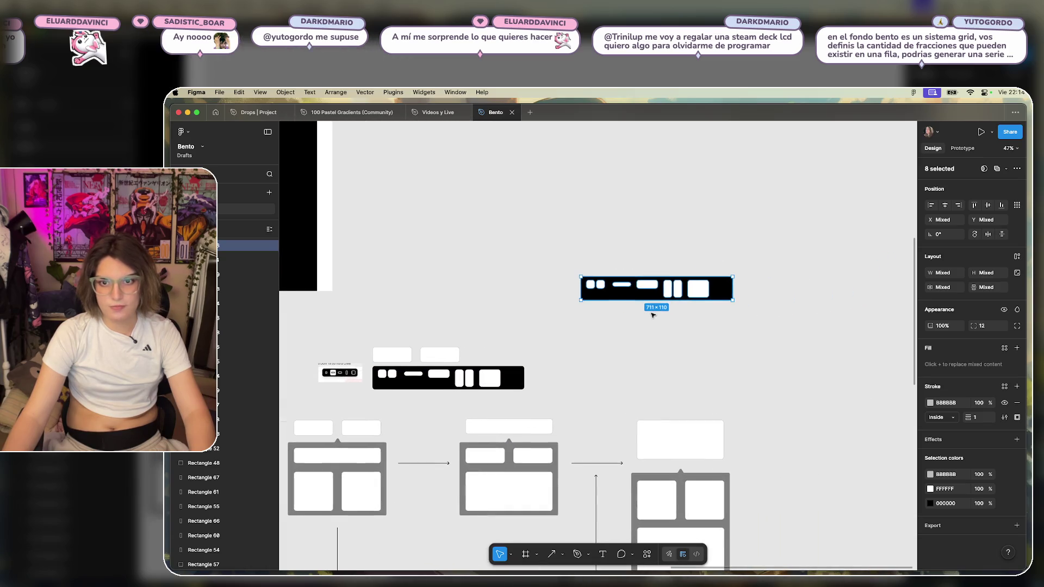
scroll(694, 323, up, 5)
Copy the small pill to the copied bar's right end, giving a pair of 49×20 pills.
click(802, 272)
click(566, 331)
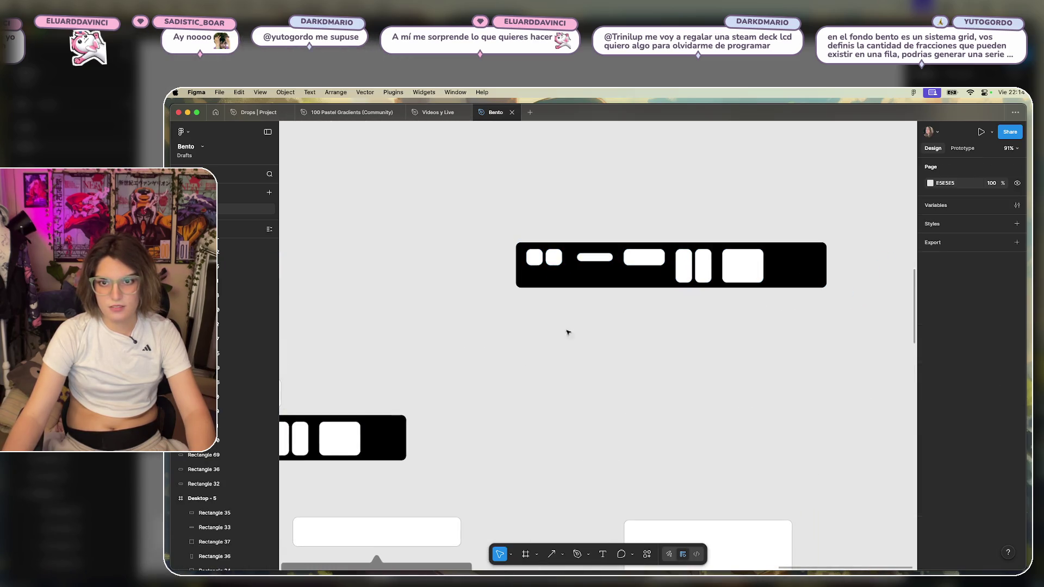
scroll(720, 372, left, 5)
scroll(720, 372, up, 1)
scroll(656, 350, right, 5)
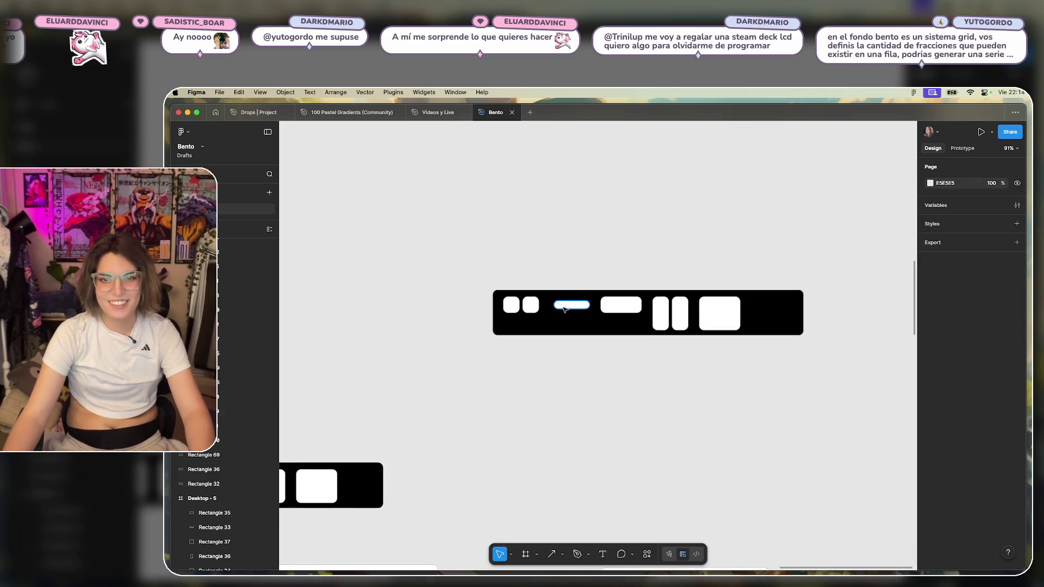
scroll(581, 300, up, 5)
click(578, 303)
mouse_move(579, 303)
mouse_down()
mouse_move(471, 302)
mouse_move(858, 301)
mouse_move(819, 302)
mouse_move(847, 301)
mouse_up()
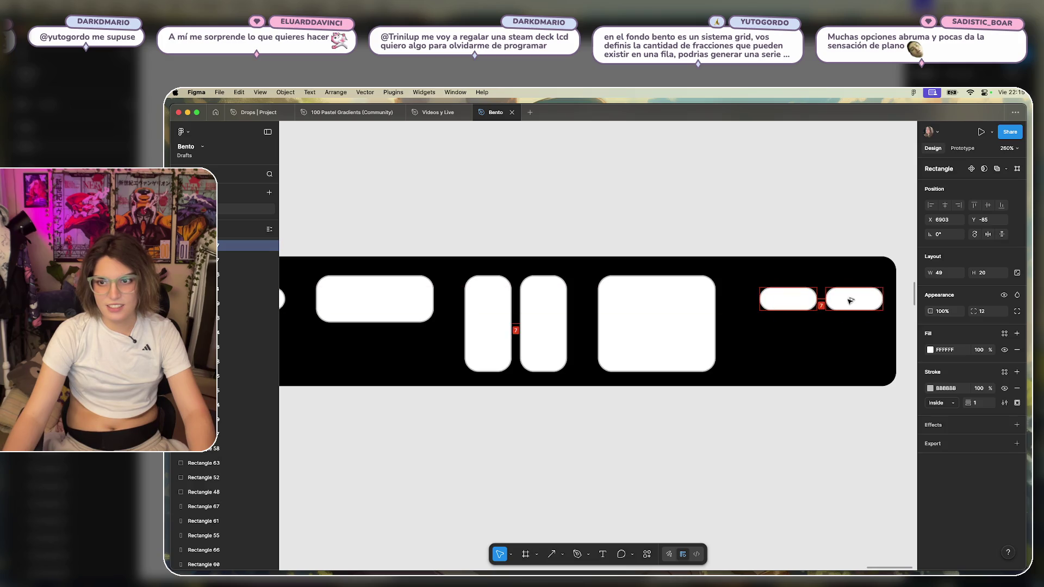
key(Escape)
scroll(793, 229, down, 5)
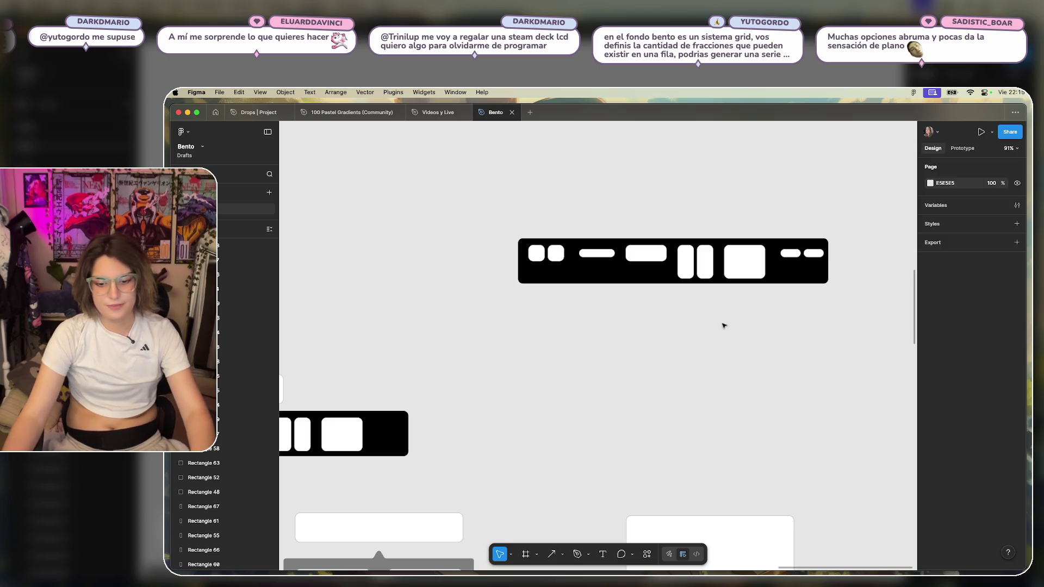
scroll(736, 299, up, 5)
scroll(788, 312, down, 2)
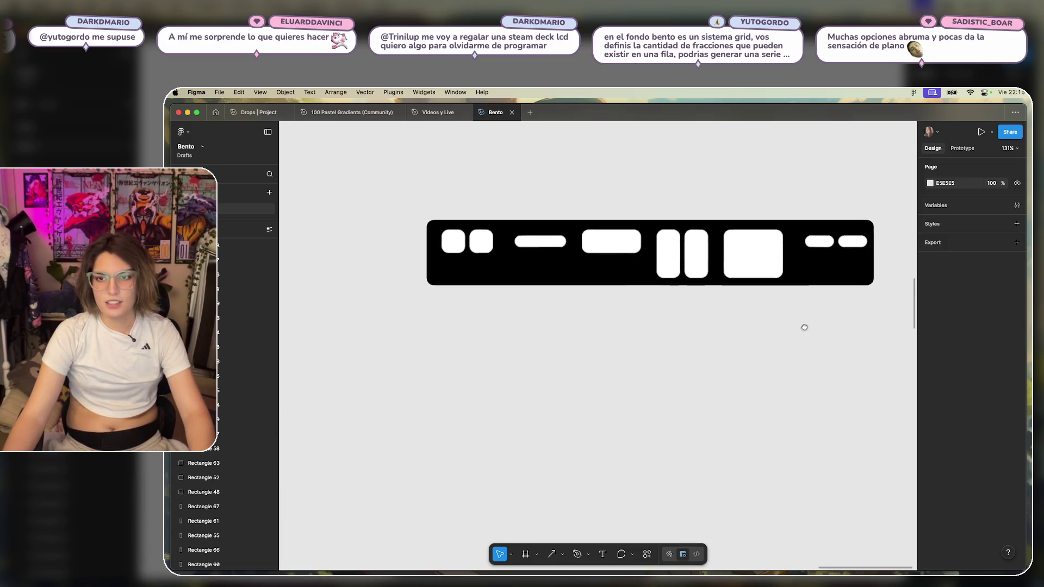
scroll(804, 326, right, 1)
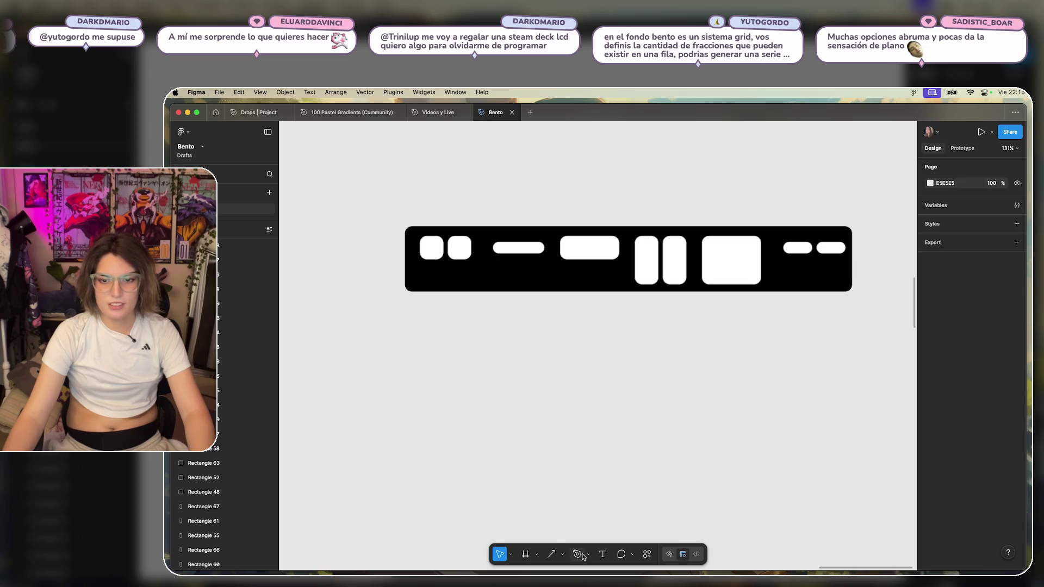
Duplicate a tall rectangle below the bar as a 40×40 square and position it.
click(675, 256)
drag(676, 256, 506, 362)
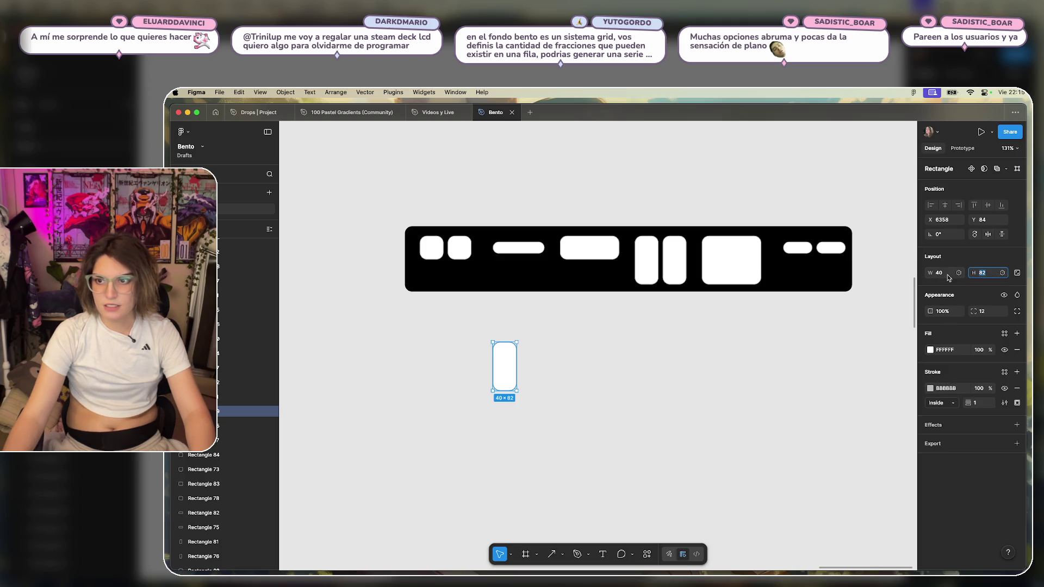
text(40)
key(Return)
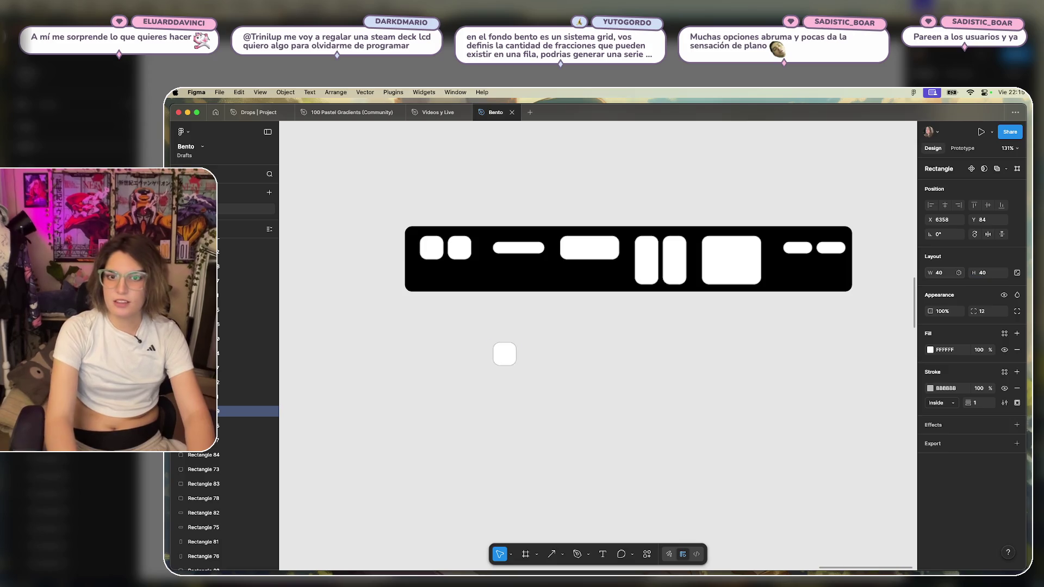
click(599, 387)
click(504, 354)
drag(504, 354, 551, 332)
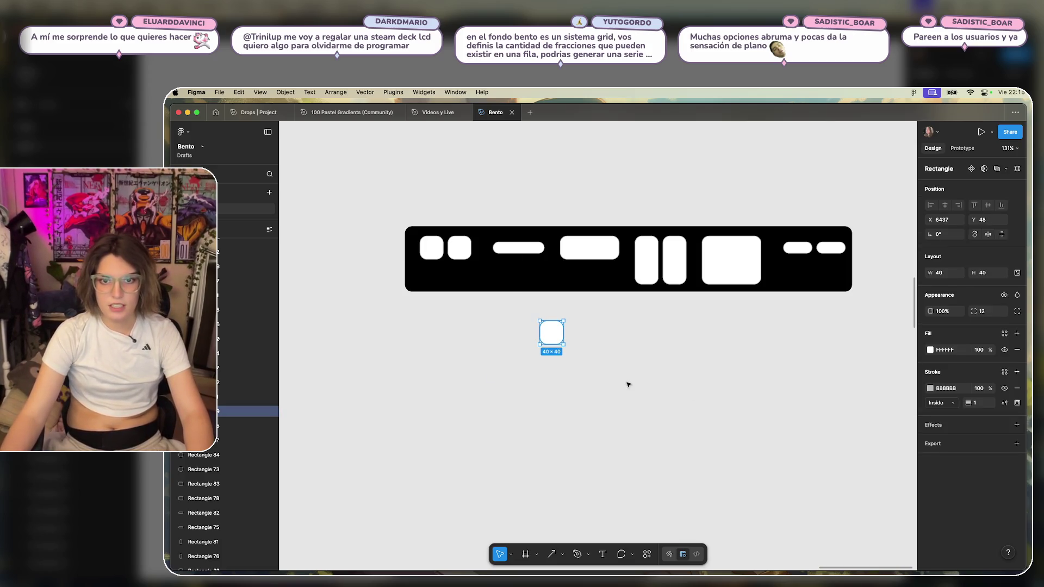
Give the square corner radius 6 and a 5 px border, and remove its fill.
click(981, 312)
text(11)
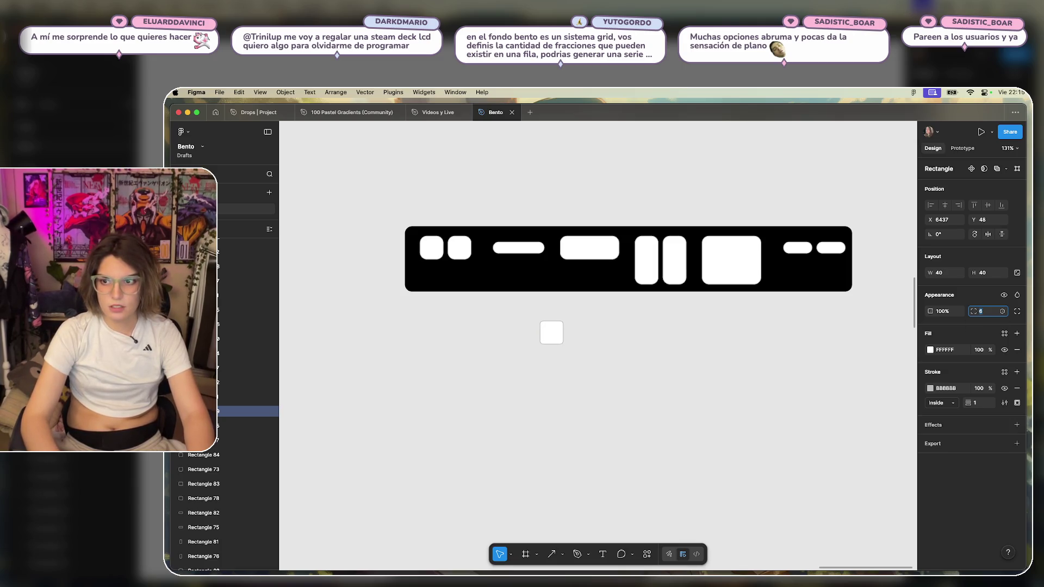
key(Return)
click(1002, 311)
click(982, 371)
click(976, 403)
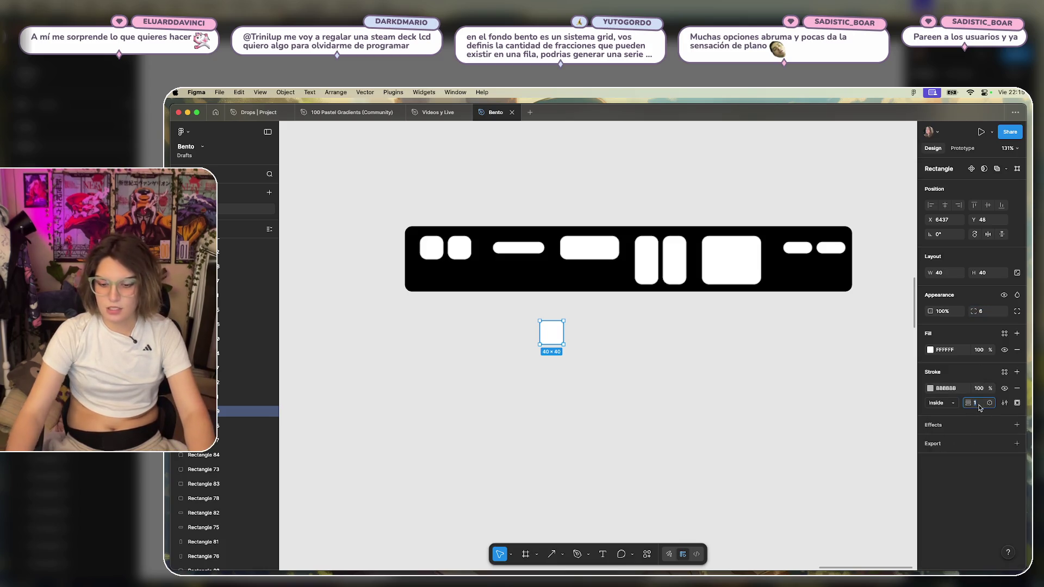
text(2)
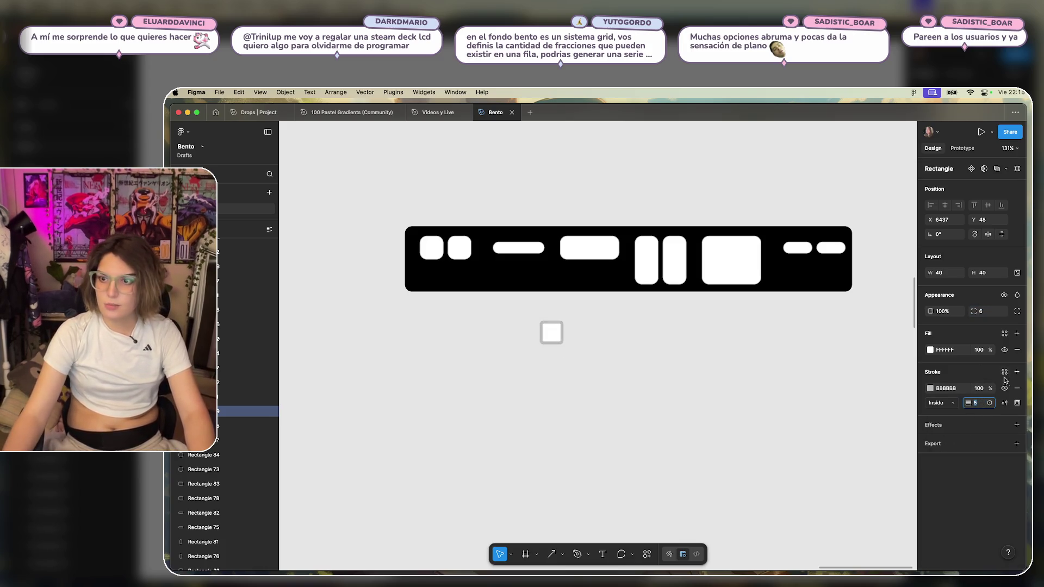
click(1018, 349)
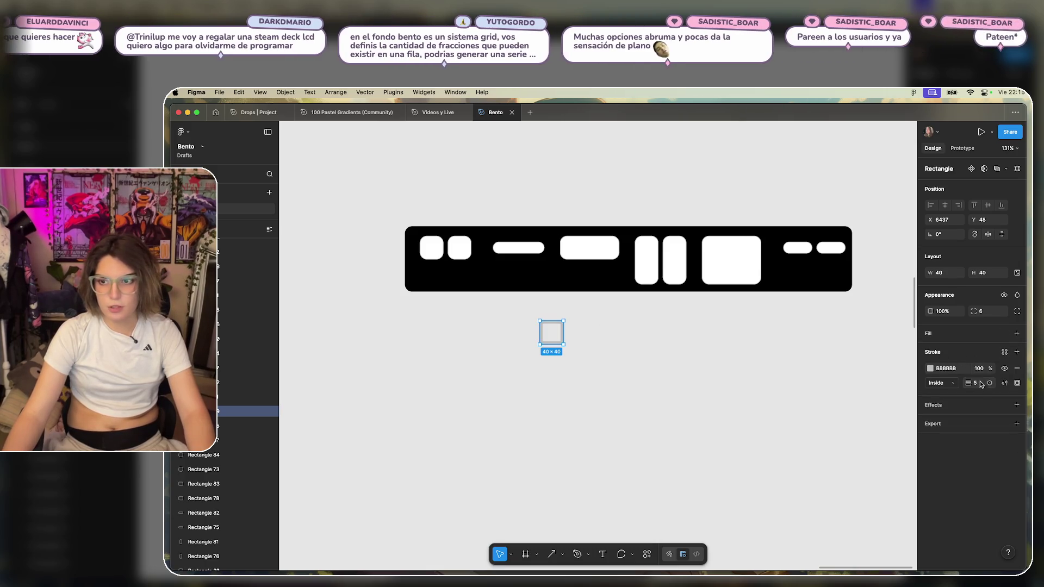
click(930, 369)
Make the border white and duplicate the outlined square into a pair beneath the black bar.
click(815, 377)
click(660, 356)
drag(543, 325, 456, 326)
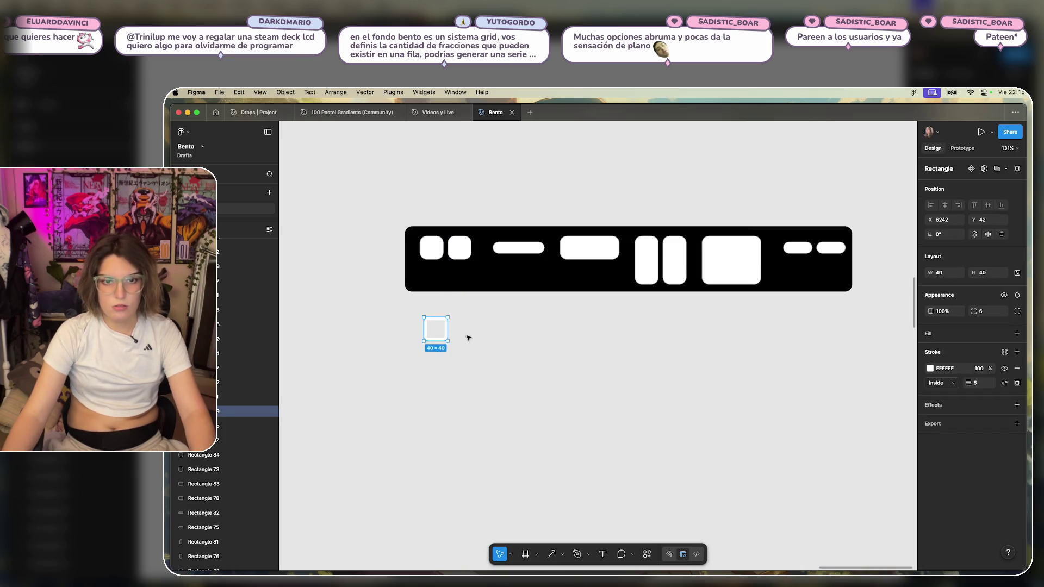
drag(440, 325, 472, 323)
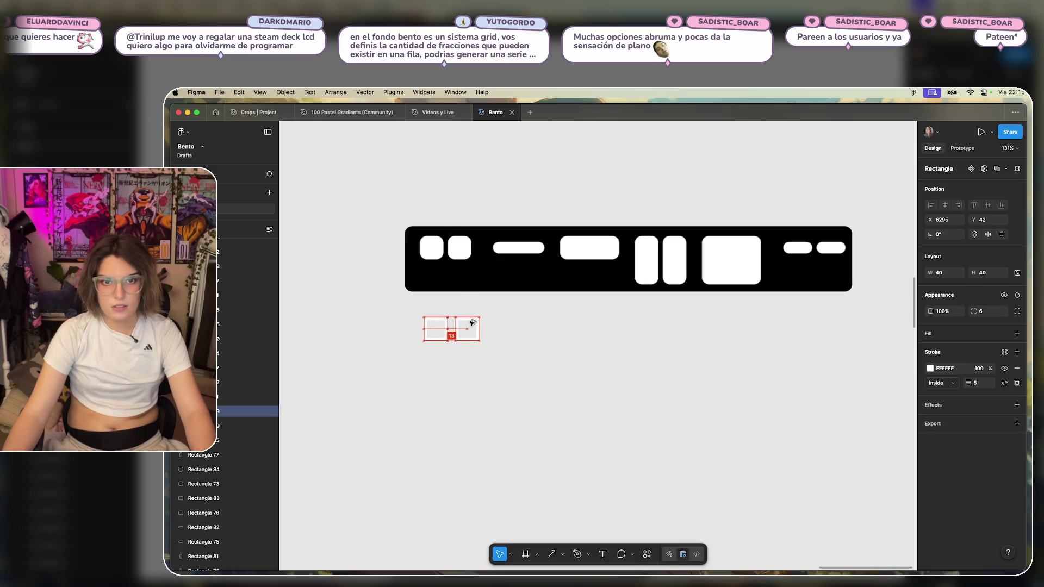
key(Left)
key(Left)
key(Left)
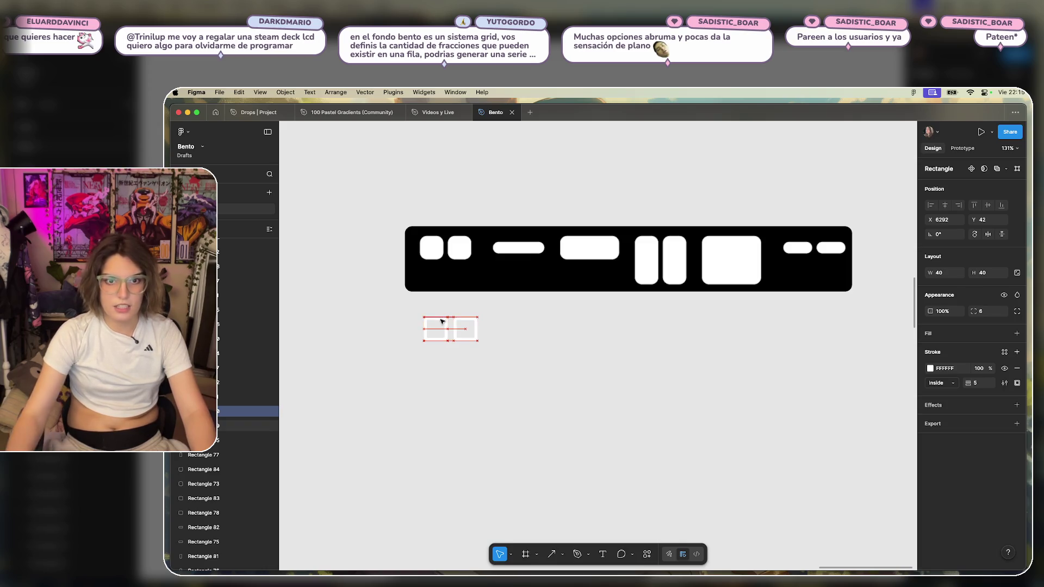
click(555, 314)
drag(555, 315, 380, 375)
mouse_move(439, 328)
mouse_down()
mouse_move(439, 315)
mouse_move(439, 325)
mouse_up()
scroll(503, 329, left, 1)
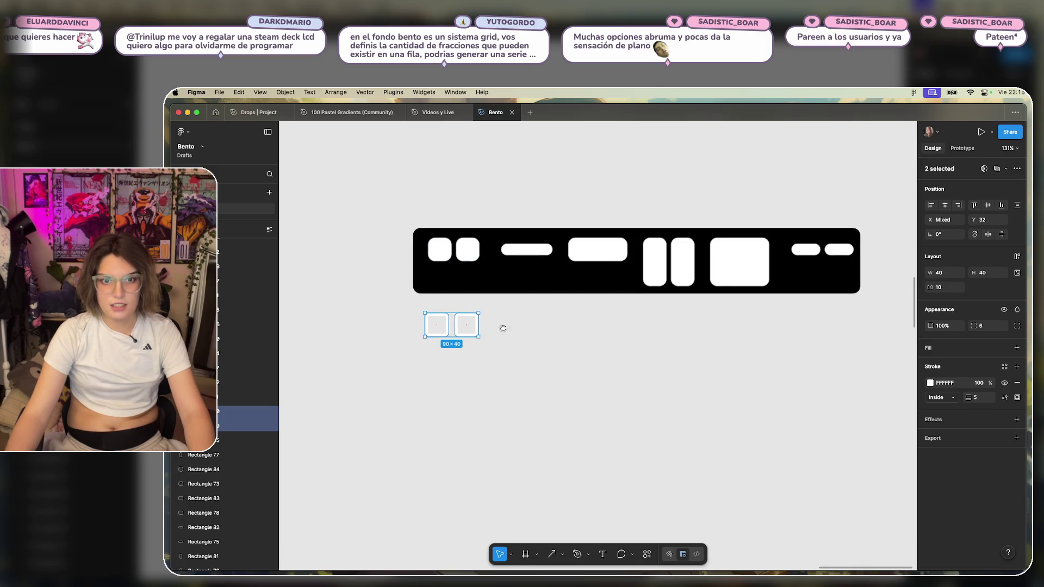
scroll(503, 329, left, 2)
mouse_move(522, 317)
mouse_down()
mouse_move(598, 324)
mouse_move(501, 323)
mouse_up()
click(678, 324)
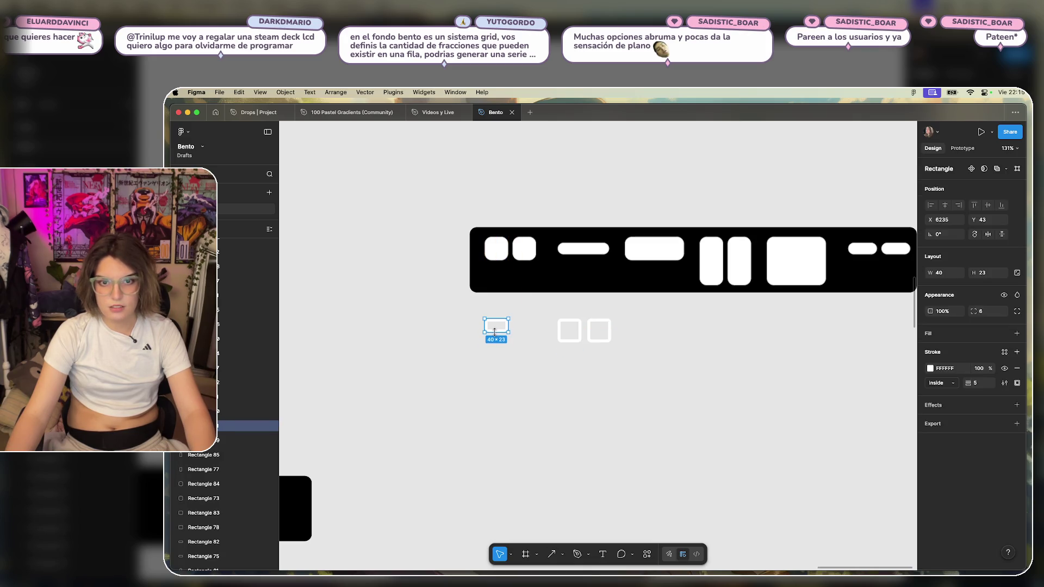
Copy the small pill to form a pill pair and position it in the row.
drag(501, 323, 520, 323)
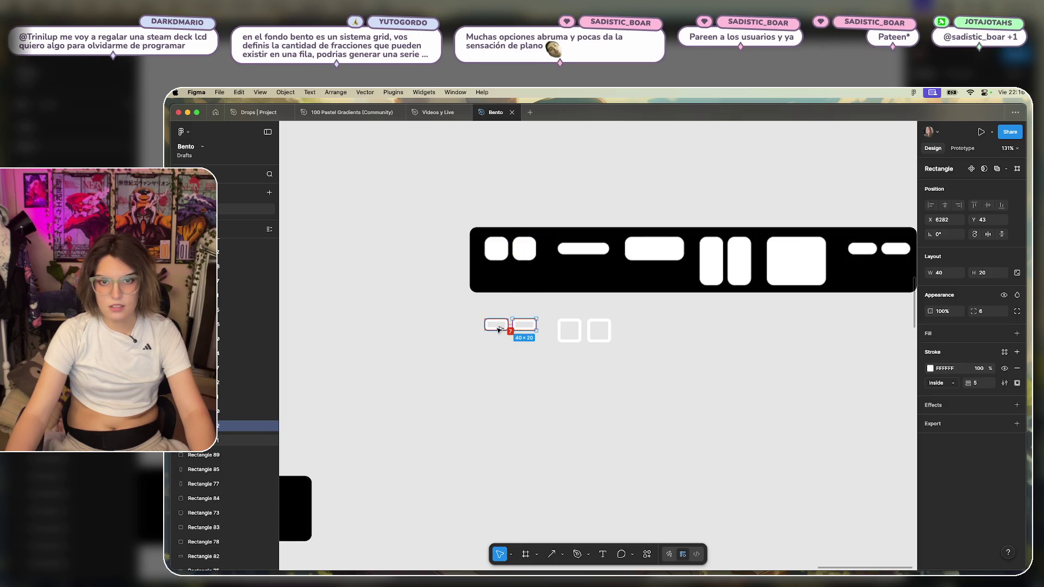
key(Right)
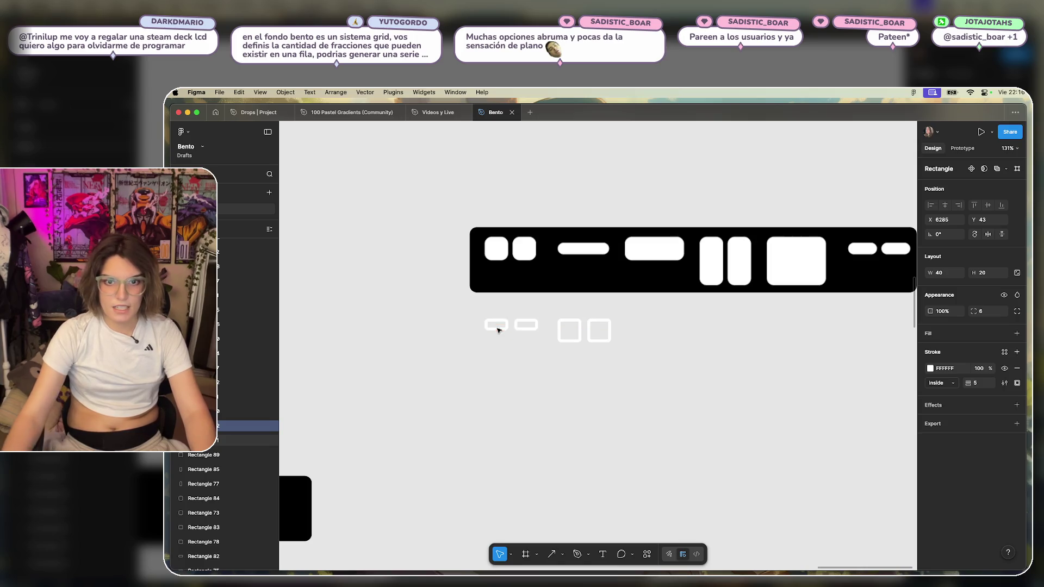
mouse_move(548, 303)
mouse_down()
mouse_move(480, 334)
mouse_move(509, 334)
mouse_up()
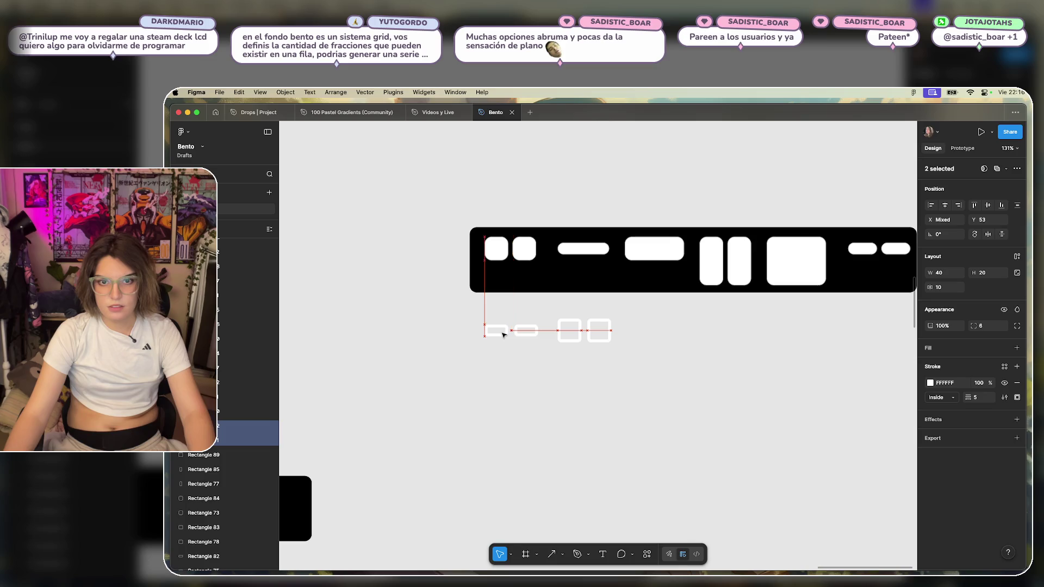
mouse_move(647, 311)
mouse_down()
mouse_move(559, 345)
mouse_move(481, 323)
mouse_up()
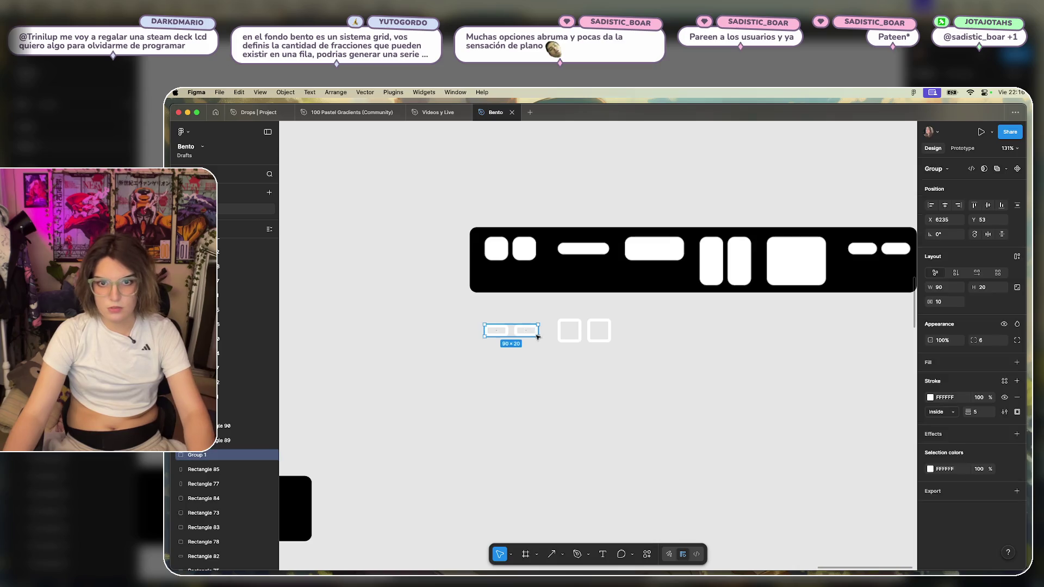
scroll(613, 333, right, 3)
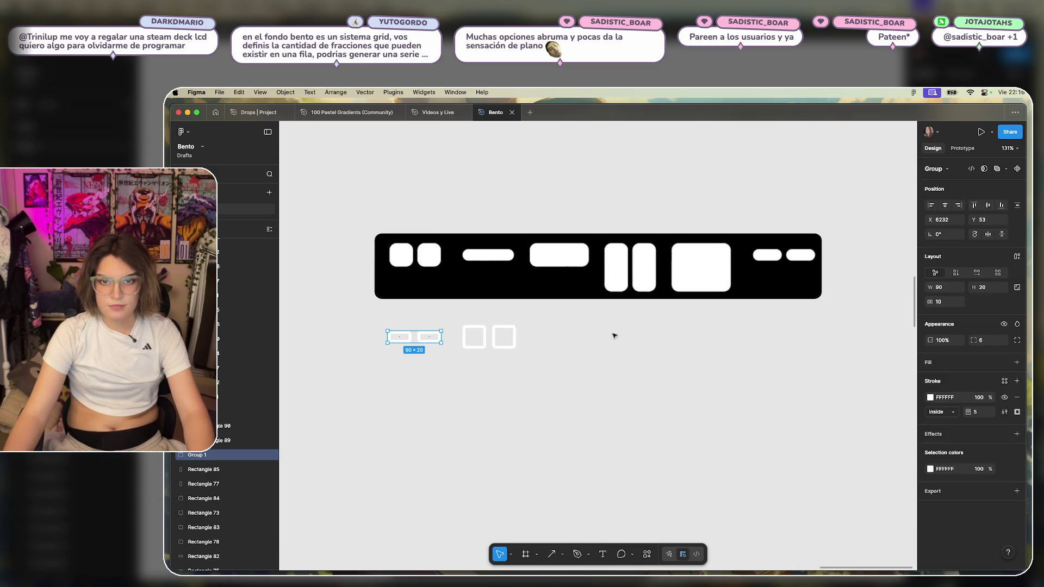
Copy the square pair to the right, widen it into a 90×40 rectangle, and delete the leftover square.
double_click(481, 337)
key(Escape)
drag(497, 337, 566, 346)
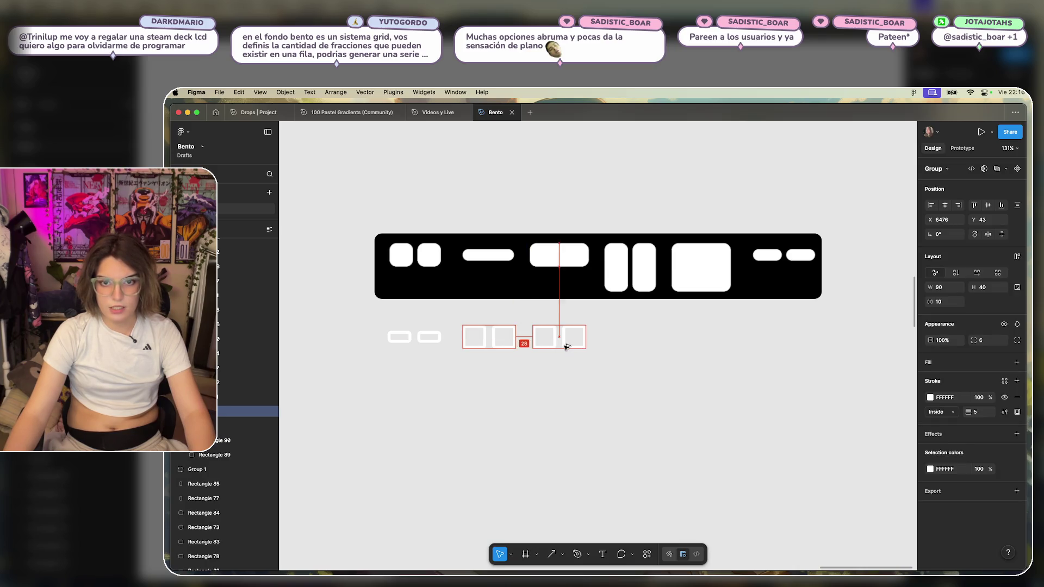
click(602, 344)
double_click(544, 337)
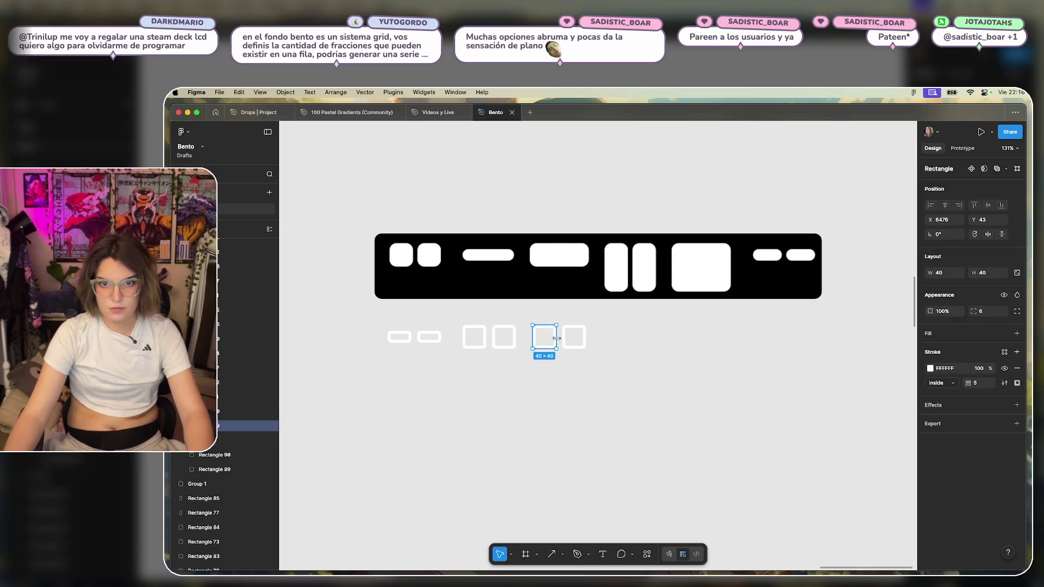
key(Return)
click(635, 343)
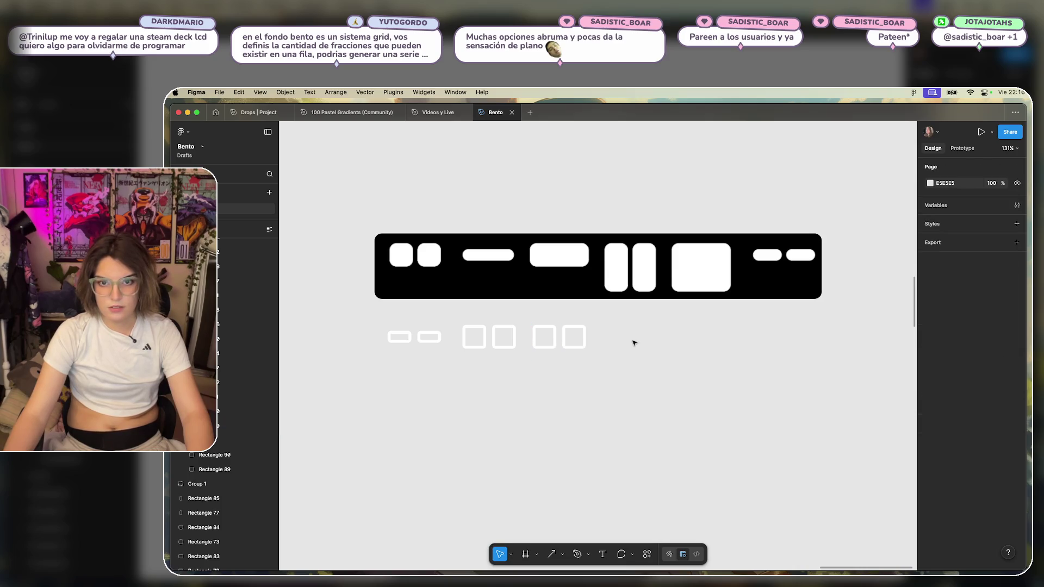
double_click(556, 338)
key(Escape)
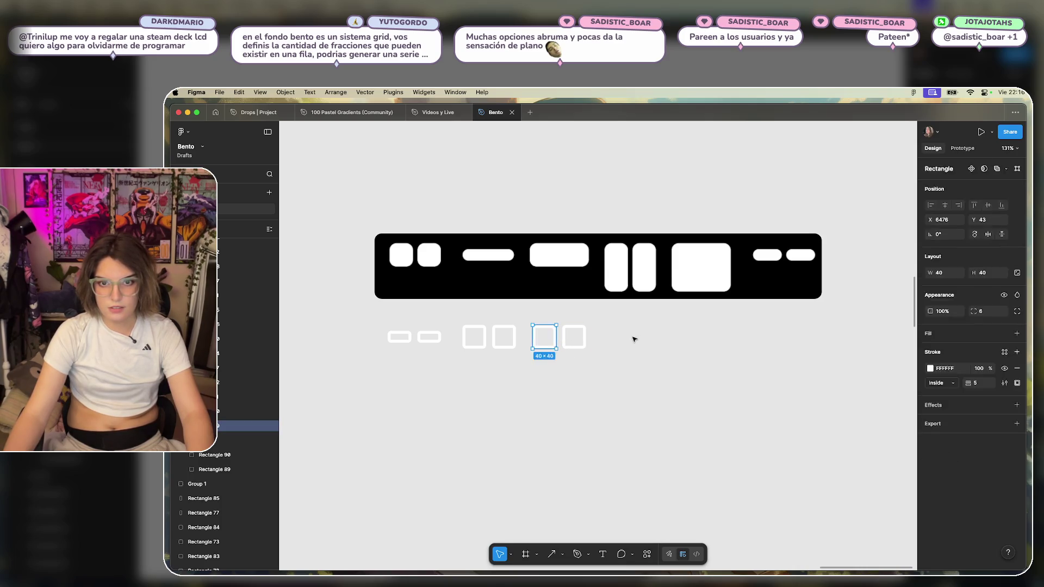
key(Return)
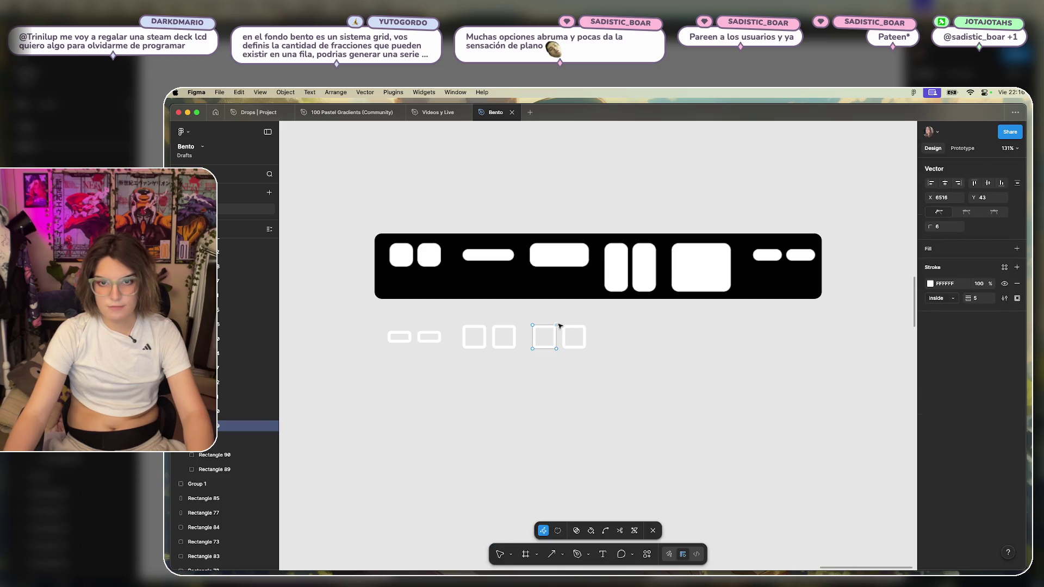
key(Escape)
key(Escape)
click(552, 341)
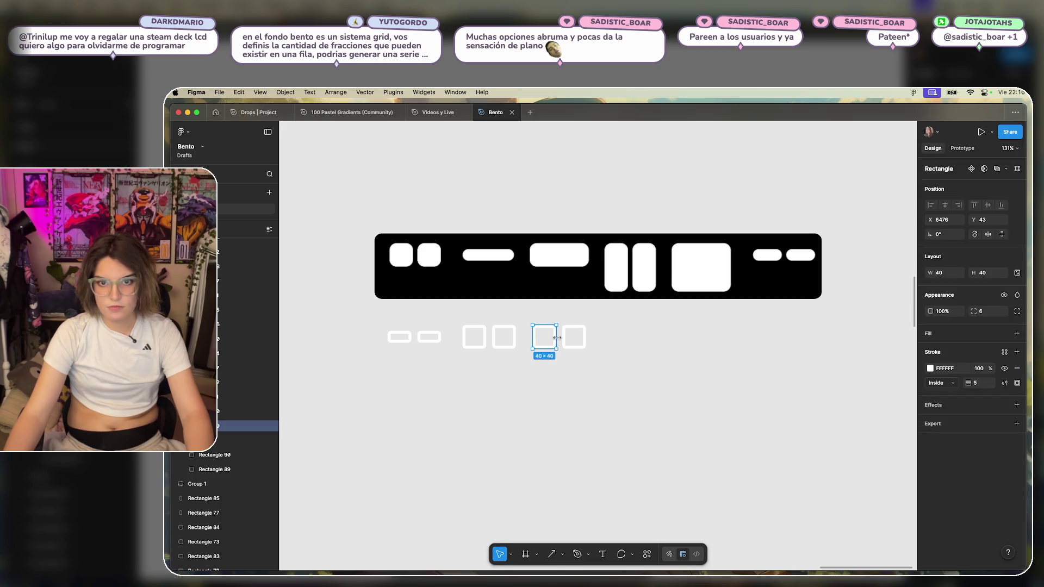
key(Escape)
click(568, 339)
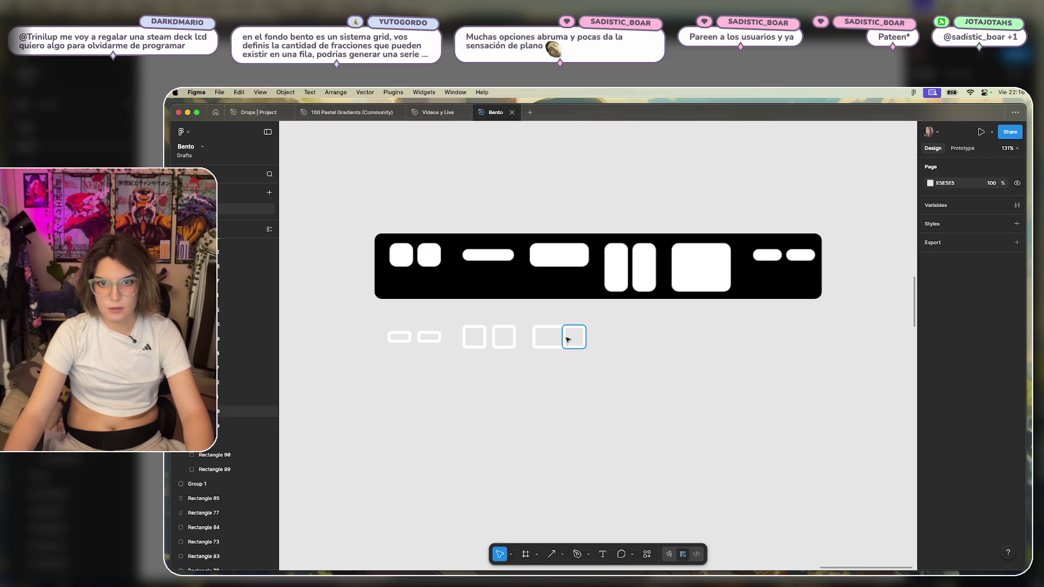
key(Delete)
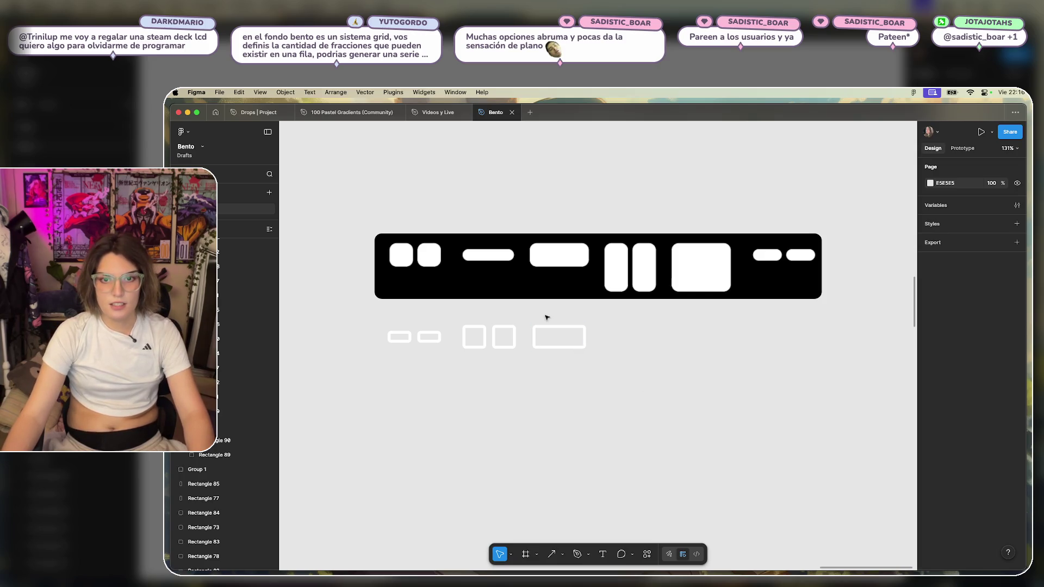
click(560, 329)
click(649, 349)
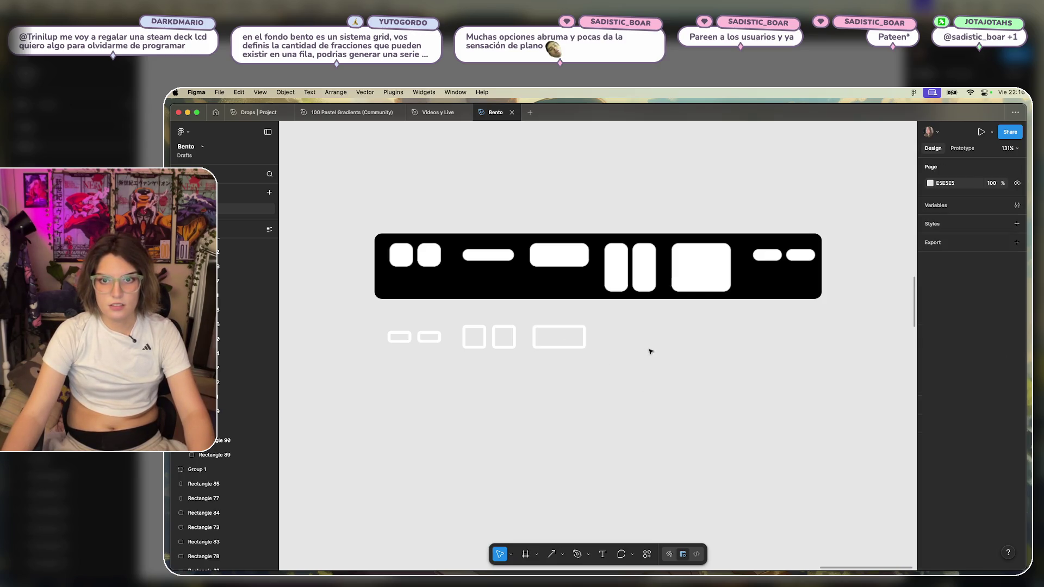
Copy the square pair further right, stretch it into tall rectangles, and delete the extra pair.
click(485, 337)
drag(486, 337, 628, 338)
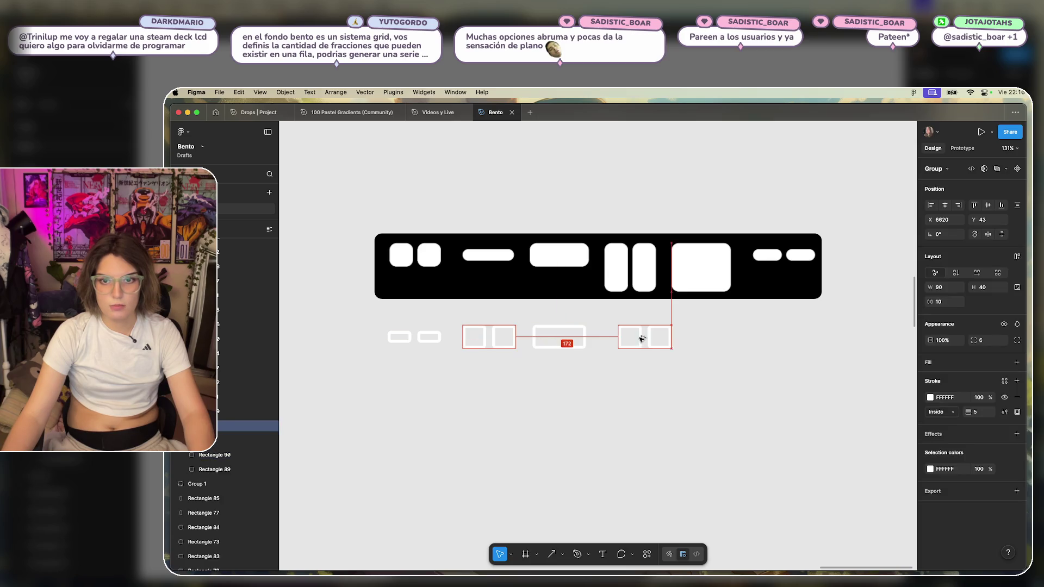
click(688, 343)
click(630, 338)
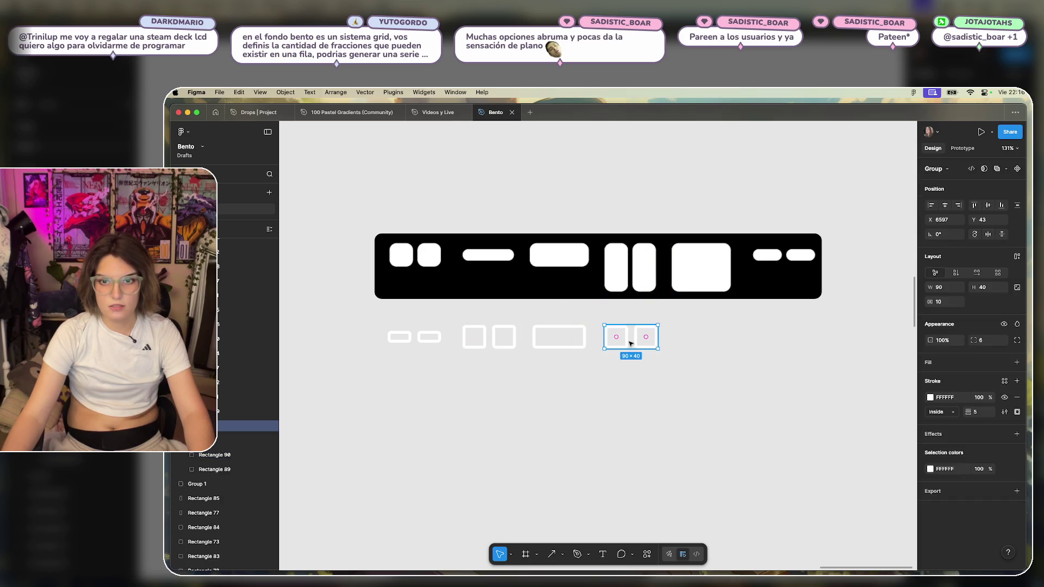
click(718, 315)
mouse_move(701, 340)
mouse_down()
mouse_move(620, 364)
mouse_move(636, 370)
mouse_up()
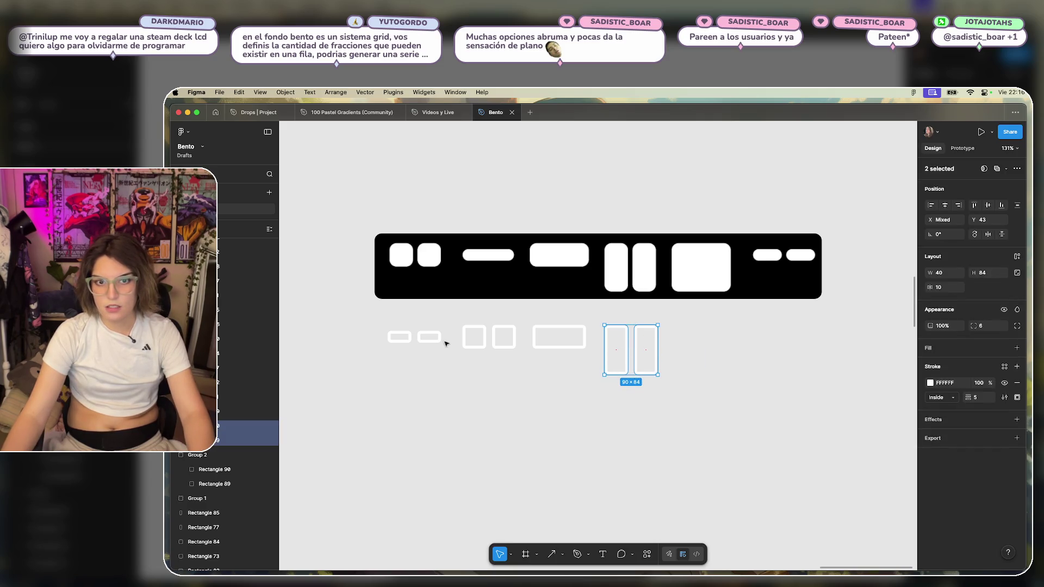
mouse_move(486, 337)
alt+mouse_down()
mouse_move(556, 373)
mouse_move(566, 351)
alt+mouse_up()
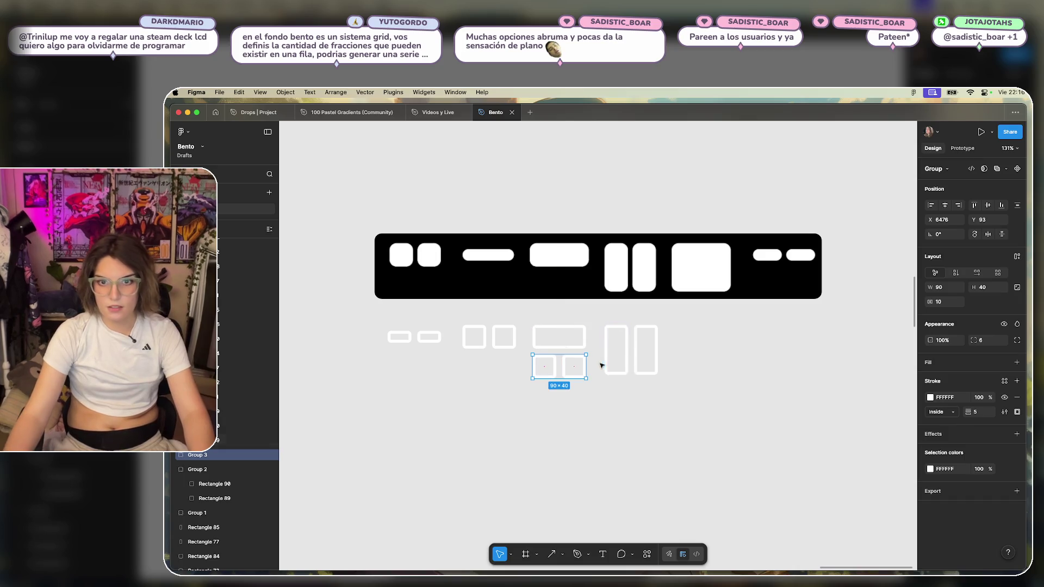
mouse_move(682, 357)
mouse_down()
mouse_move(598, 377)
mouse_move(620, 380)
mouse_up()
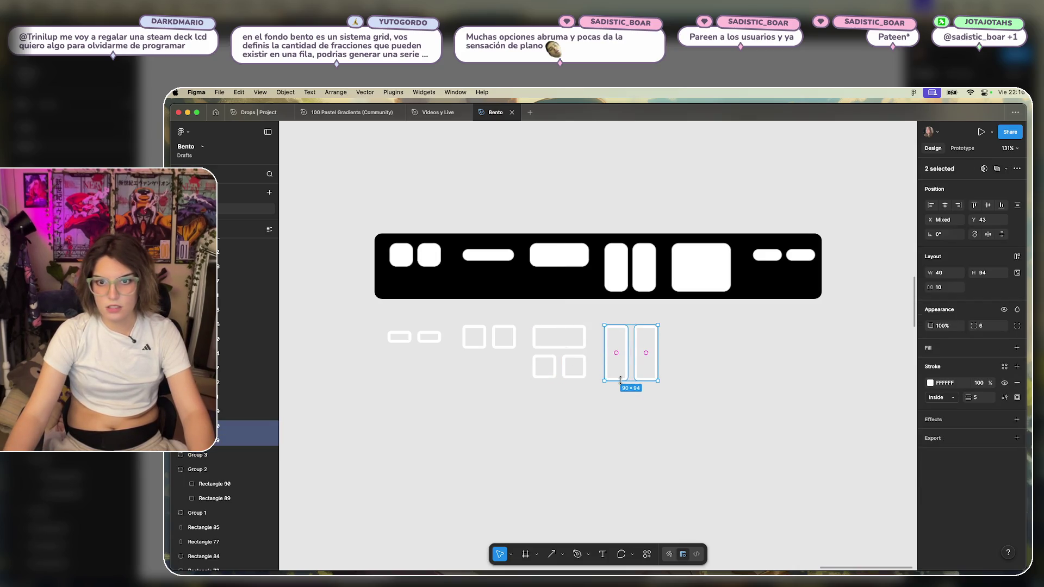
click(582, 408)
click(568, 379)
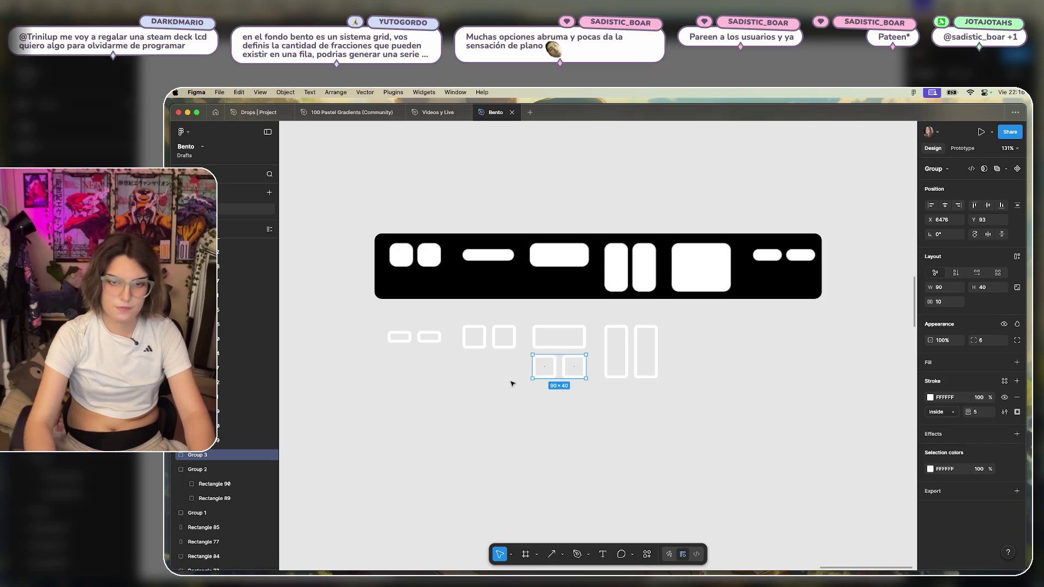
key(Delete)
Copy a tall rectangle to the row's right end and group the two tall rectangles.
drag(626, 354, 715, 356)
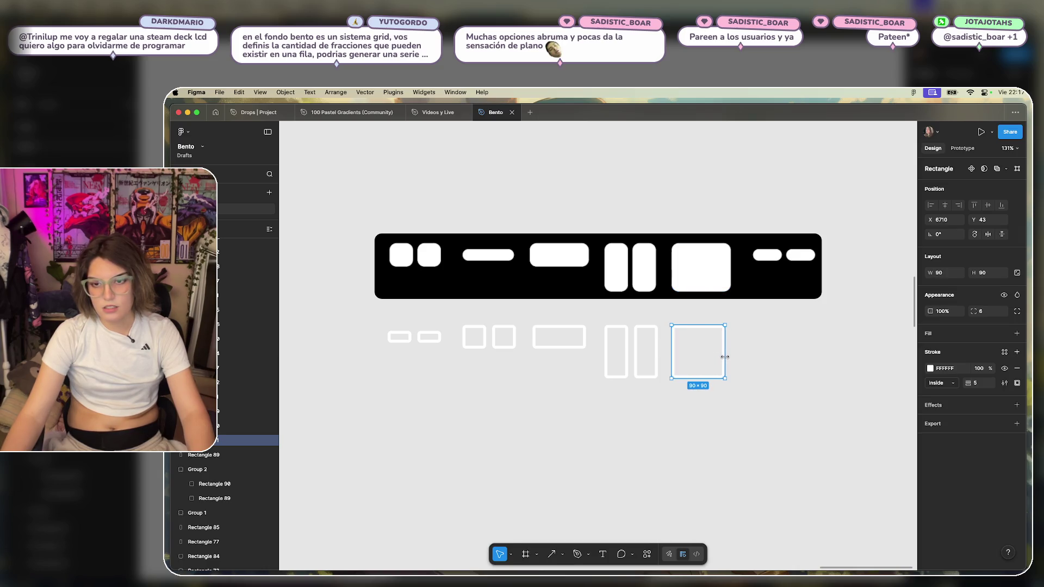
click(772, 431)
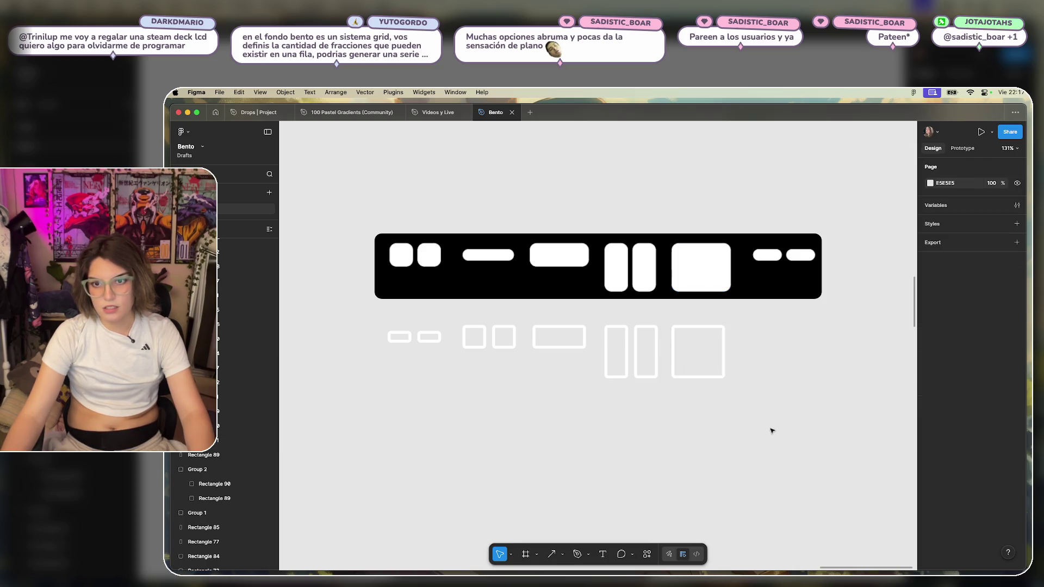
click(613, 354)
drag(660, 315, 599, 381)
key(super+g)
Put the 90×90 square in its own group and check a toolbar pill's size.
click(544, 348)
click(724, 356)
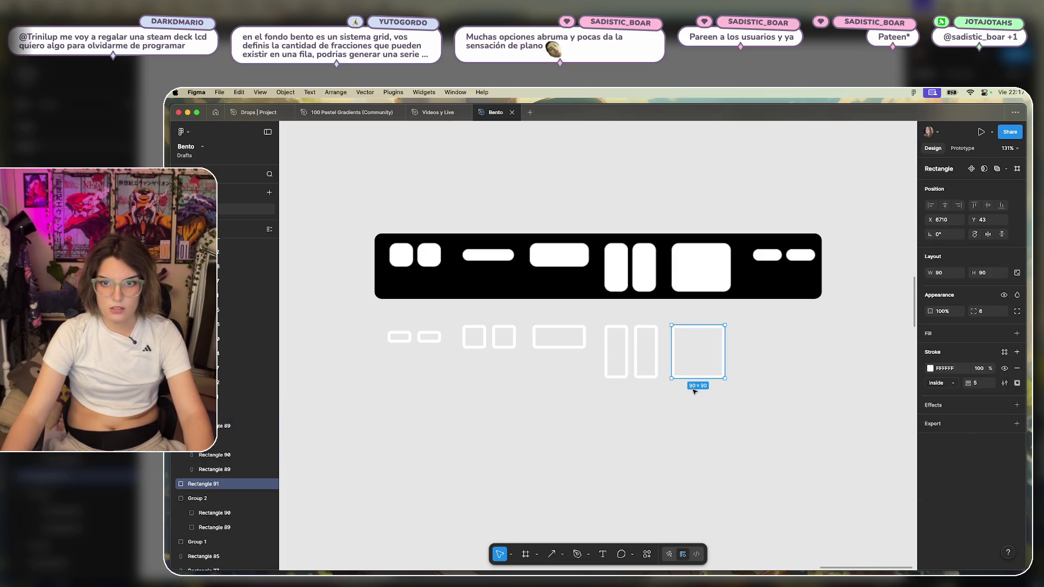
key(super+g)
click(605, 411)
click(400, 337)
click(600, 335)
click(487, 255)
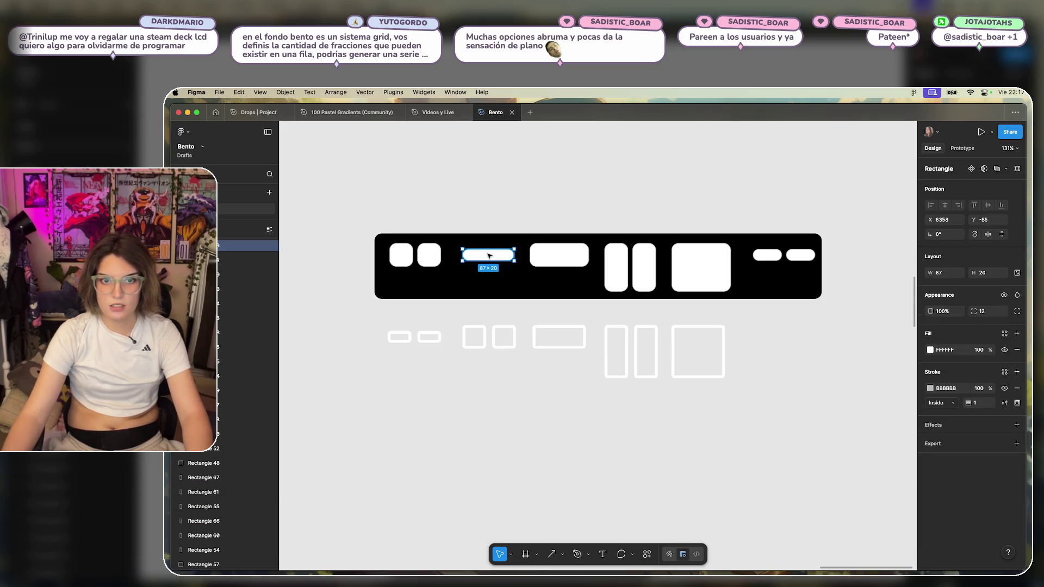
Copy the small pill pair below the first row and move the long pill beneath the small pills.
drag(406, 340, 409, 396)
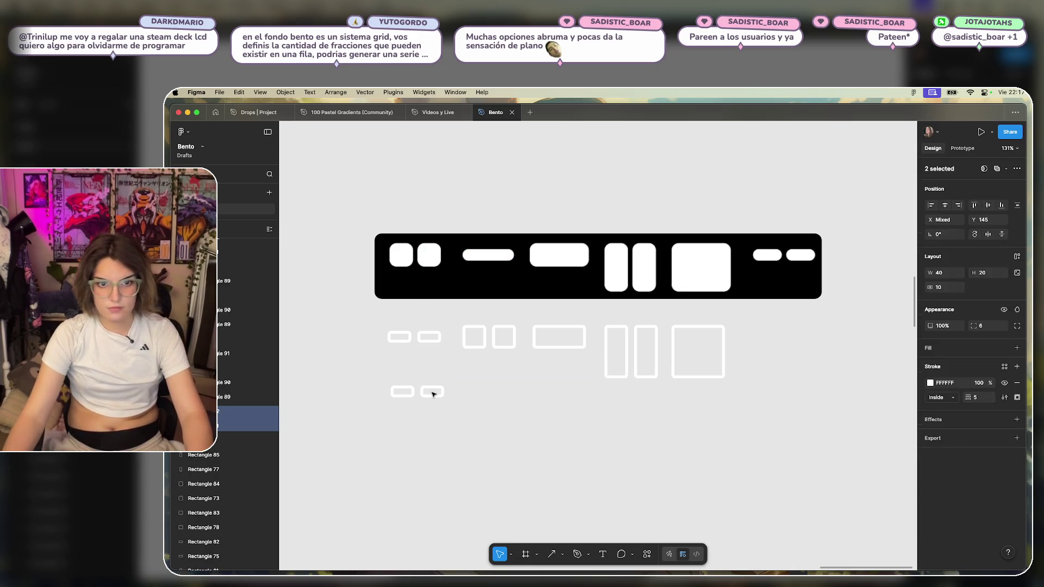
click(409, 396)
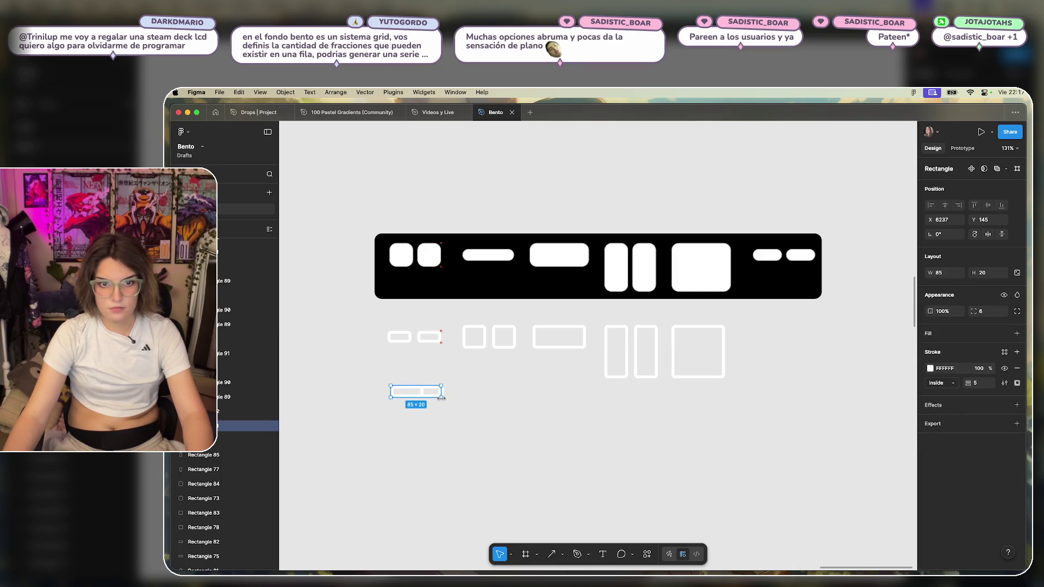
click(427, 392)
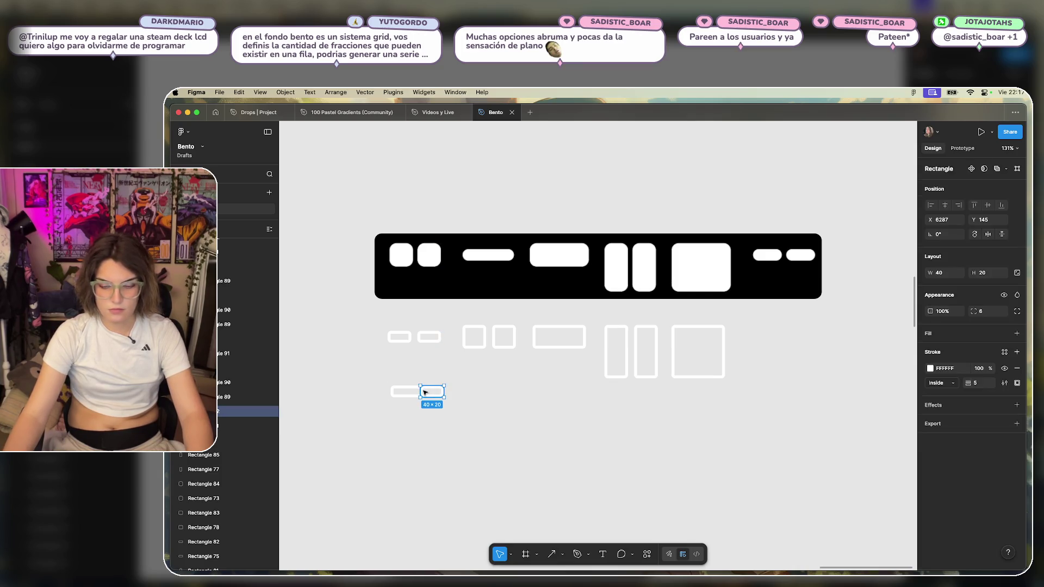
key(Escape)
scroll(490, 381, down, 1)
scroll(489, 380, left, 1)
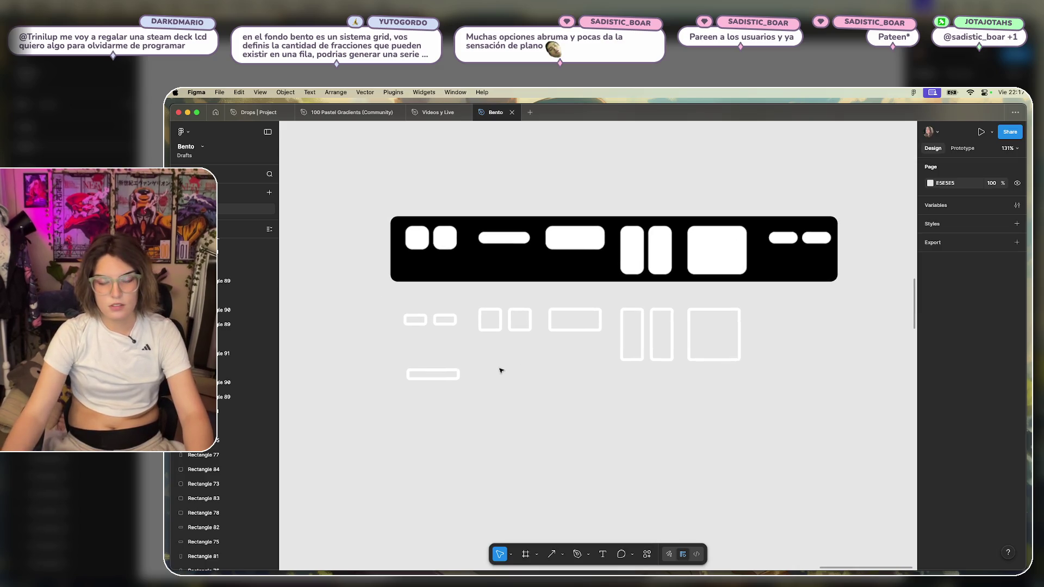
drag(445, 371, 443, 352)
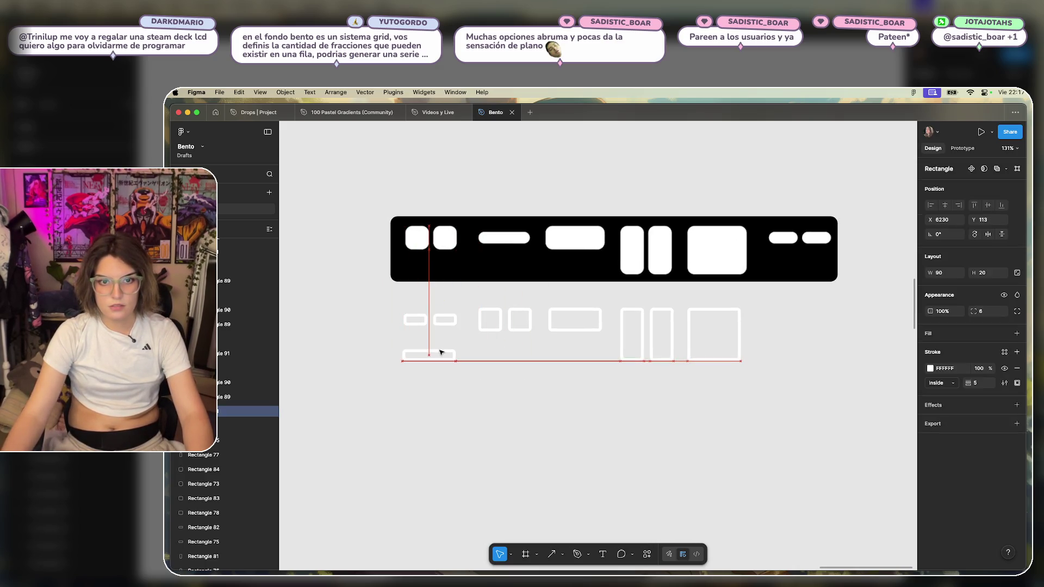
key(Escape)
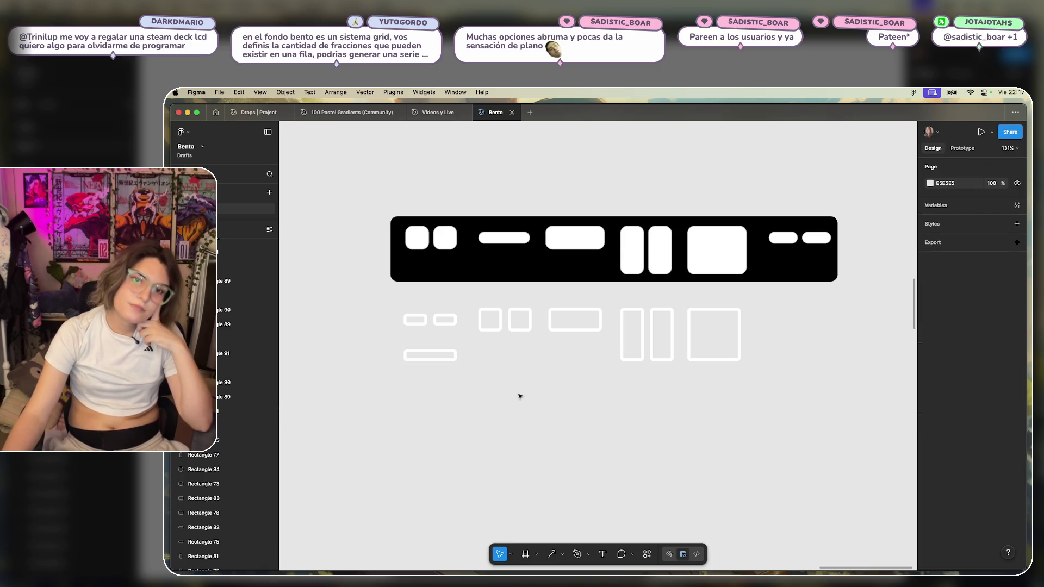
Place a lower copy of the small pill pair with the 90×20 bar nudged in beside it.
drag(429, 355, 462, 352)
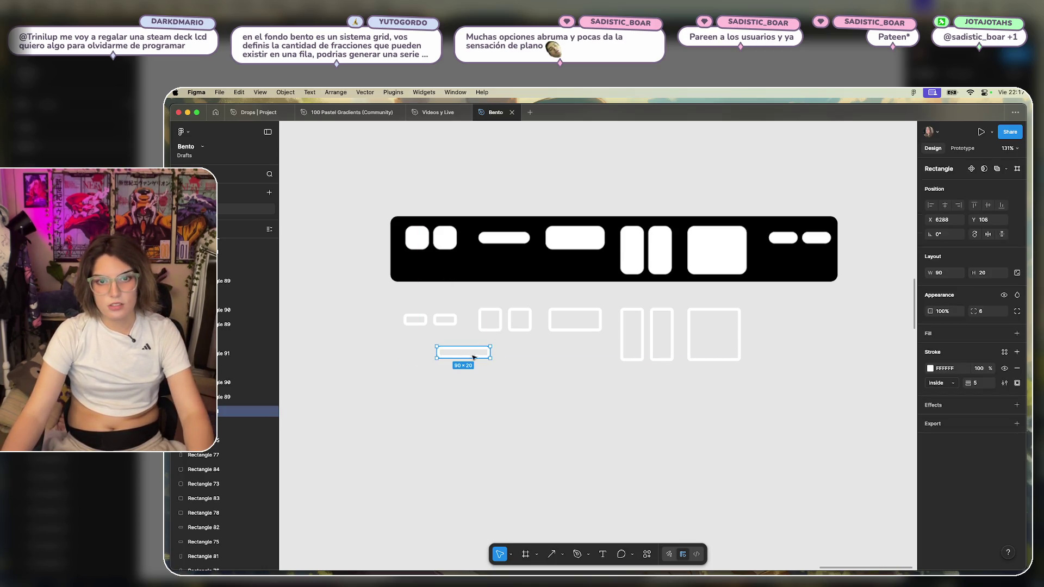
scroll(595, 406, down, 2)
scroll(595, 406, left, 1)
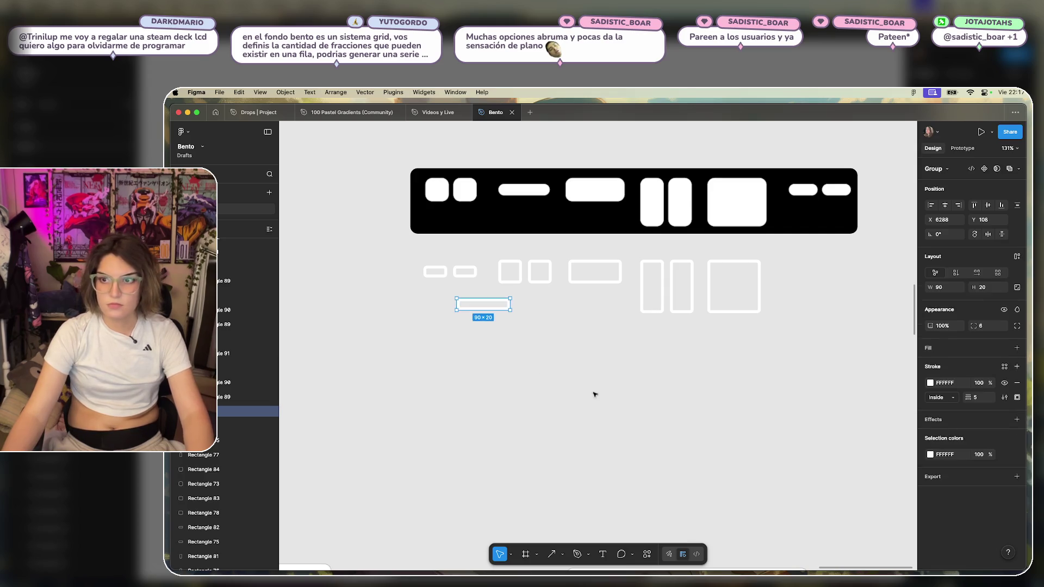
key(Escape)
mouse_move(455, 270)
mouse_down()
mouse_move(501, 448)
mouse_move(452, 391)
mouse_up()
drag(458, 306, 497, 400)
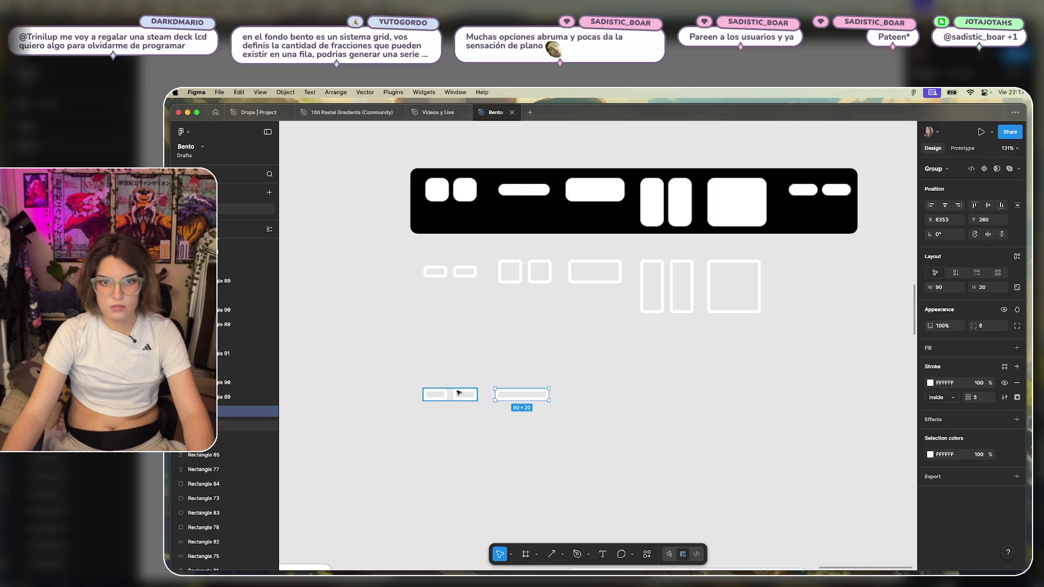
key(Right)
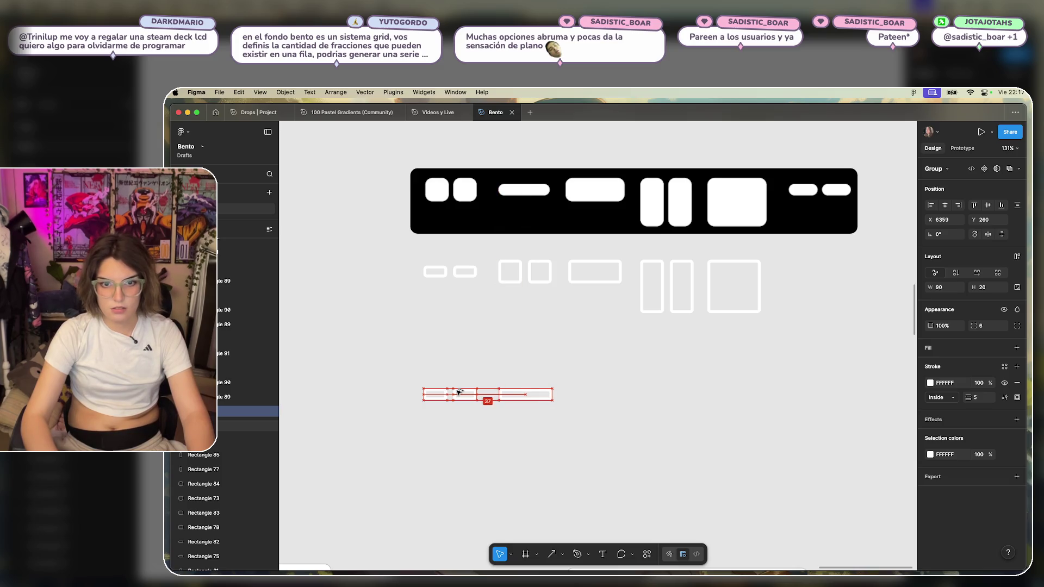
key(Left)
key(Left)
key(Left)
key(Left)
key(Left)
key(Left)
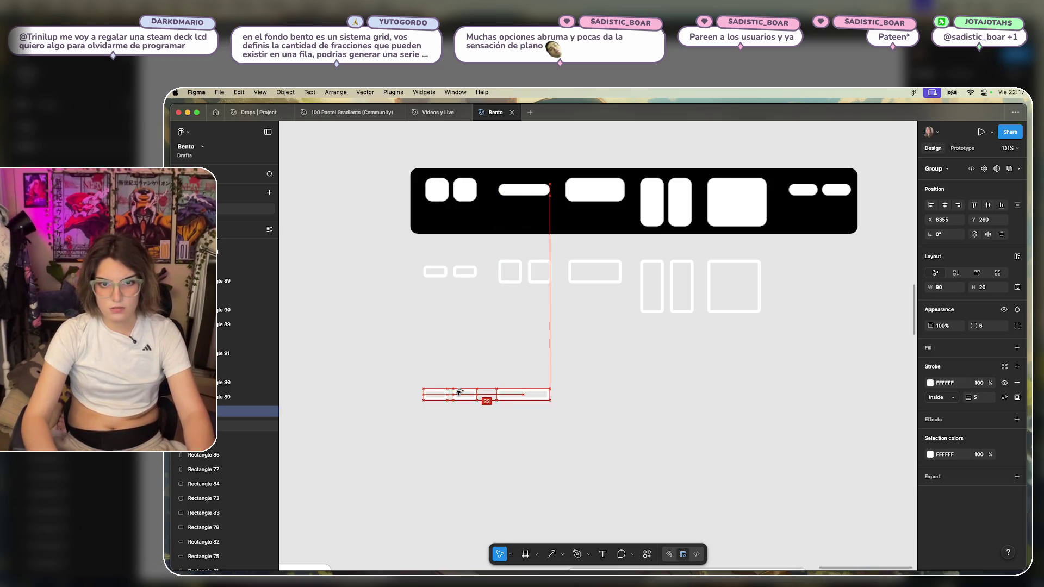
key(Right)
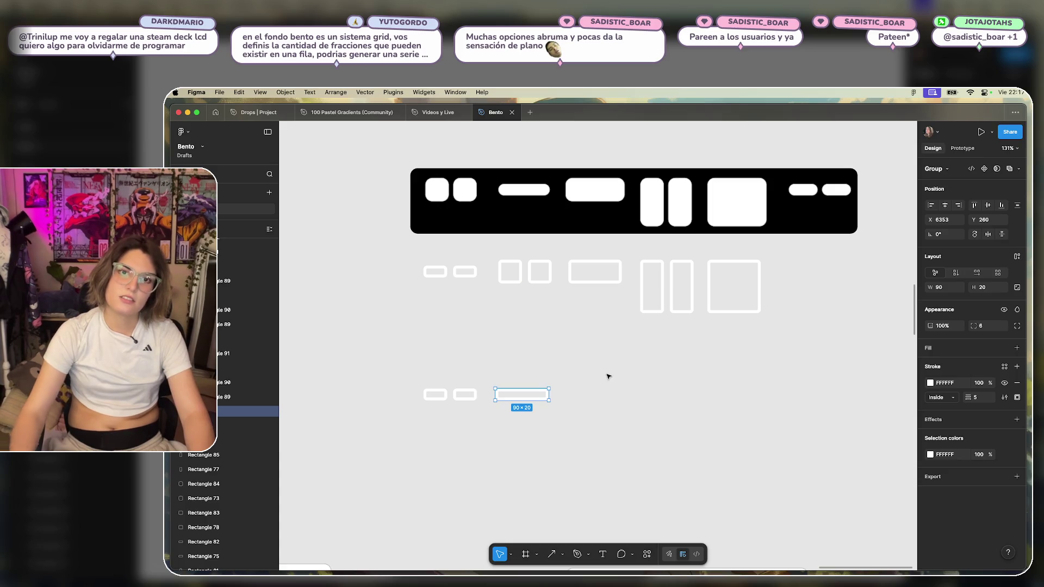
key(Right)
key(Right)
key(Right)
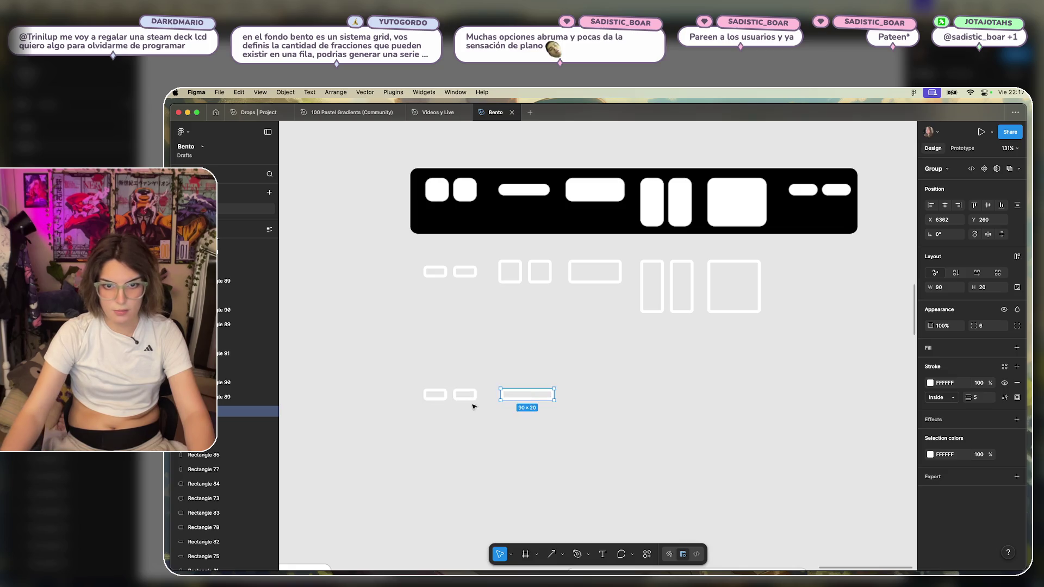
click(540, 286)
Copy the two-square pair into the lower row and return the spare bar under the top pair.
drag(540, 286, 601, 395)
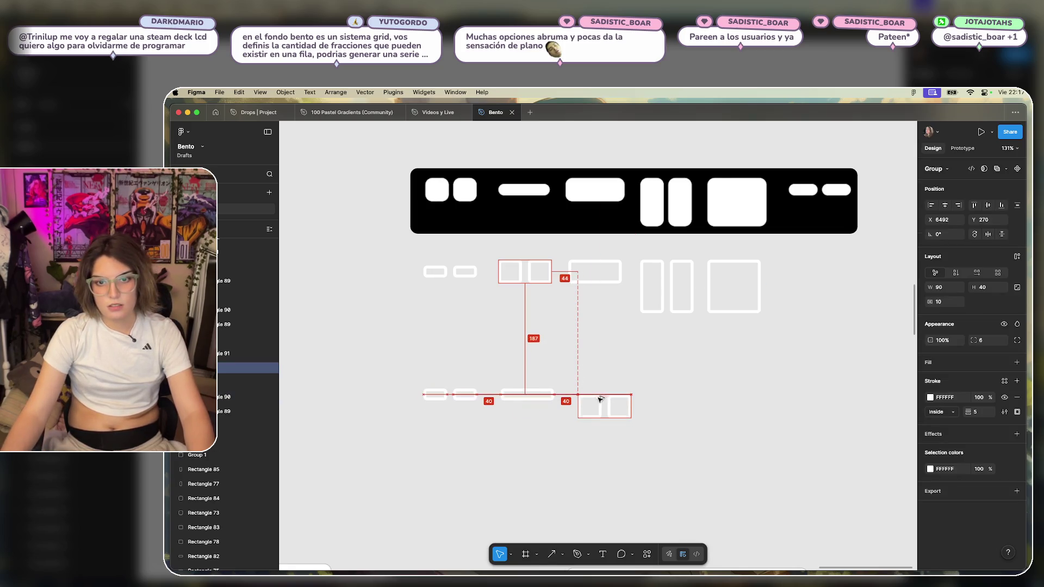
mouse_move(601, 395)
mouse_down()
mouse_move(530, 356)
mouse_move(453, 293)
mouse_up()
click(564, 344)
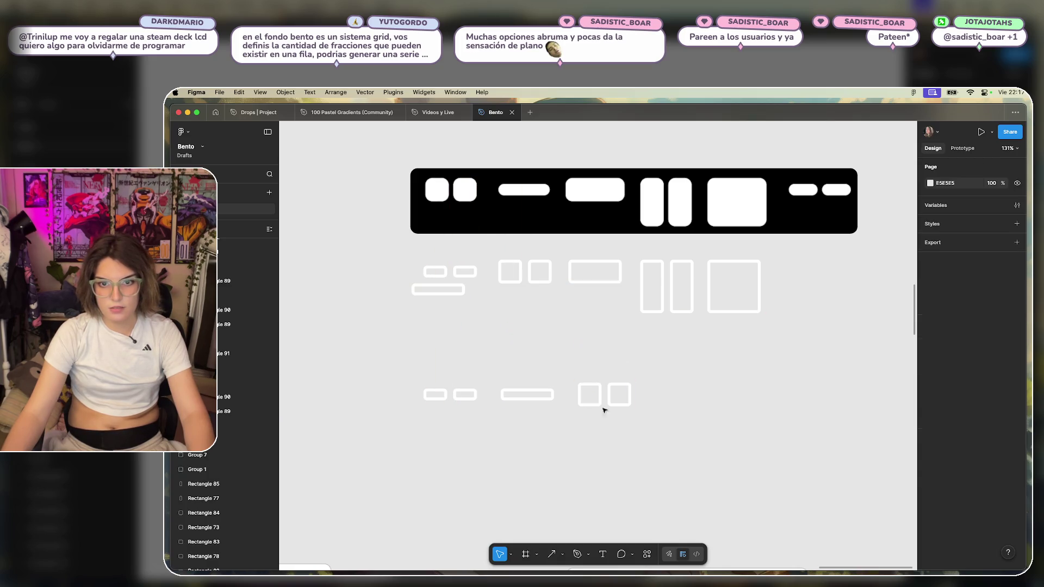
scroll(711, 412, right, 2)
scroll(712, 411, right, 1)
click(541, 396)
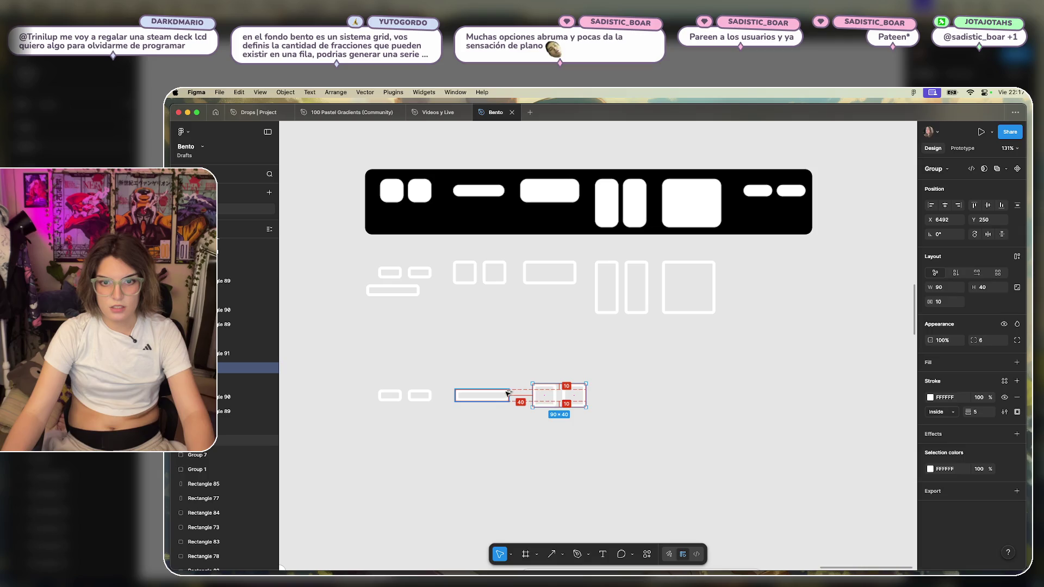
click(546, 294)
Copy the wide rounded rectangle and the tall pill pair into the lower row.
drag(550, 276, 642, 403)
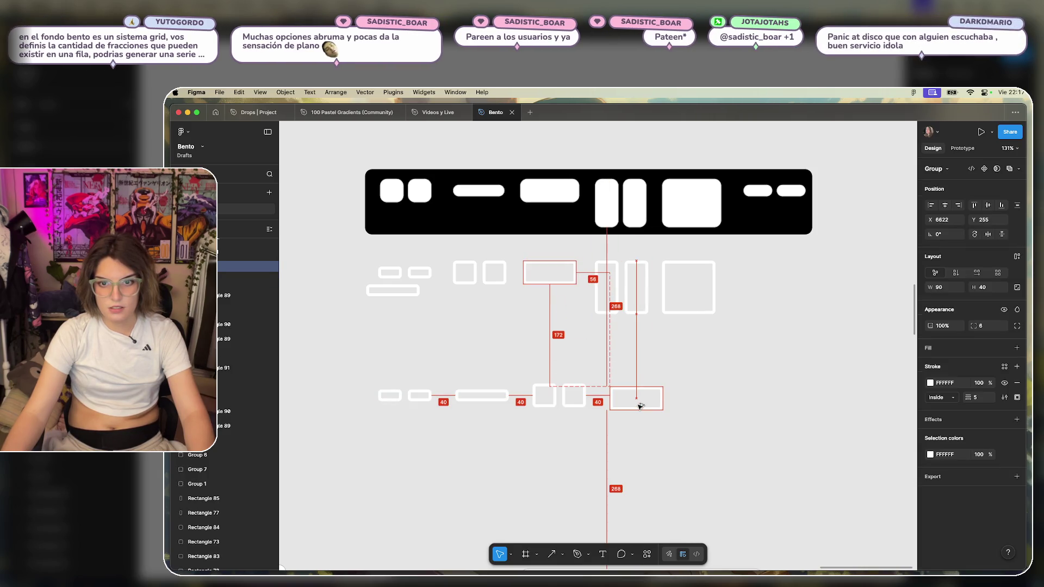
drag(641, 402, 641, 402)
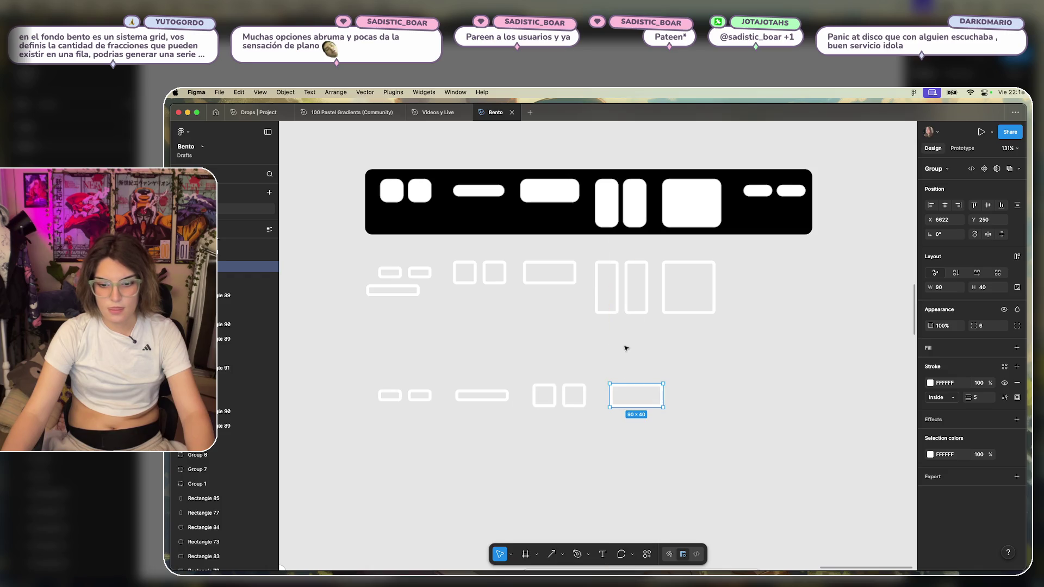
click(625, 348)
scroll(653, 366, right, 2)
drag(562, 296, 659, 399)
click(632, 288)
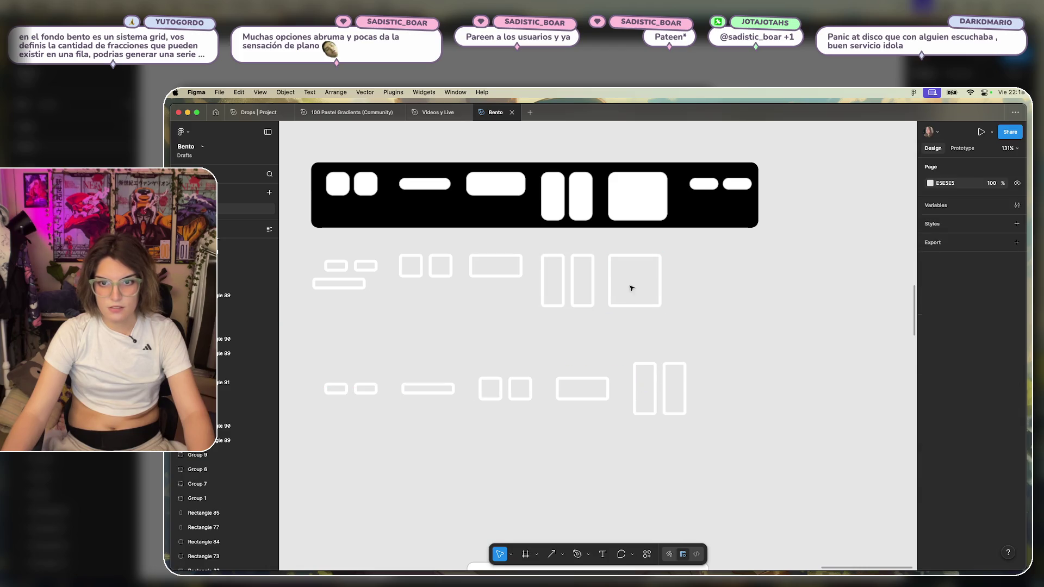
Copy the large 90×90 square to the end of the lower row, nudged into place.
drag(624, 280, 727, 389)
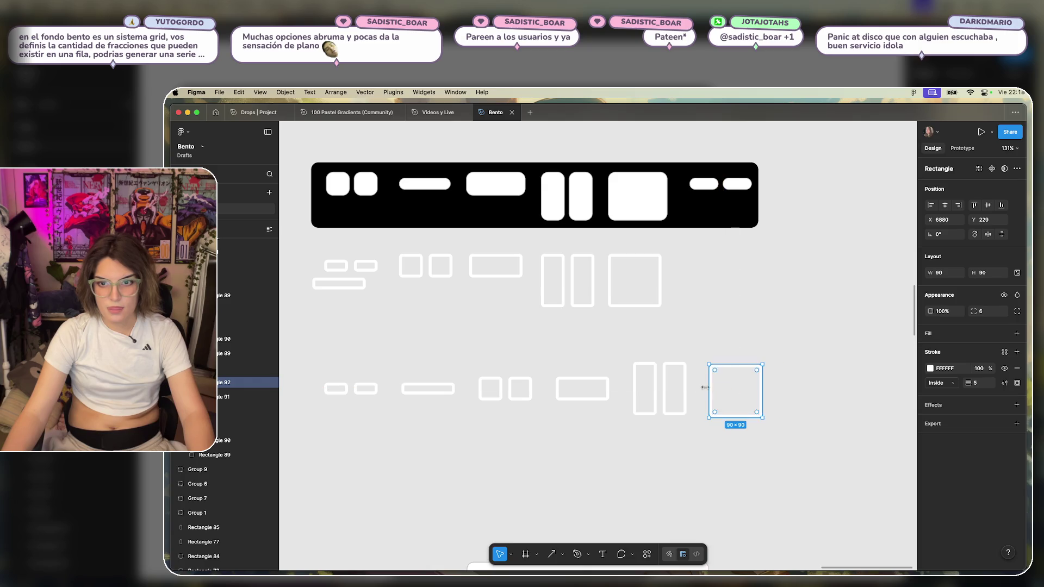
drag(728, 388, 730, 381)
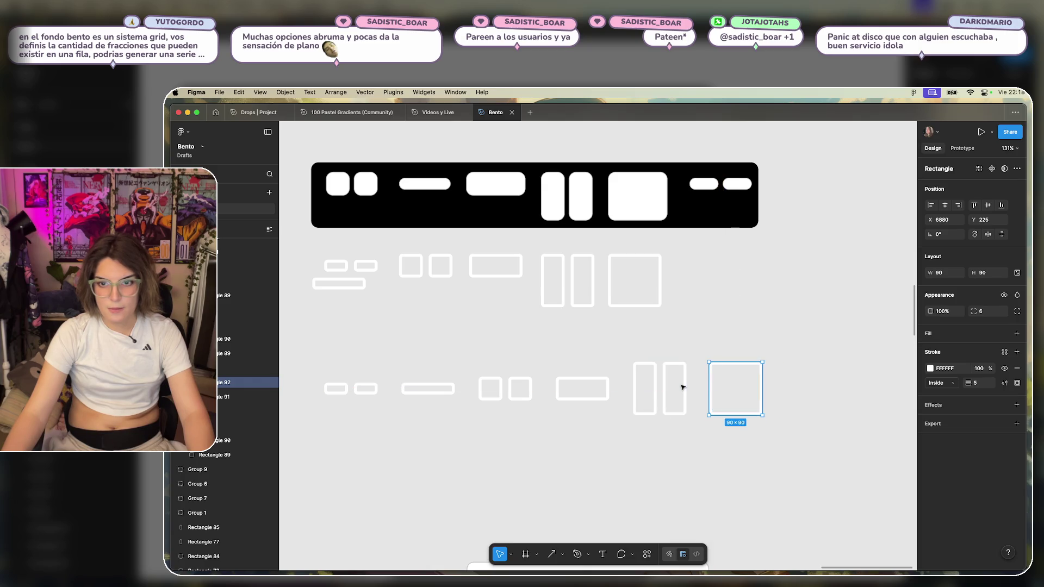
key(Left)
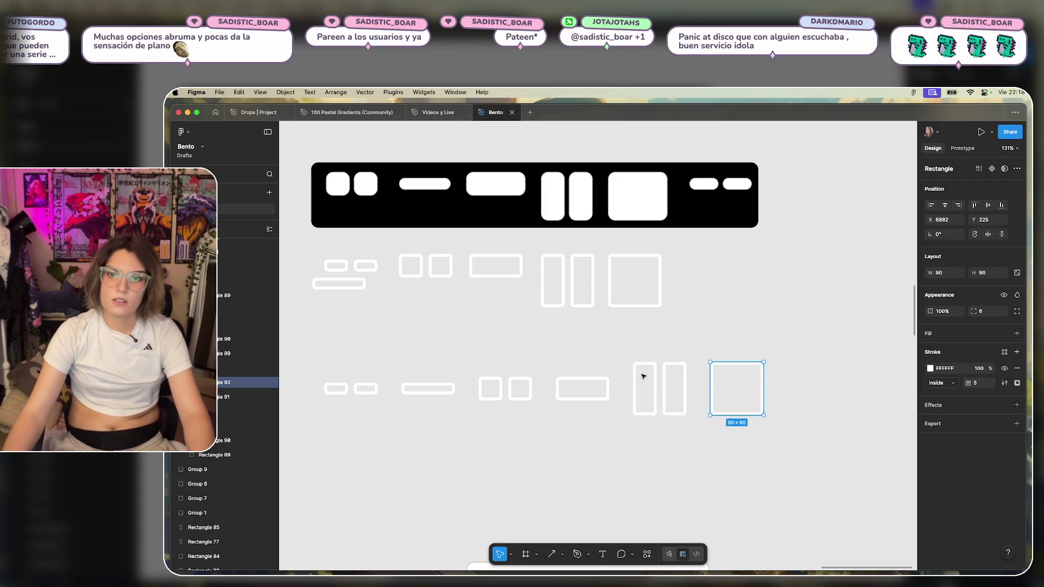
click(809, 351)
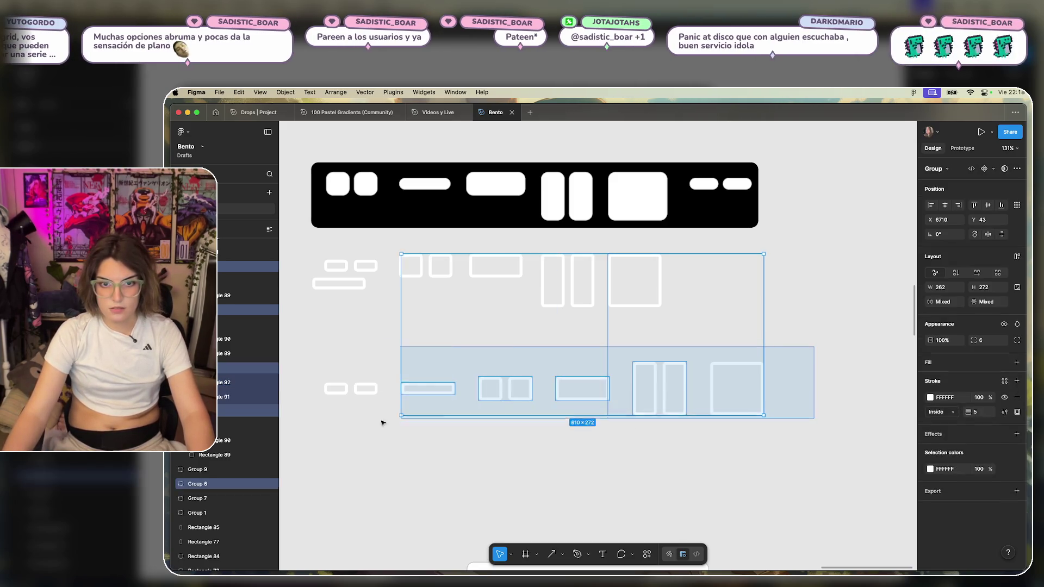
Select the outlined shapes across both rows and inspect the square inside its group.
drag(809, 351, 382, 422)
key(Escape)
click(666, 341)
click(788, 385)
click(733, 363)
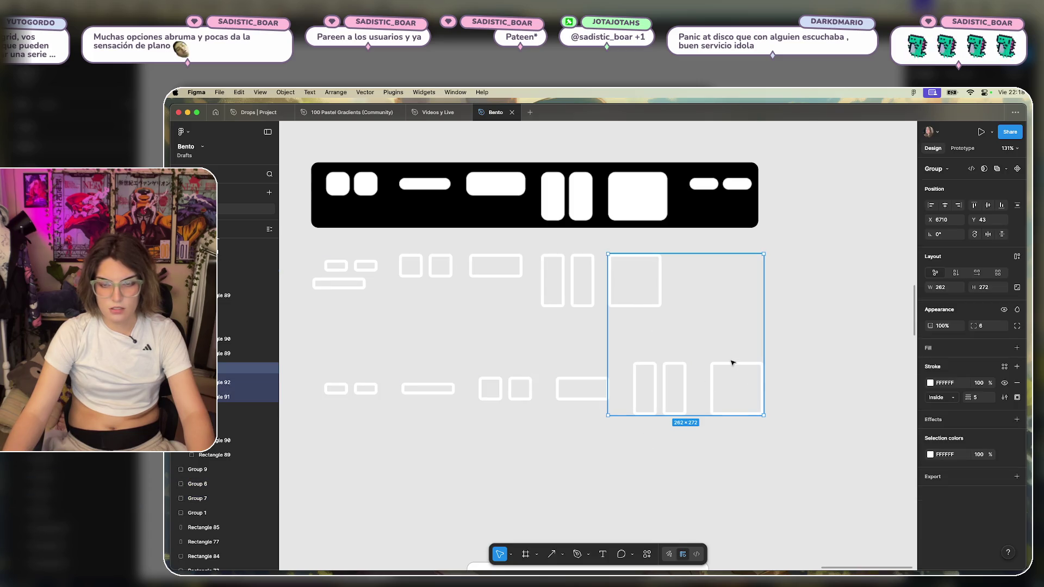
double_click(732, 362)
click(791, 390)
double_click(755, 390)
click(786, 380)
mouse_move(803, 355)
mouse_down()
mouse_move(319, 433)
mouse_move(330, 429)
mouse_up()
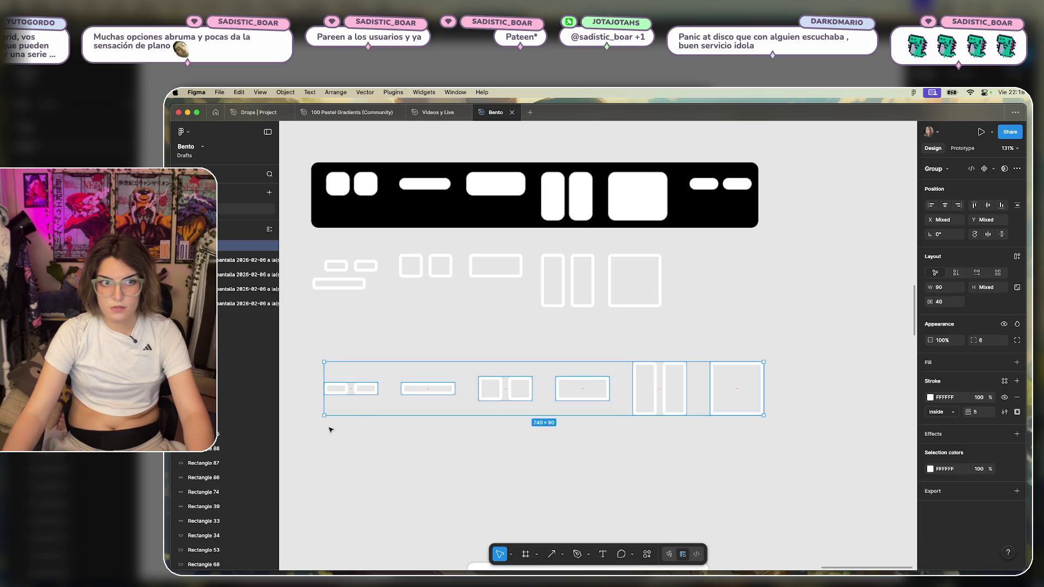
scroll(251, 349, up, 3)
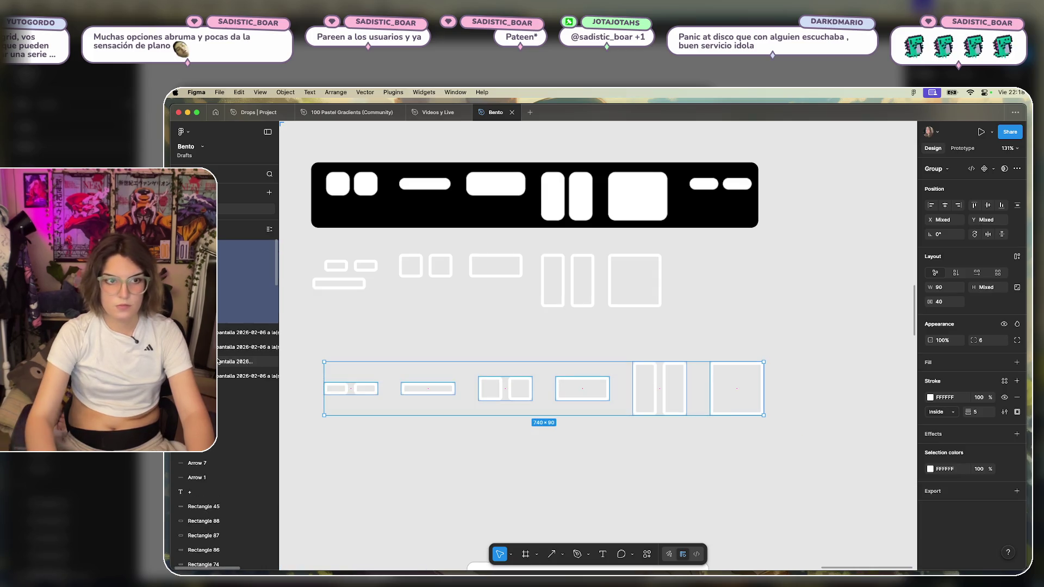
click(562, 424)
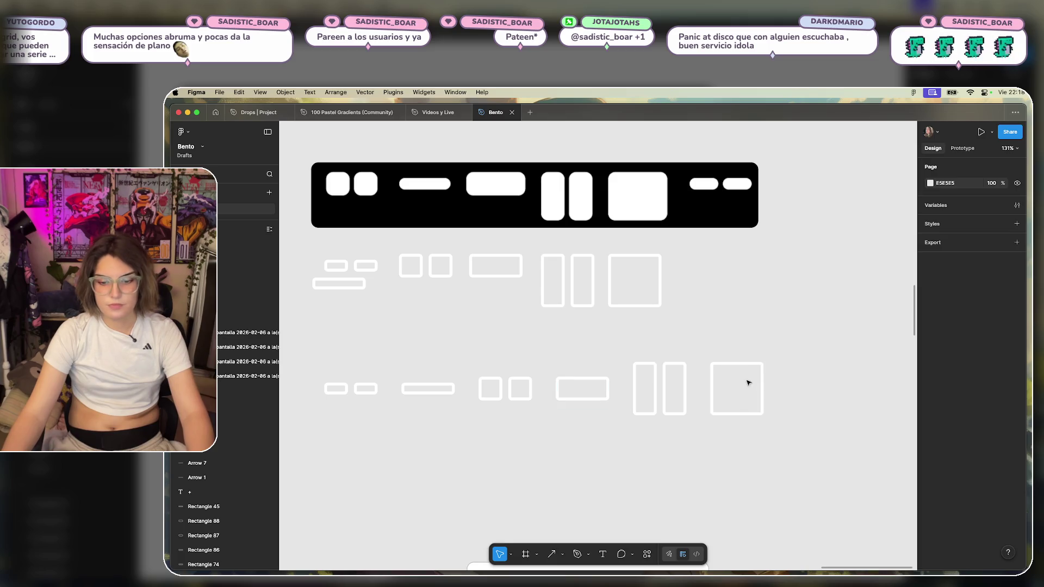
Check the groups of the lower small pill pair, its bar and the two-square pair.
click(360, 389)
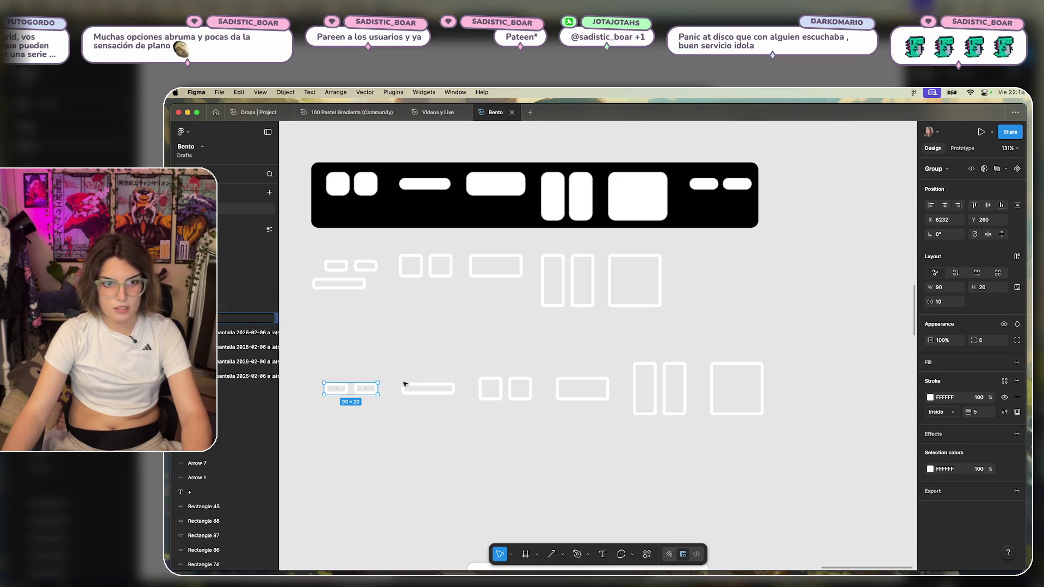
click(420, 388)
click(424, 375)
click(414, 389)
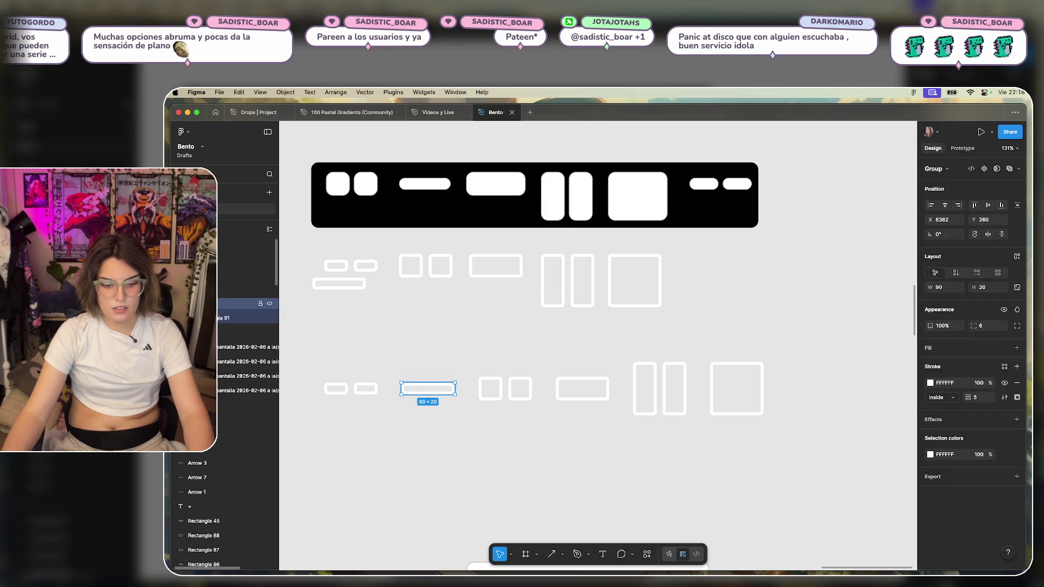
click(426, 373)
click(424, 388)
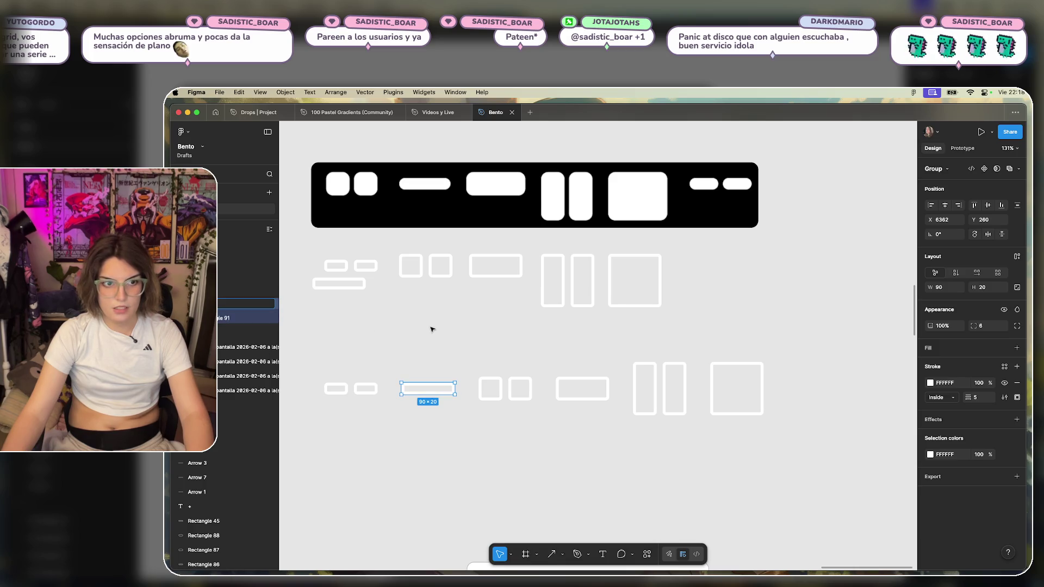
click(569, 356)
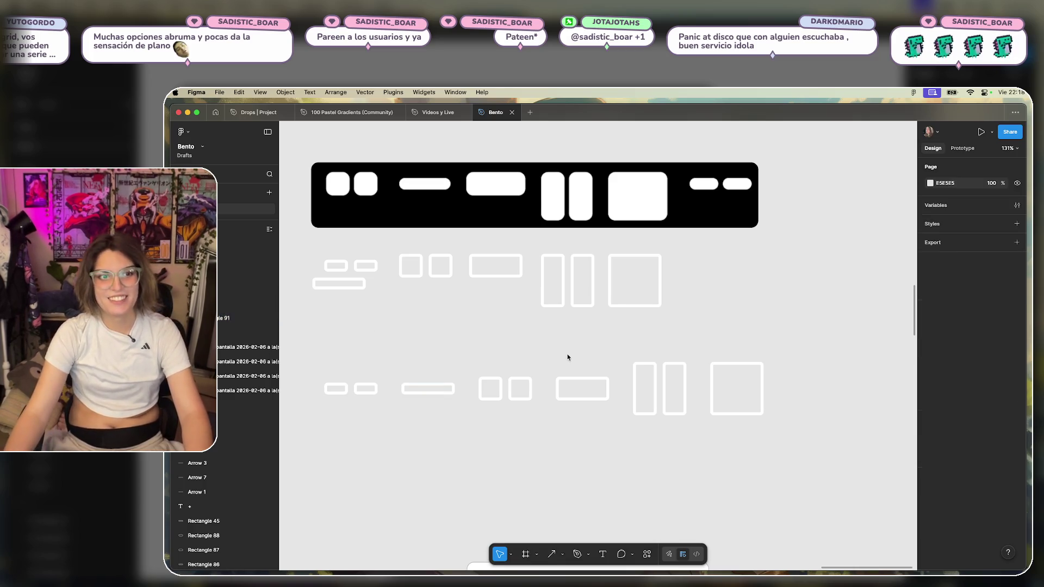
click(494, 381)
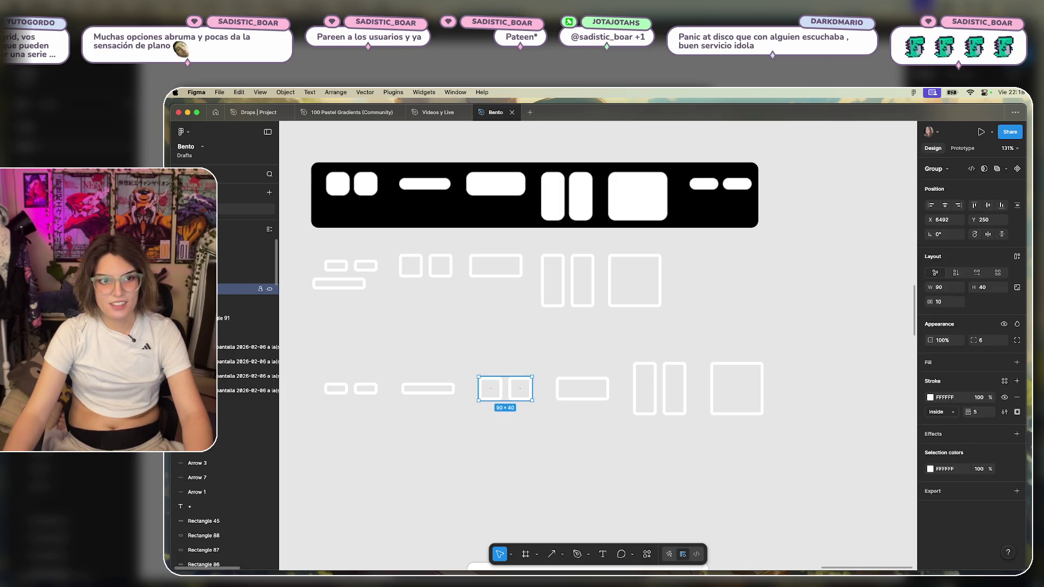
Check the groups of the lower wide rectangle, tall pill pair and large square.
click(381, 302)
click(598, 377)
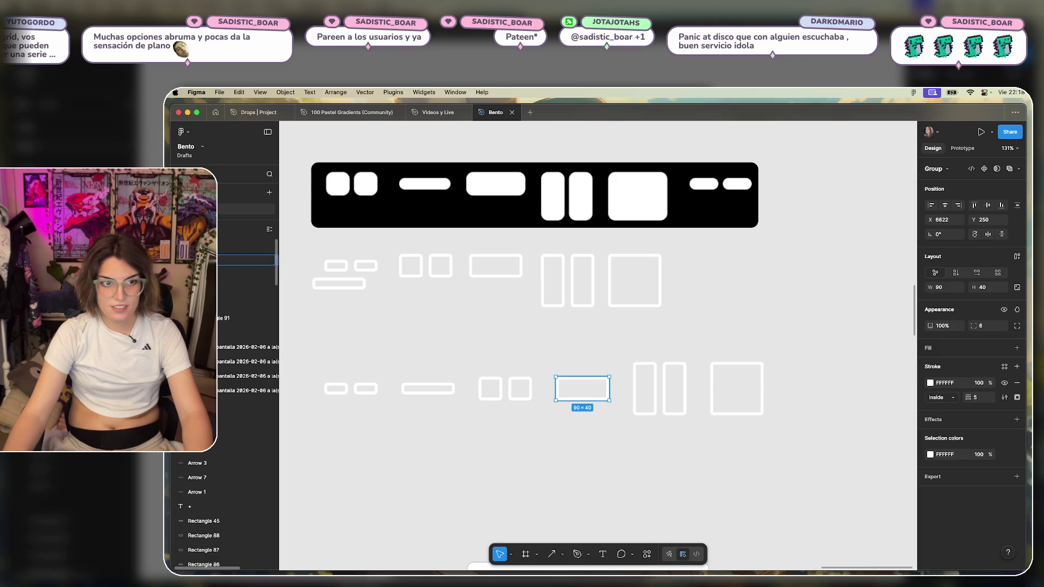
click(659, 366)
click(660, 375)
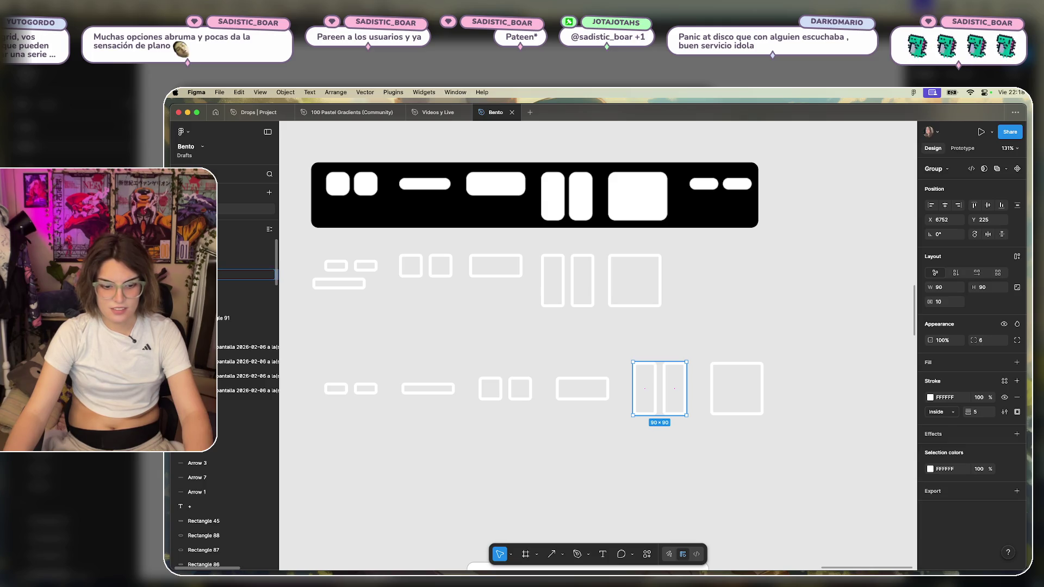
click(595, 320)
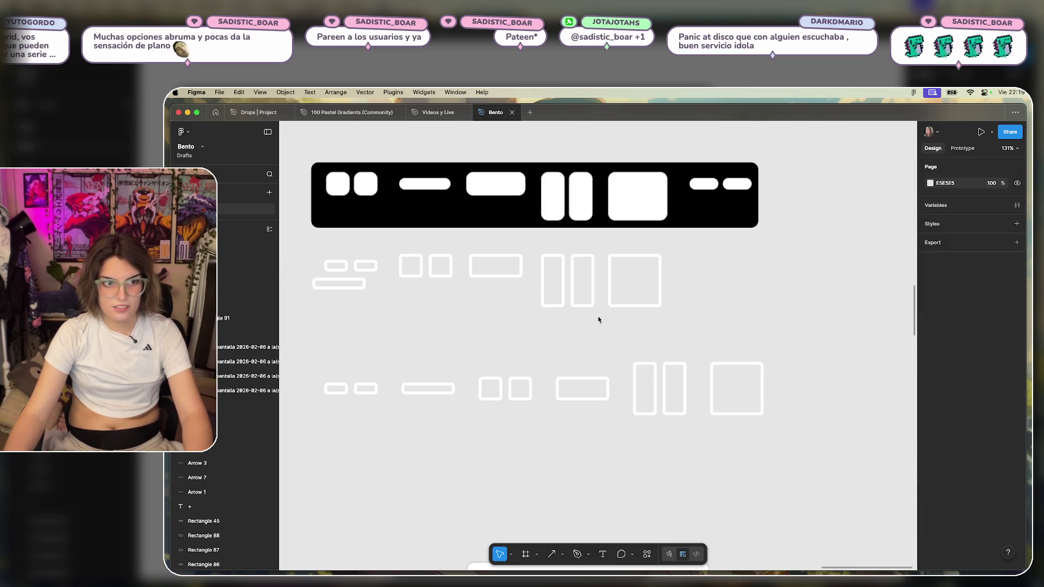
click(737, 364)
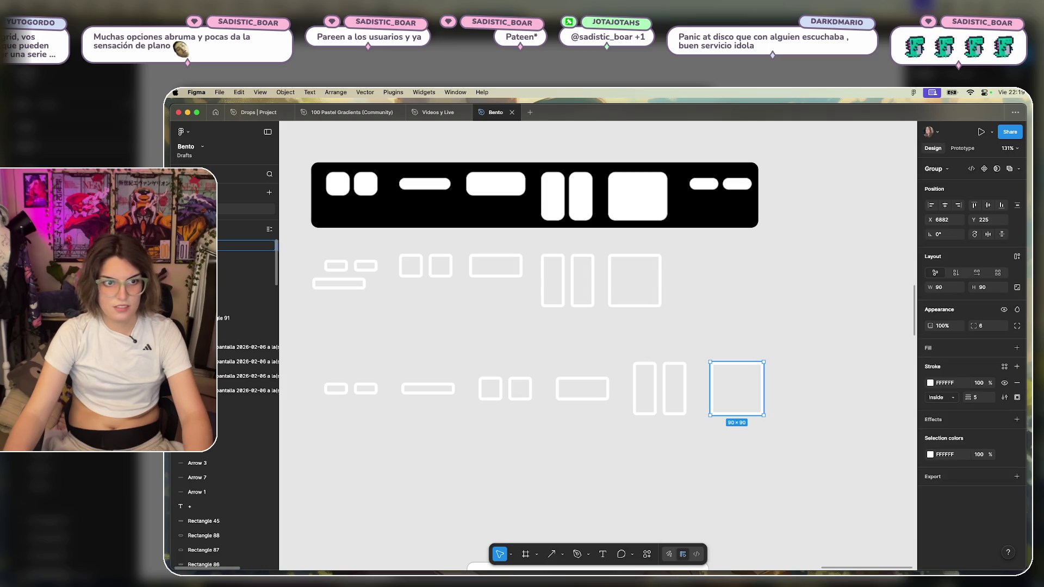
click(681, 328)
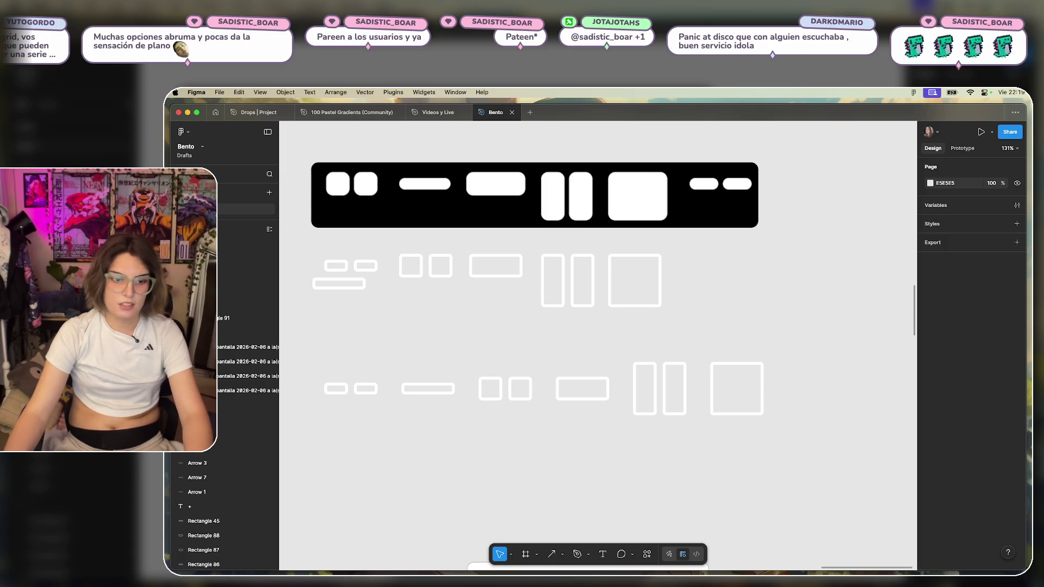
Move the bottom row of outlined shapes to empty canvas and select all of them.
mouse_move(806, 325)
mouse_down()
mouse_move(621, 400)
mouse_move(311, 438)
mouse_up()
scroll(488, 427, down, 5)
scroll(474, 401, up, 2)
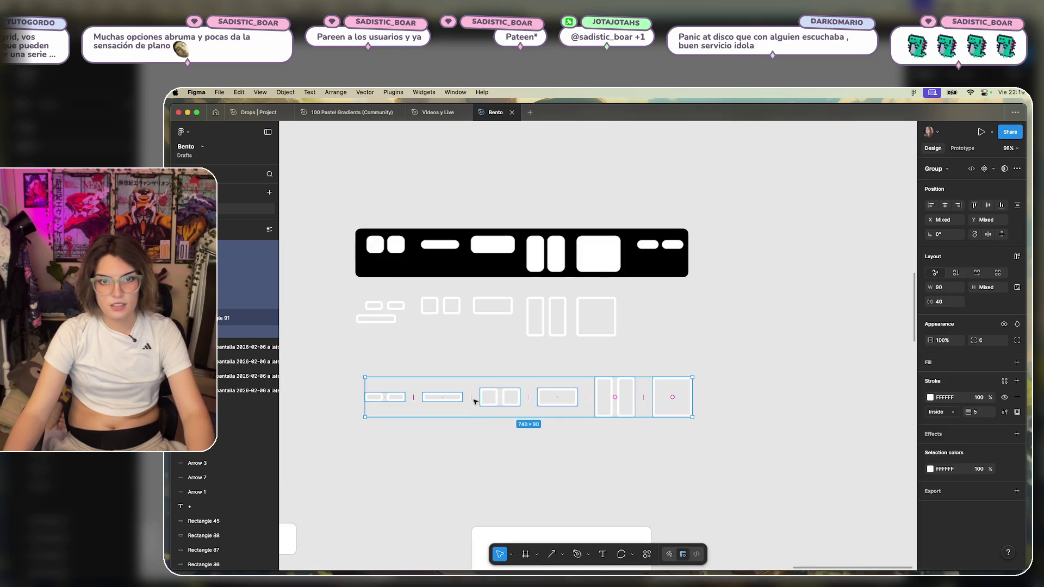
mouse_move(453, 400)
mouse_down()
mouse_move(1018, 414)
mouse_move(531, 279)
mouse_up()
scroll(663, 334, up, 3)
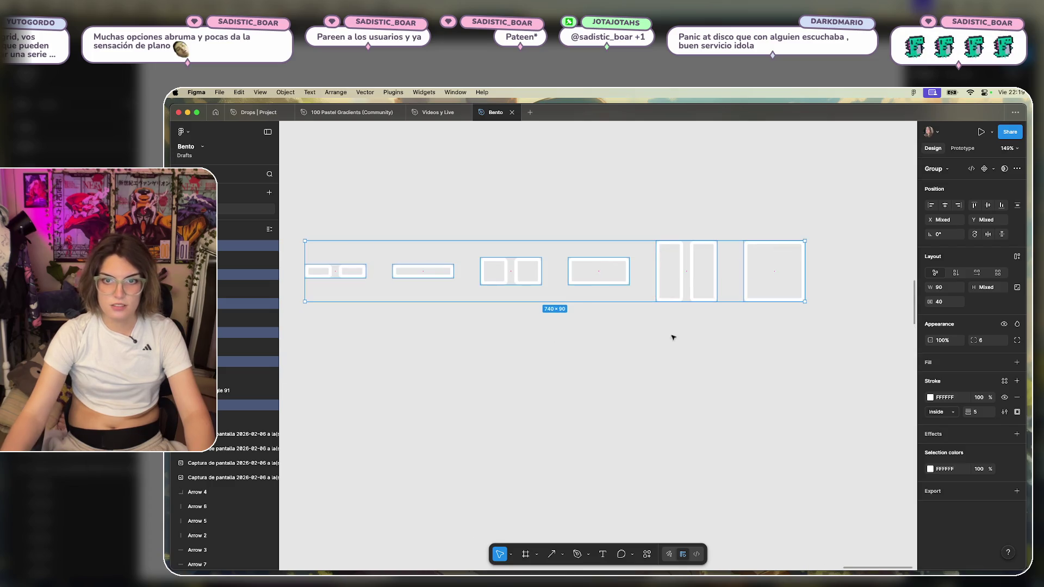
click(755, 344)
drag(837, 181, 312, 342)
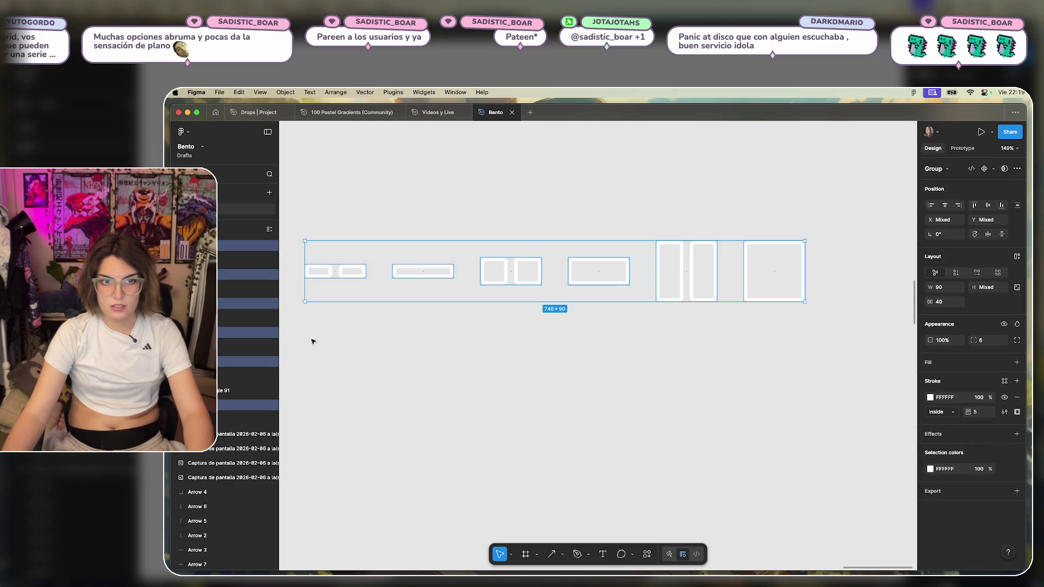
click(514, 358)
drag(827, 207, 301, 338)
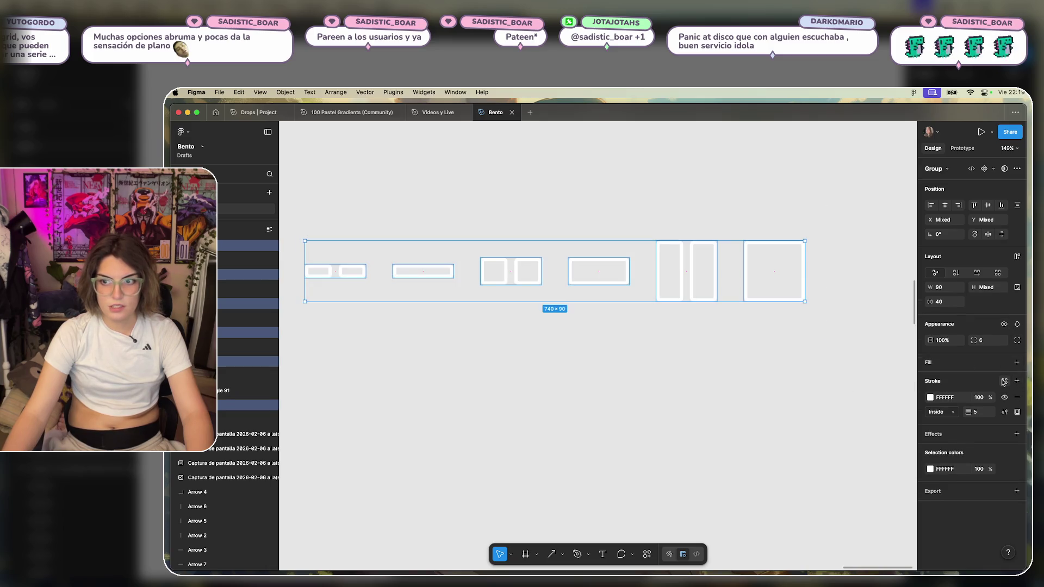
Wrap the selection in an auto-layout frame with 40 horizontal and 40 vertical padding.
click(1017, 260)
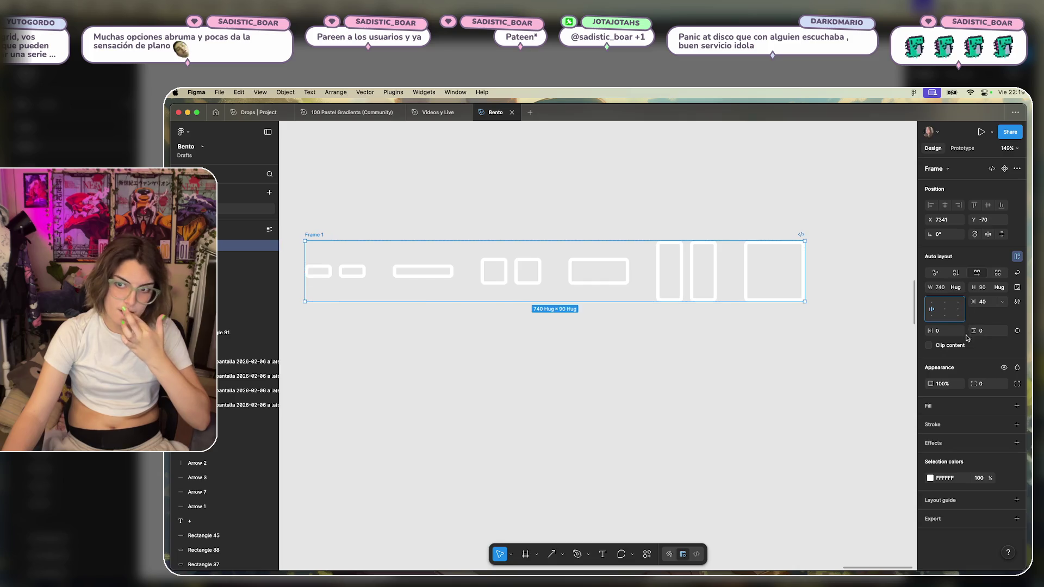
text(20)
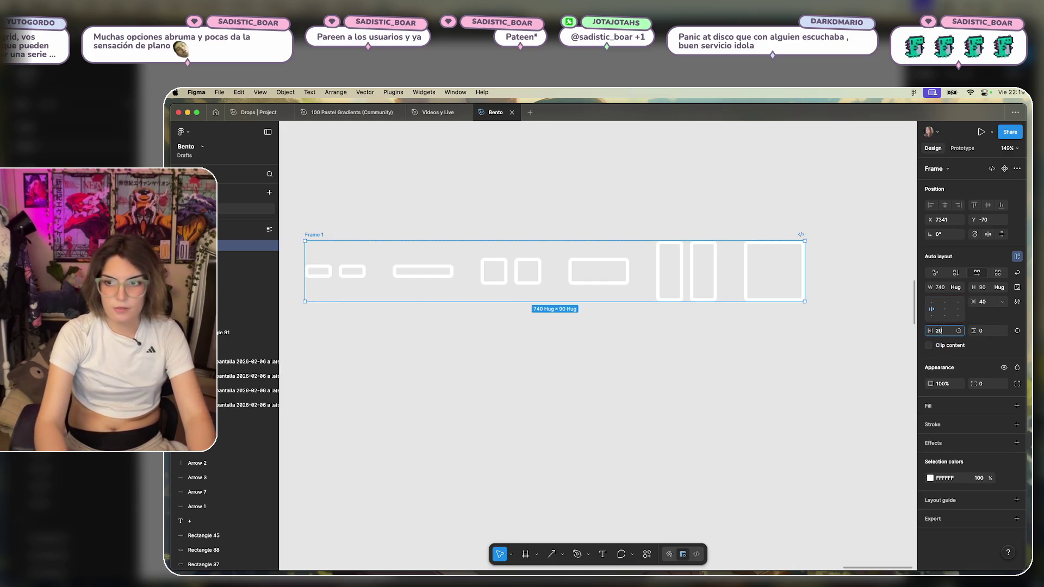
key(Return)
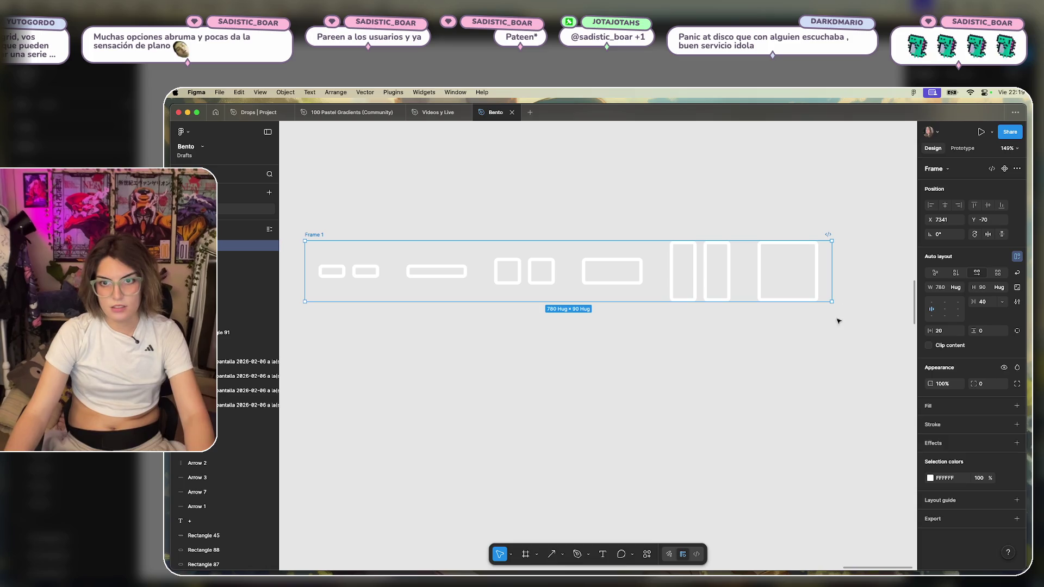
click(947, 335)
text(40)
key(Return)
text(40)
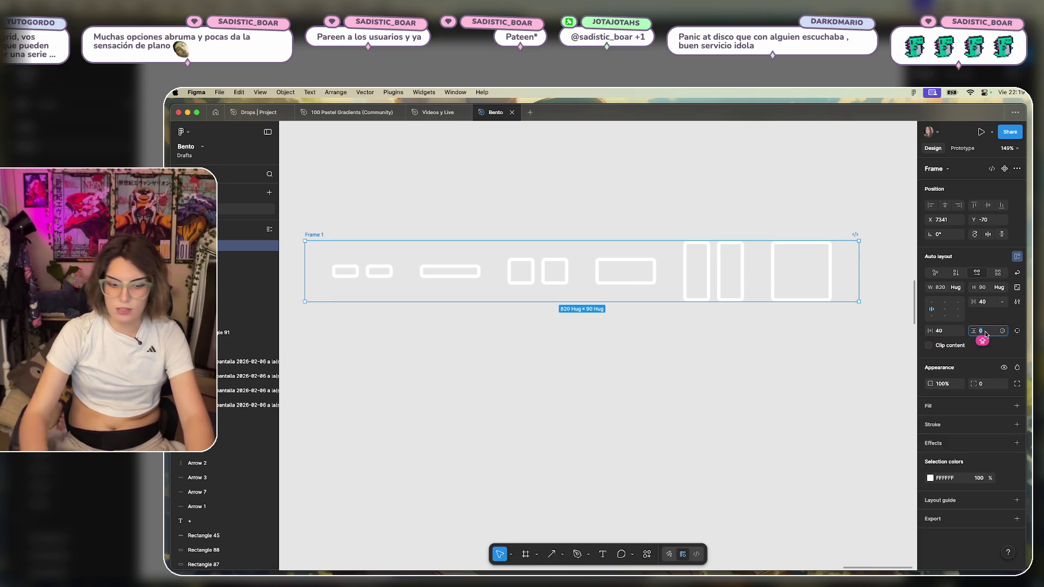
key(Return)
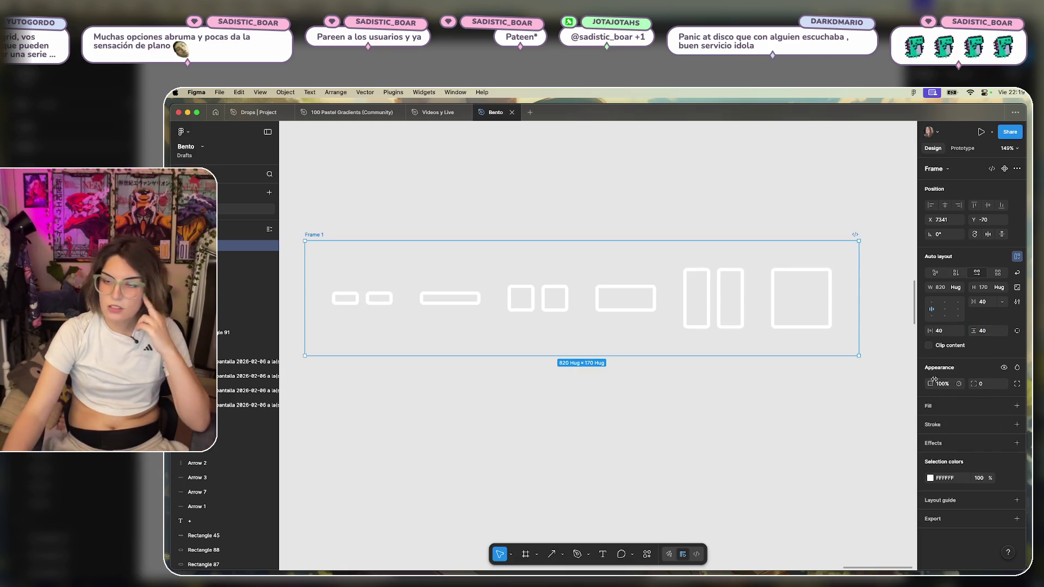
Give Frame 1 a black 000000 fill and check the resulting toolbar.
click(930, 478)
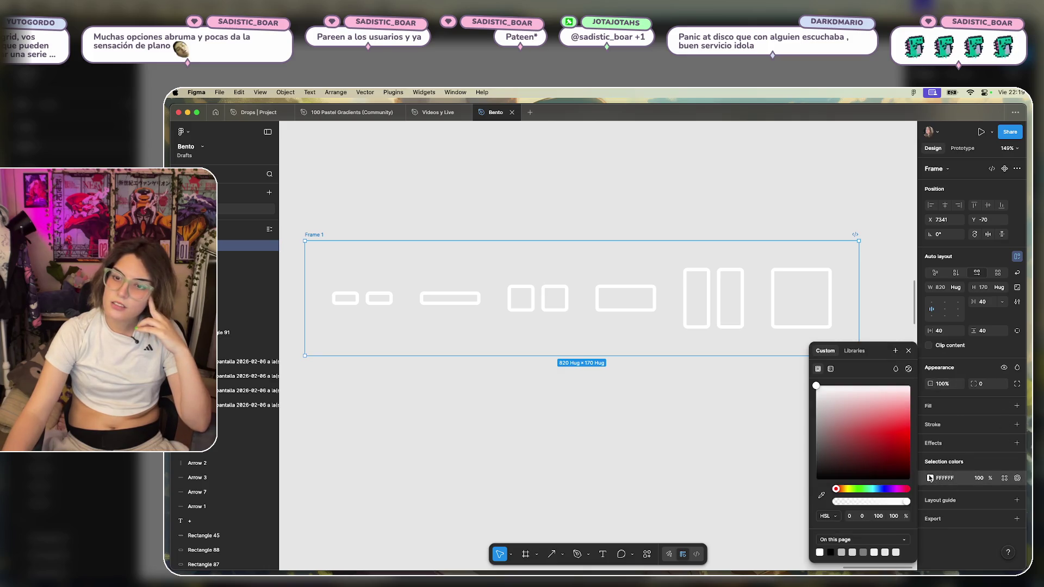
click(1016, 407)
click(930, 423)
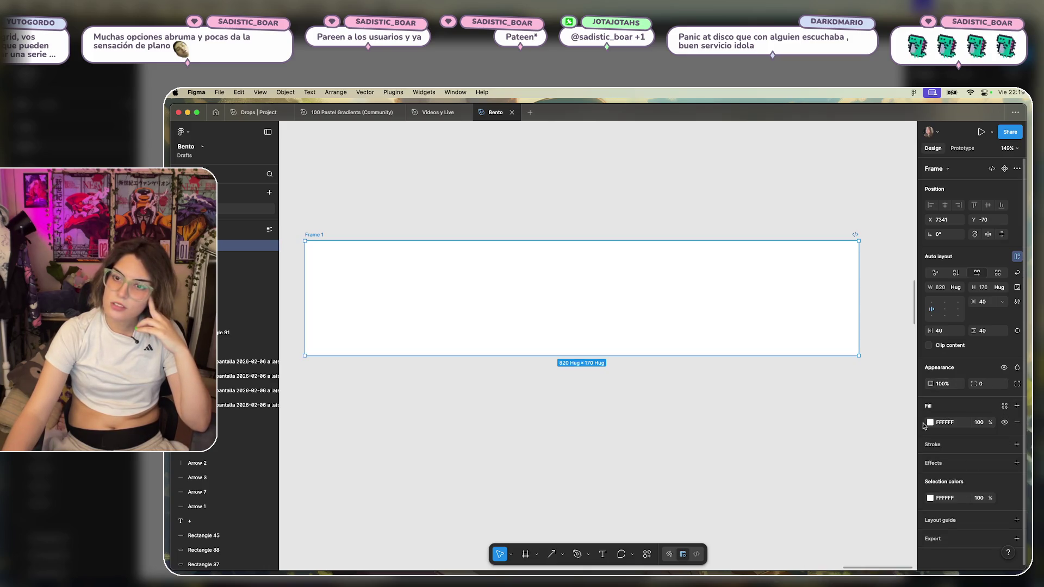
click(930, 423)
key(super+z)
click(698, 446)
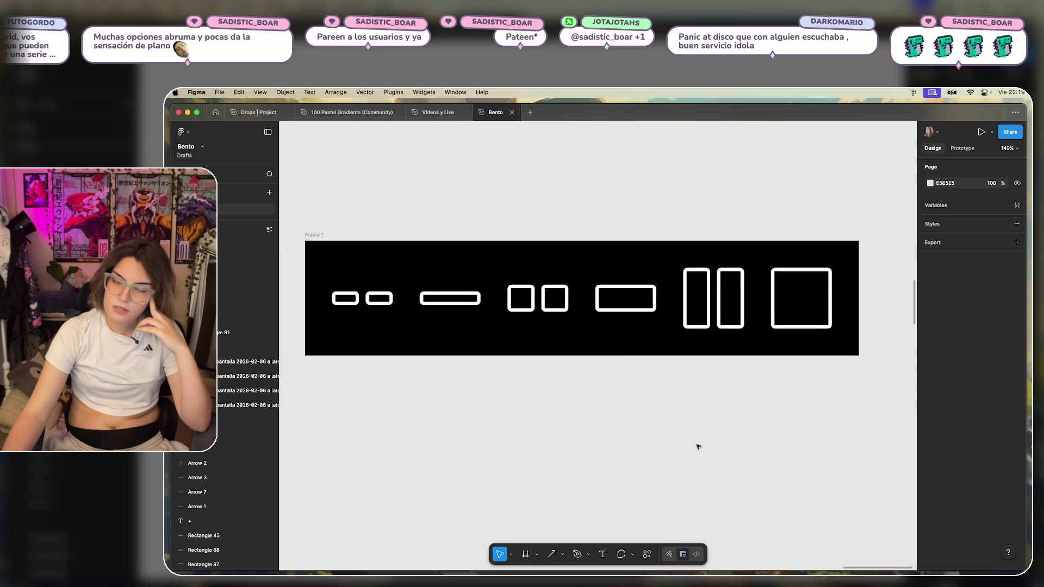
click(594, 259)
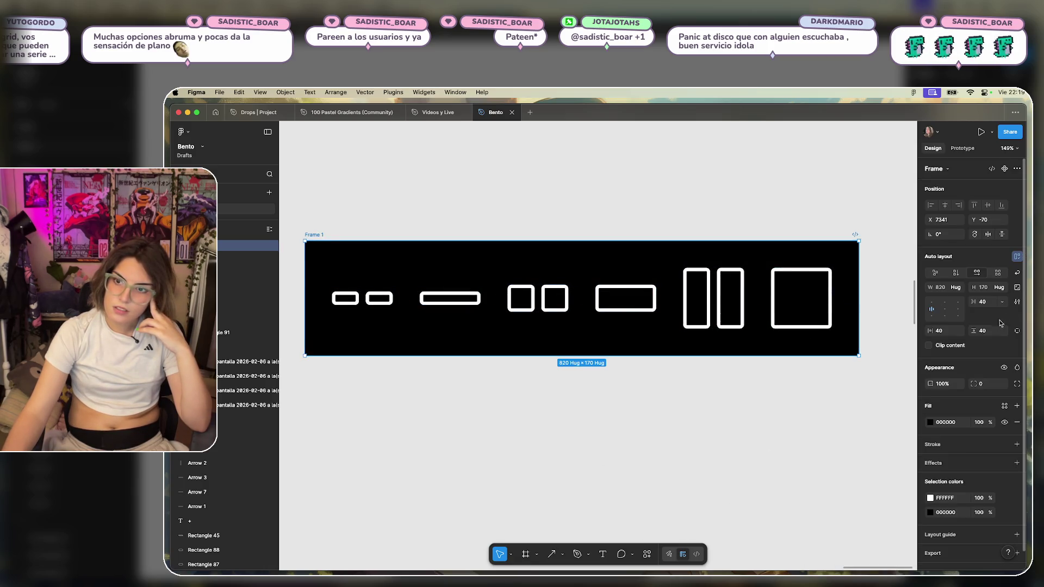
click(993, 385)
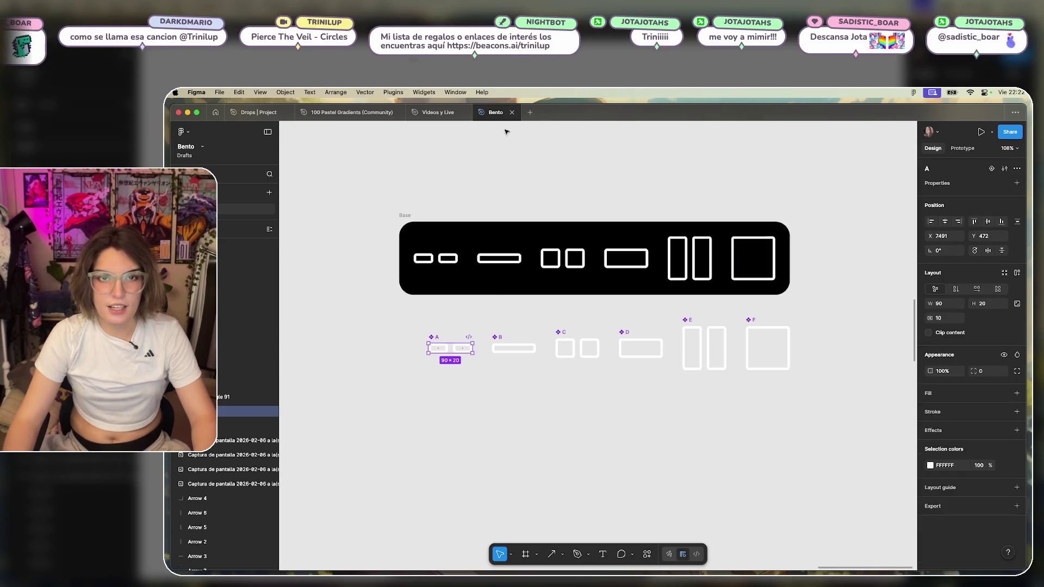
Add a second variant to component A and rename its variant layers in the Layers panel.
click(991, 169)
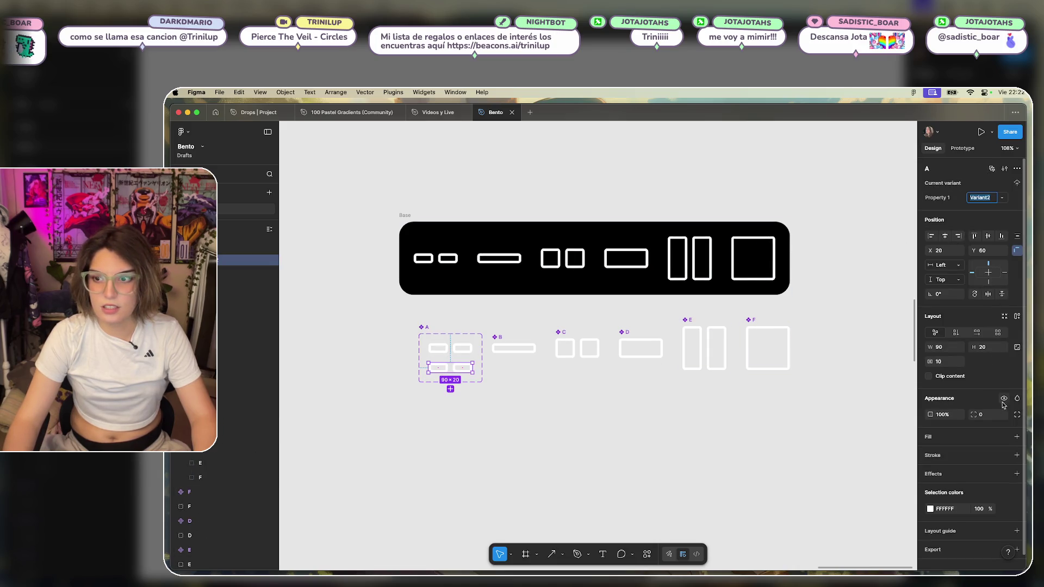
click(269, 262)
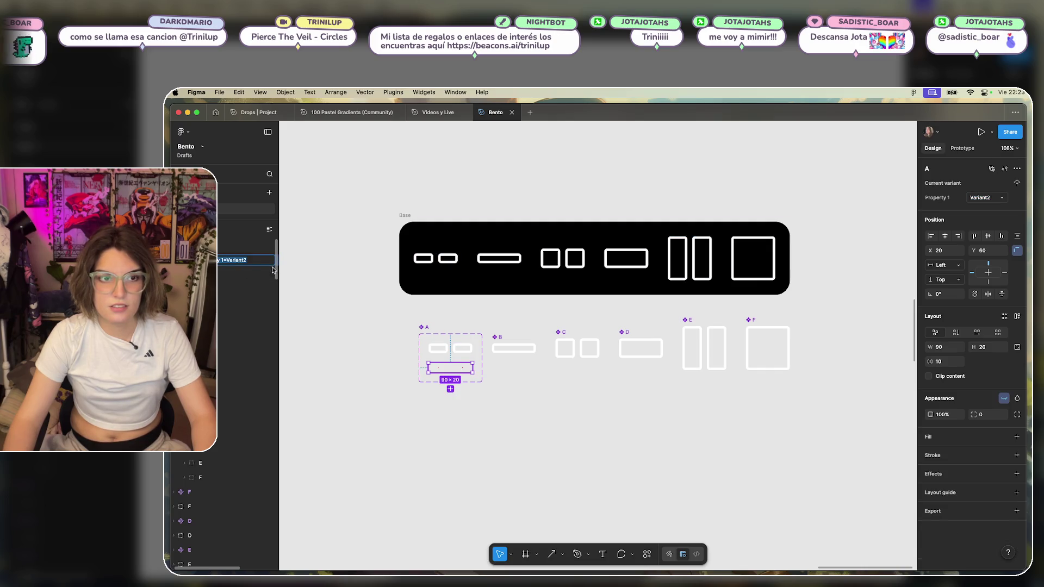
key(Escape)
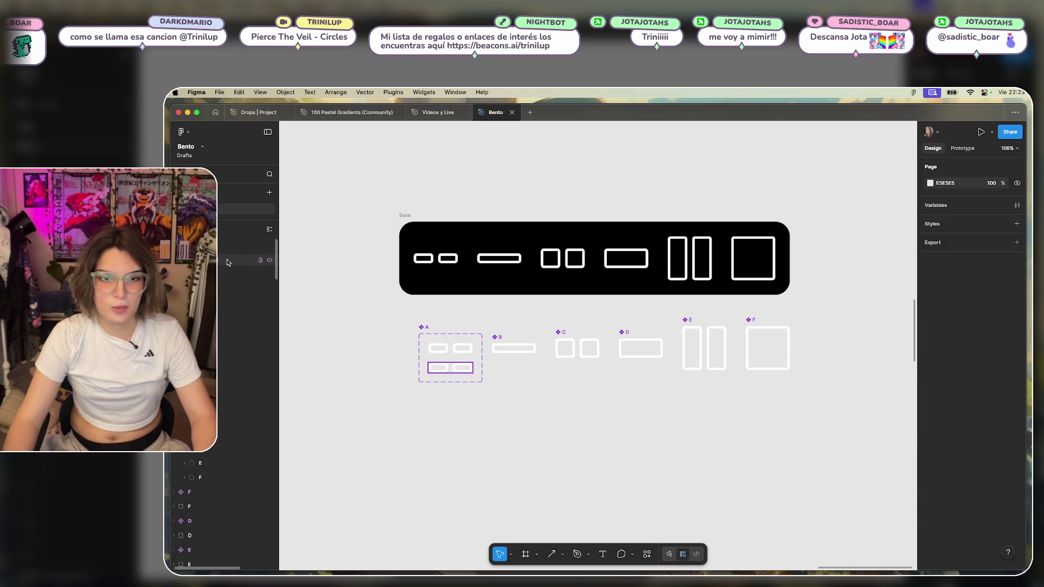
click(239, 260)
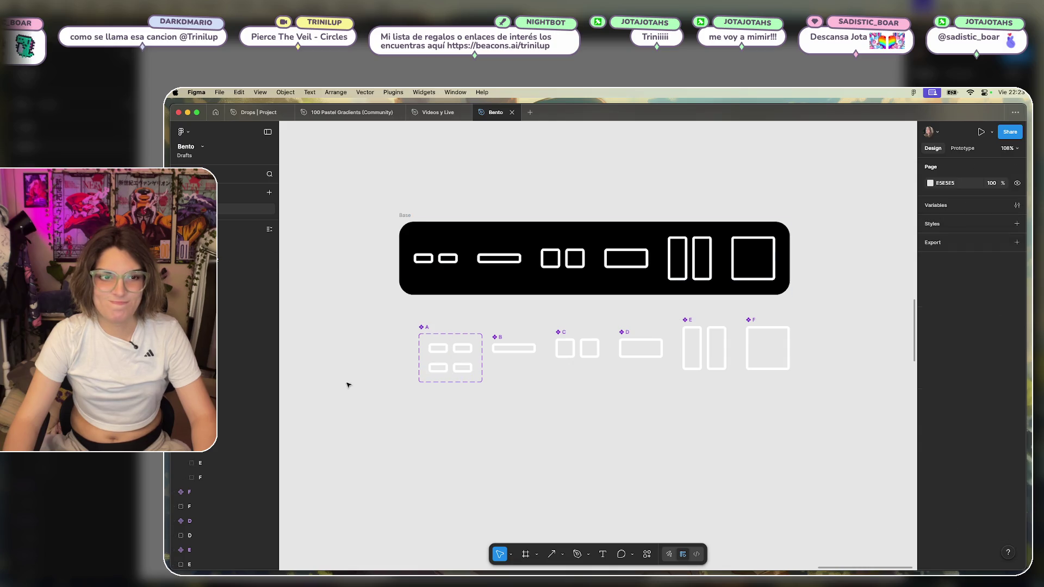
key(Escape)
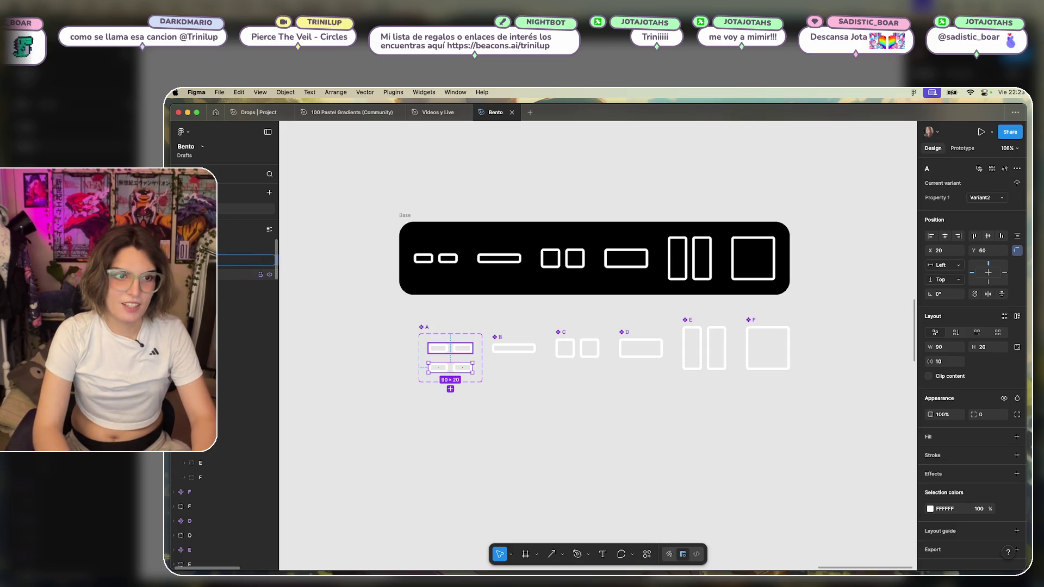
click(239, 274)
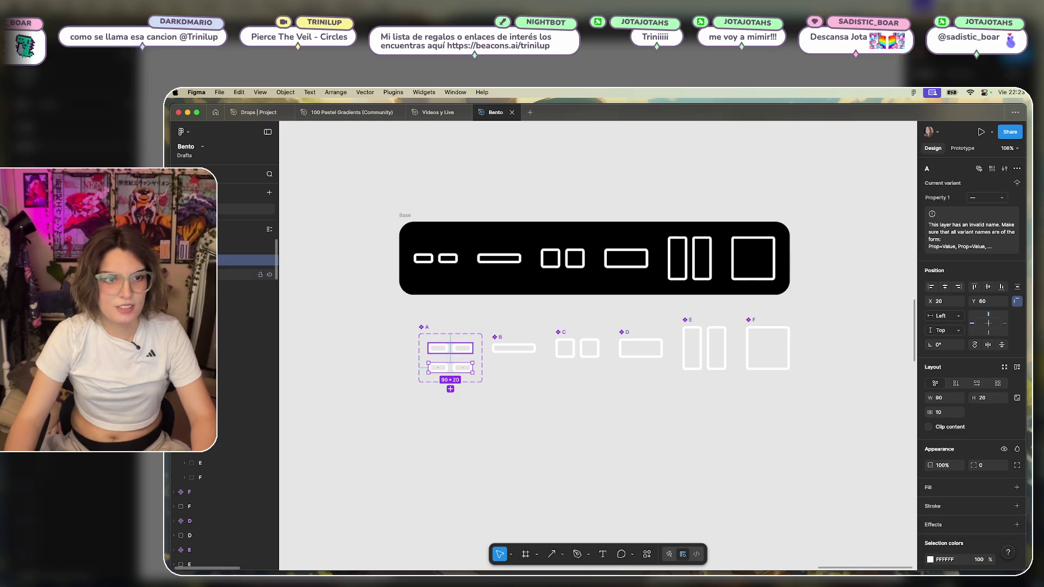
double_click(207, 274)
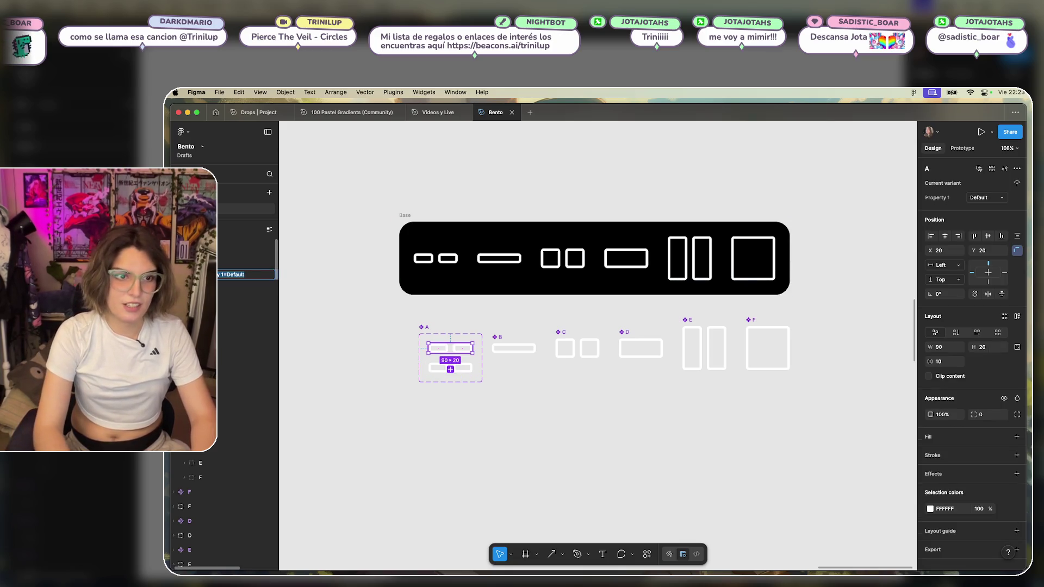
key(Return)
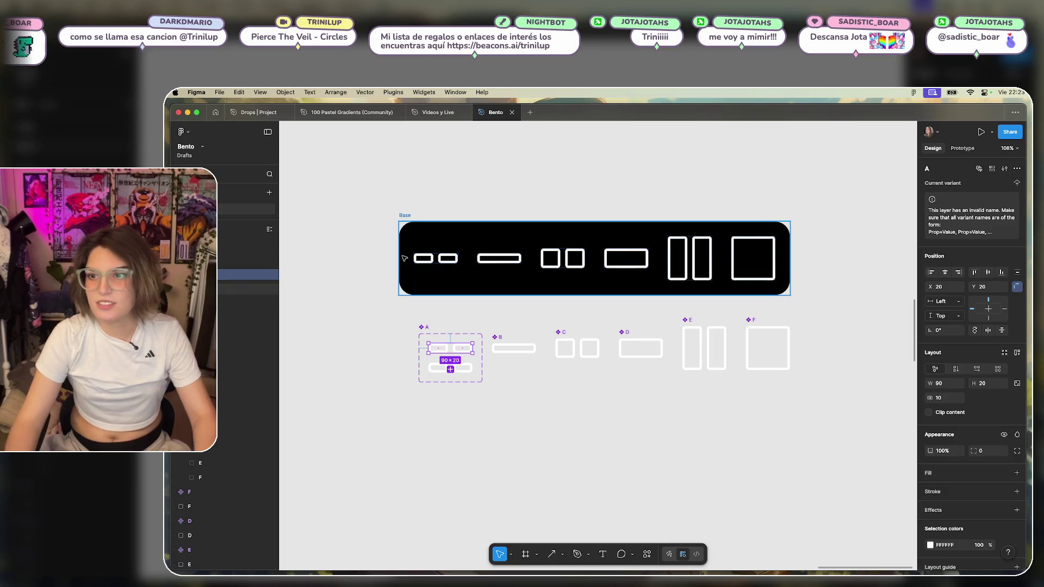
click(361, 284)
Duplicate A's small two-pill shape onto the empty canvas below the icons.
click(453, 346)
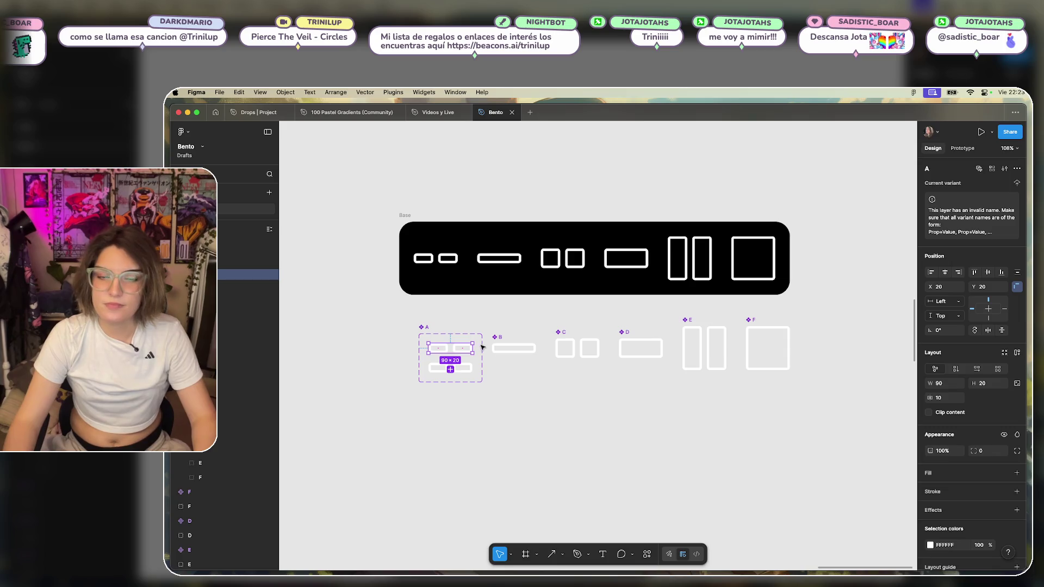
drag(457, 348, 456, 494)
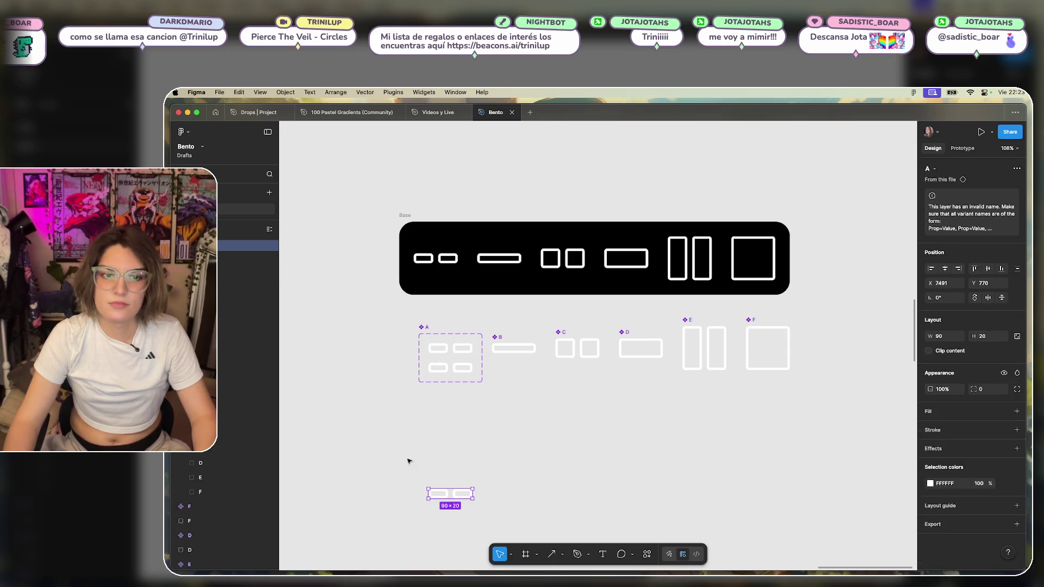
click(450, 368)
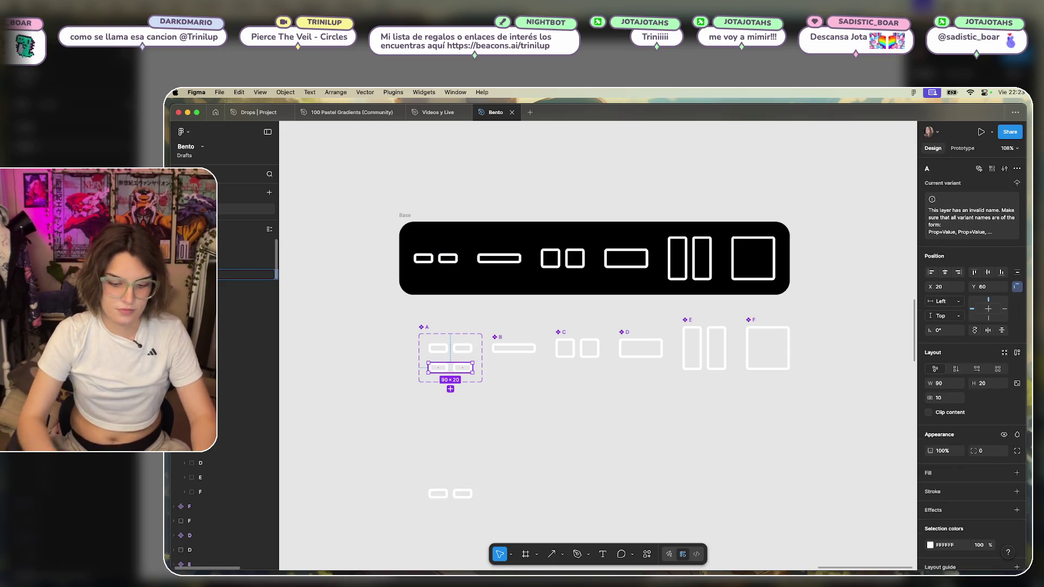
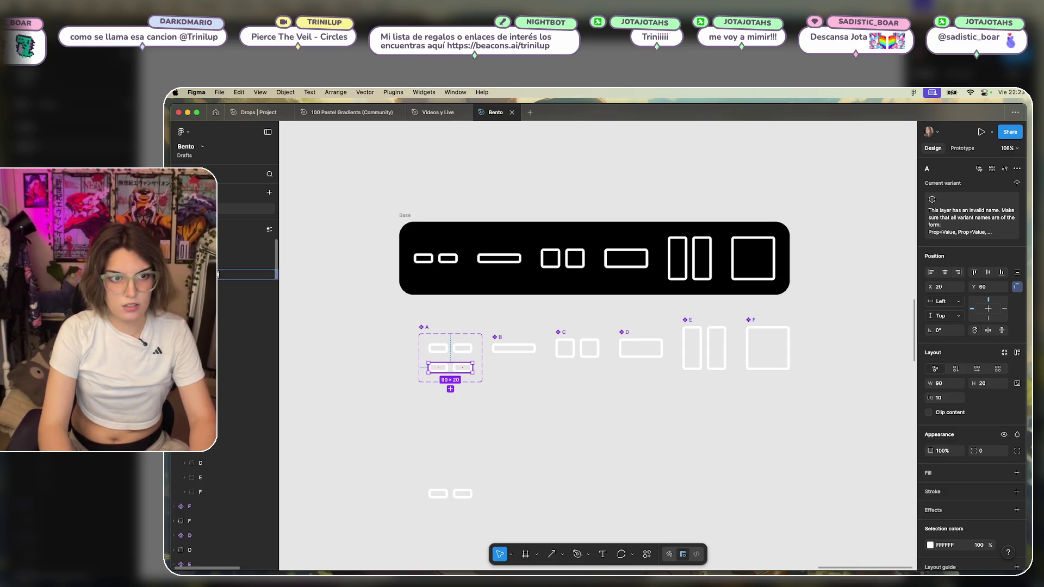
Name component A's two variants State=OFF and State=ON.
key(Return)
click(220, 292)
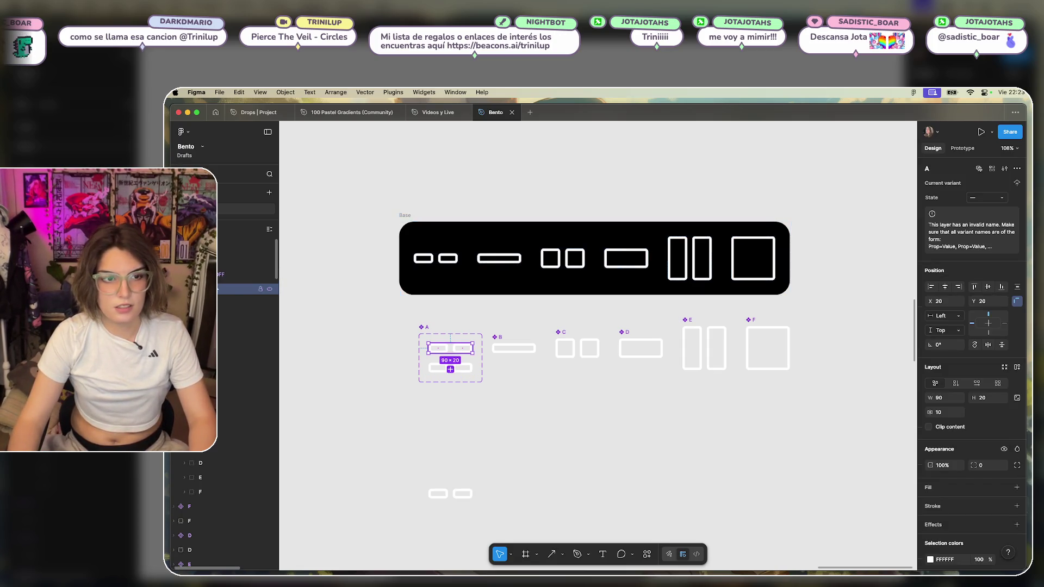
key(super+r)
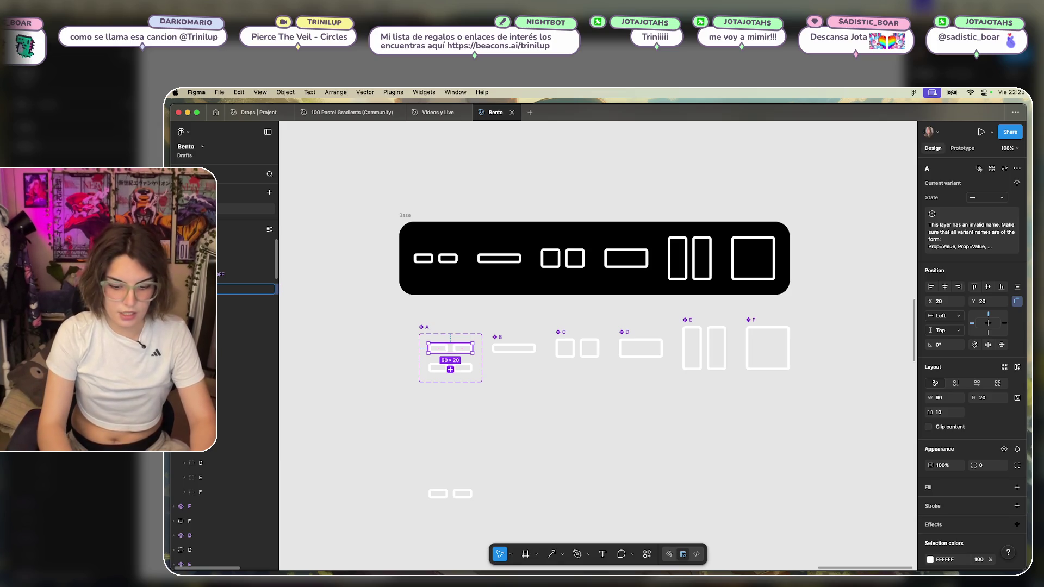
text(State=ON)
key(Return)
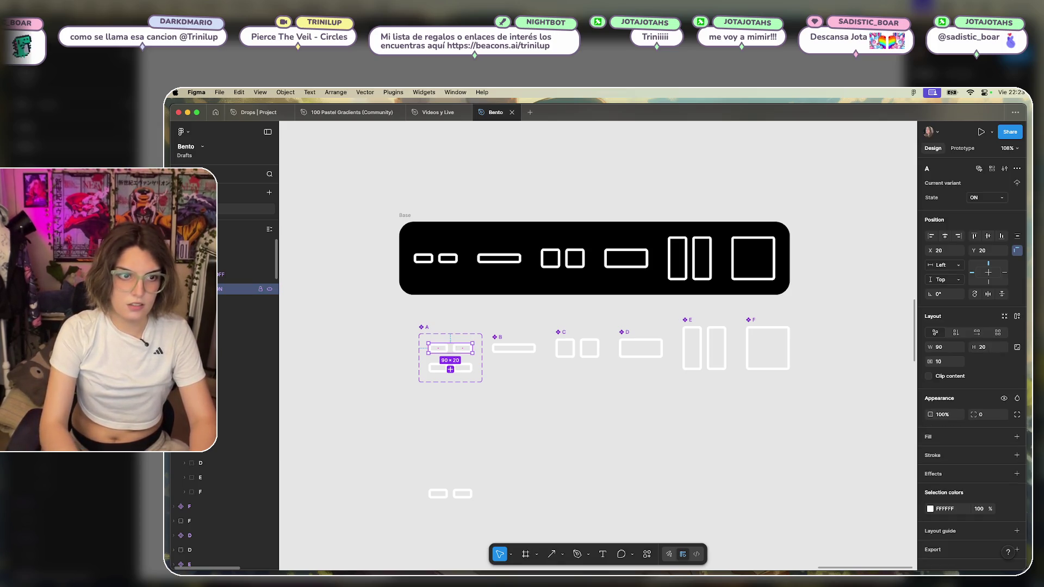
click(586, 414)
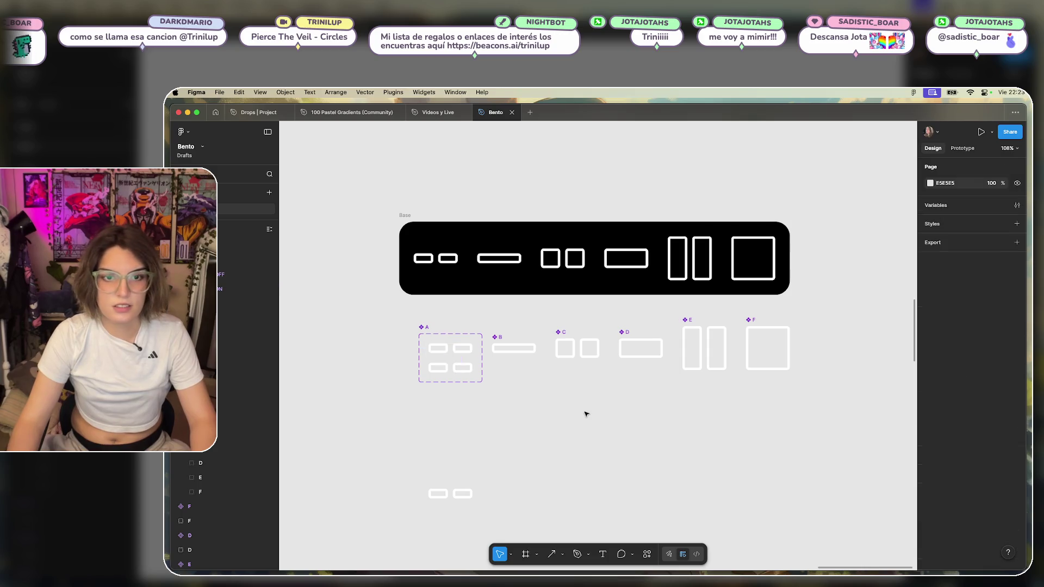
Hide the State=OFF variant's content, then select its hidden row.
click(449, 348)
click(450, 386)
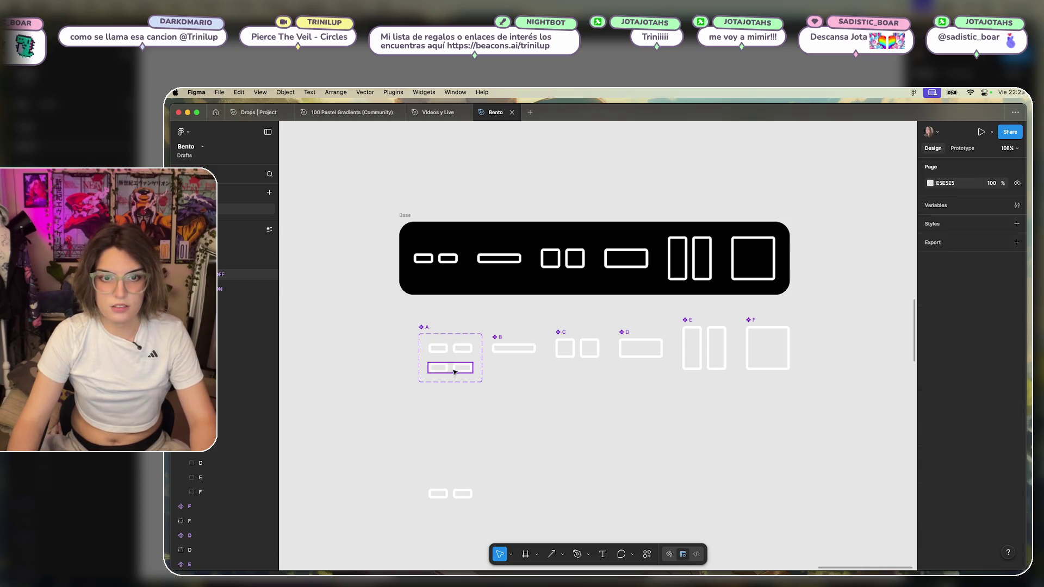
click(450, 348)
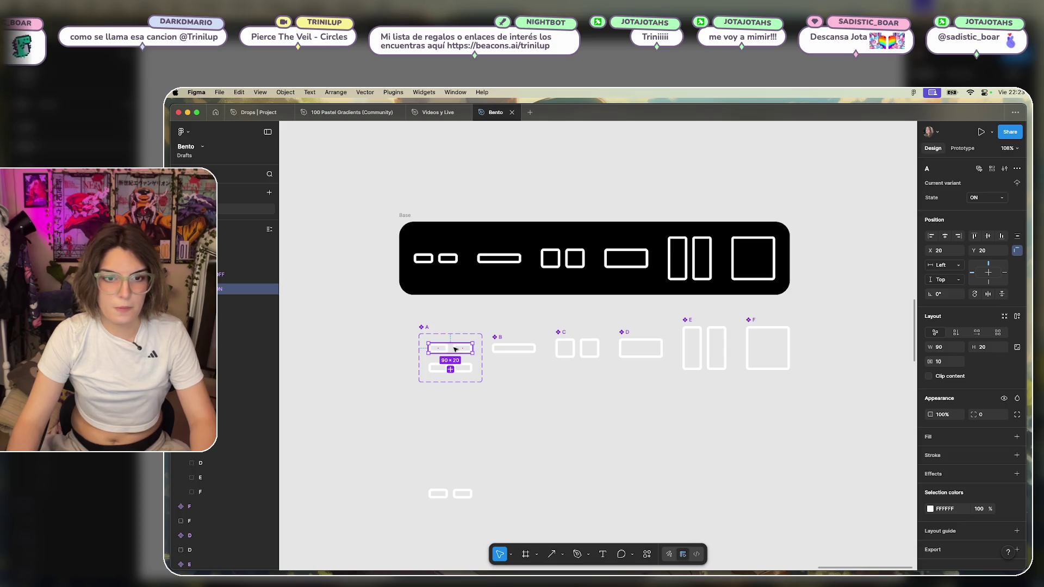
click(451, 369)
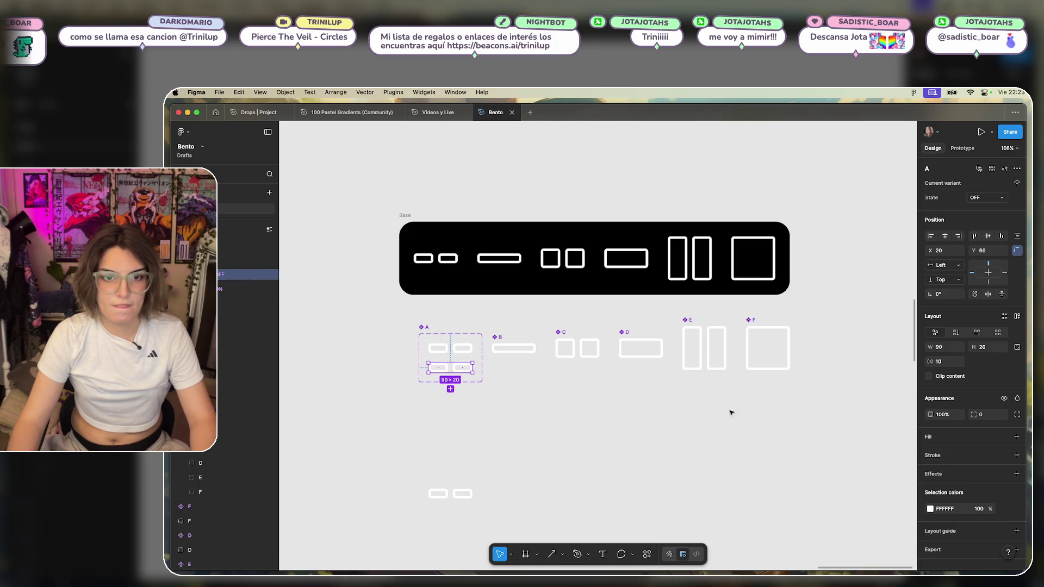
click(1004, 399)
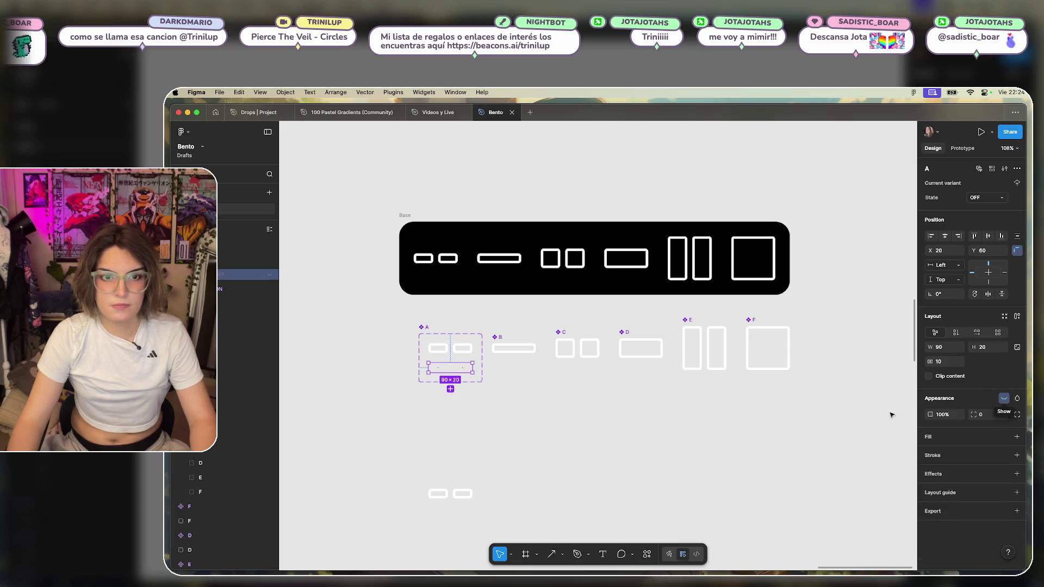
click(500, 425)
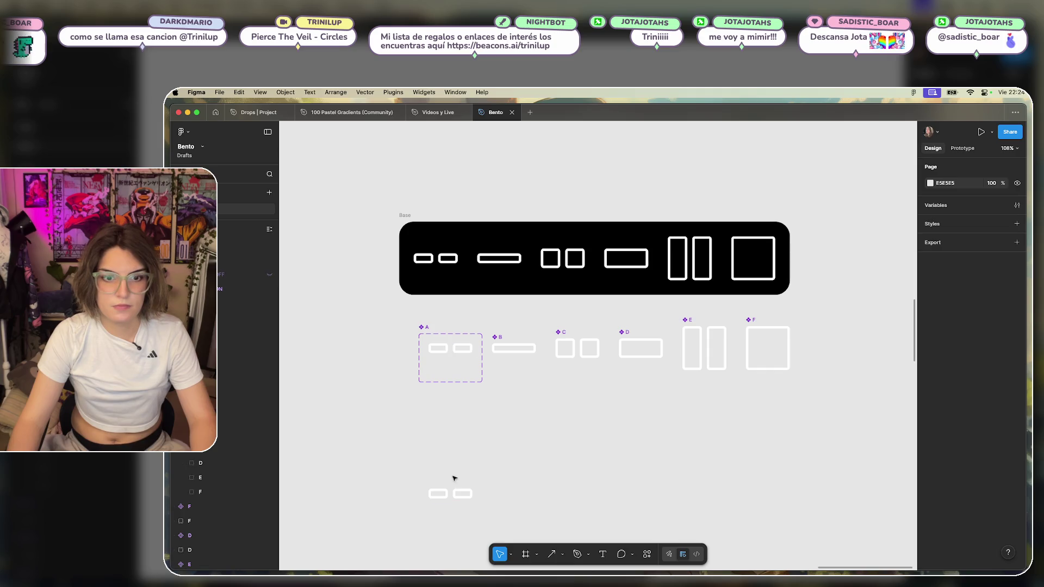
click(450, 494)
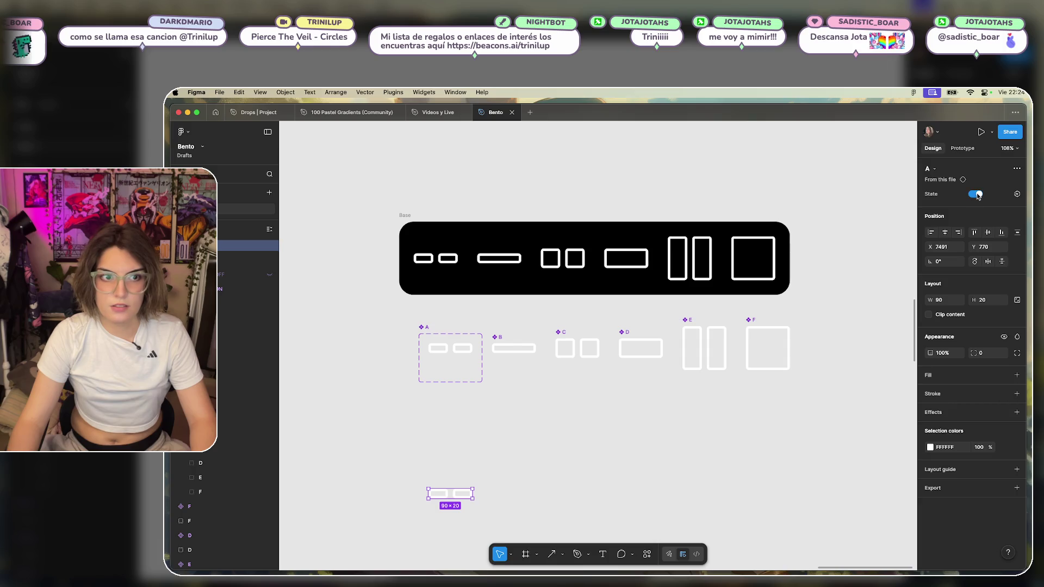
click(487, 461)
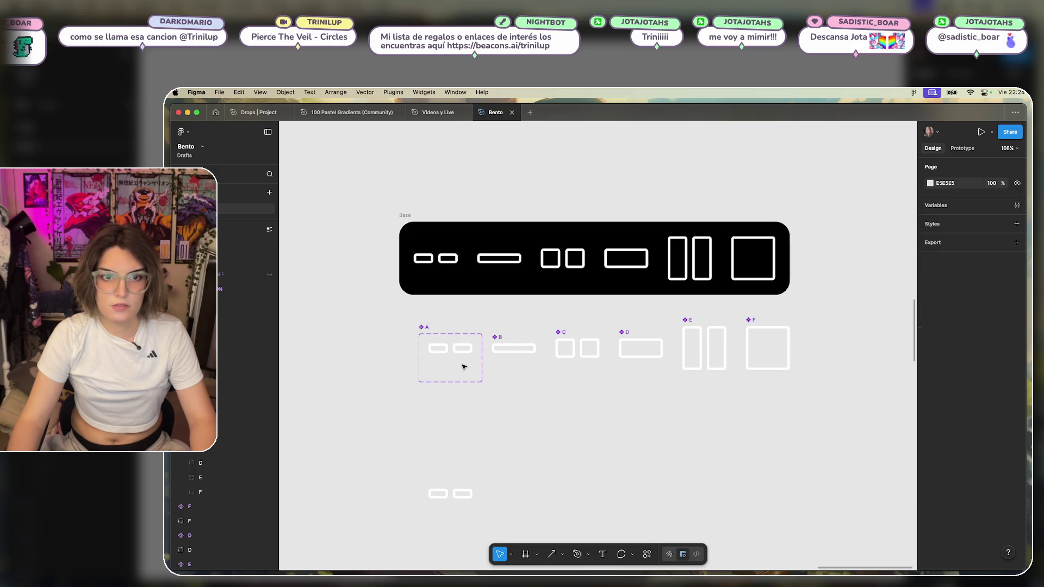
click(464, 367)
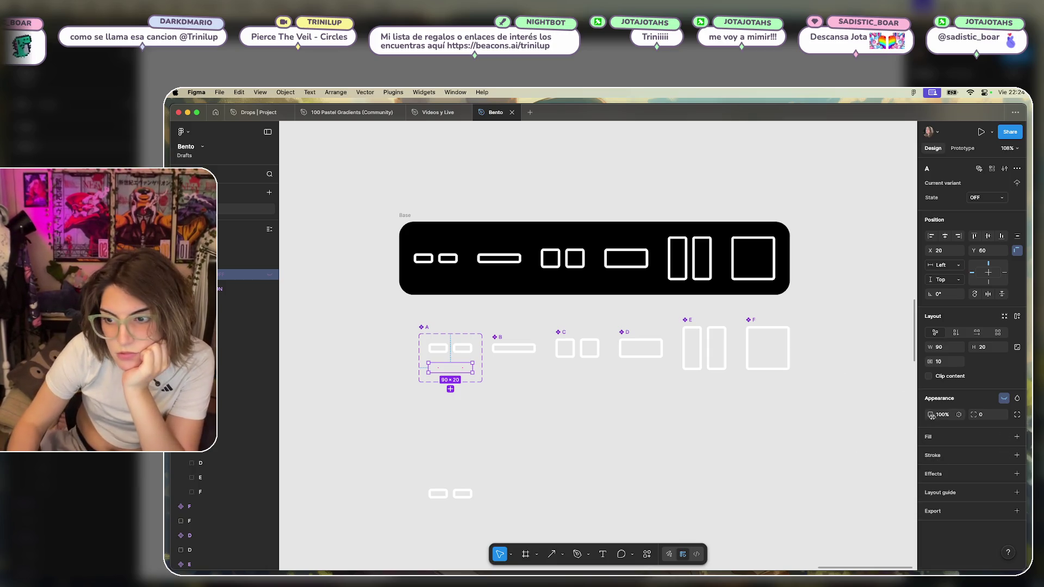
Unhide the OFF variant's 90×20 row and collapse its width to 0.
click(1003, 399)
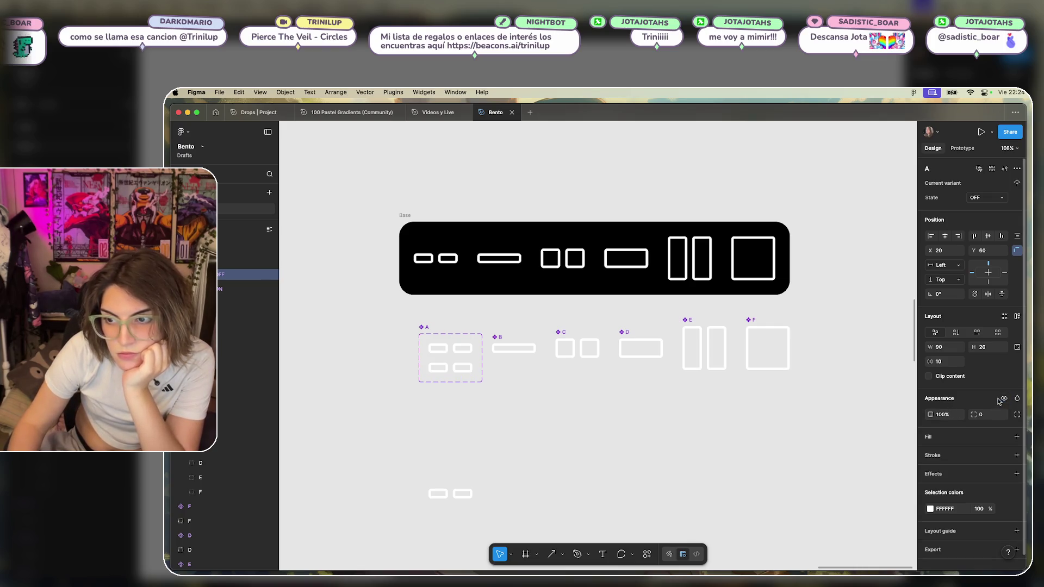
scroll(989, 310, down, 1)
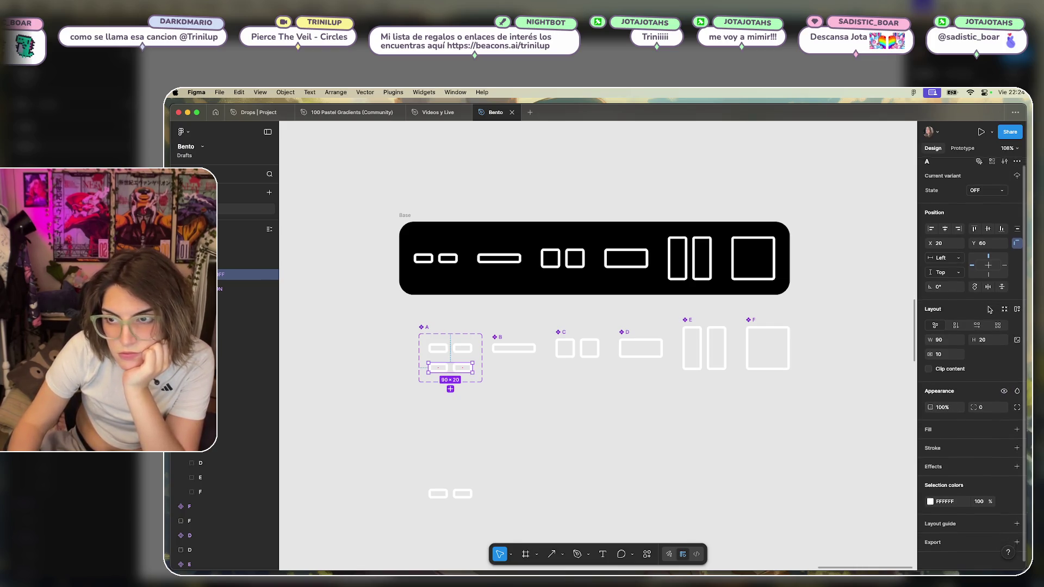
click(447, 369)
key(shift+Return)
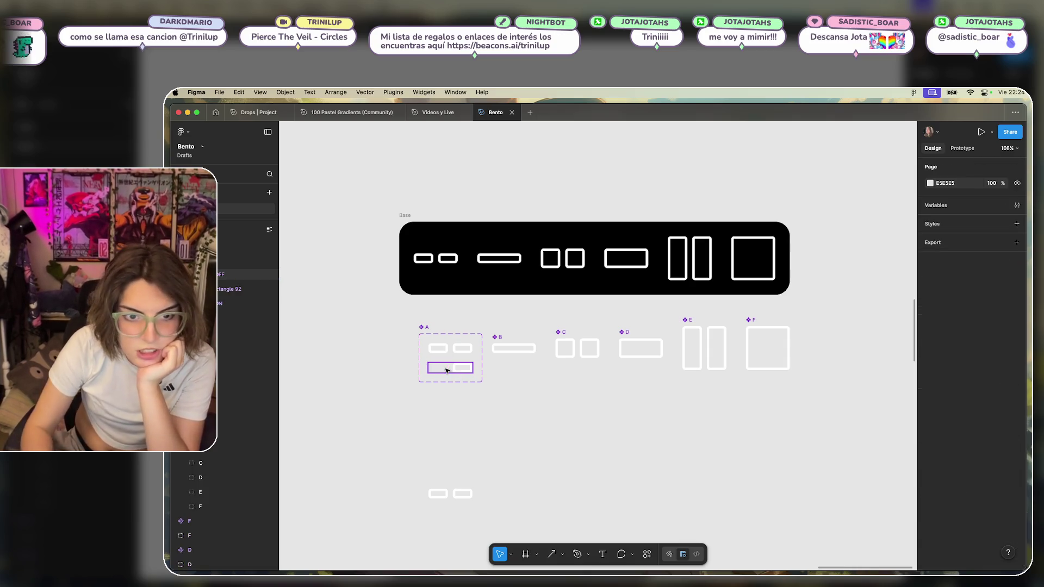
click(457, 369)
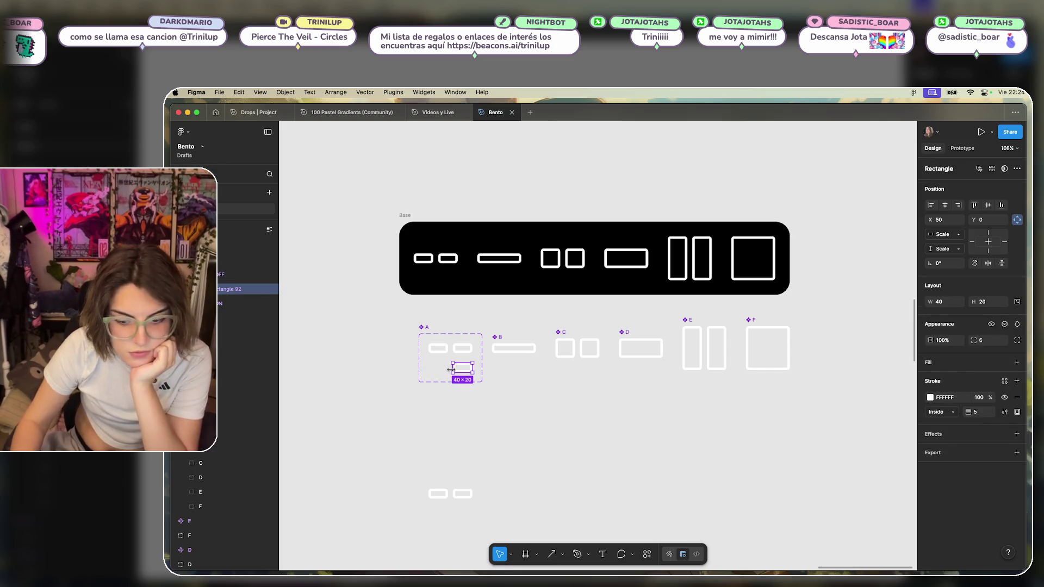
key(Escape)
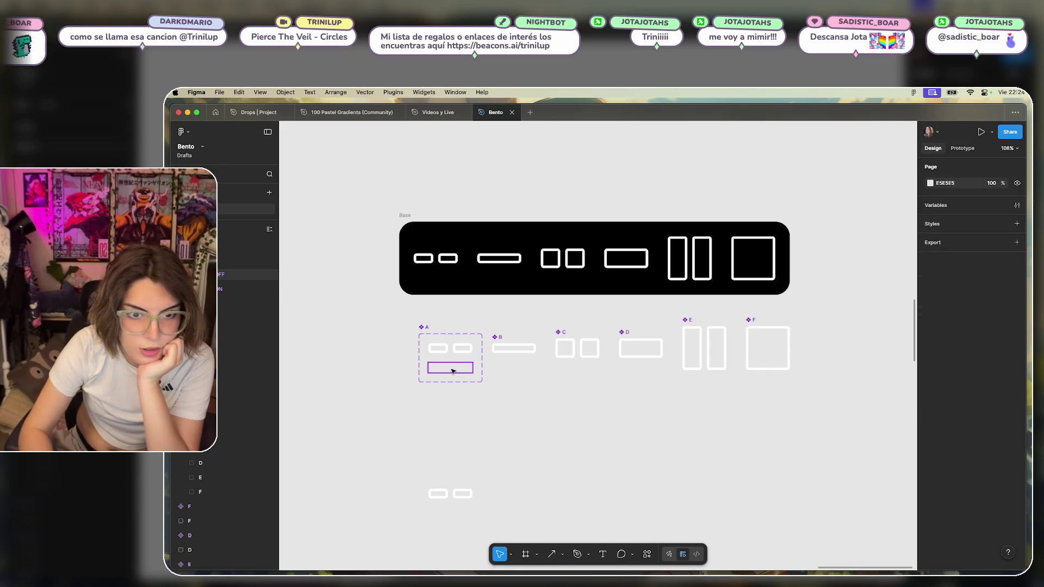
click(452, 371)
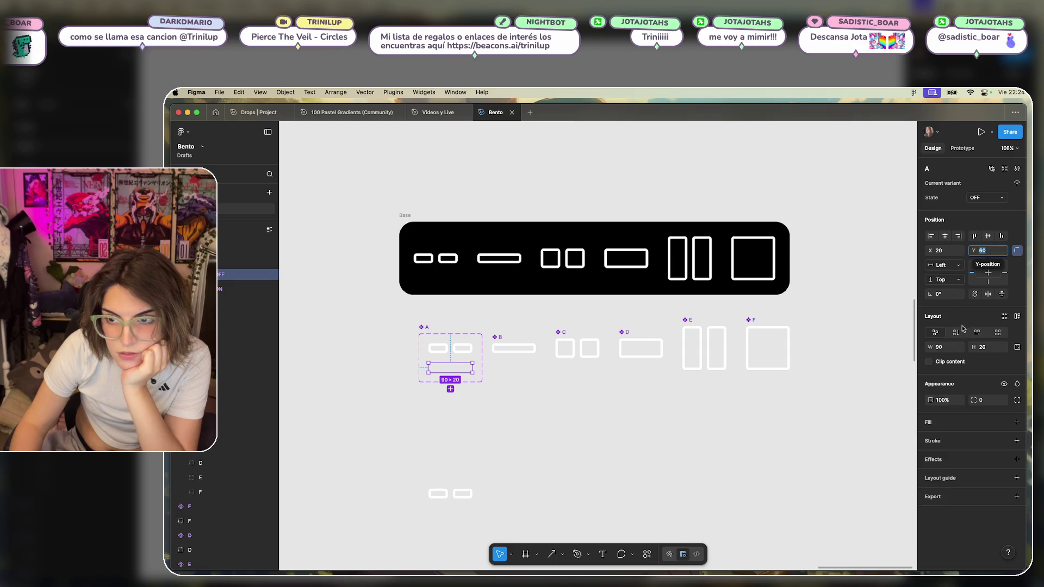
click(952, 351)
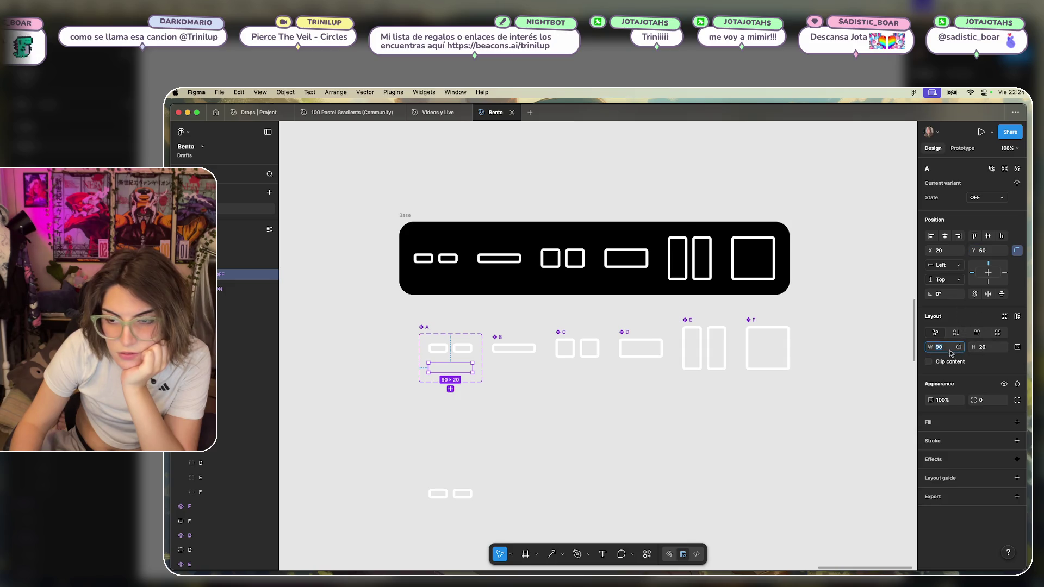
text(0)
key(Return)
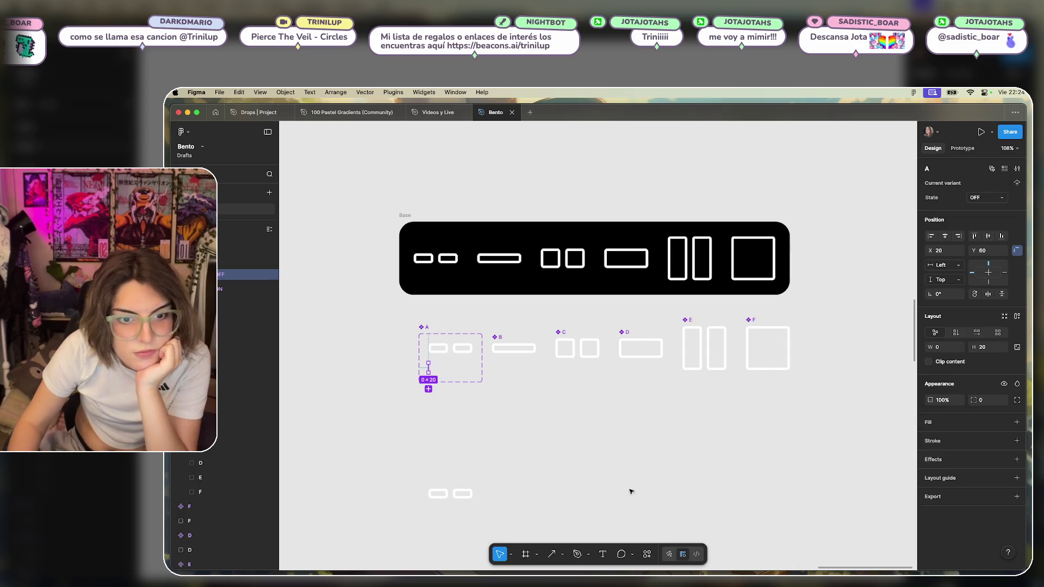
click(625, 488)
Toggle the instance's State property off and on to test it, ending on.
click(460, 495)
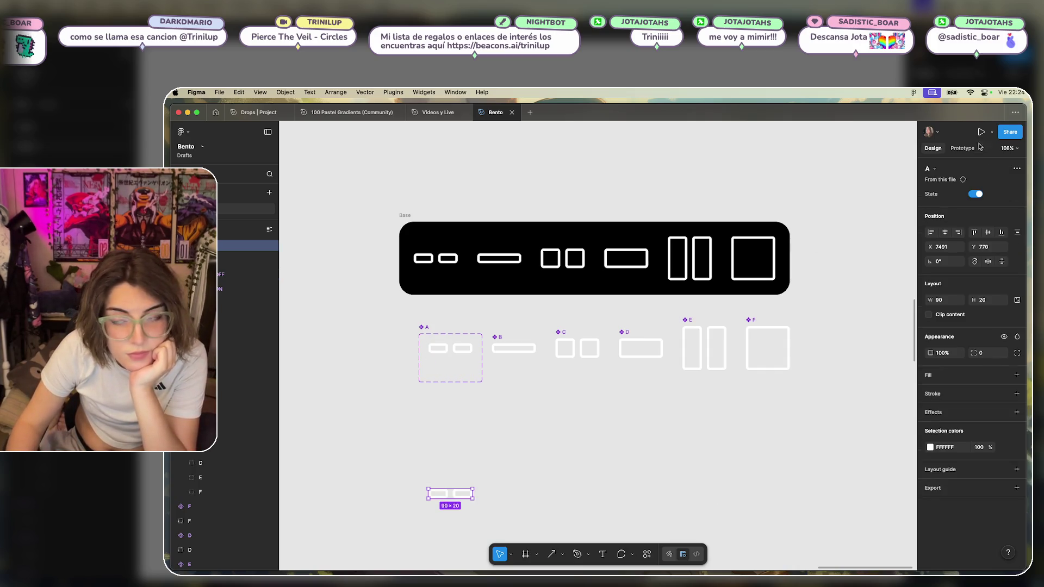
click(974, 195)
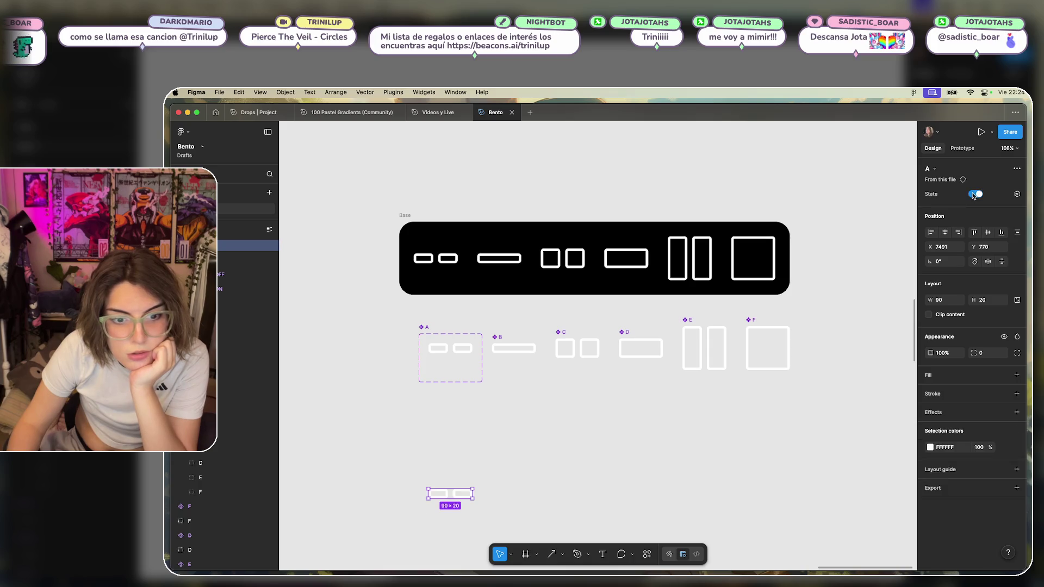
click(974, 194)
click(973, 194)
click(973, 195)
click(974, 195)
click(972, 194)
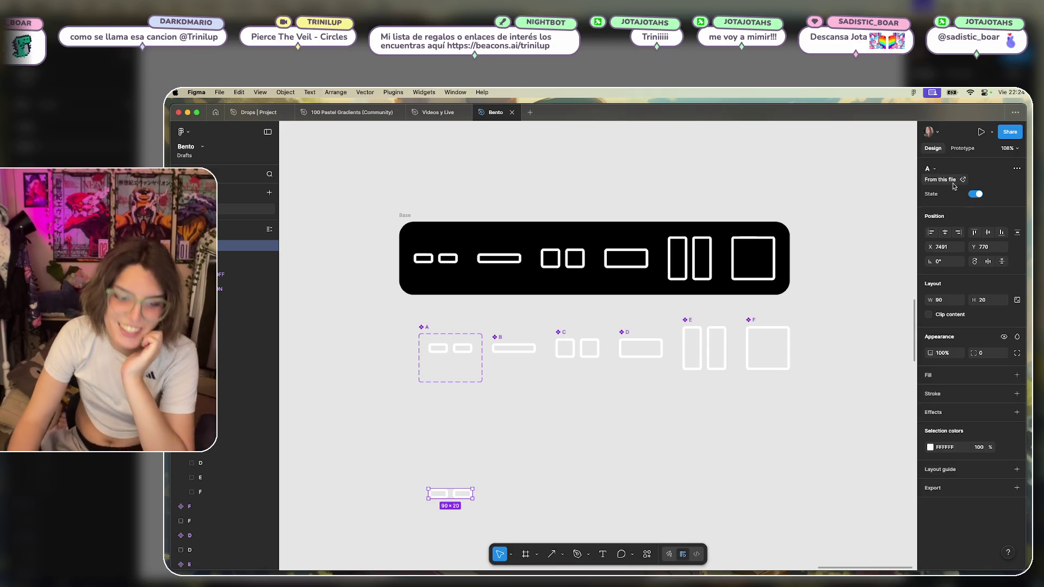
scroll(535, 411, down, 1)
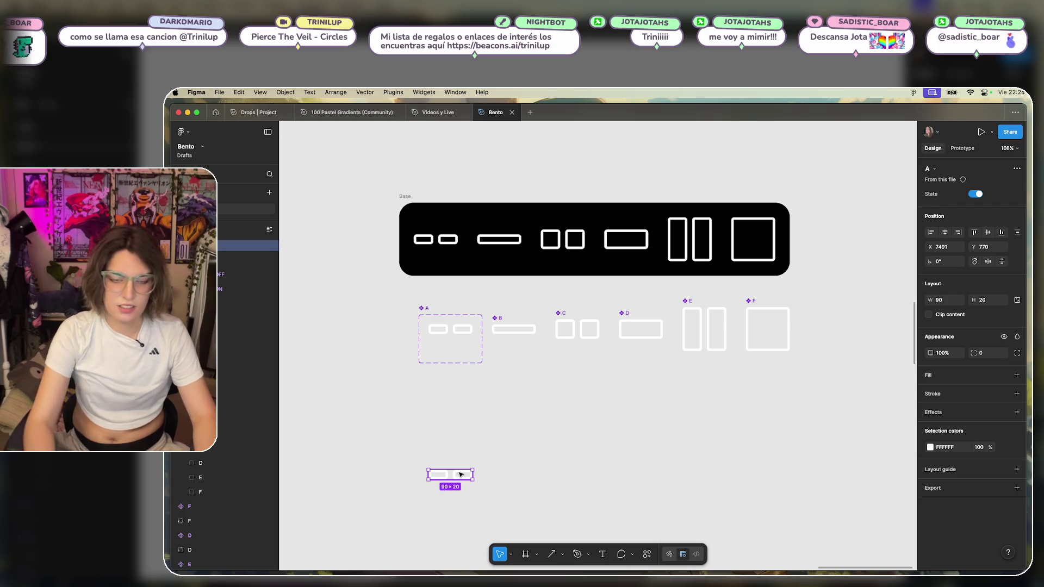
Delete the selected instance and select the collapsed OFF variant in component A.
key(Delete)
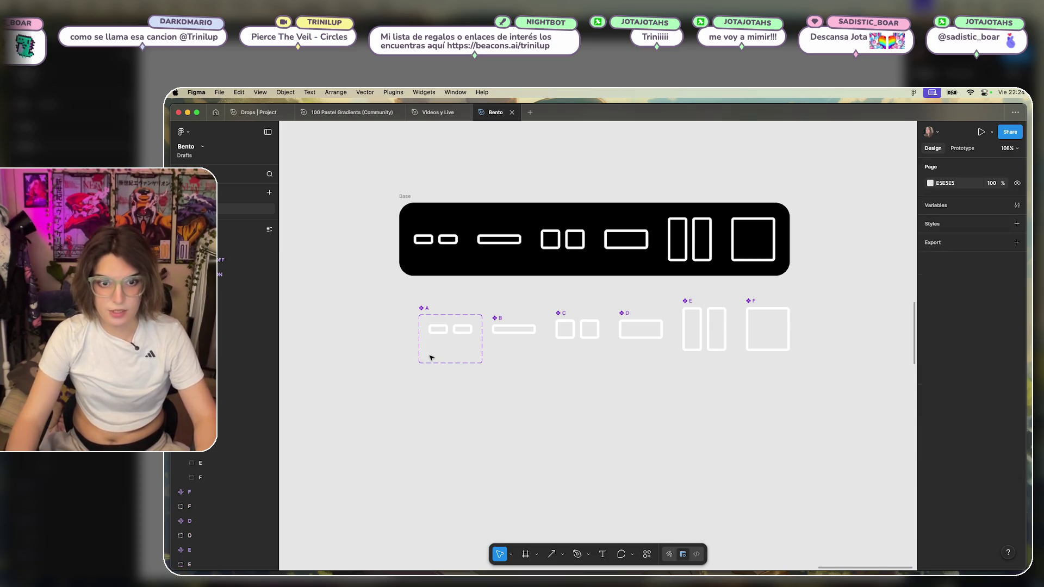
drag(379, 344, 478, 385)
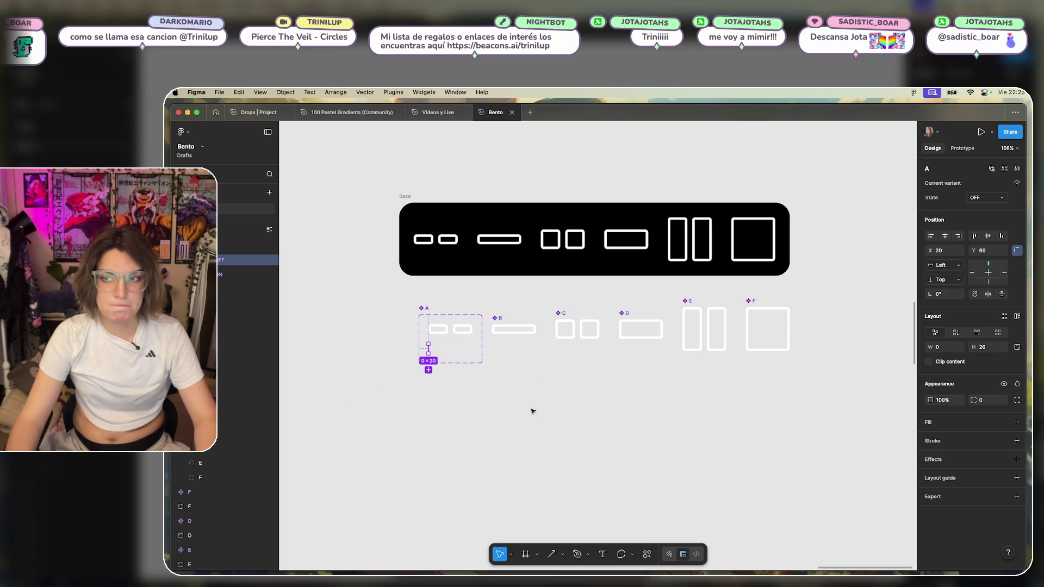
key(Delete)
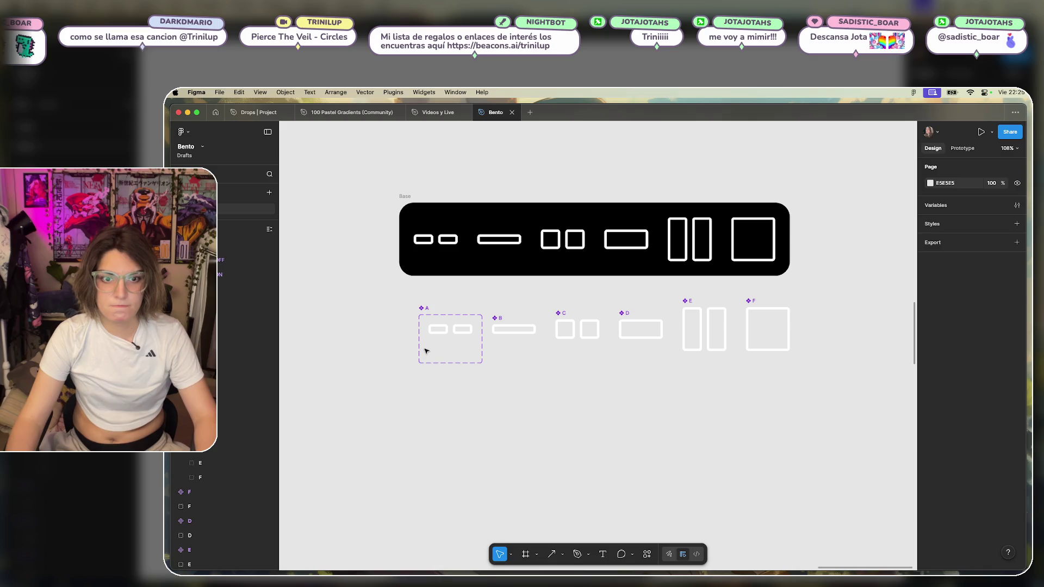
click(433, 354)
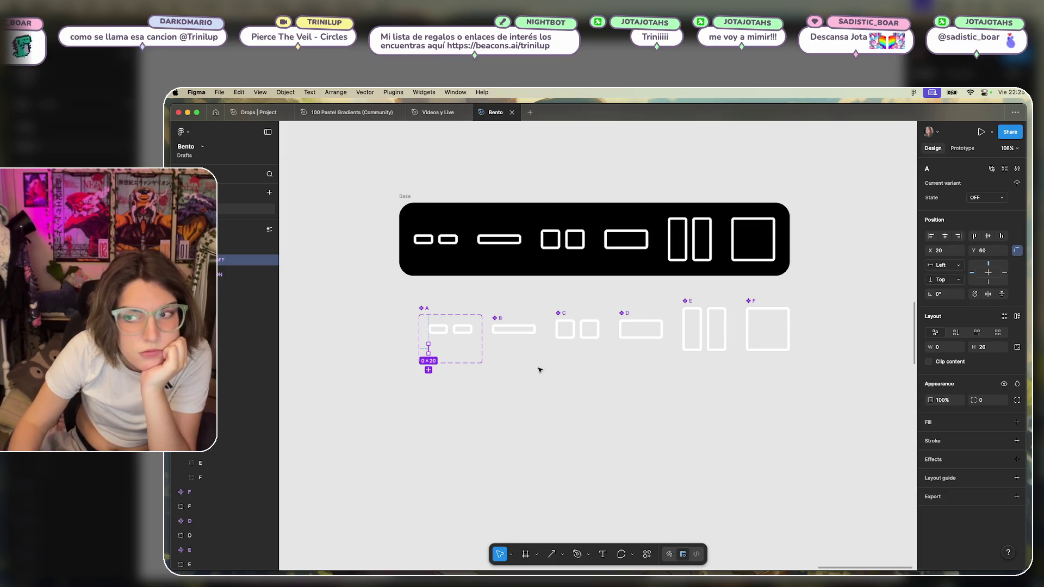
Place two copies of the ON variant below A, grouped into an auto-layout frame.
click(447, 329)
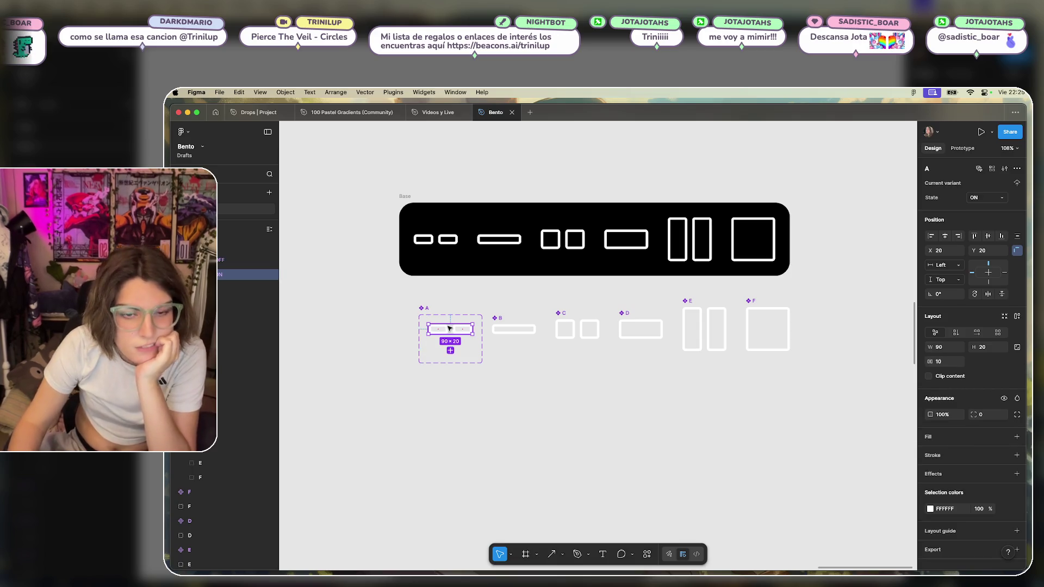
mouse_move(450, 328)
mouse_down()
mouse_move(450, 411)
mouse_move(537, 416)
mouse_up()
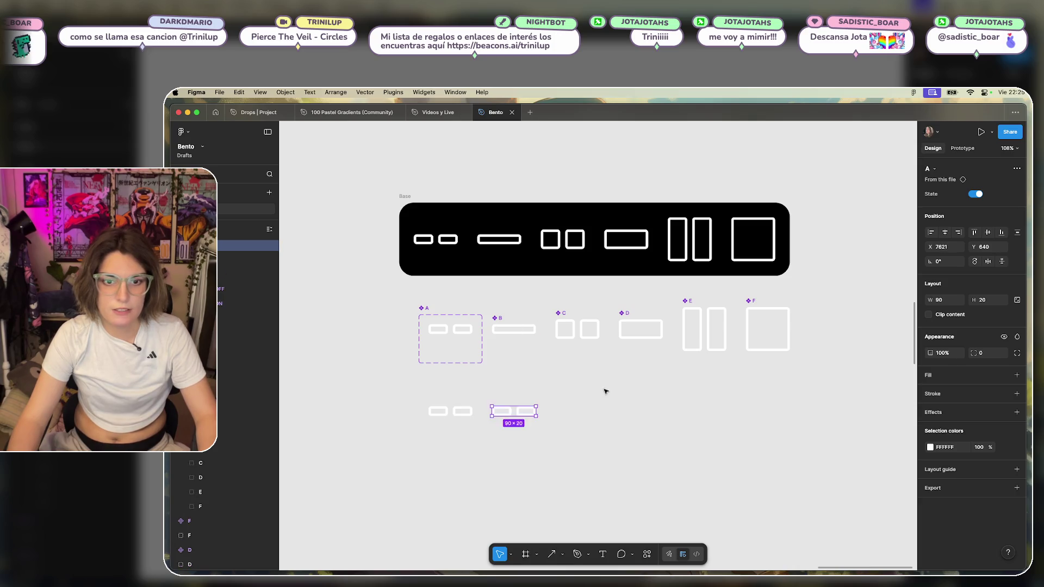
drag(607, 389, 318, 460)
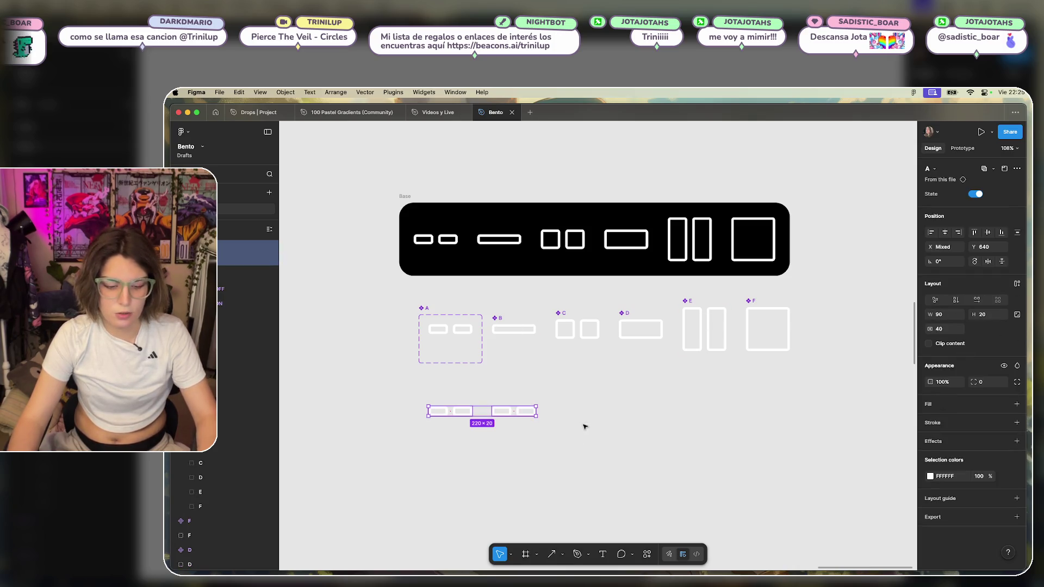
key(super+g)
click(1017, 256)
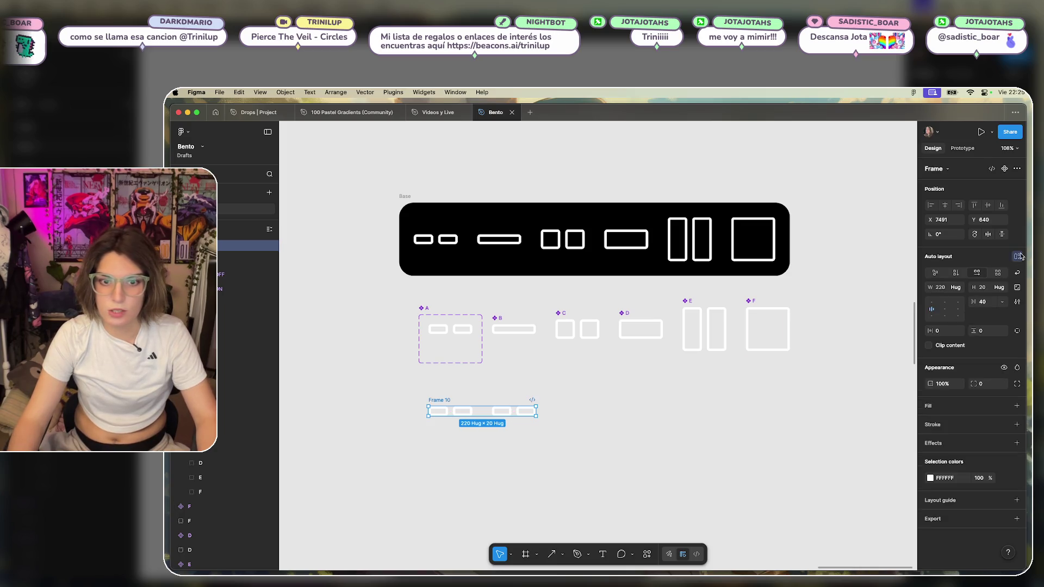
Remove the right icon from Frame 10, then delete Frame 10 entirely.
click(513, 411)
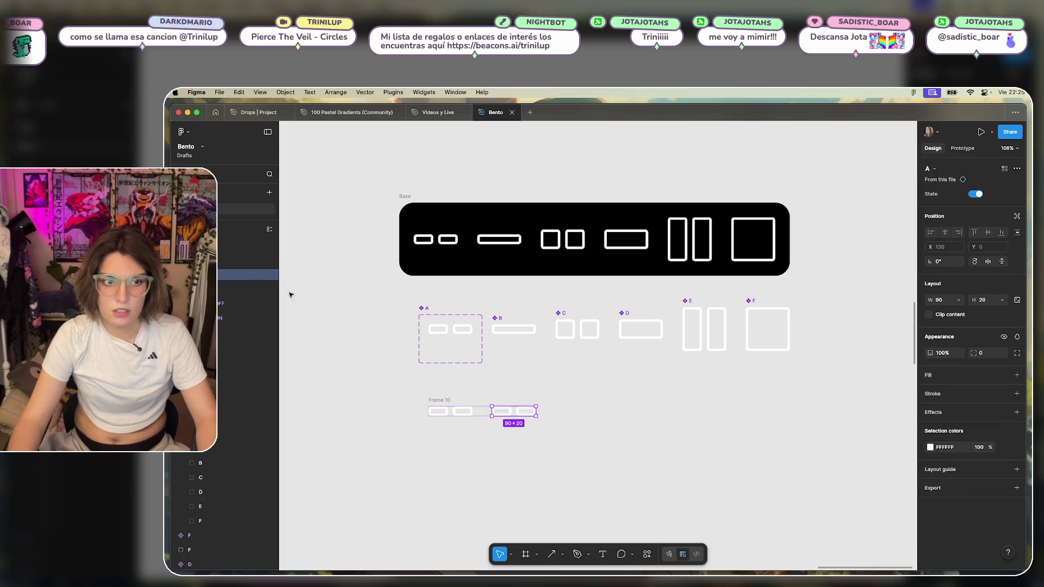
click(269, 275)
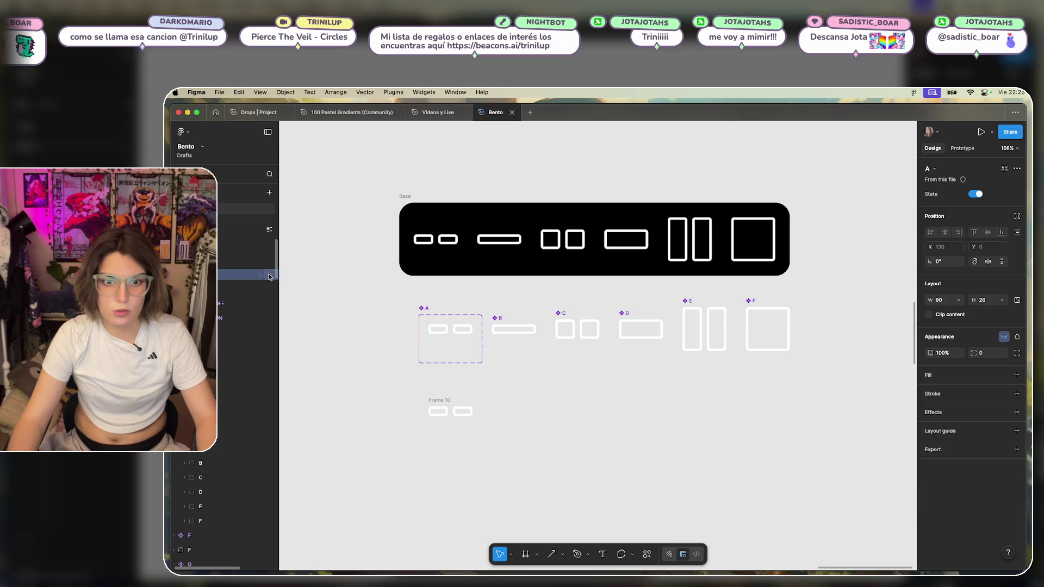
click(441, 399)
click(510, 413)
key(ctrl+z)
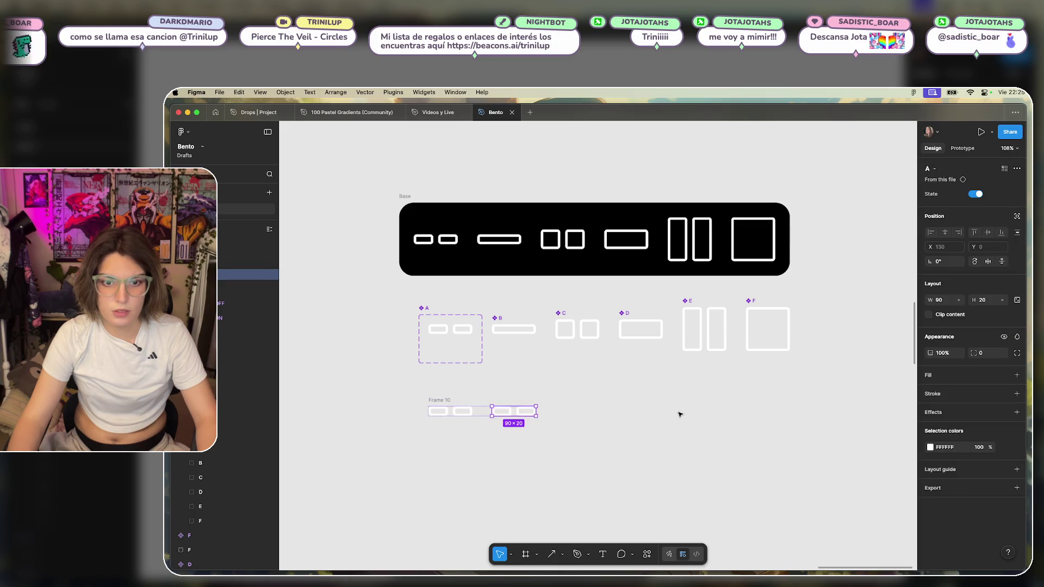
click(502, 414)
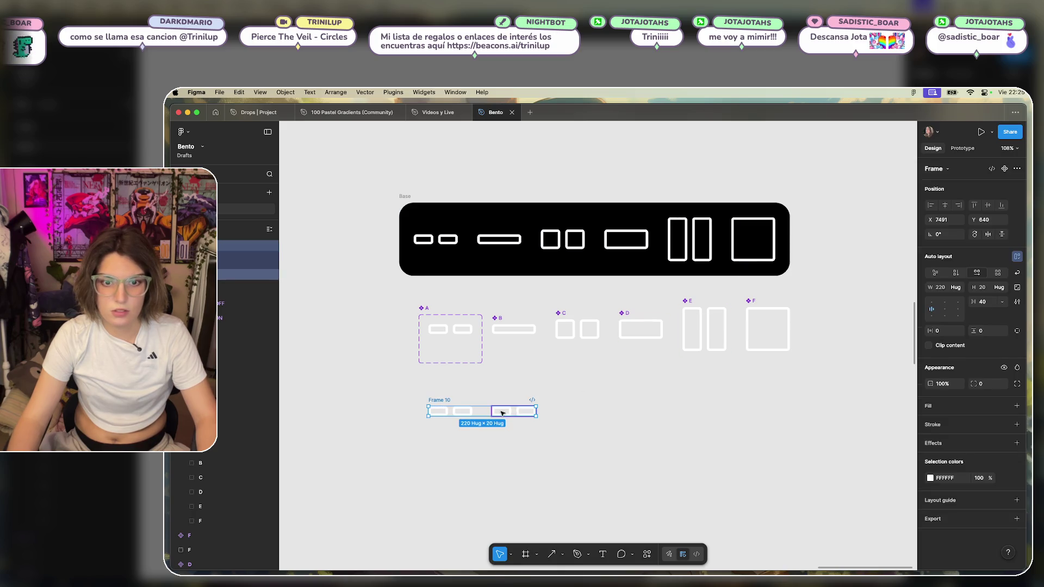
click(502, 413)
key(Delete)
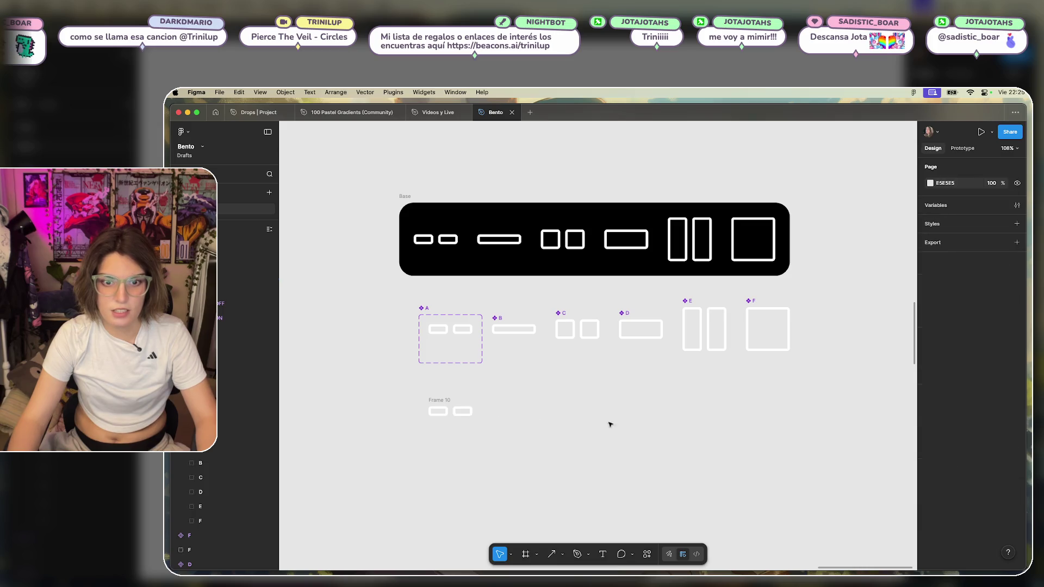
click(462, 412)
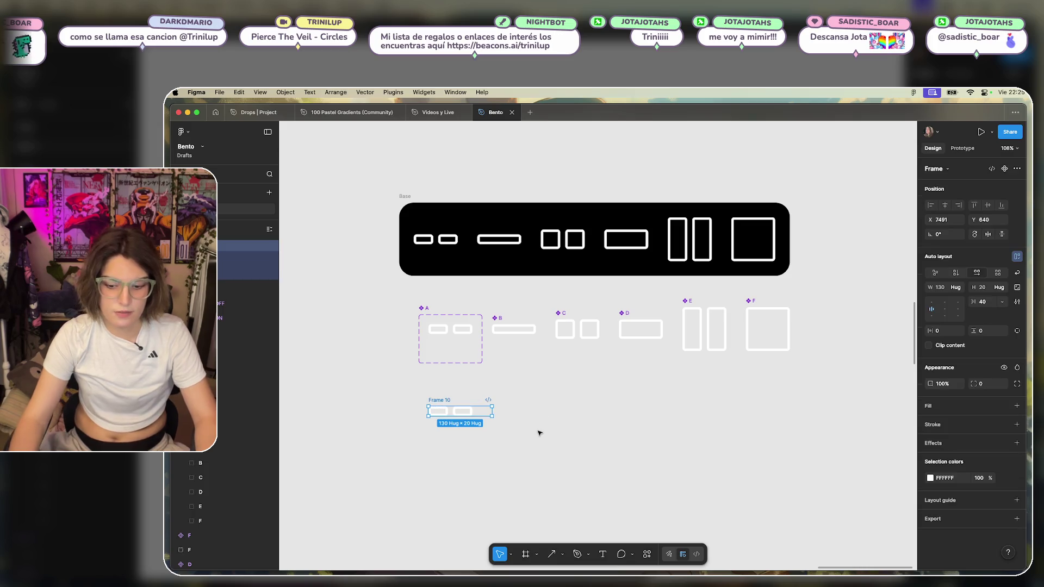
key(Delete)
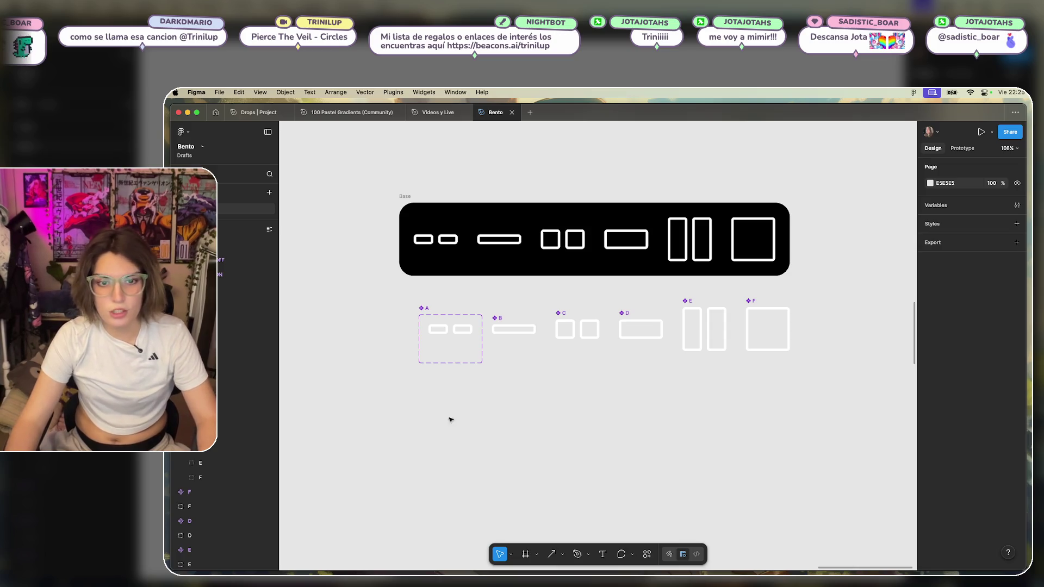
Undo and redo with Cmd+Z and Cmd+Shift+Z until A's extra paste and second row are gone.
key(super+z)
key(super+v)
key(super+z)
key(super+z)
click(567, 408)
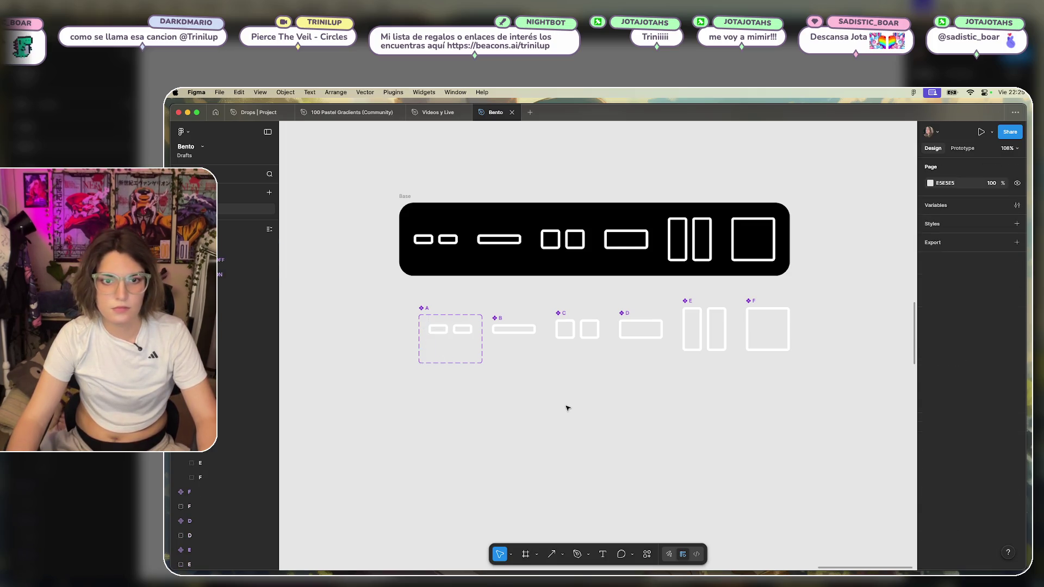
key(super+v)
key(super+z)
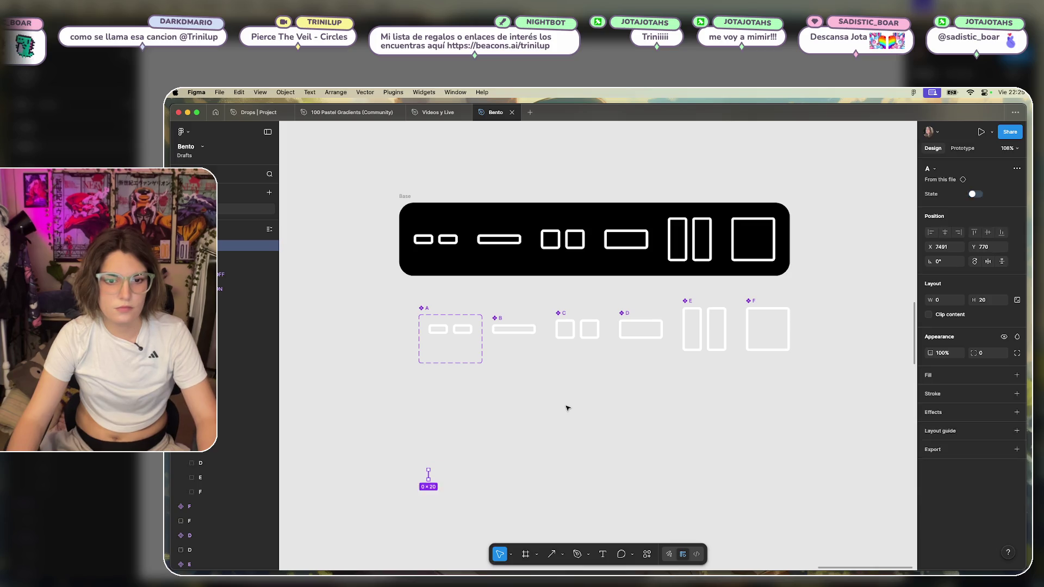
key(super+shift+z)
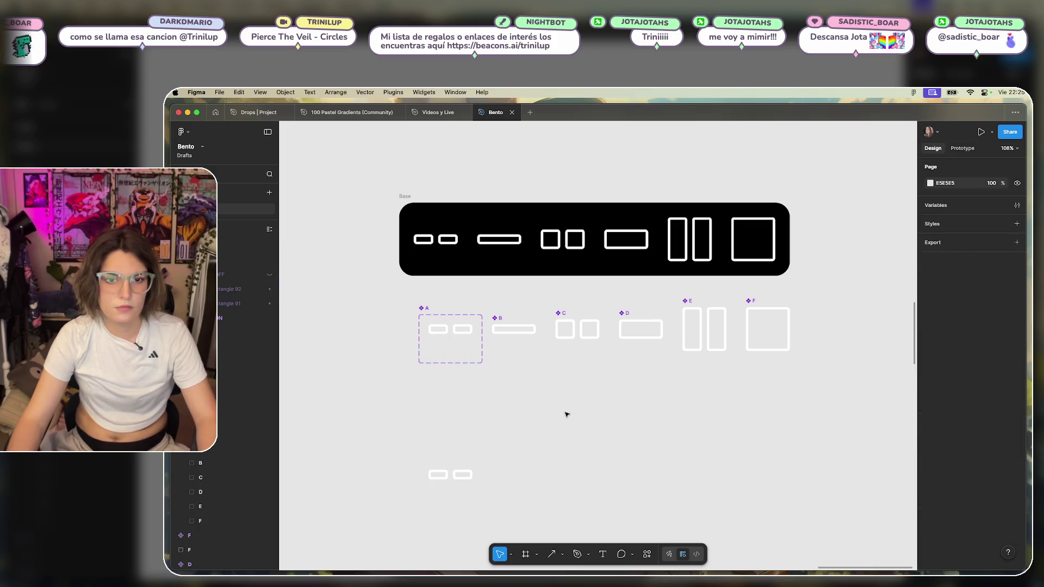
key(super+z)
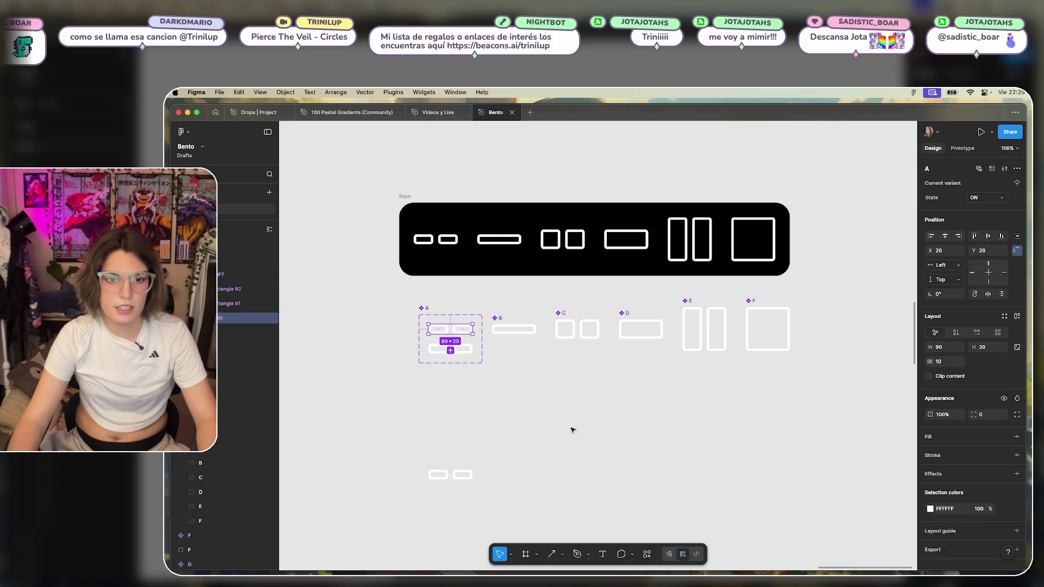
key(super+shift+z)
key(super+z)
key(super+z)
key(super+z)
key(super+z)
key(super+z)
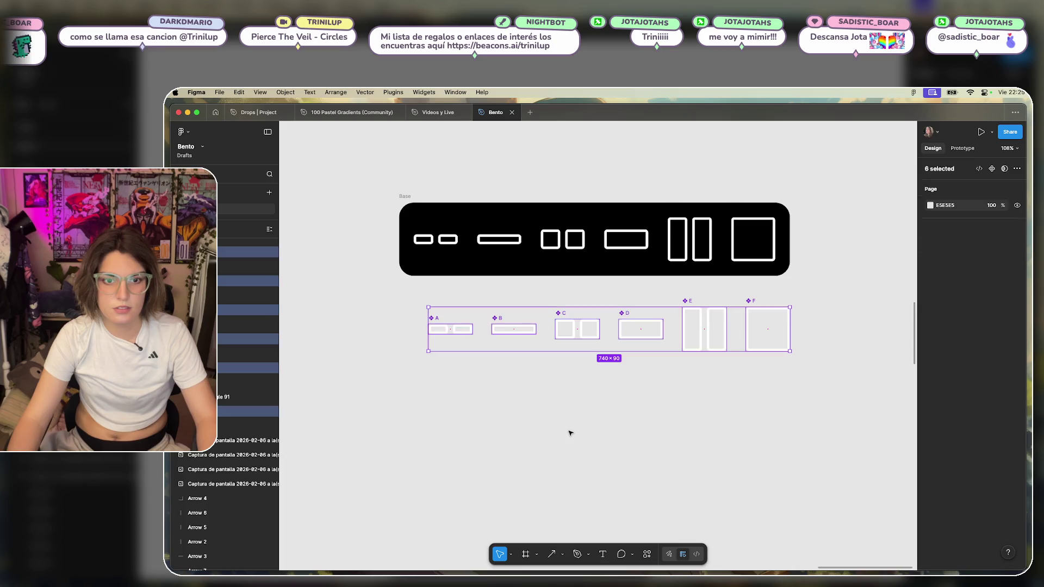
key(super+z)
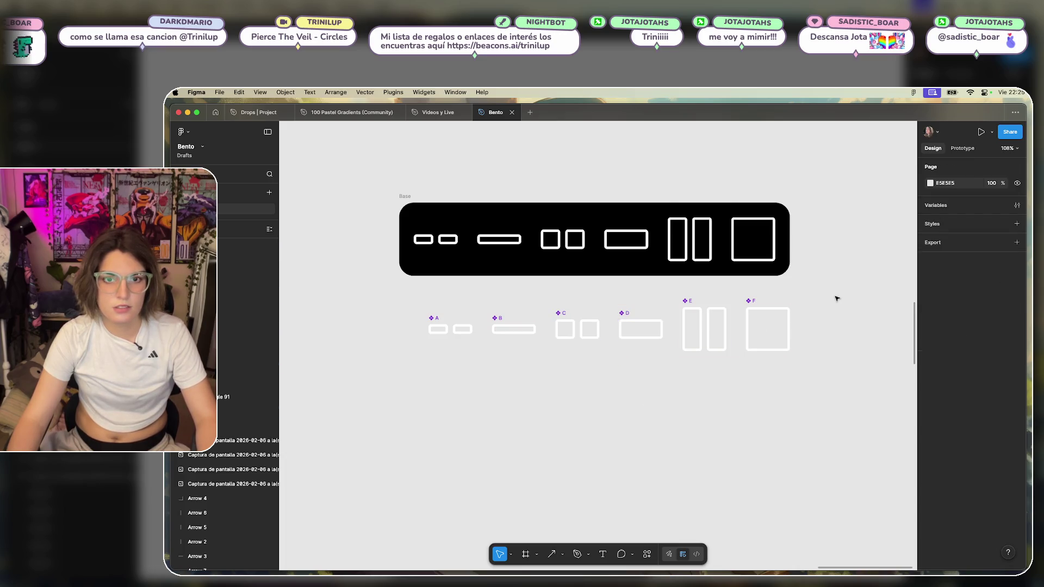
click(447, 329)
click(840, 294)
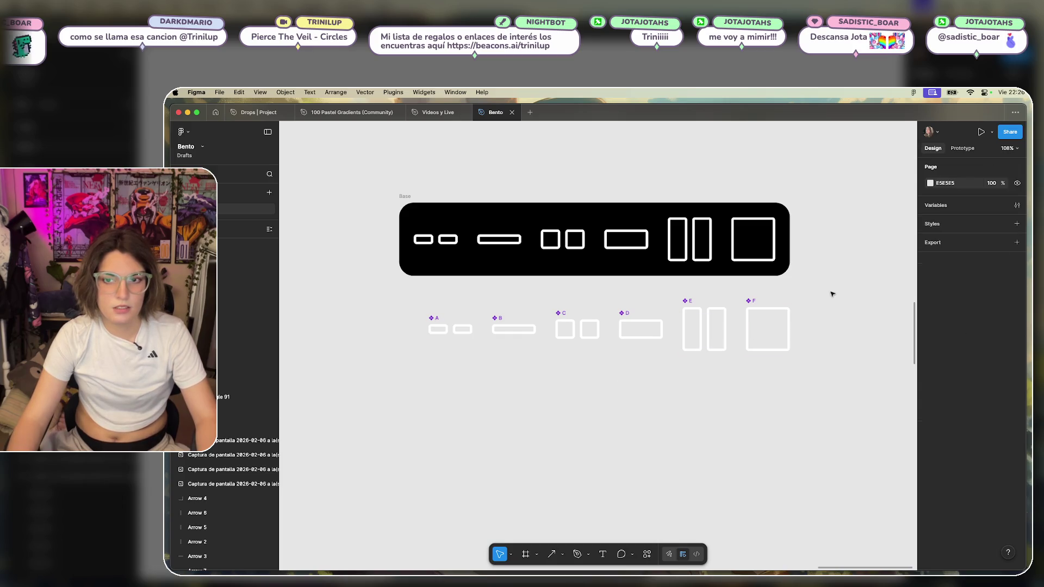
drag(831, 294, 328, 403)
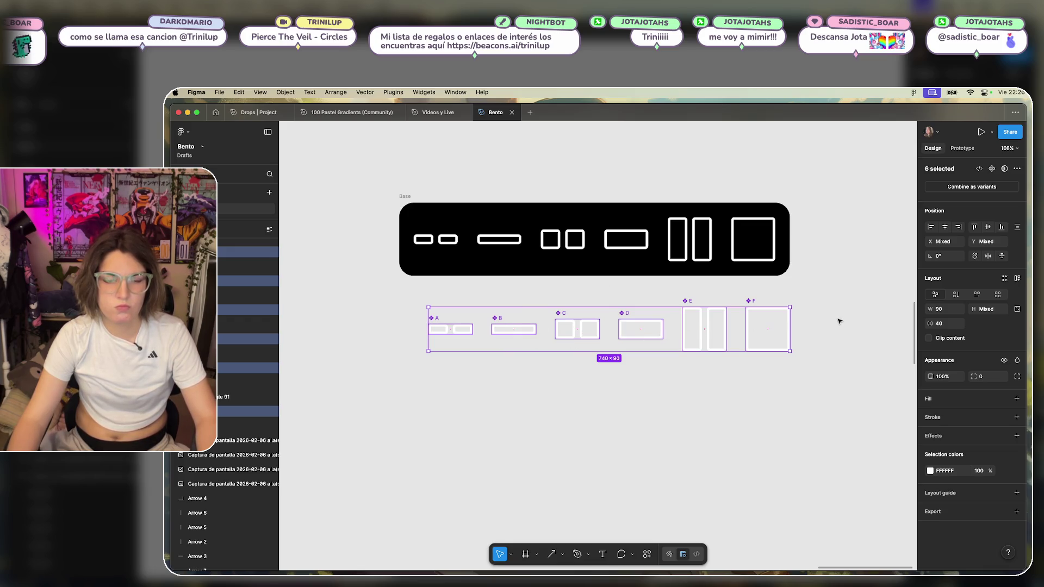
click(963, 186)
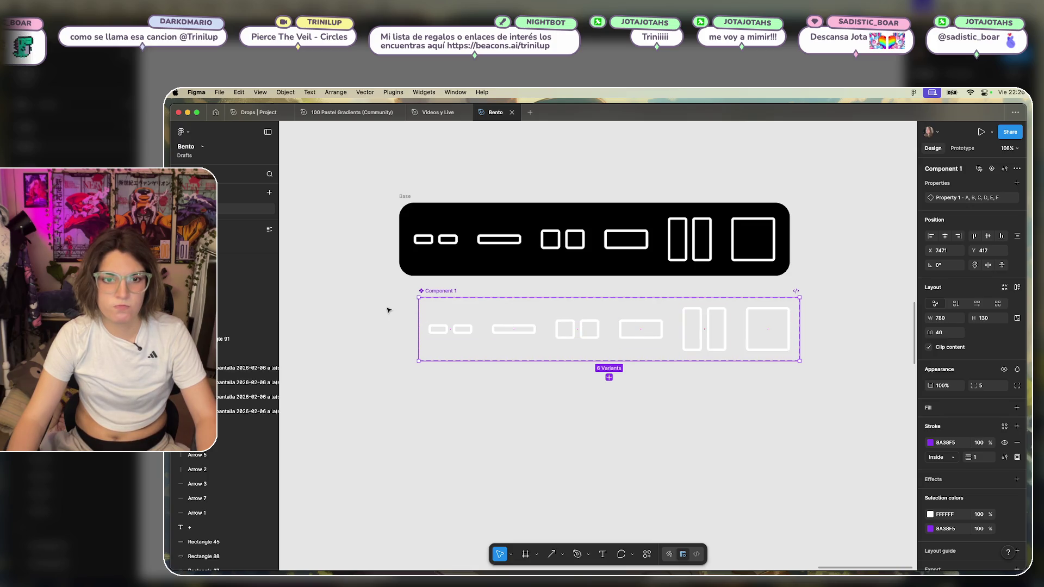
key(super+z)
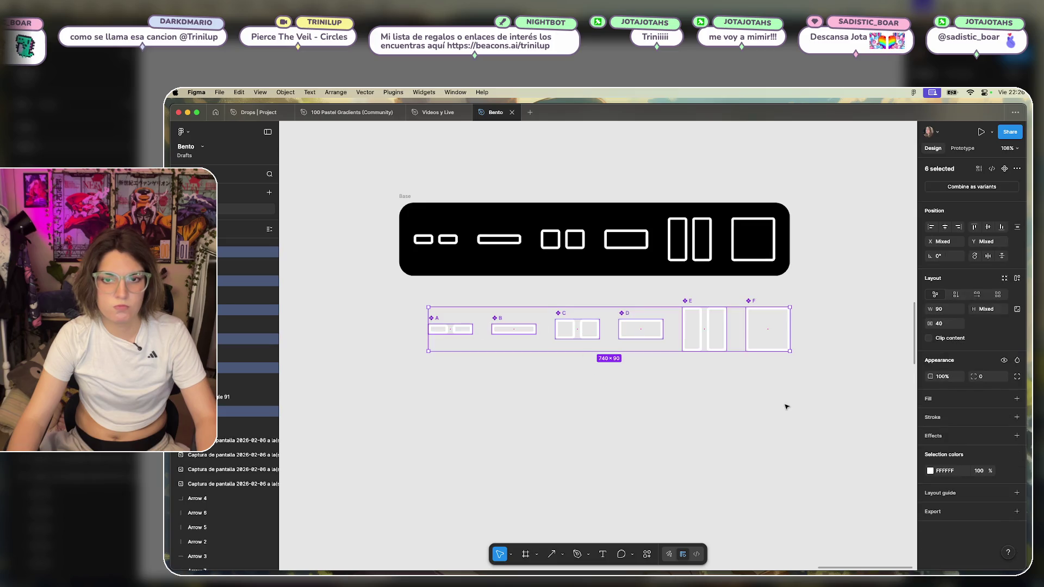
click(785, 407)
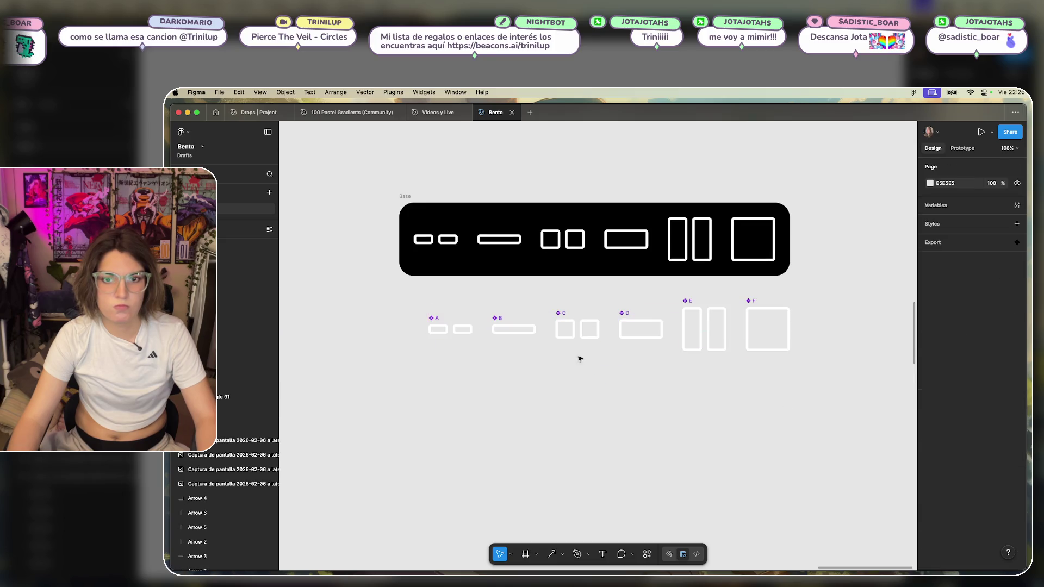
Duplicate the A–F row below the original, then delete that first copy.
click(423, 320)
drag(822, 296, 372, 357)
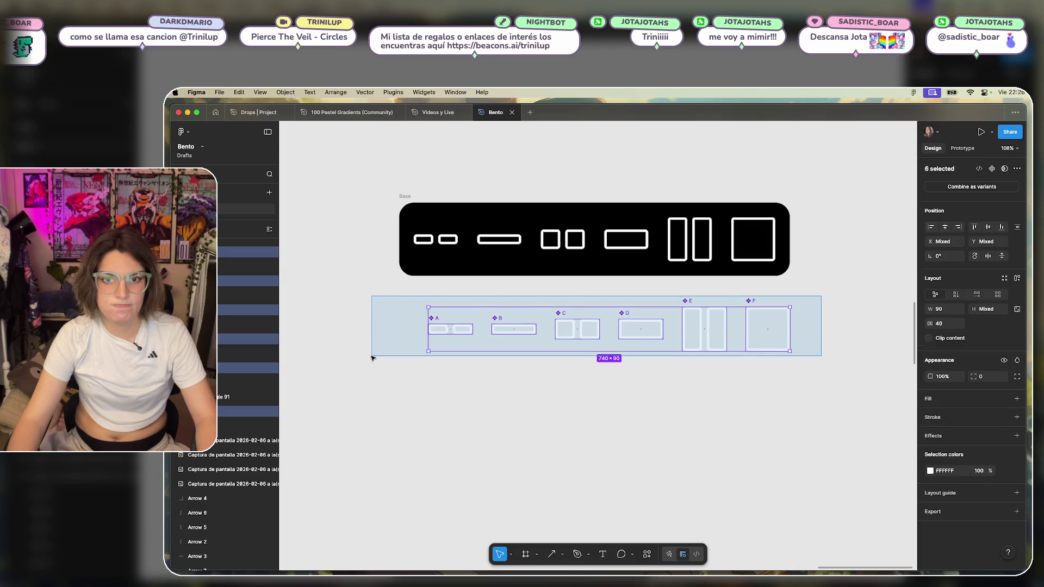
alt+drag(595, 337, 595, 430)
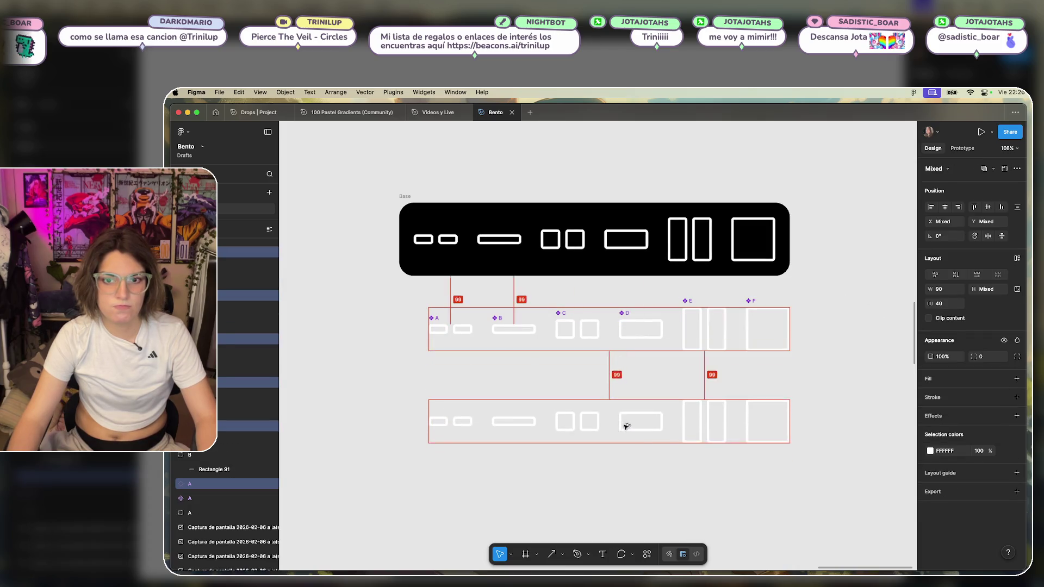
click(730, 366)
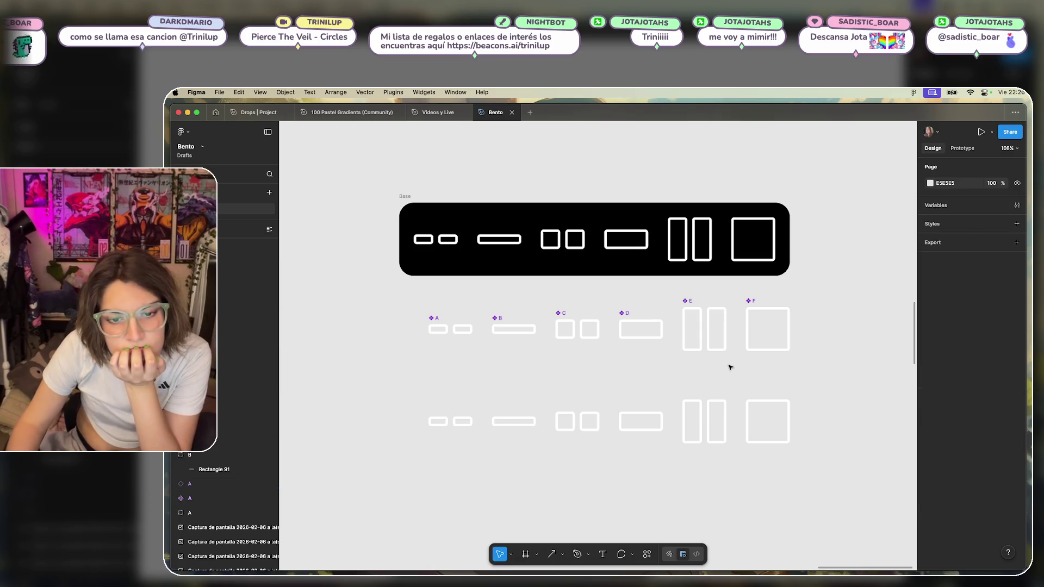
drag(834, 381, 425, 482)
key(Delete)
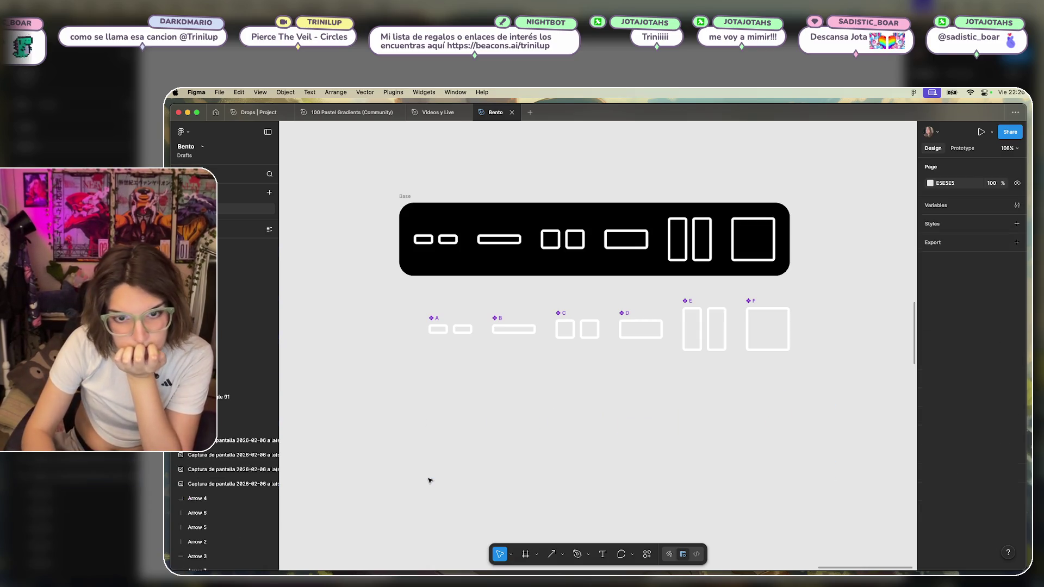
Copy the A–F row below the original again and wrap it in an auto-layout frame.
drag(392, 291, 864, 366)
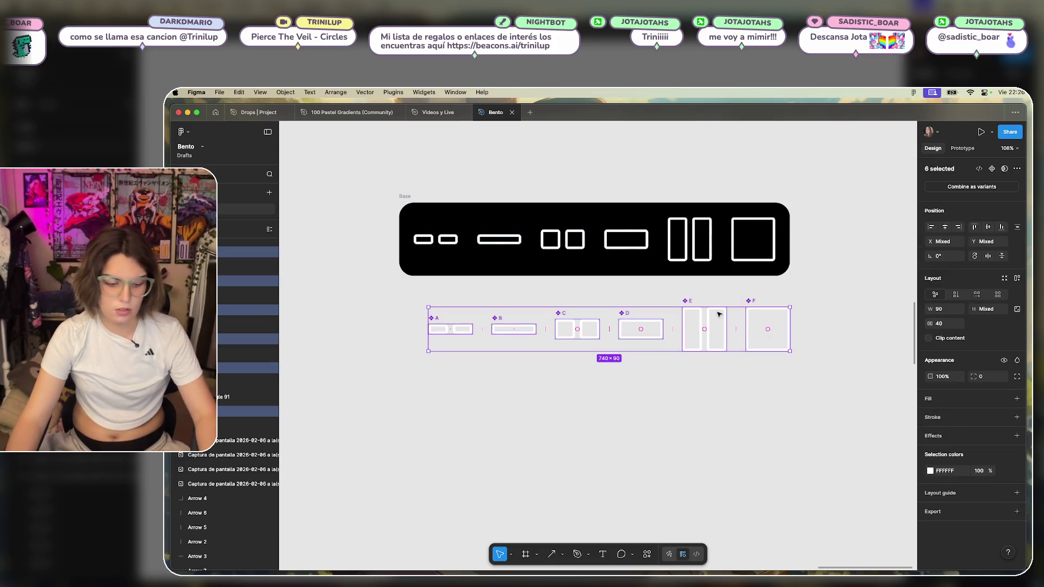
drag(722, 319, 716, 402)
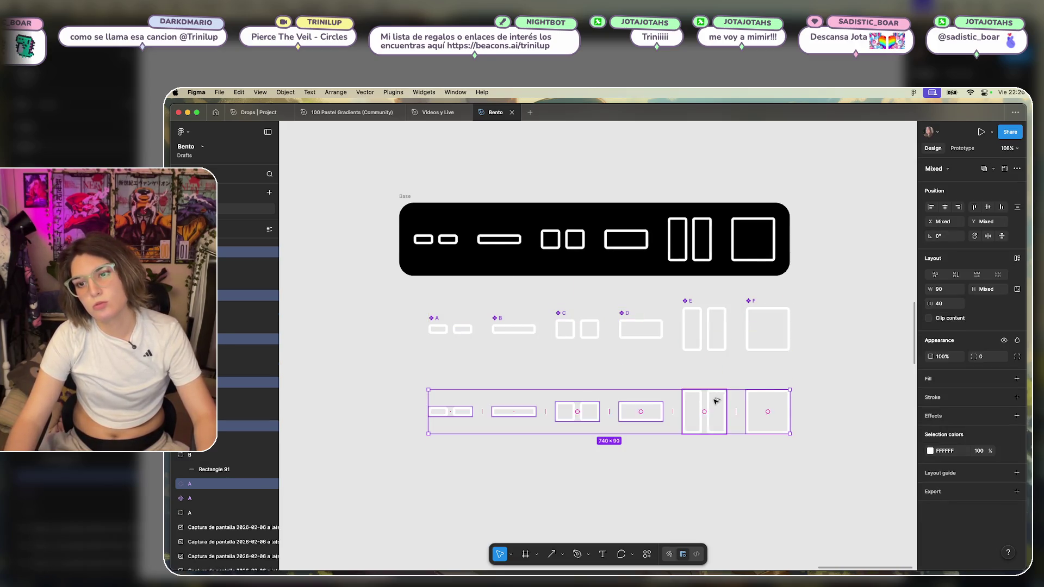
click(1015, 169)
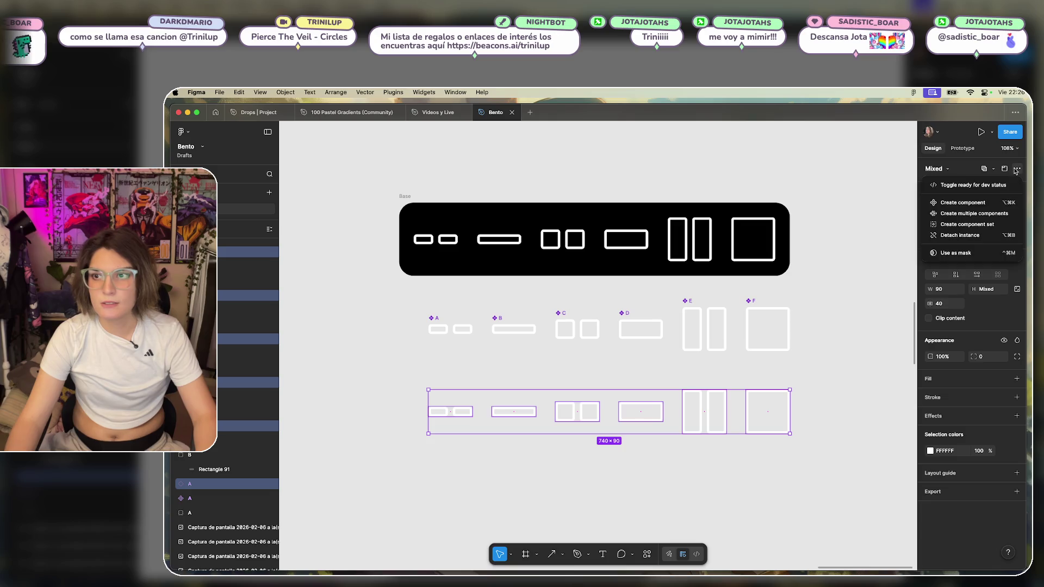
click(1014, 171)
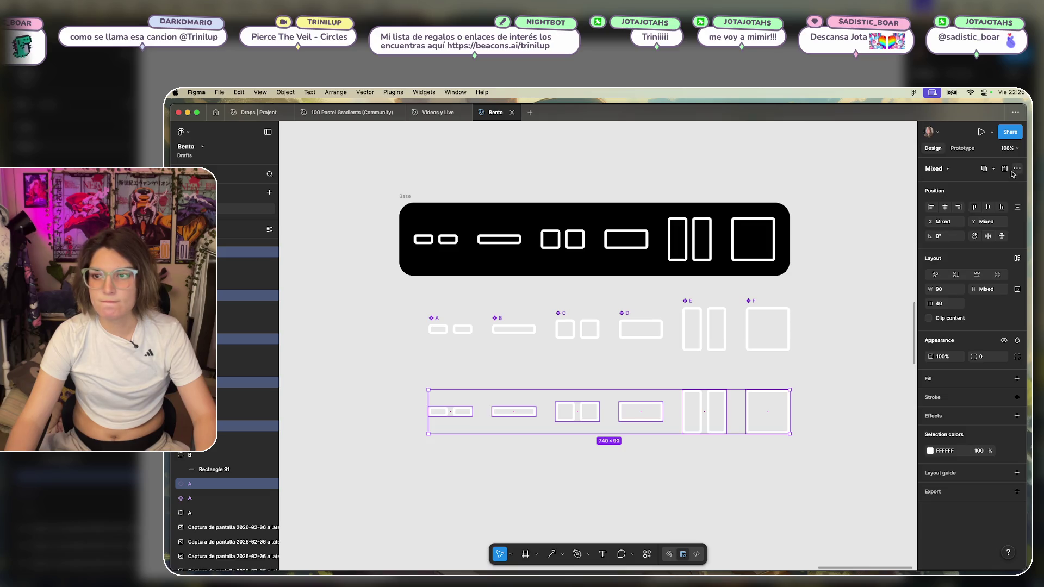
click(1019, 260)
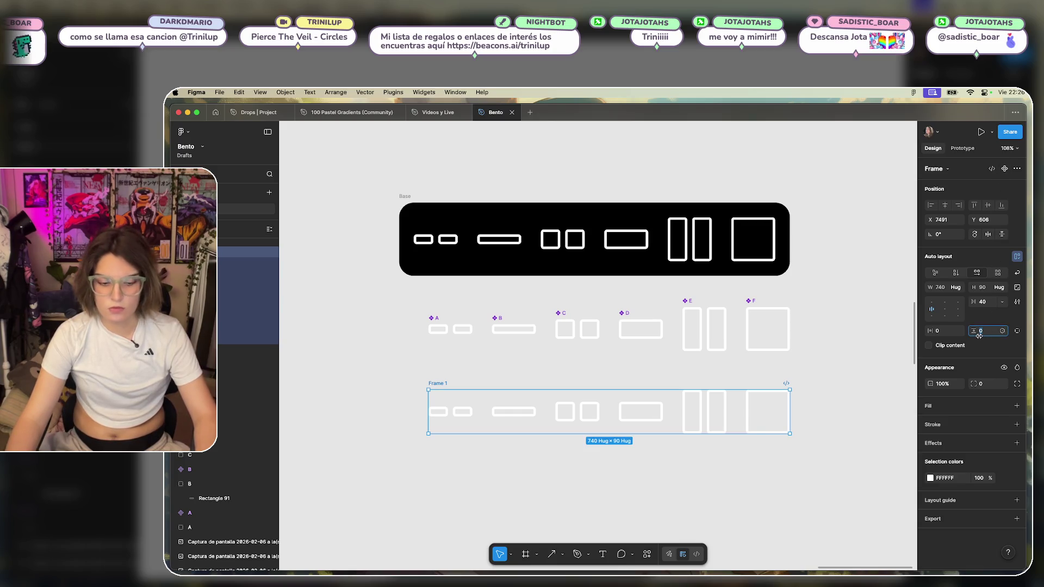
Set Frame 1's vertical and horizontal padding to 30.
text(30)
click(942, 335)
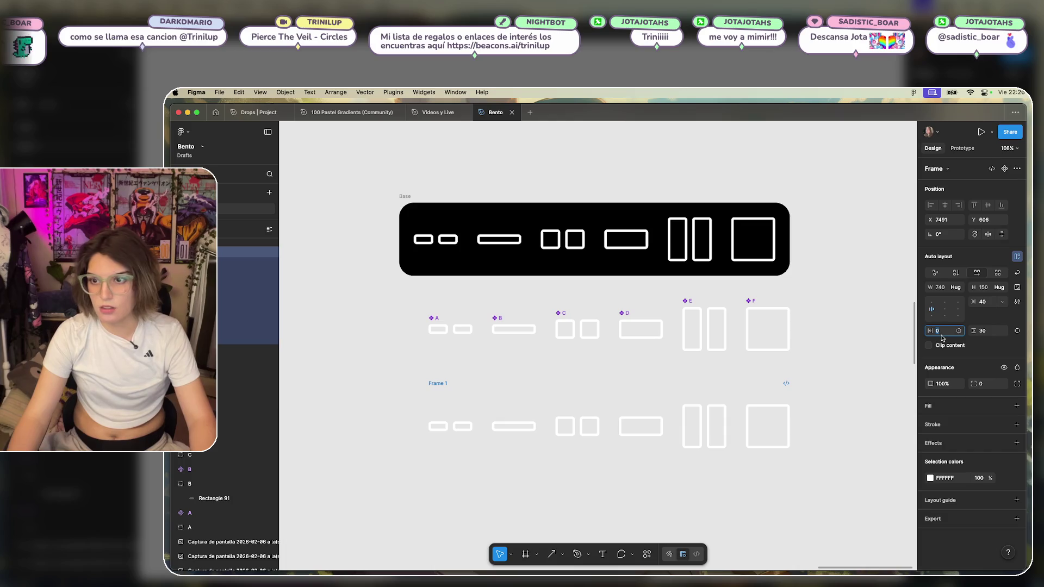
text(30)
key(Return)
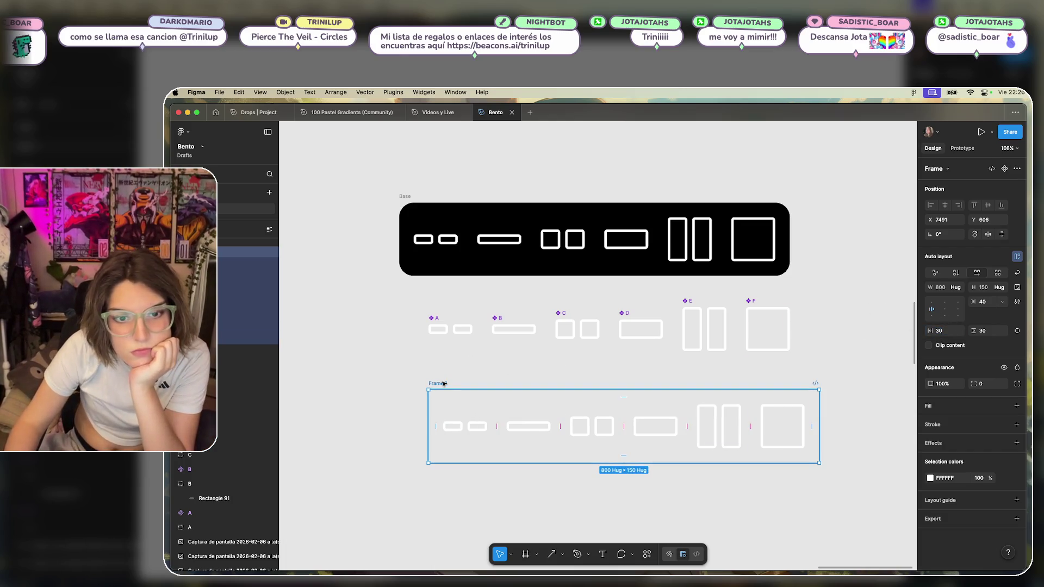
Make Frame 1 a component and add a variant property, creating a component set.
click(1006, 168)
click(838, 341)
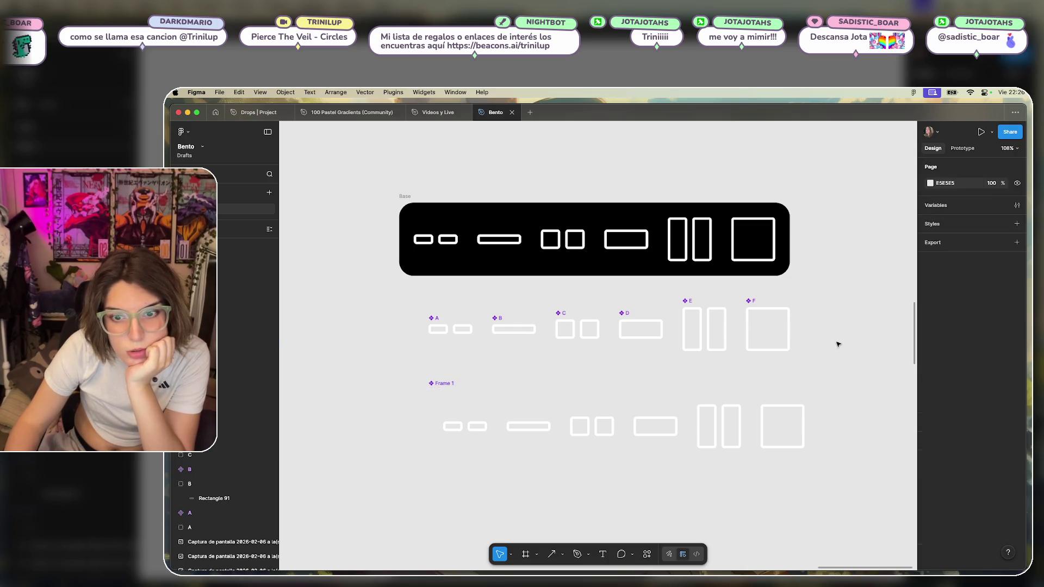
click(467, 431)
double_click(478, 428)
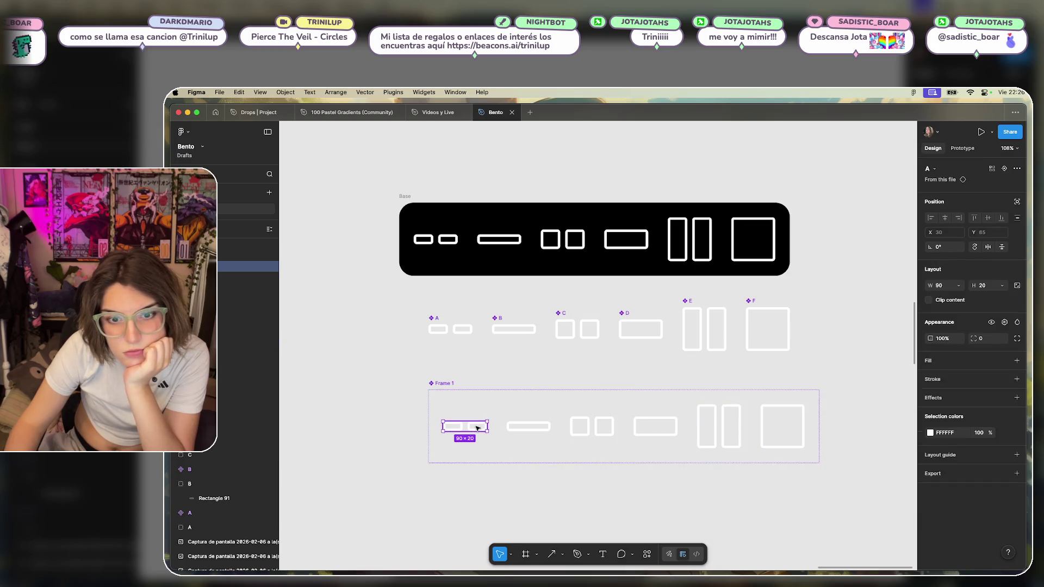
click(450, 383)
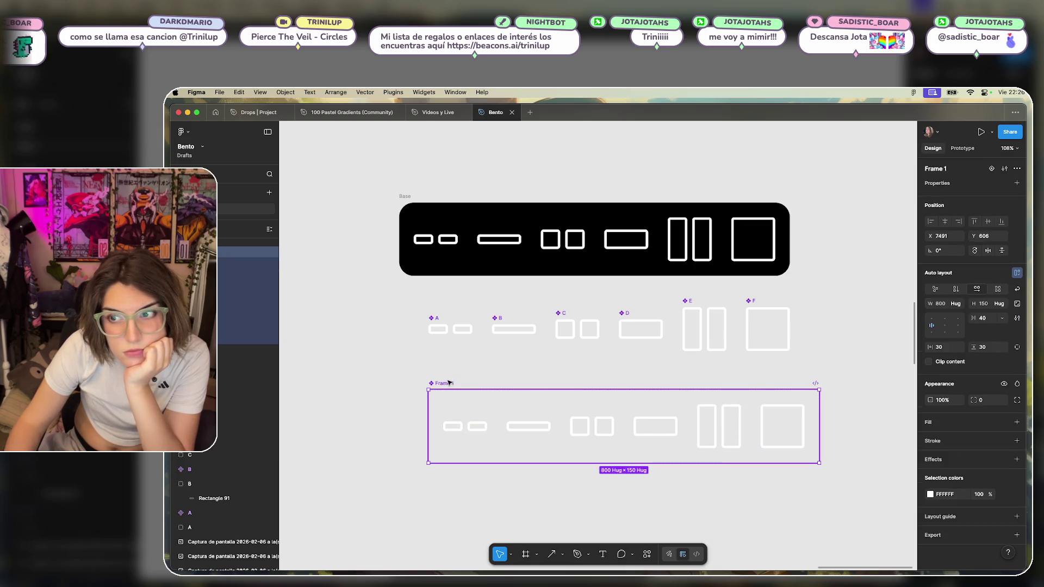
click(968, 186)
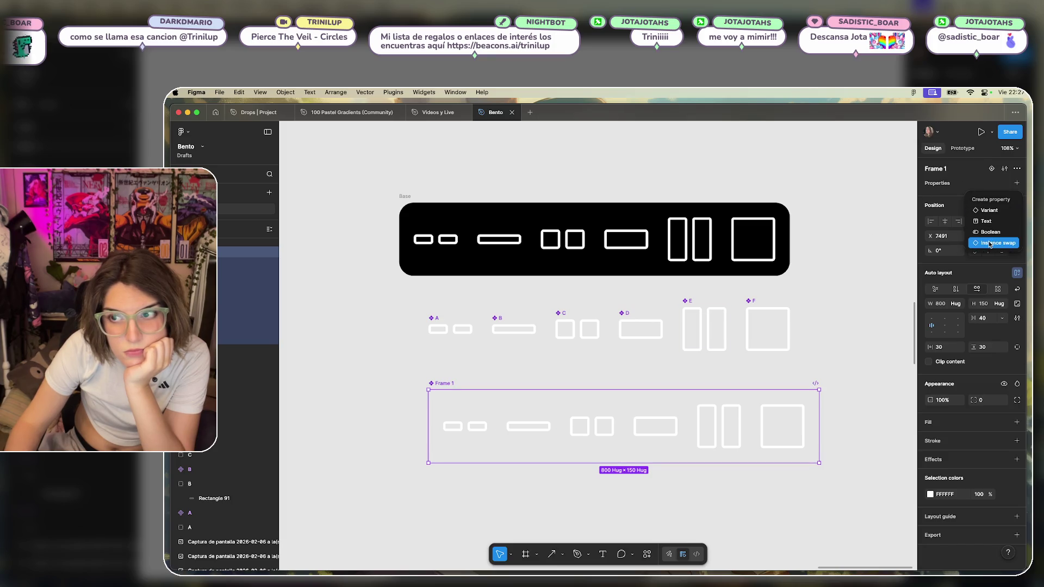
click(990, 210)
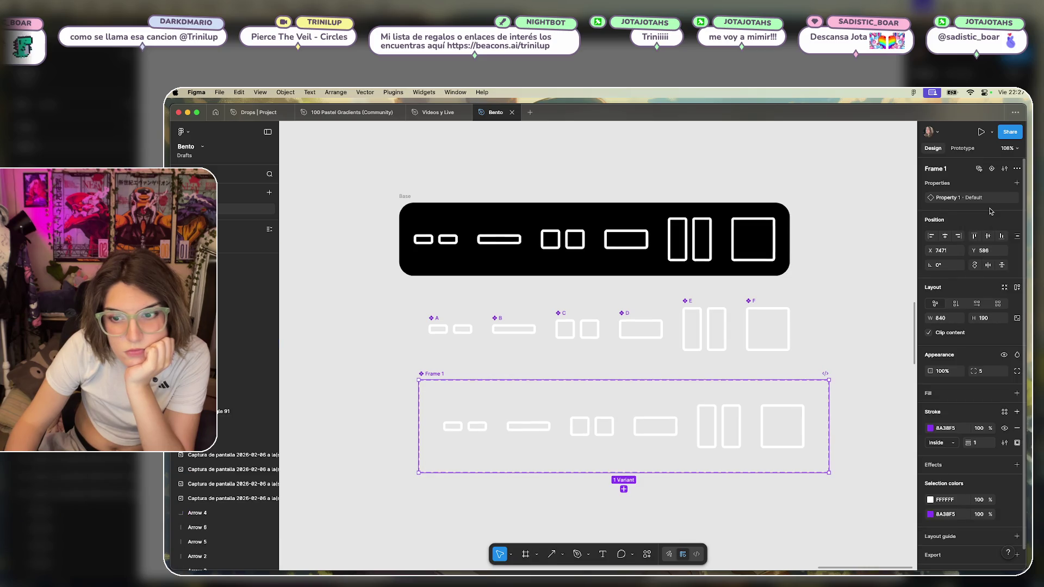
double_click(984, 198)
click(876, 315)
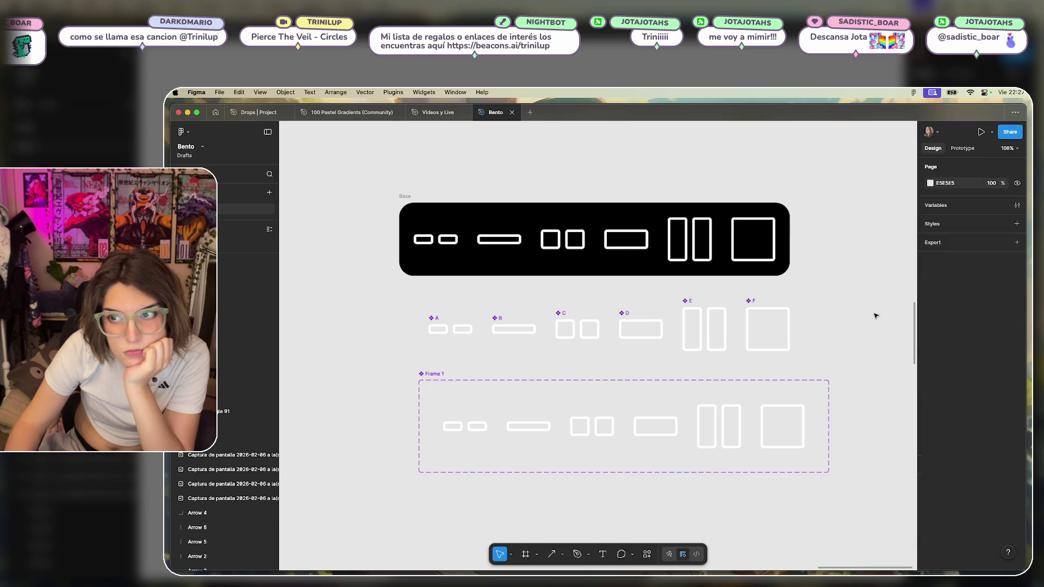
click(752, 417)
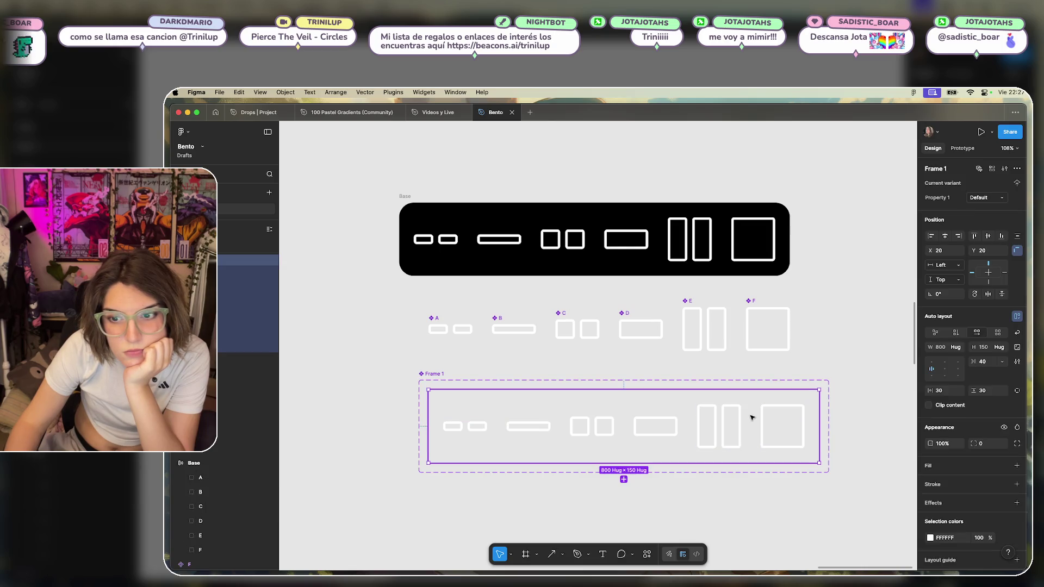
Create an instance swap property named Instance on the A instance, with A as its value.
click(466, 427)
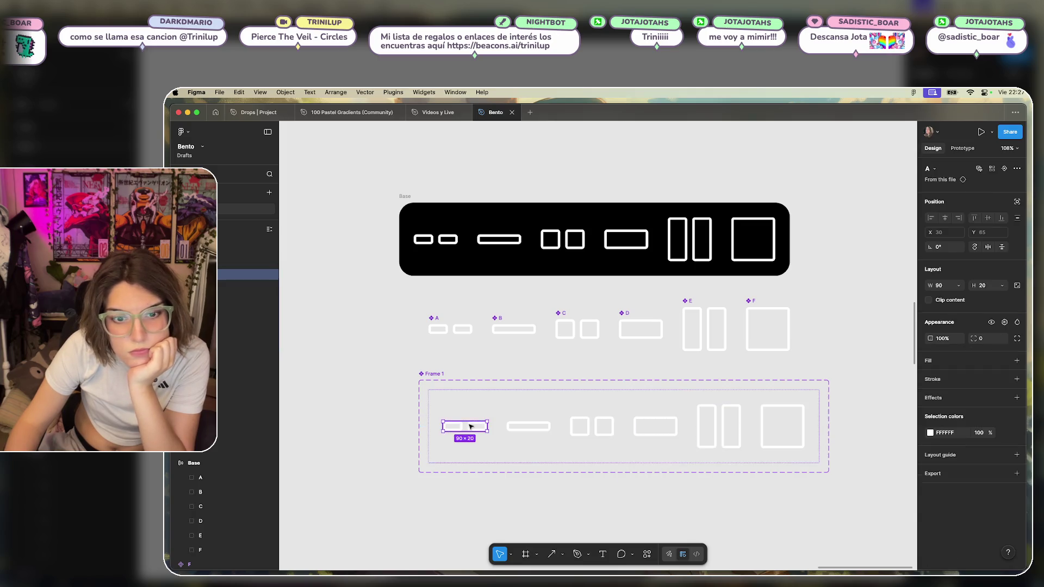
click(960, 180)
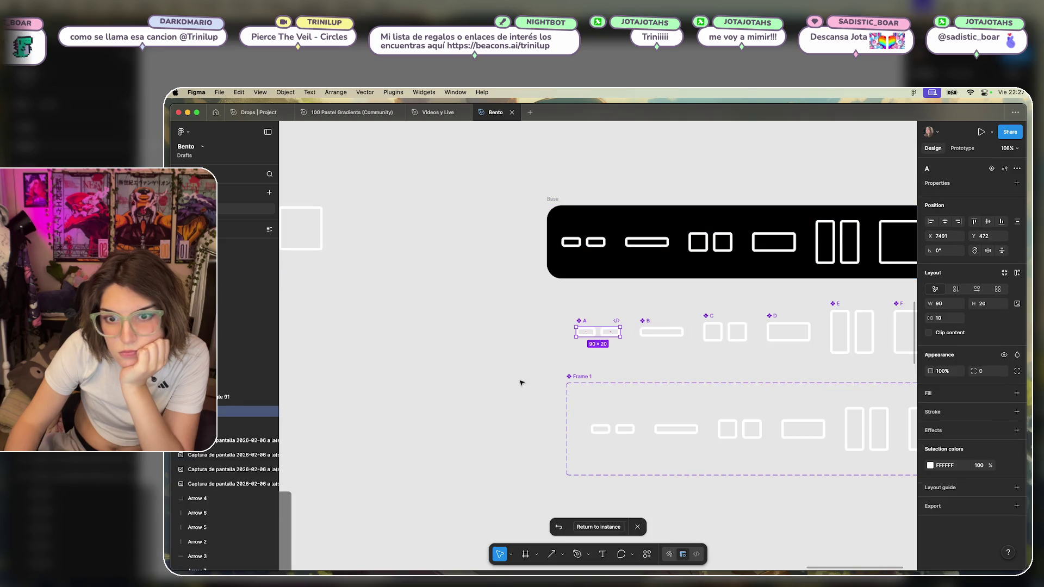
click(598, 527)
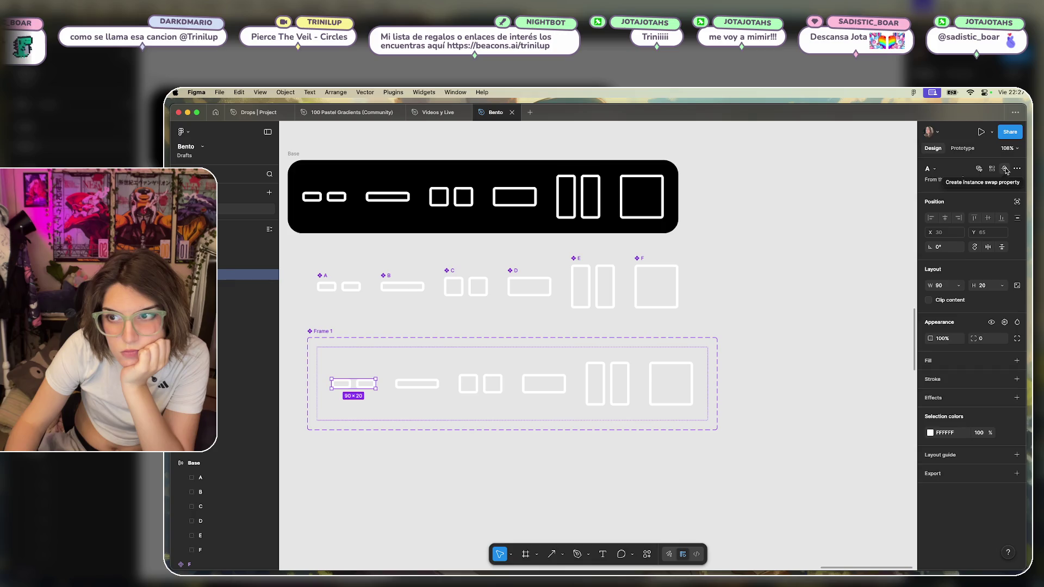
click(1005, 169)
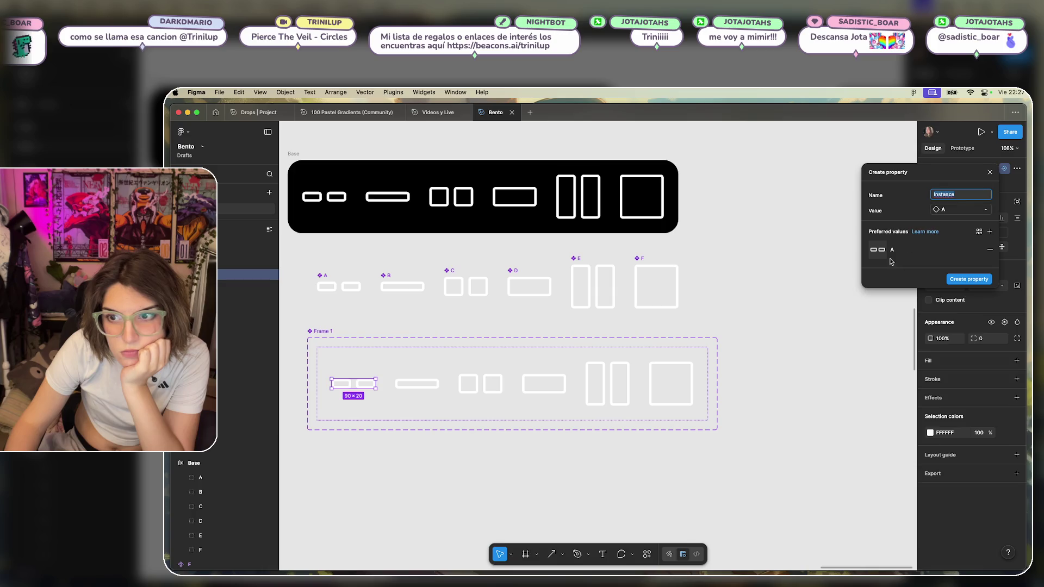
click(968, 210)
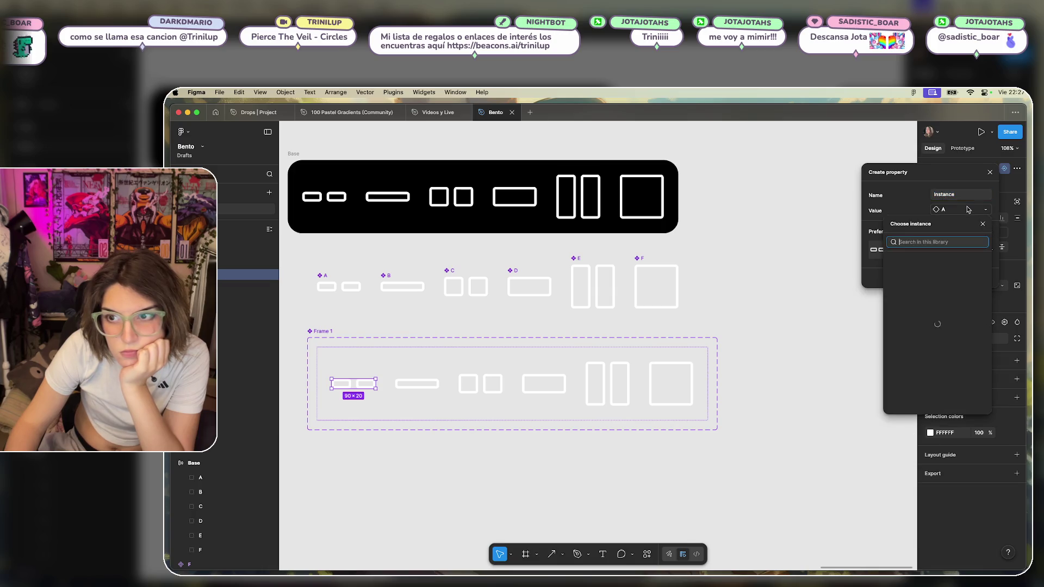
scroll(934, 348, down, 1)
click(915, 200)
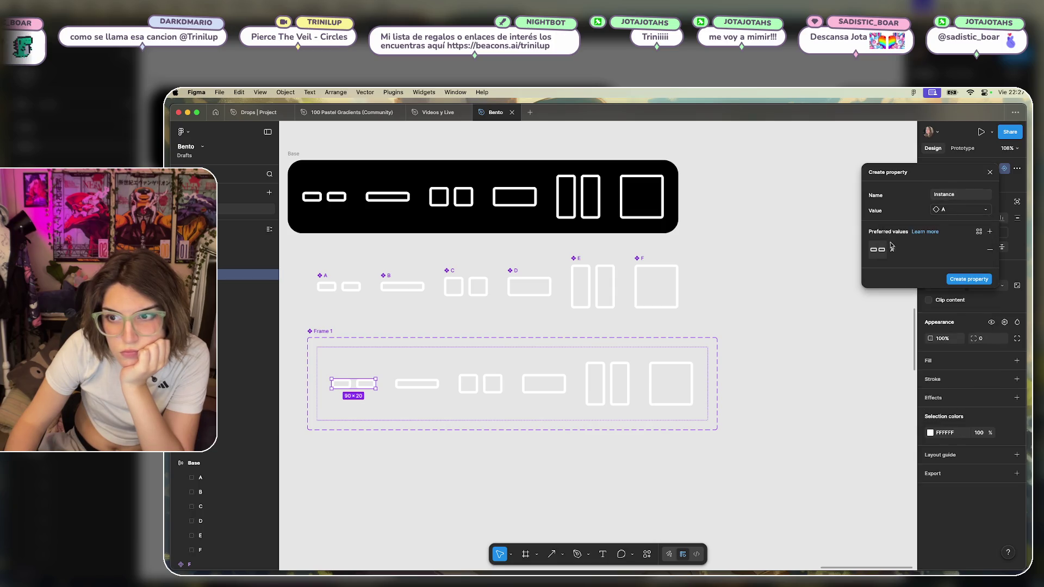
click(967, 280)
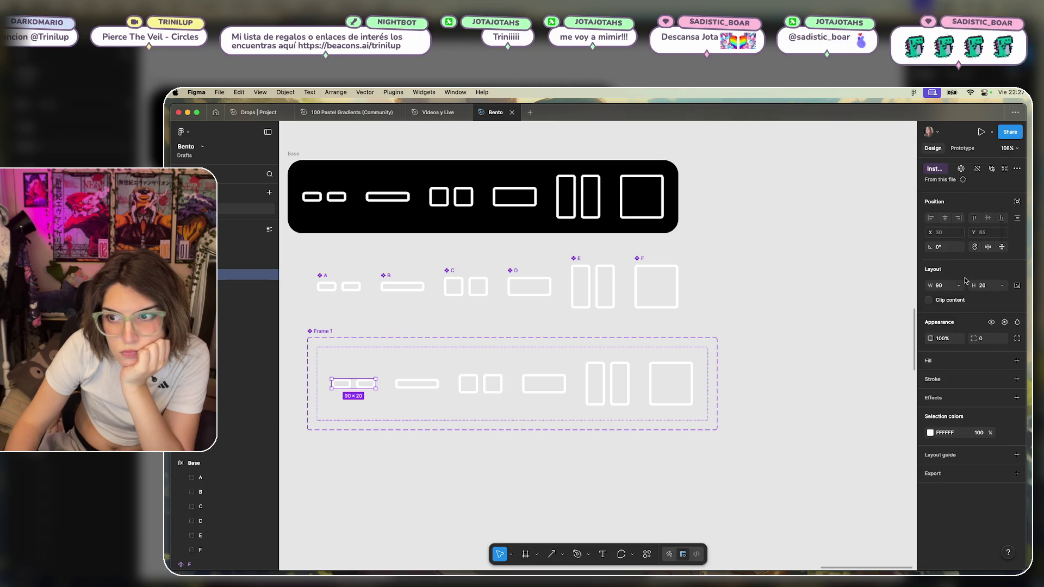
Review the Instance property options, then select the Frame 1 variant.
click(942, 170)
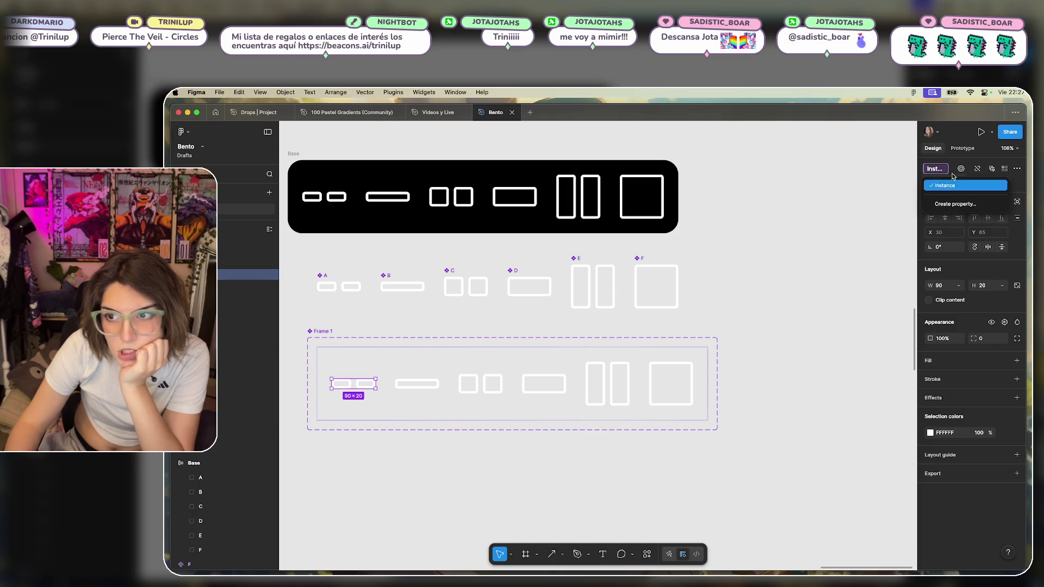
click(944, 186)
click(978, 169)
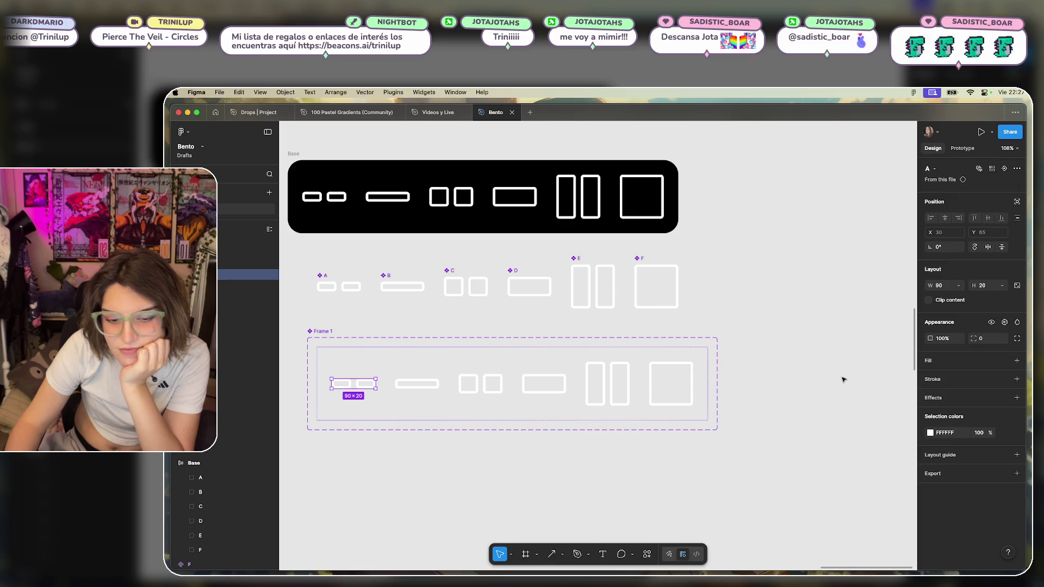
click(768, 383)
scroll(768, 373, left, 3)
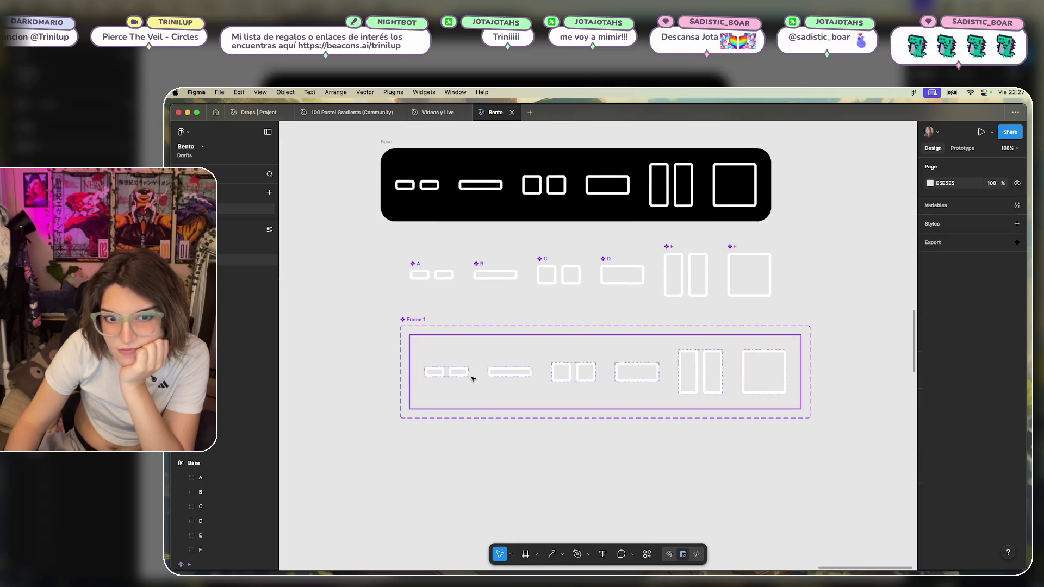
Add a black 000000 fill to the Frame 1 variant.
click(486, 389)
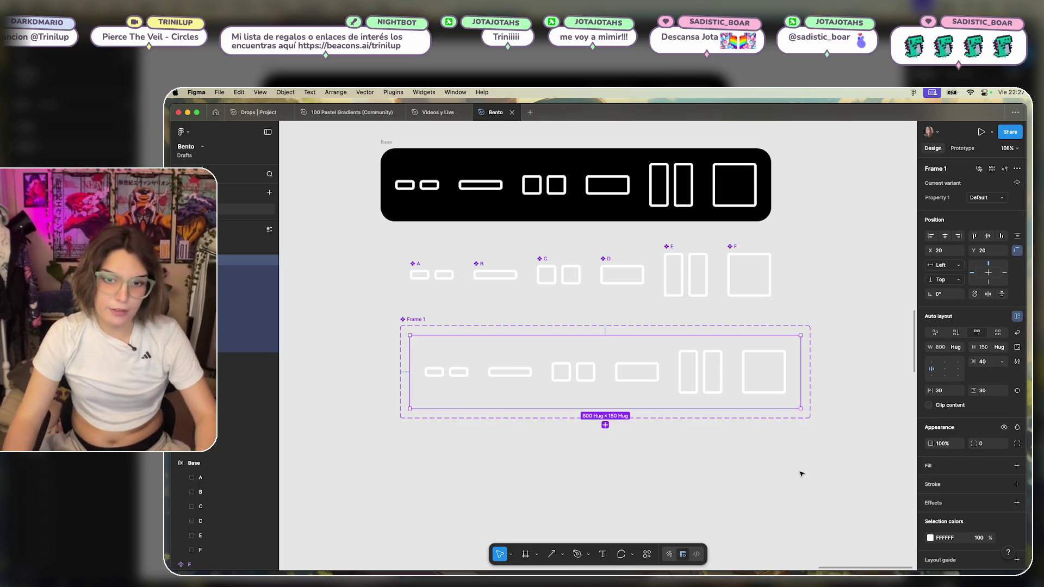
scroll(687, 369, down, 1)
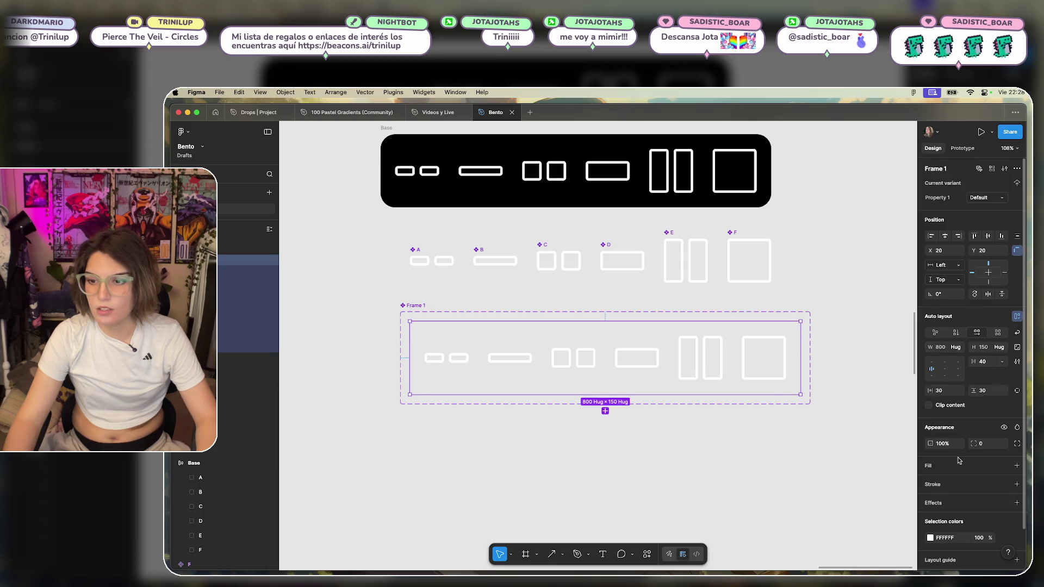
scroll(958, 461, down, 1)
click(1016, 447)
click(929, 463)
key(ctrl+z)
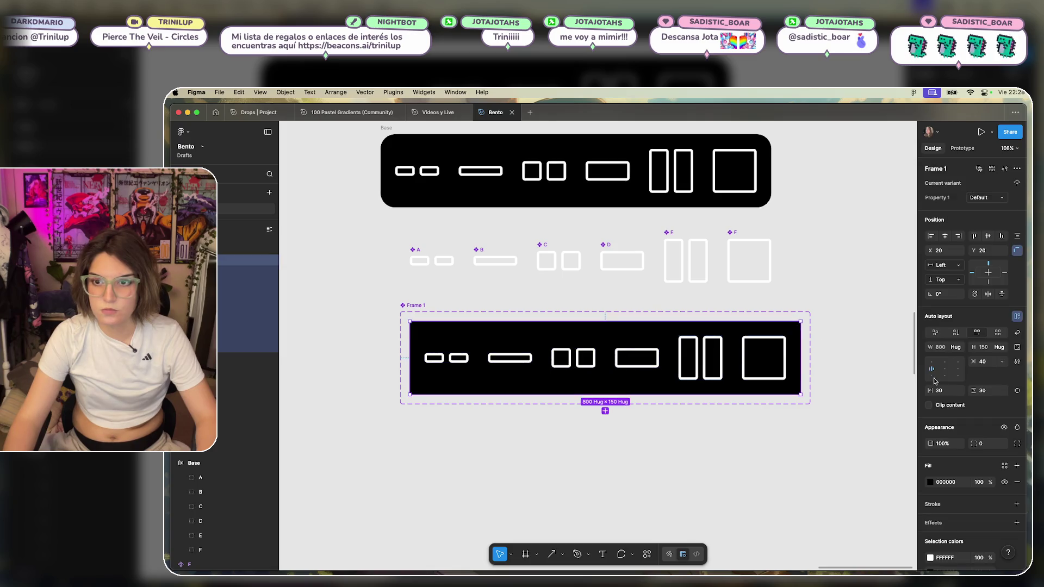
Give the Frame 1 variant a corner radius of 30.
text(30)
key(Return)
click(798, 476)
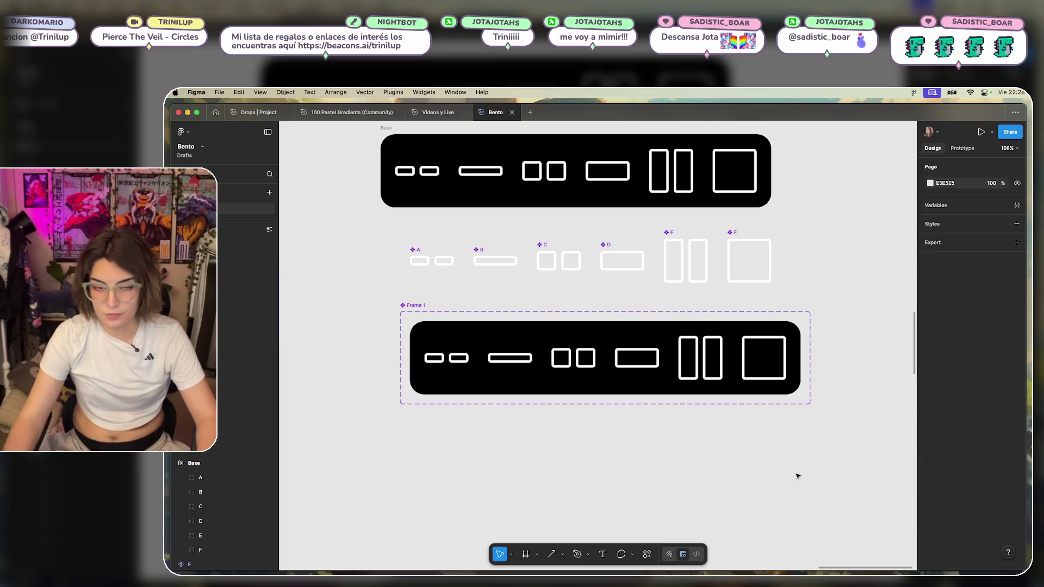
scroll(653, 434, down, 3)
scroll(443, 294, up, 3)
scroll(445, 266, down, 2)
click(446, 278)
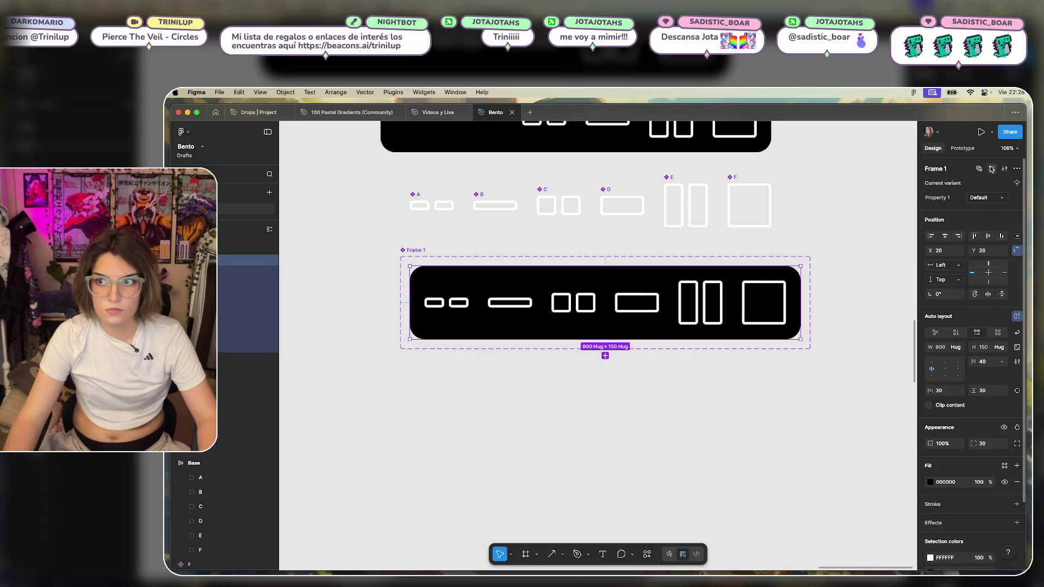
click(1016, 172)
click(989, 173)
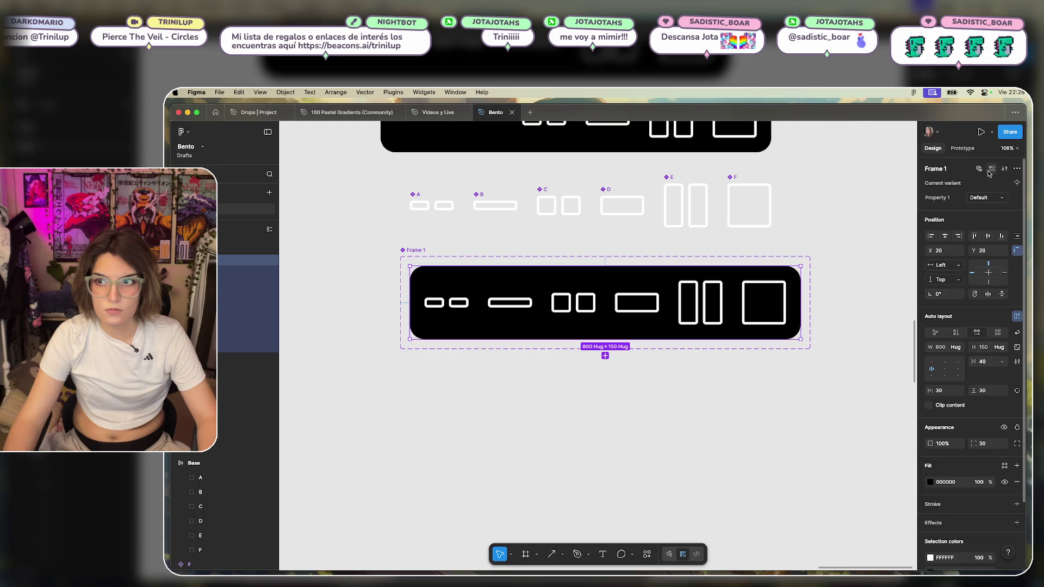
click(935, 169)
click(871, 243)
click(626, 331)
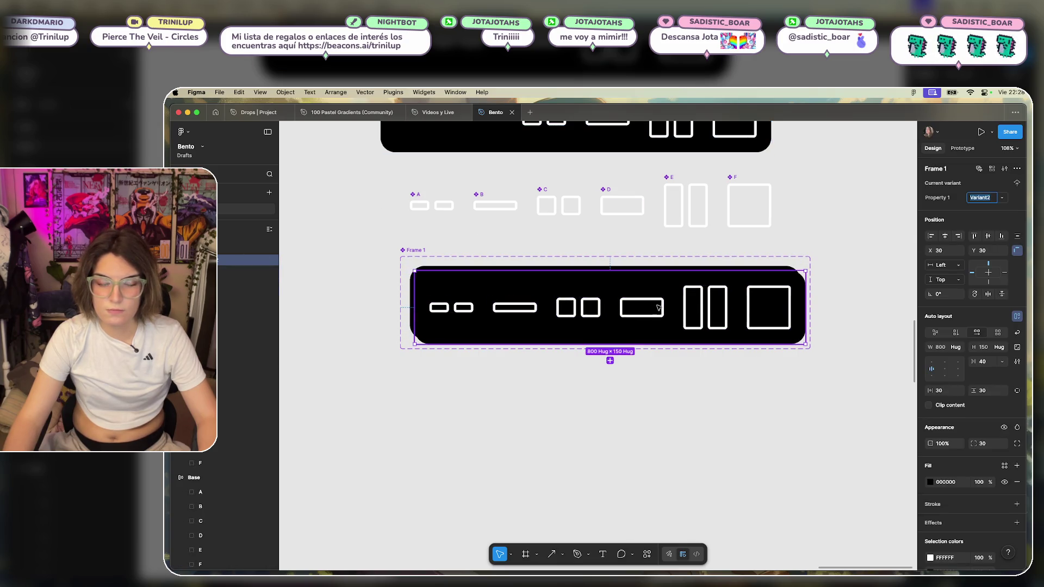
click(605, 355)
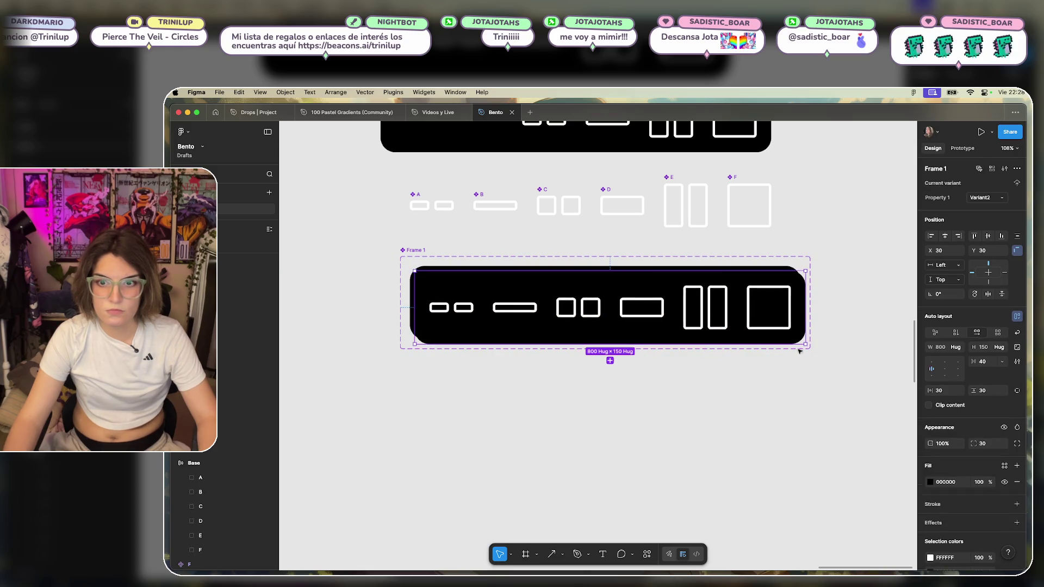
key(Escape)
drag(803, 350, 762, 529)
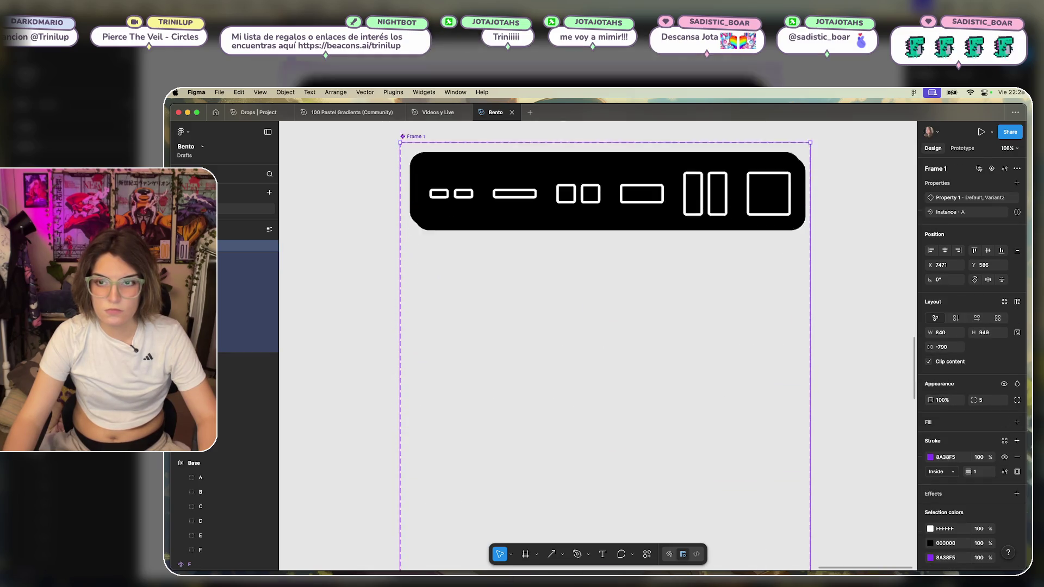
scroll(796, 342, down, 5)
drag(796, 342, 898, 341)
click(566, 274)
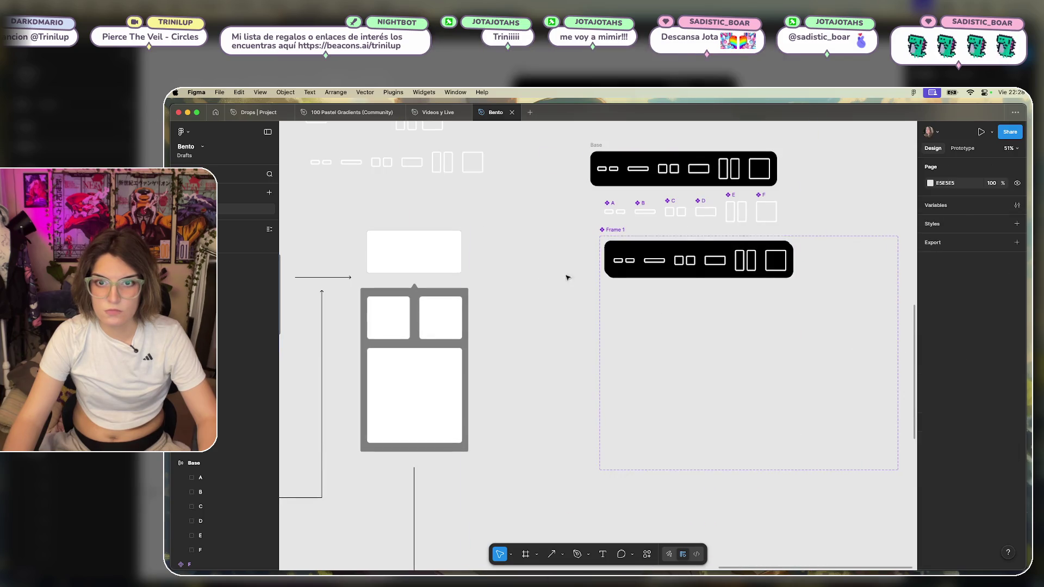
drag(666, 258, 665, 300)
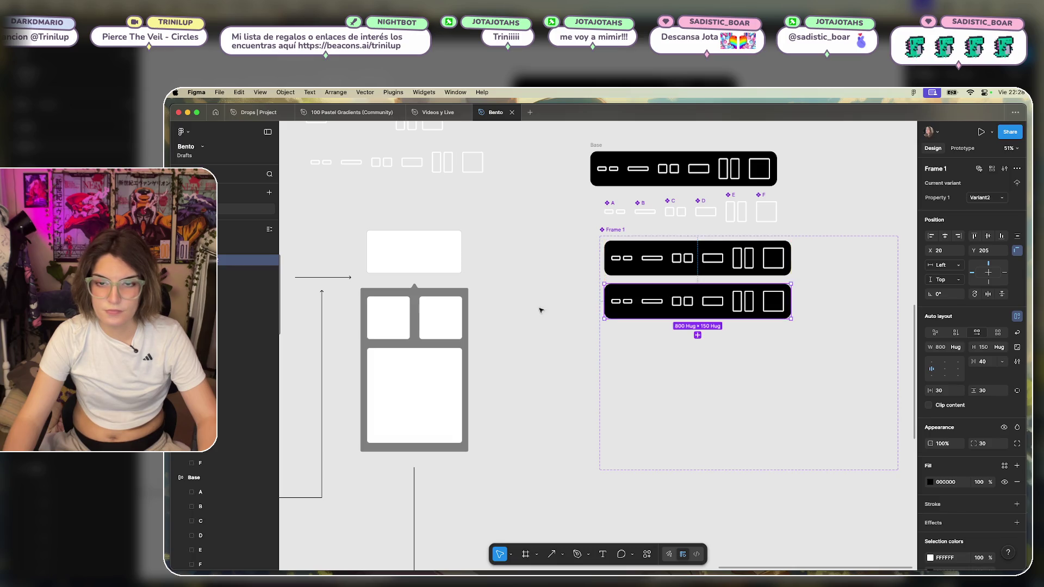
click(805, 330)
scroll(805, 329, right, 5)
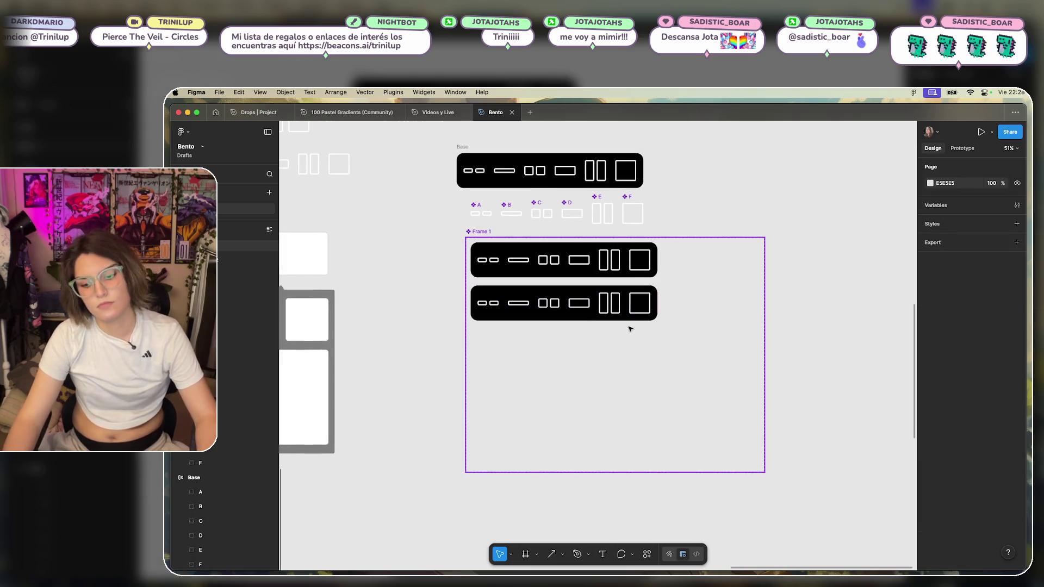
click(576, 302)
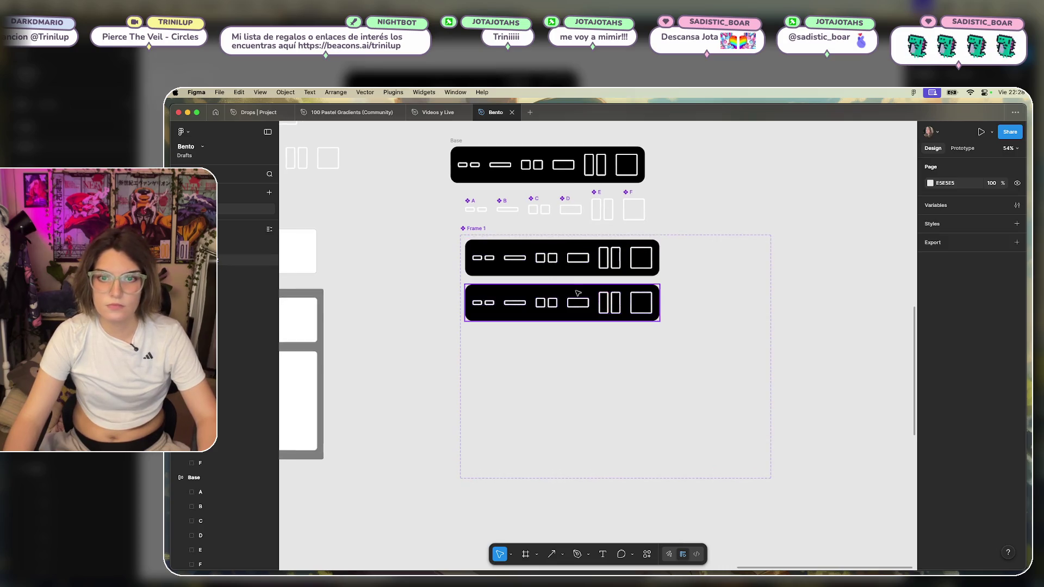
click(639, 300)
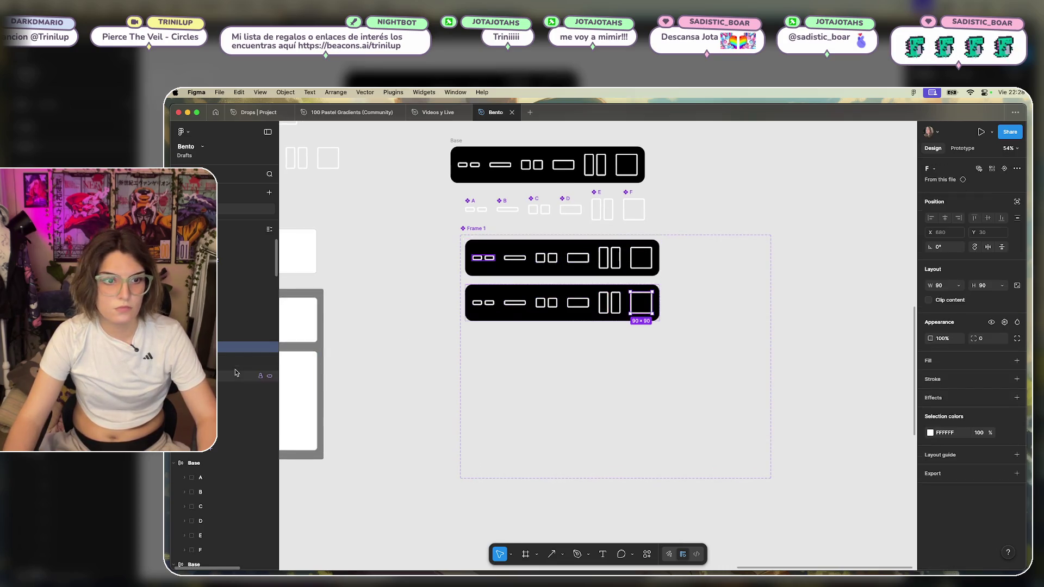
click(269, 347)
click(269, 332)
click(269, 318)
click(269, 304)
click(269, 289)
click(269, 275)
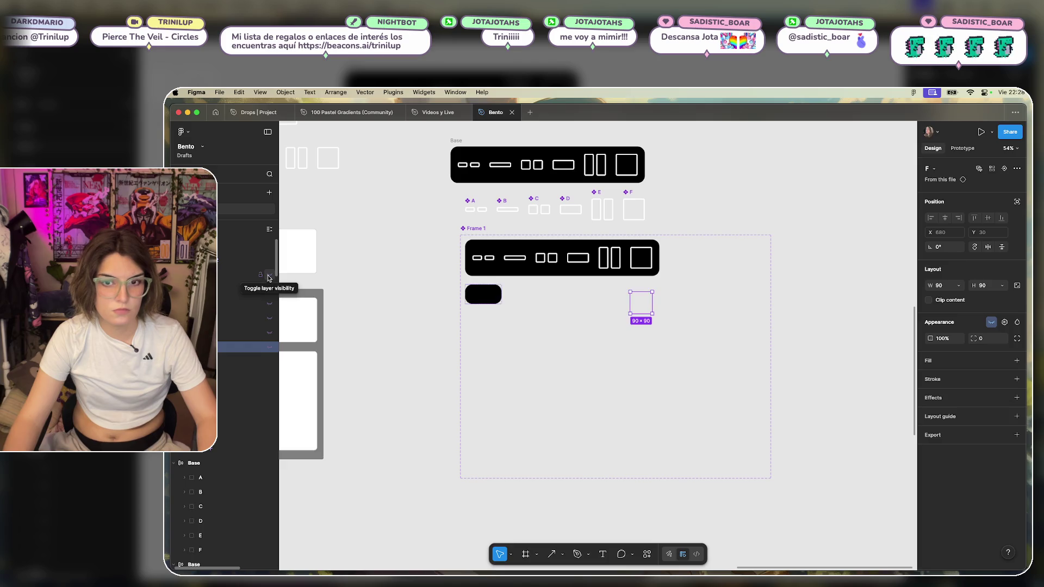
click(482, 294)
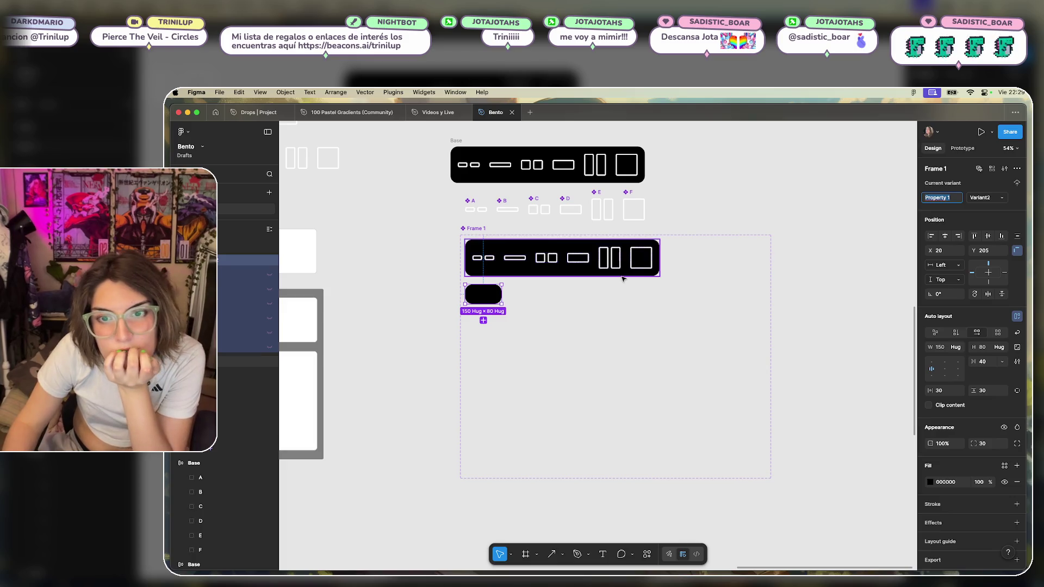
click(598, 272)
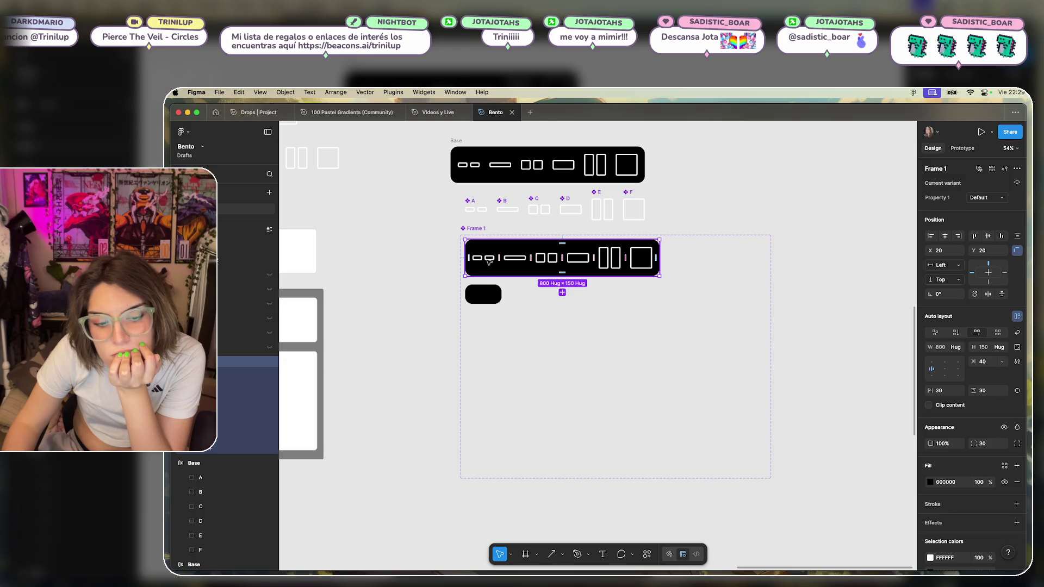
Delete the small black pill and Frame 1 with its toolbar copy.
right_click(488, 261)
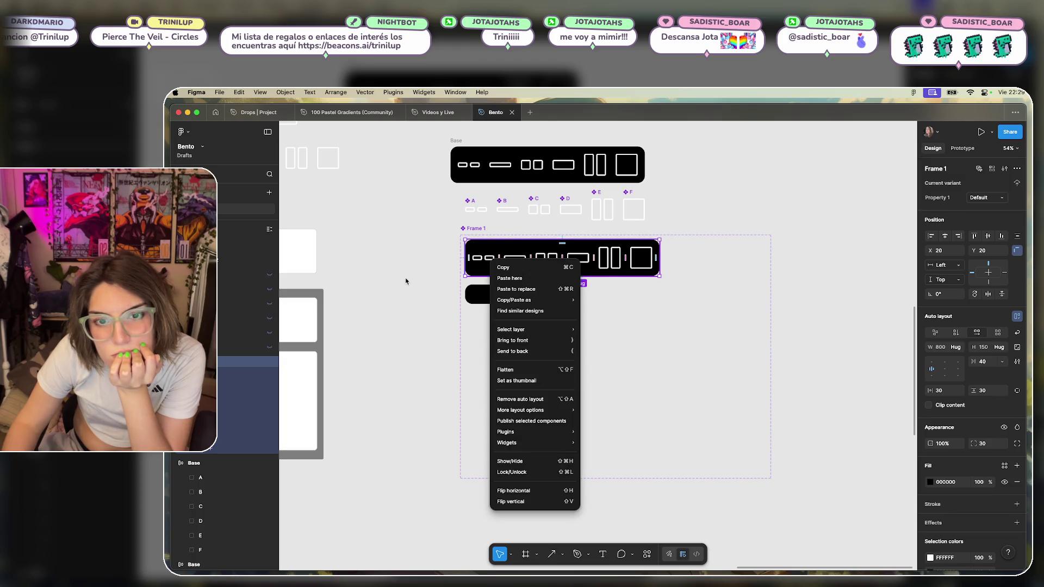
click(479, 296)
key(Delete)
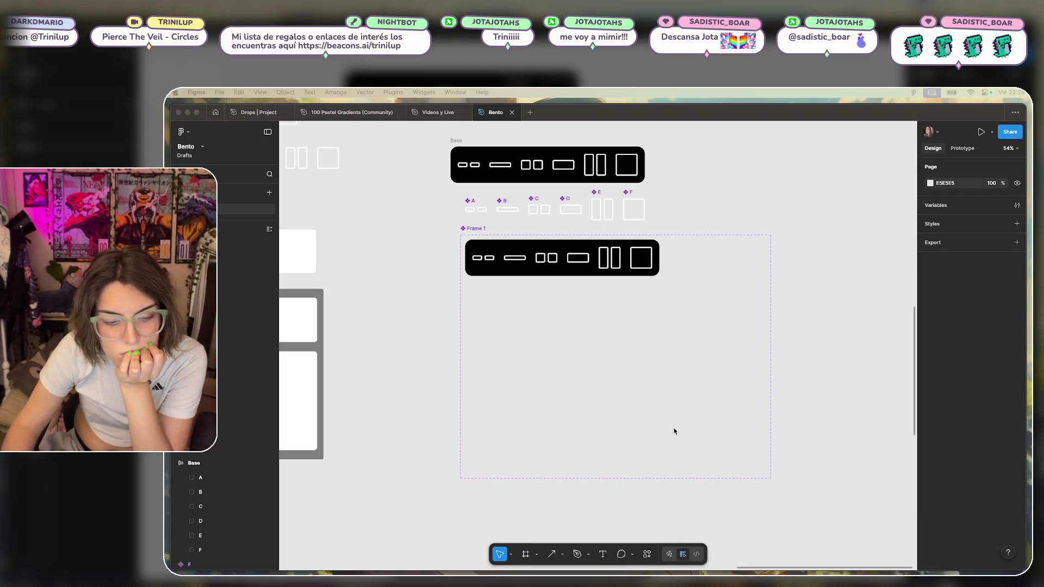
click(562, 258)
mouse_move(818, 242)
mouse_down()
mouse_move(586, 375)
mouse_move(452, 504)
mouse_up()
key(Delete)
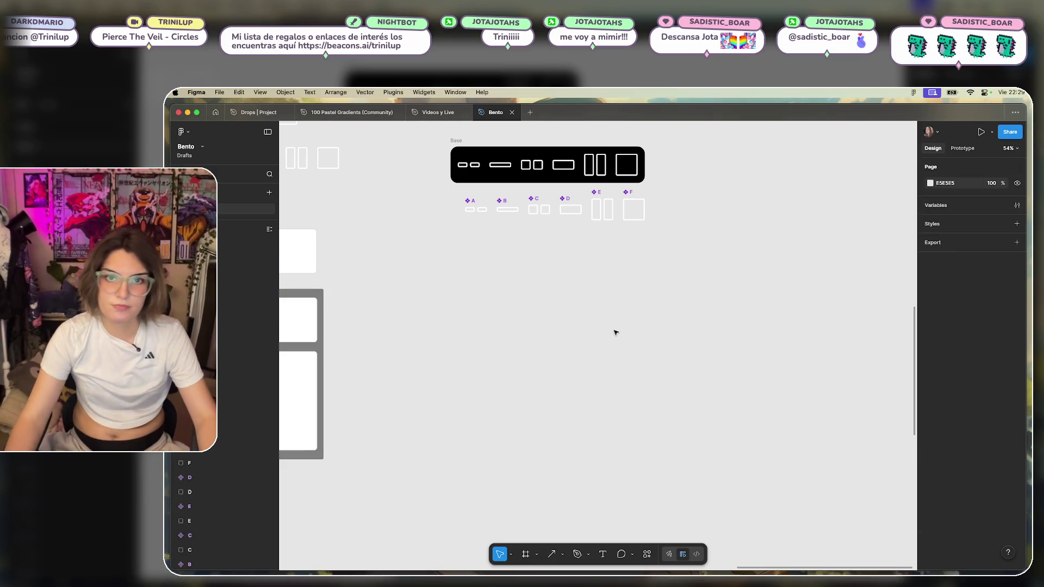
scroll(615, 331, down, 3)
scroll(612, 286, up, 2)
scroll(613, 286, left, 2)
Duplicate the Base toolbar frame below the original.
click(563, 248)
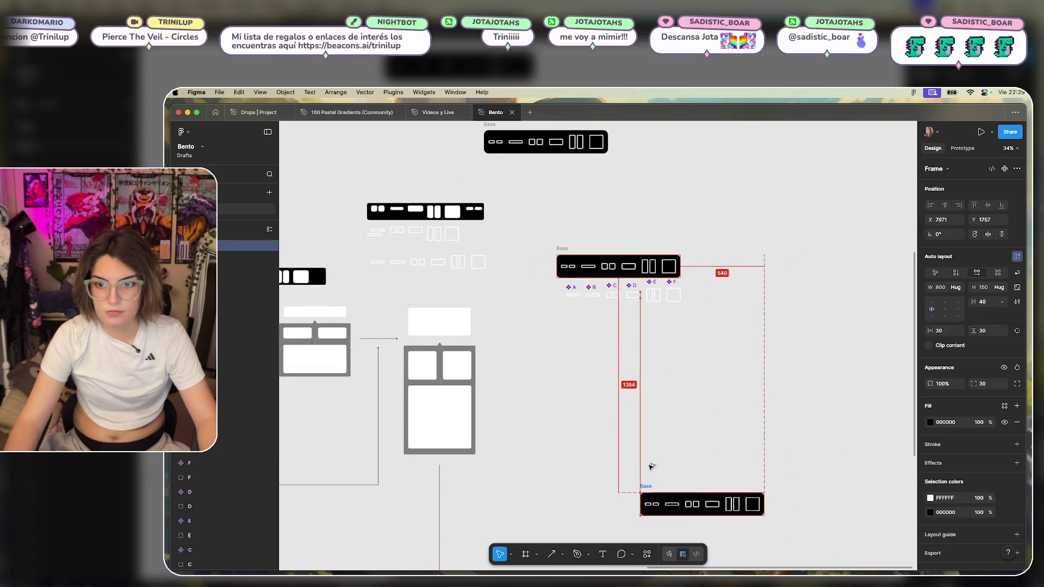
alt+drag(564, 248, 651, 467)
click(601, 375)
scroll(697, 385, left, 5)
scroll(696, 385, down, 3)
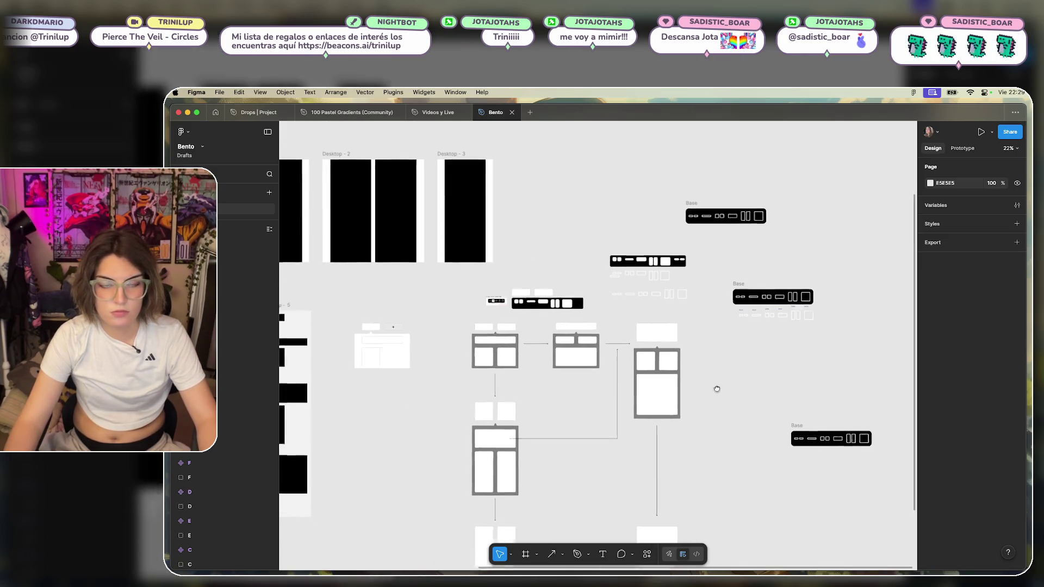
scroll(652, 354, right, 4)
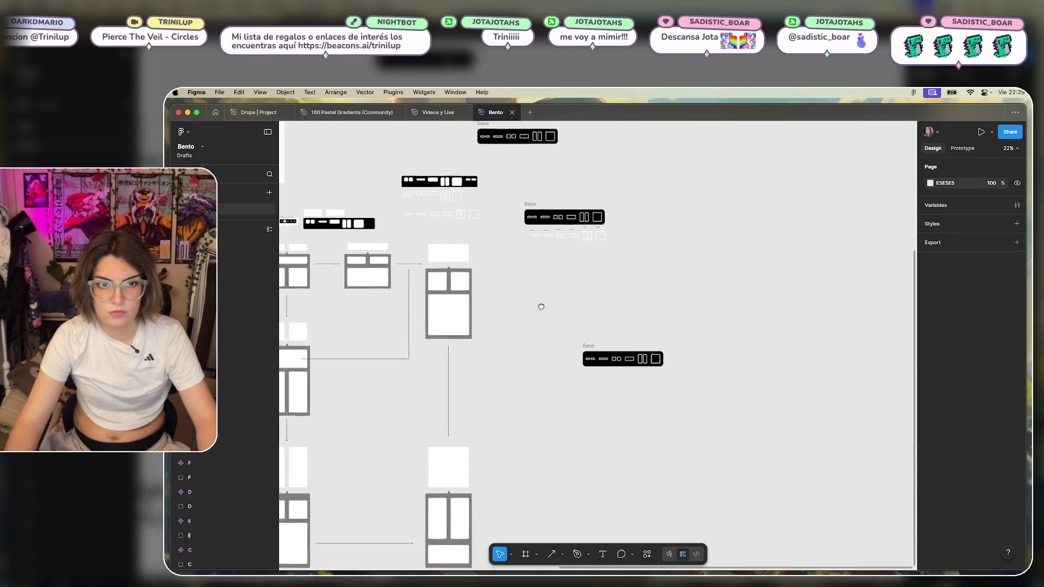
scroll(549, 288, left, 5)
scroll(550, 288, up, 1)
Delete the two small white rectangles.
mouse_move(470, 242)
mouse_down()
mouse_move(440, 250)
mouse_move(727, 376)
mouse_up()
scroll(815, 380, up, 5)
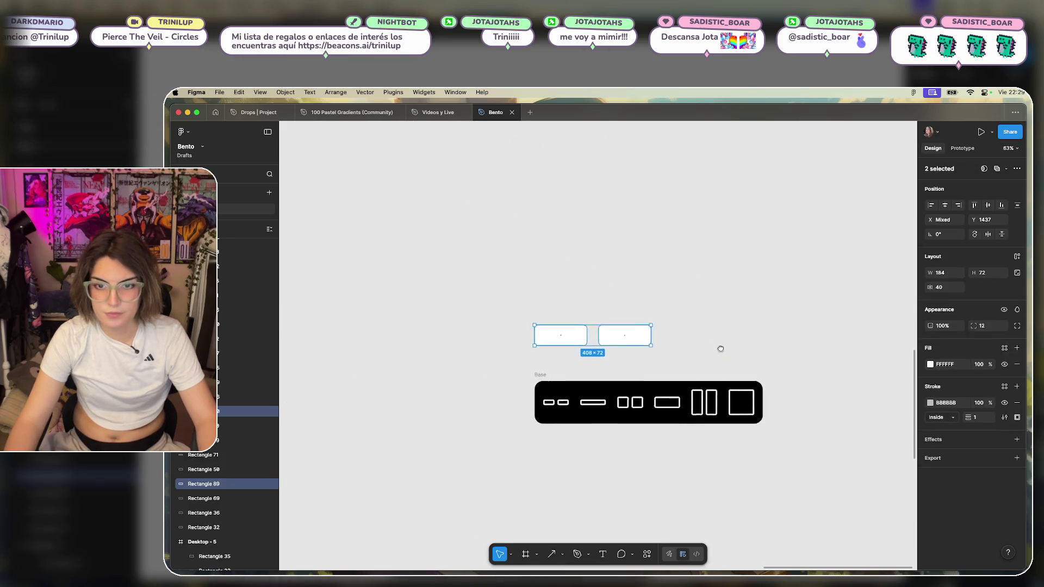
scroll(720, 348, up, 3)
drag(794, 248, 541, 291)
key(Delete)
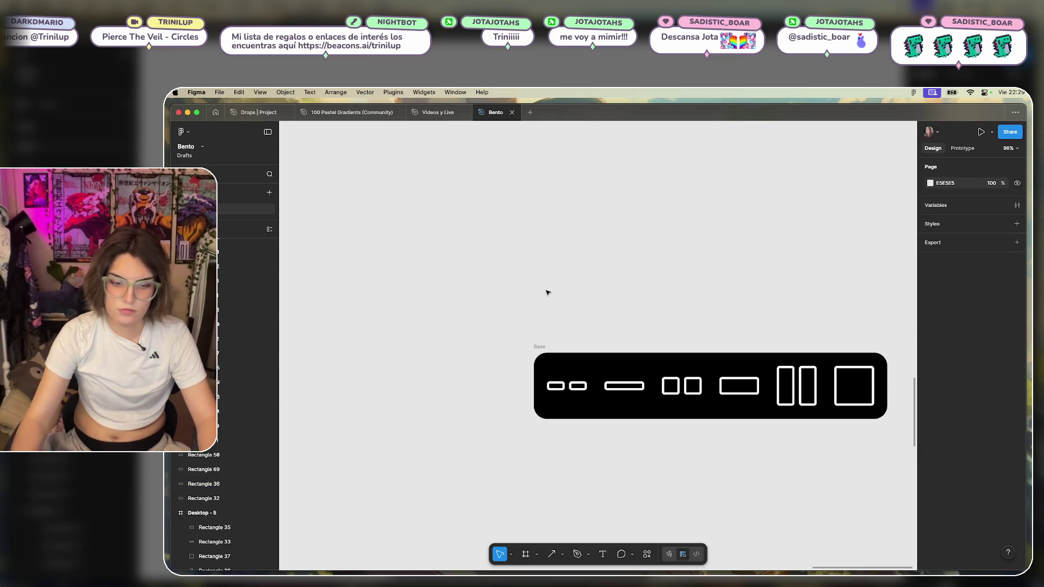
scroll(614, 299, down, 3)
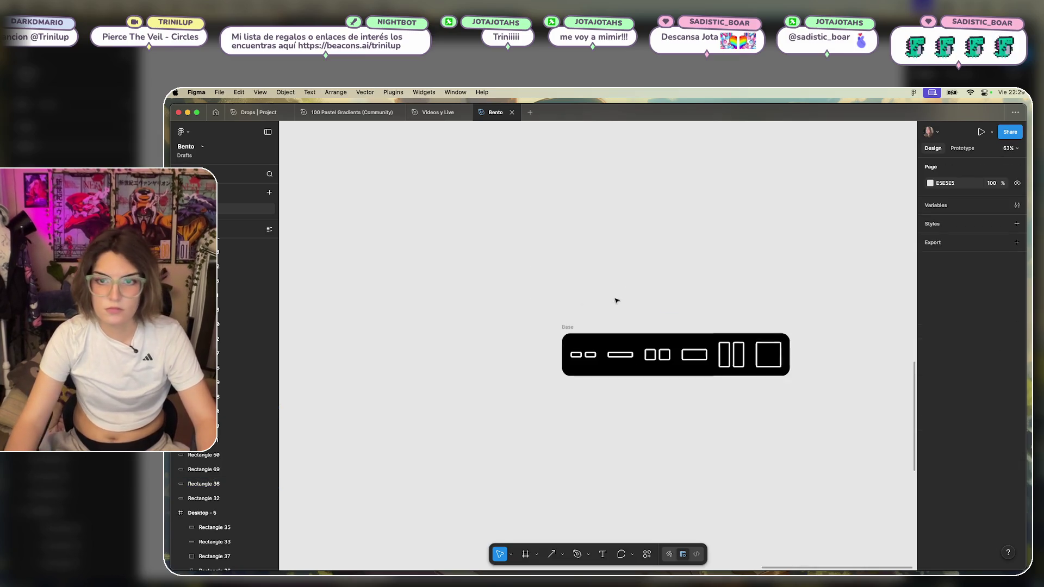
Add a 393×852 iPhone 14 & 15 Pro frame from the Phone presets.
click(522, 556)
click(945, 183)
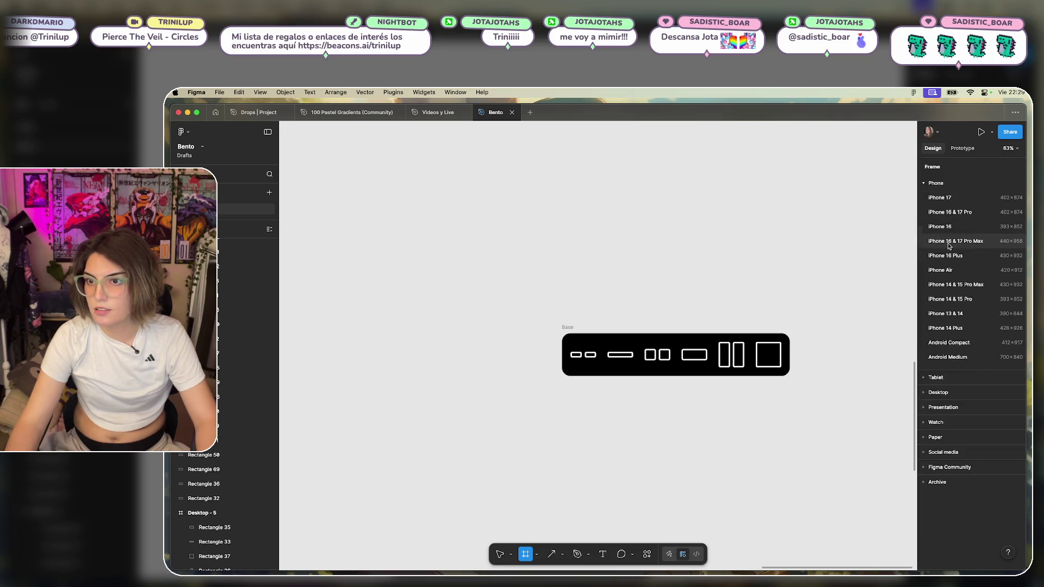
click(958, 299)
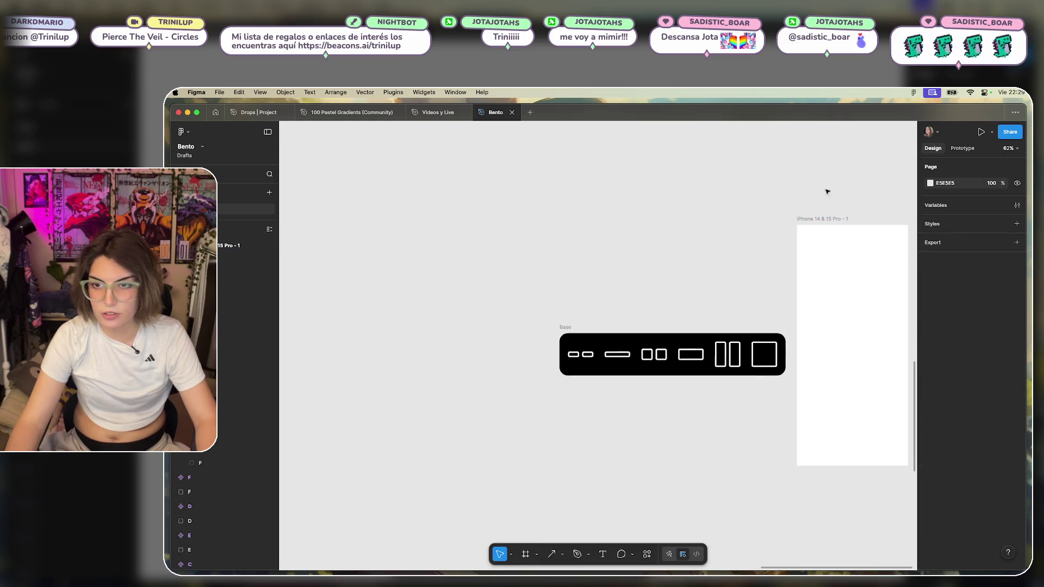
scroll(761, 245, right, 3)
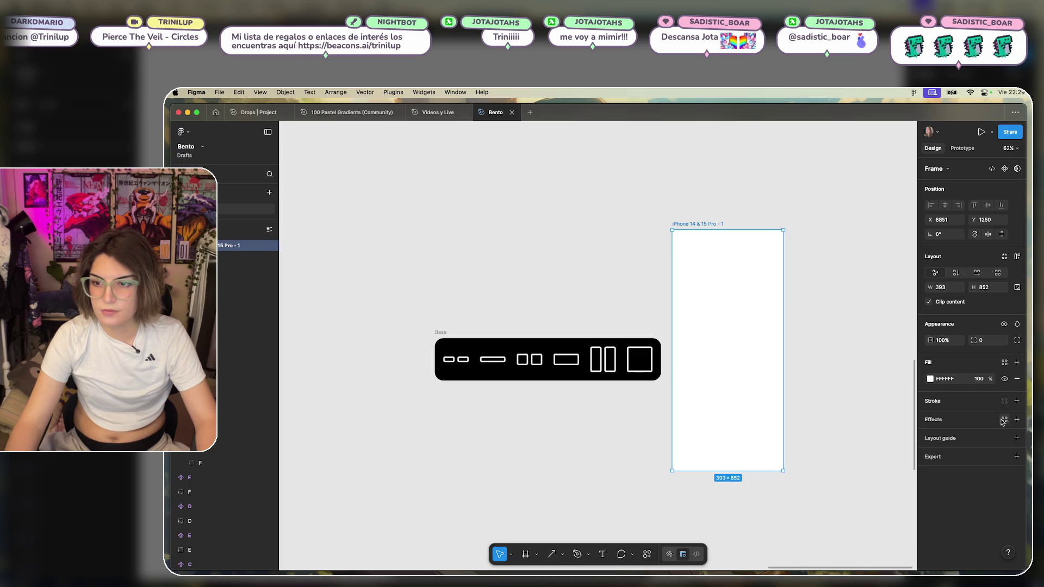
Give the iPhone frame a 4-column layout guide with margin 20 and gutter 20.
click(1016, 438)
click(840, 458)
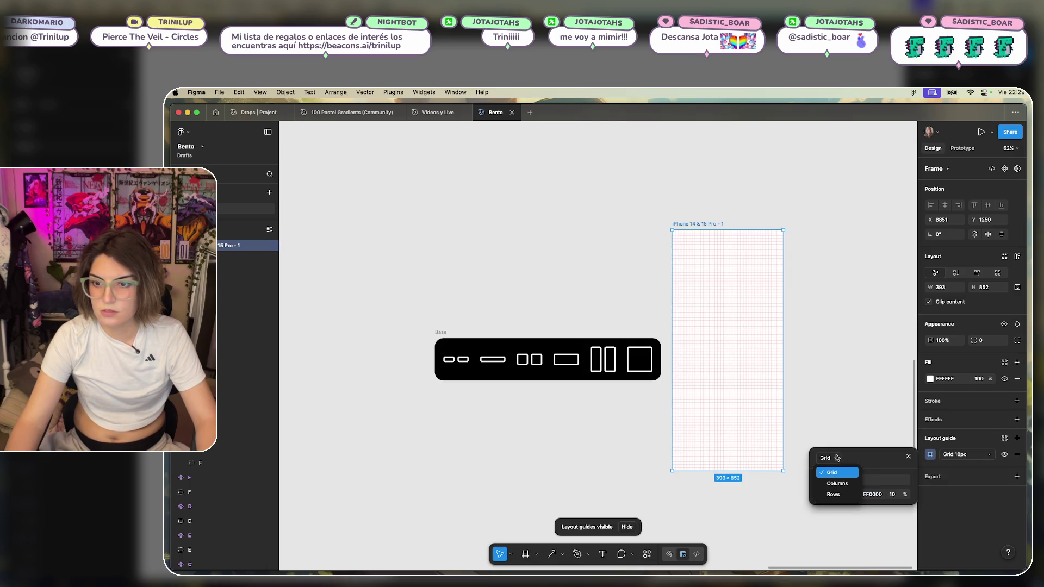
click(853, 489)
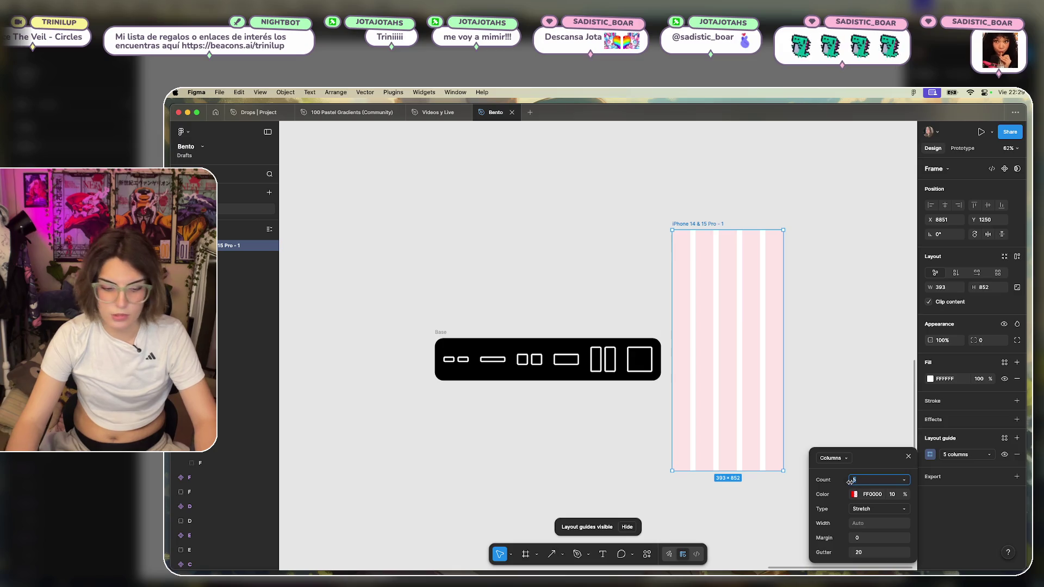
text(4)
key(Return)
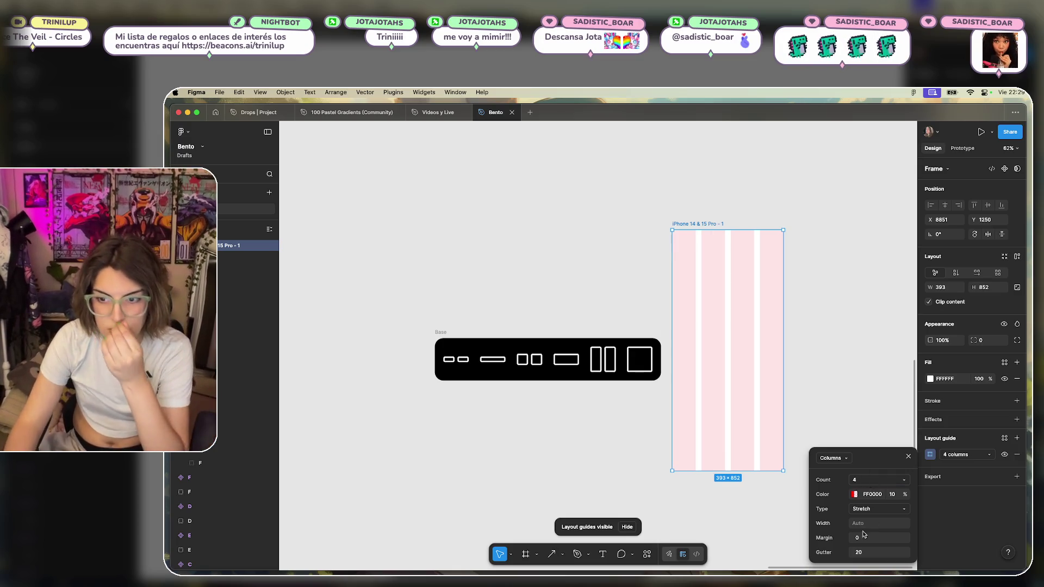
click(869, 509)
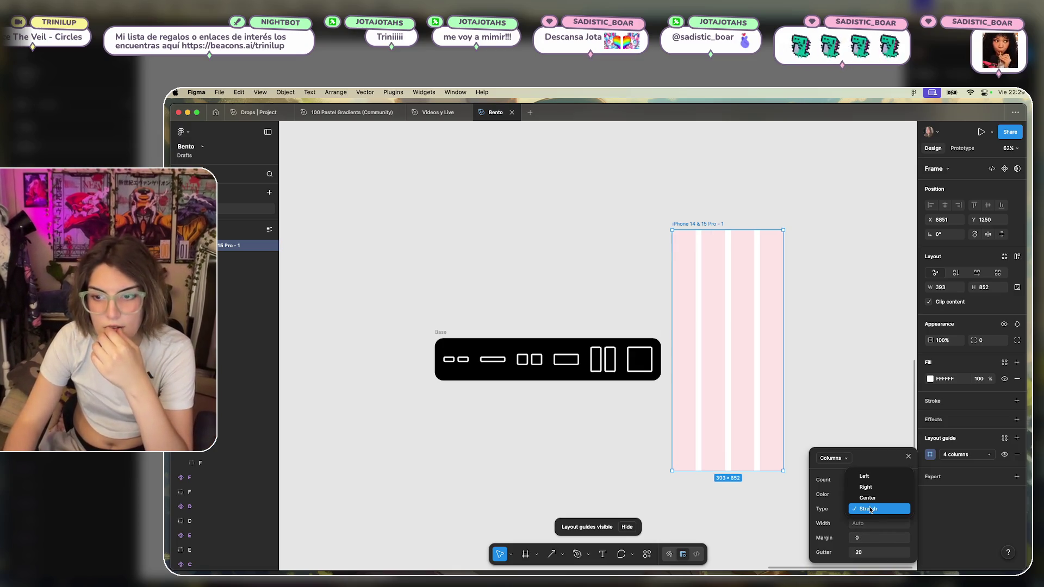
click(864, 555)
click(862, 539)
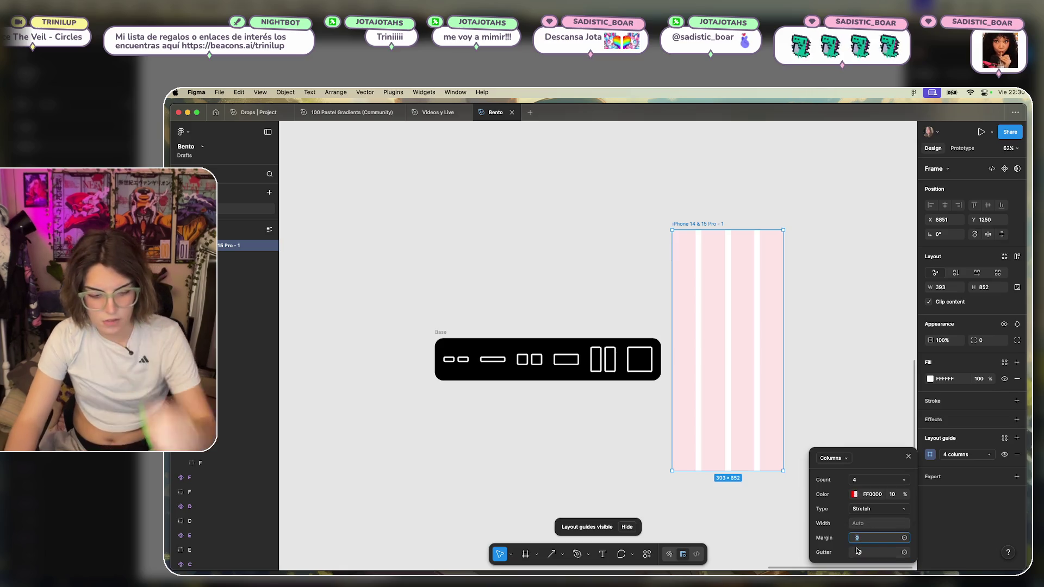
text(20)
key(Return)
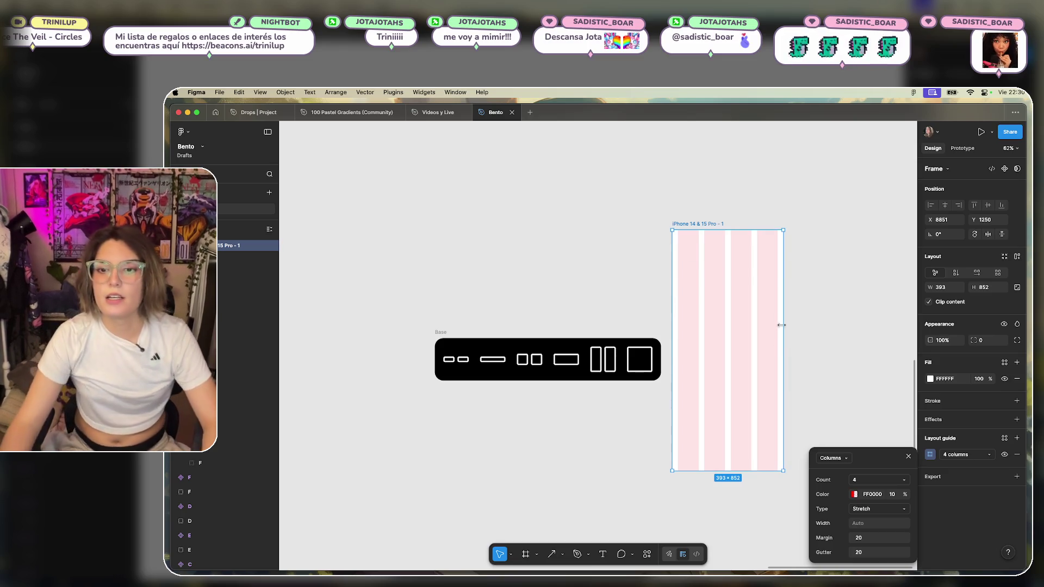
click(817, 330)
Undo an accidental nudge of the iPhone frame, keeping it in place.
drag(703, 327, 699, 326)
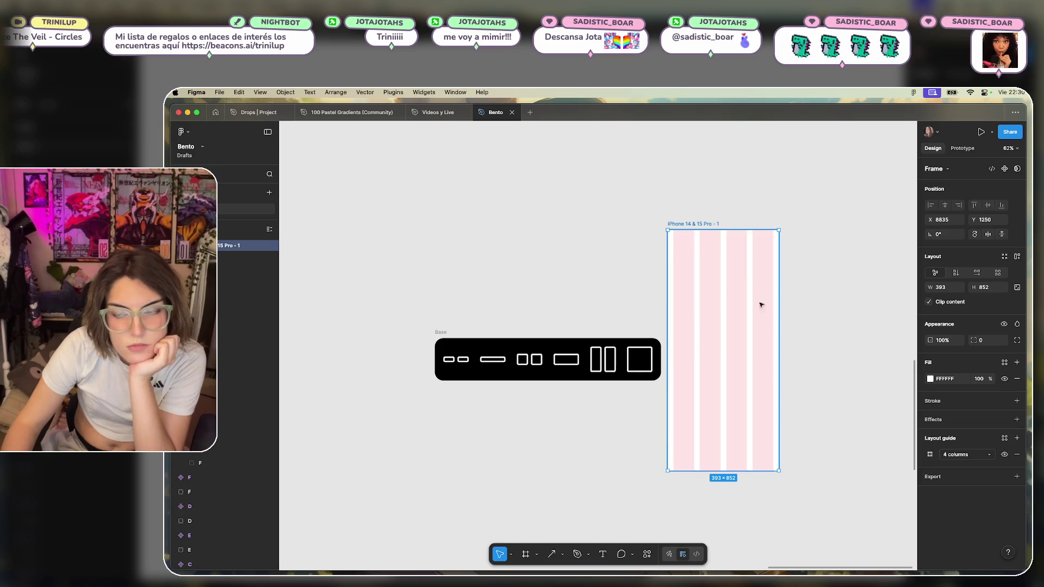
key(ctrl+z)
click(598, 245)
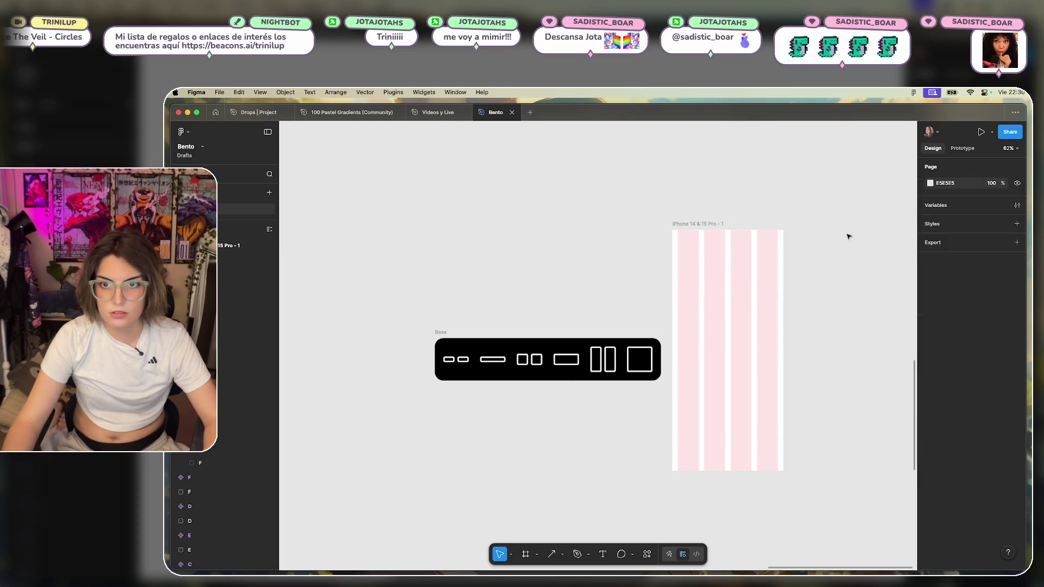
scroll(615, 315, right, 3)
click(615, 314)
scroll(608, 326, down, 5)
scroll(608, 326, left, 5)
scroll(671, 299, left, 3)
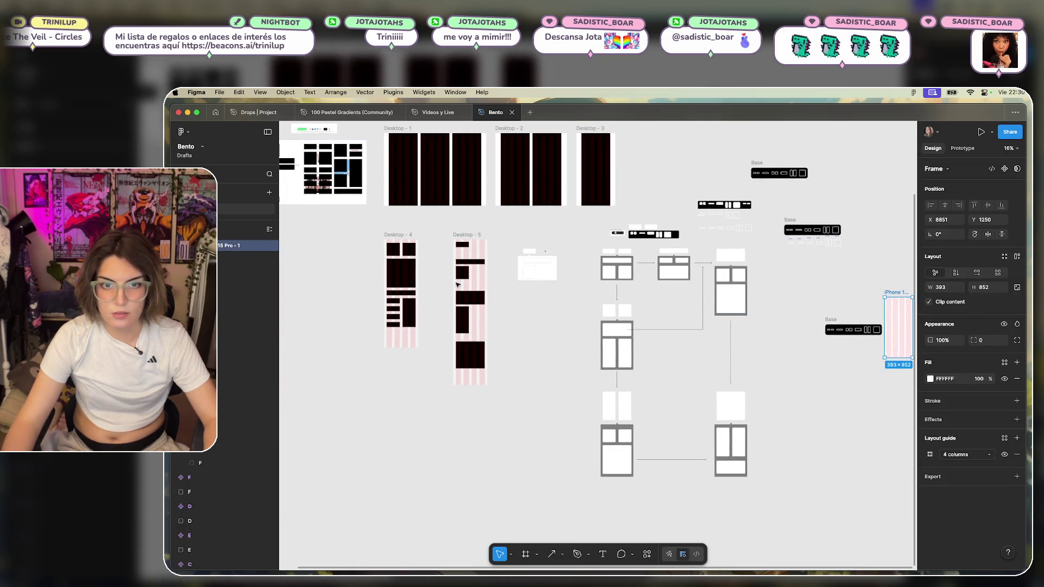
click(508, 324)
scroll(598, 321, up, 5)
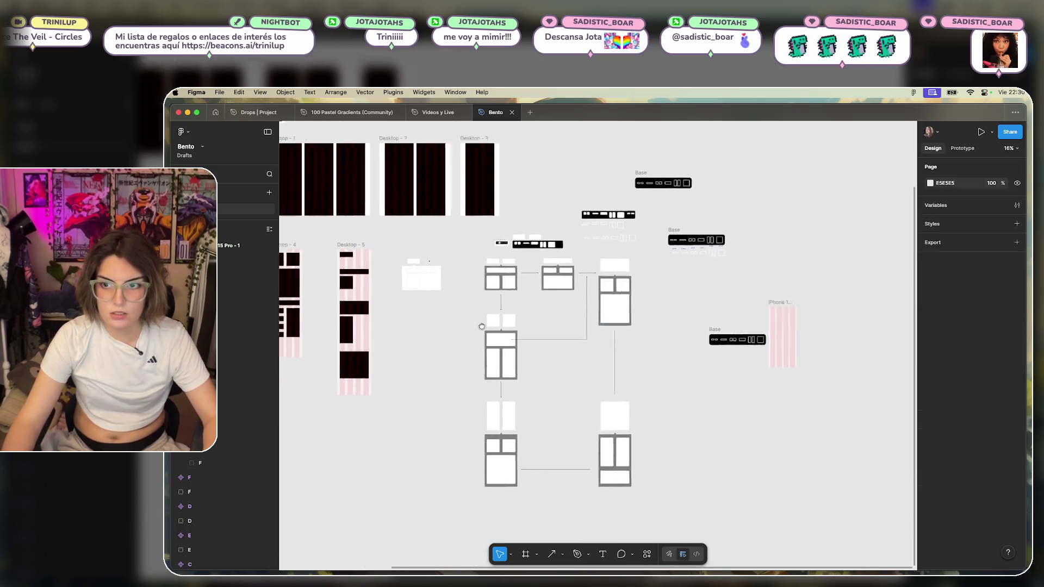
scroll(699, 334, right, 3)
Toggle the iPhone frame's column guides off and back on, then deselect it.
click(667, 299)
key(ctrl+shift+4)
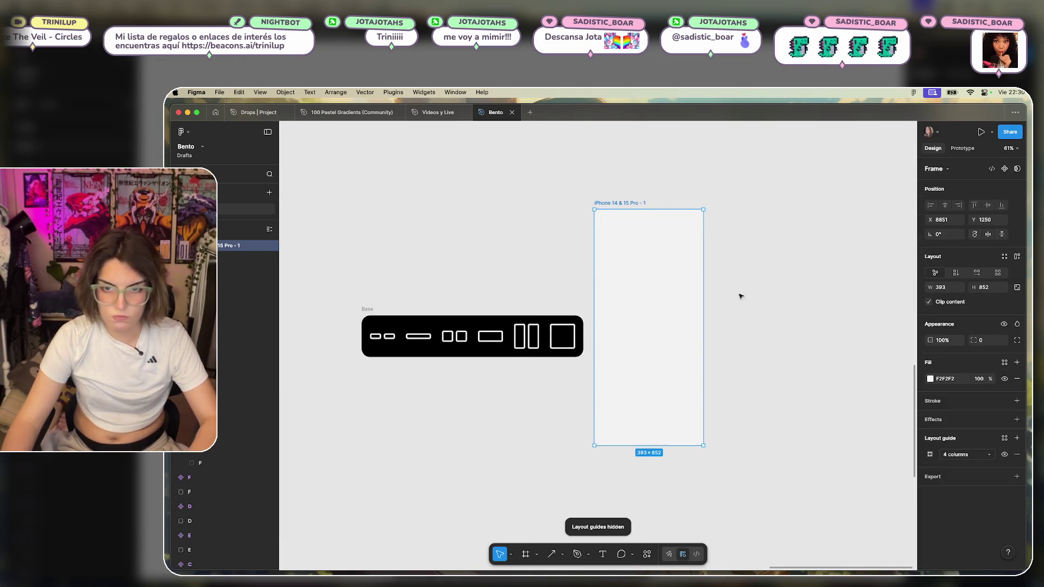
key(ctrl+shift+4)
key(Escape)
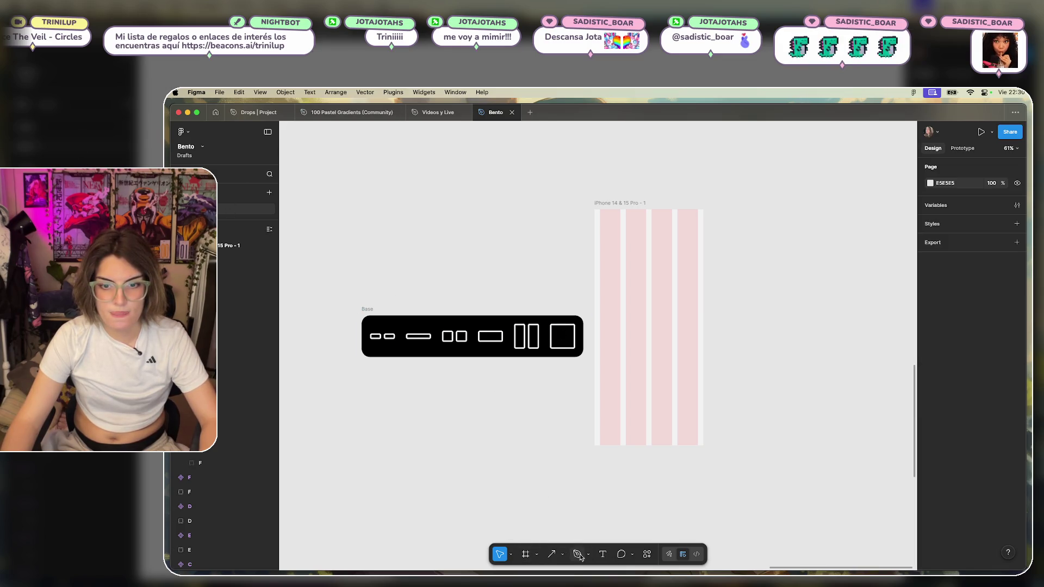
click(563, 554)
click(584, 477)
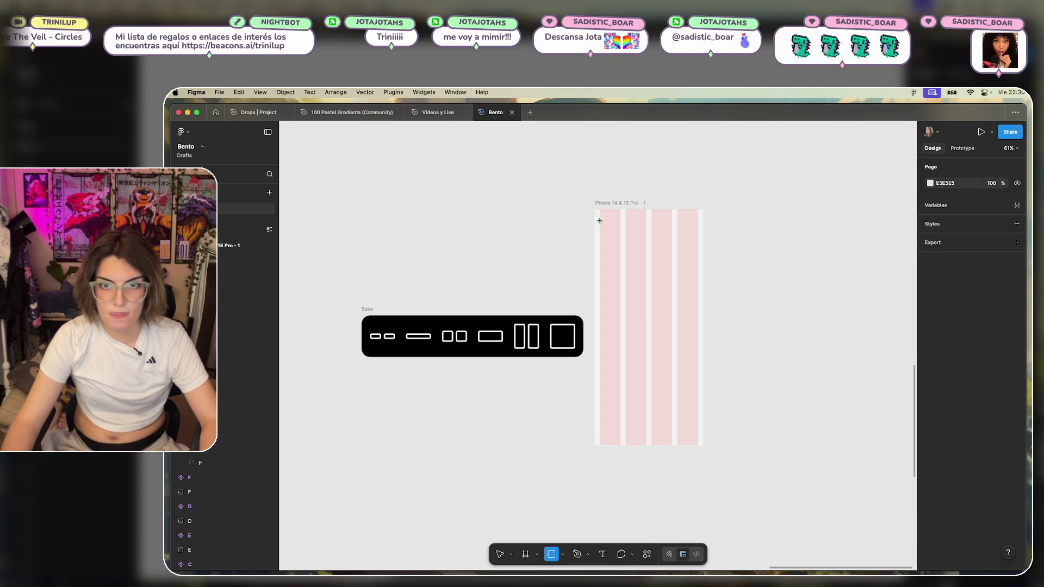
Draw a card spanning the two left columns and place a copy over the right columns.
mouse_move(599, 217)
mouse_down()
mouse_move(620, 235)
mouse_move(612, 252)
mouse_up()
scroll(619, 227, up, 5)
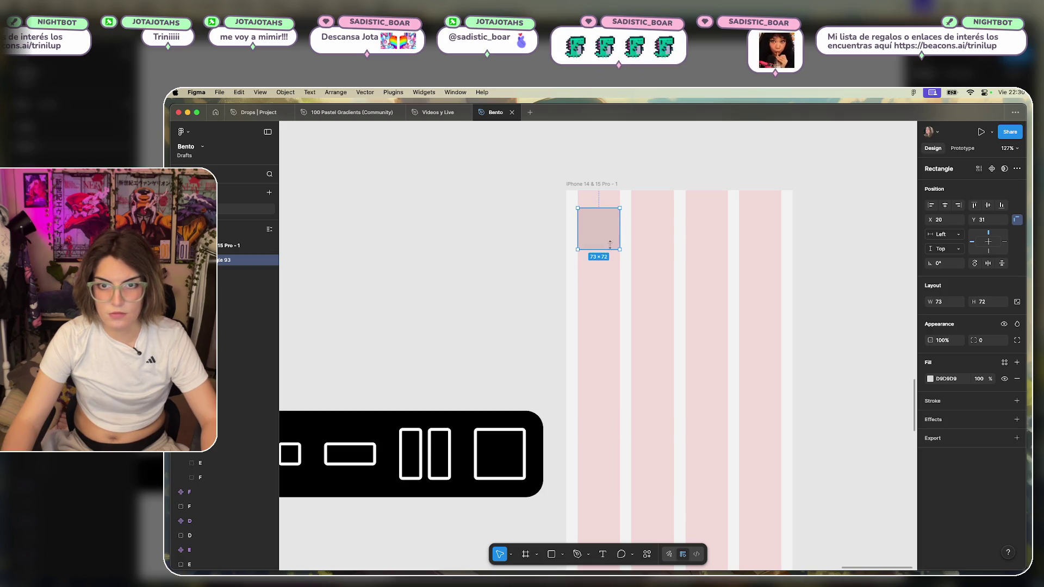
drag(619, 237, 738, 237)
click(881, 330)
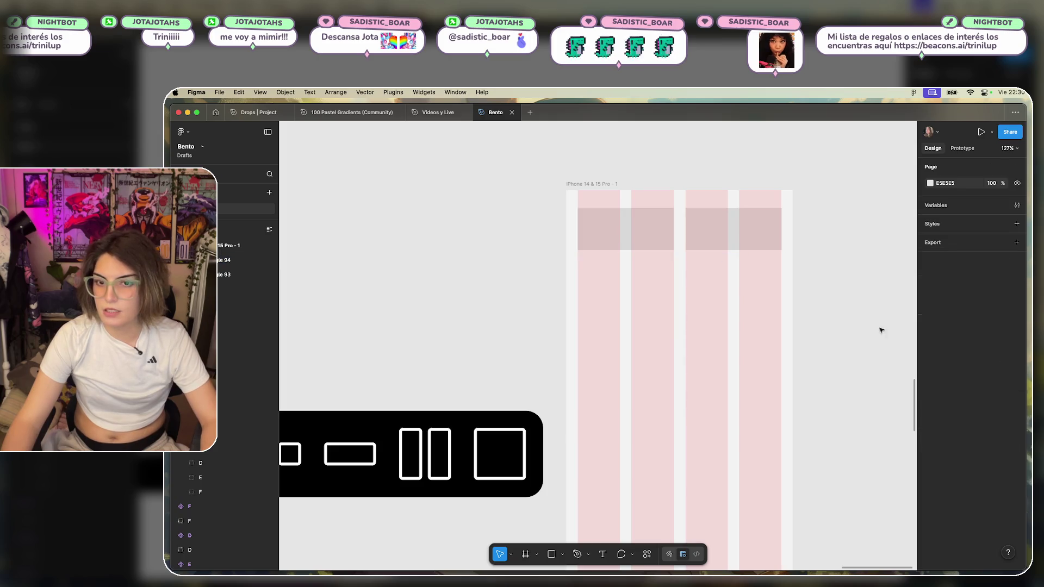
click(627, 226)
shift+click(729, 231)
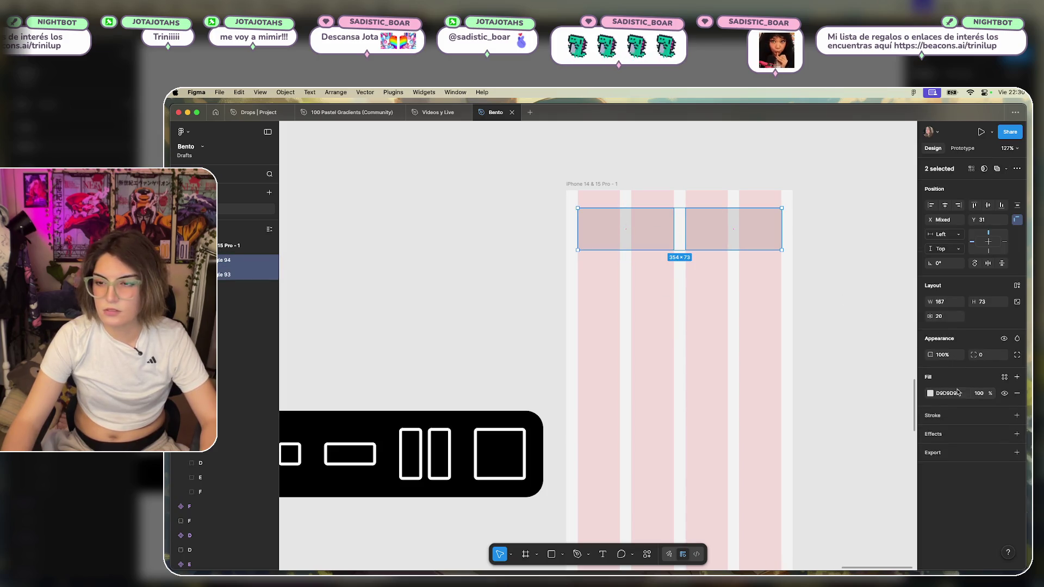
Give both cards a white FFFFFF fill and a light grey ECECEC outline.
click(929, 393)
drag(859, 415, 787, 389)
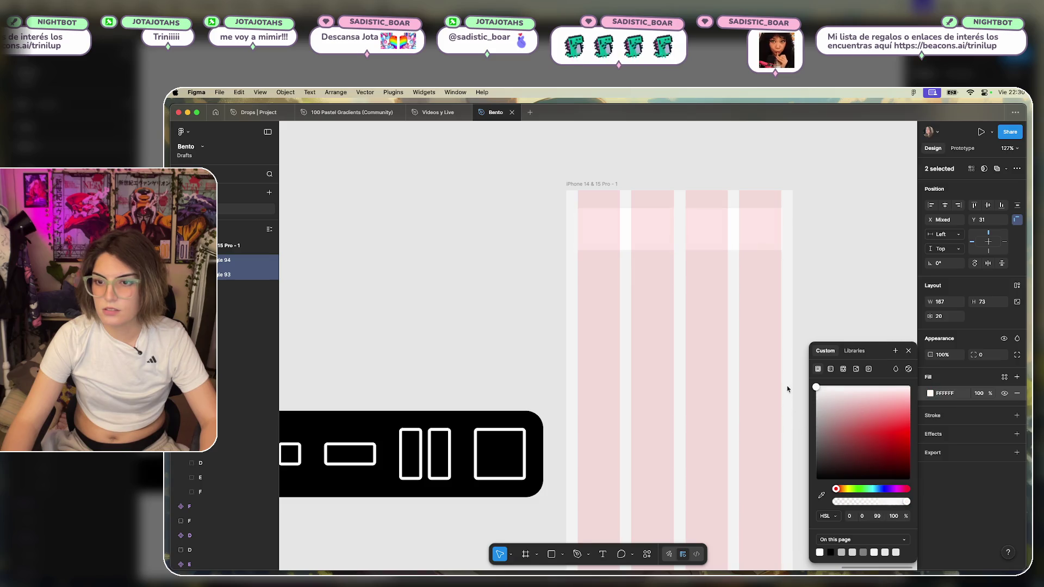
click(1016, 416)
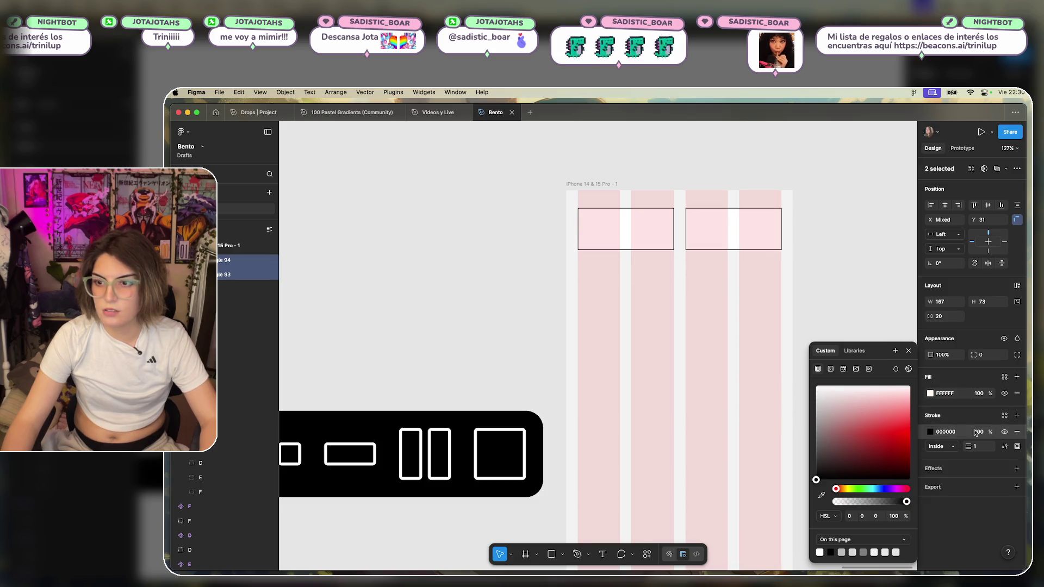
click(931, 431)
click(930, 431)
drag(848, 429, 762, 382)
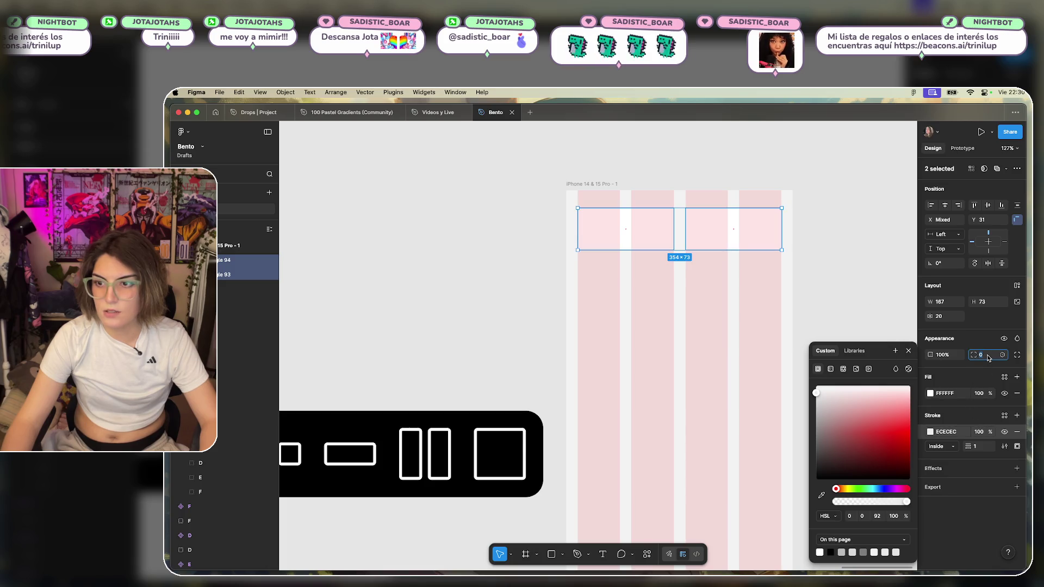
Round the cards' corners to 12 and hide the frame's layout guides.
text(12)
key(Return)
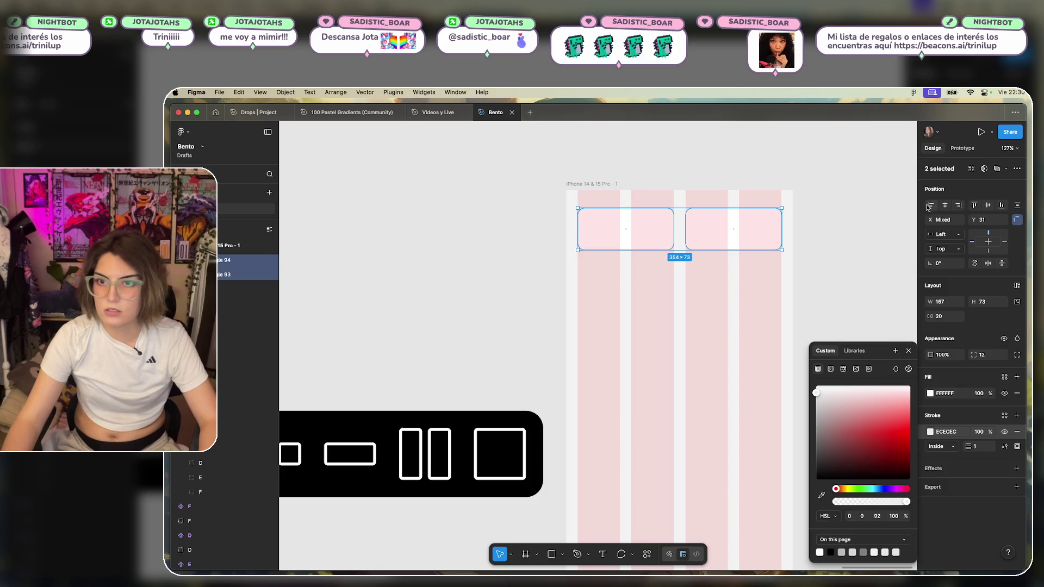
click(729, 310)
key(shift+g)
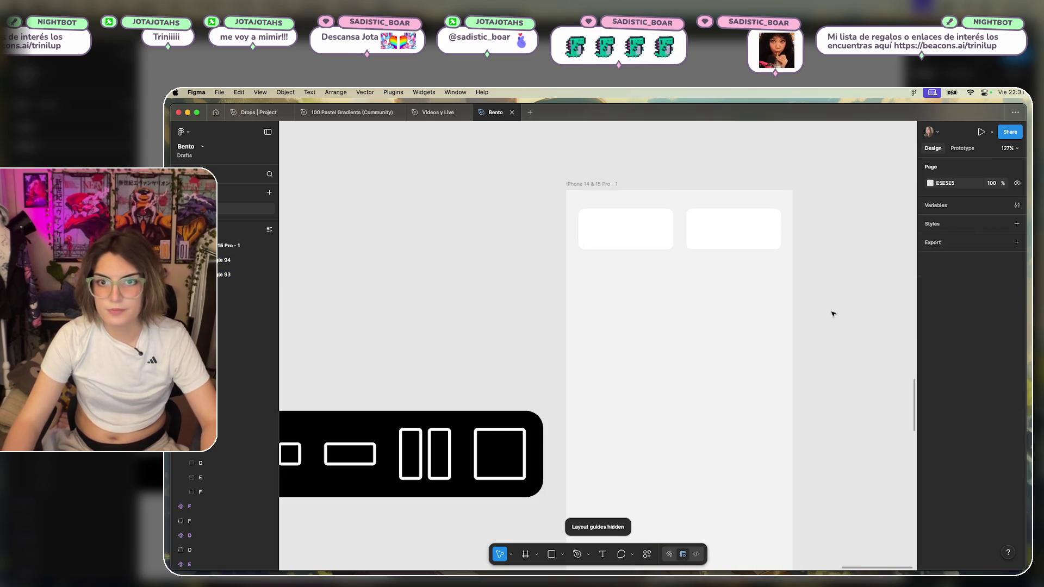
Lighten the iPhone frame's background fill to lightness 99.
scroll(833, 313, down, 5)
scroll(827, 280, up, 1)
click(750, 344)
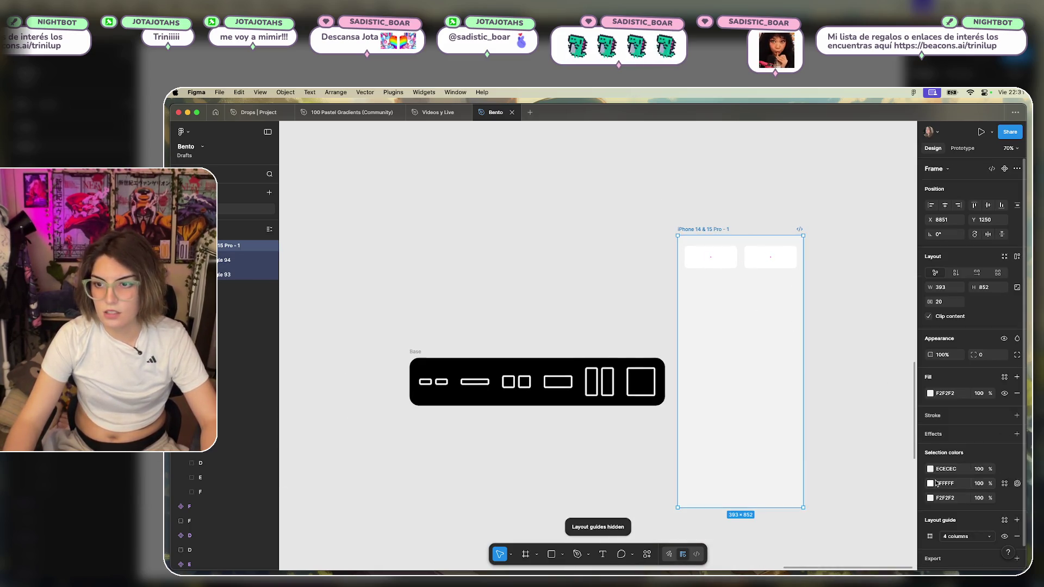
click(930, 393)
click(877, 516)
text(99)
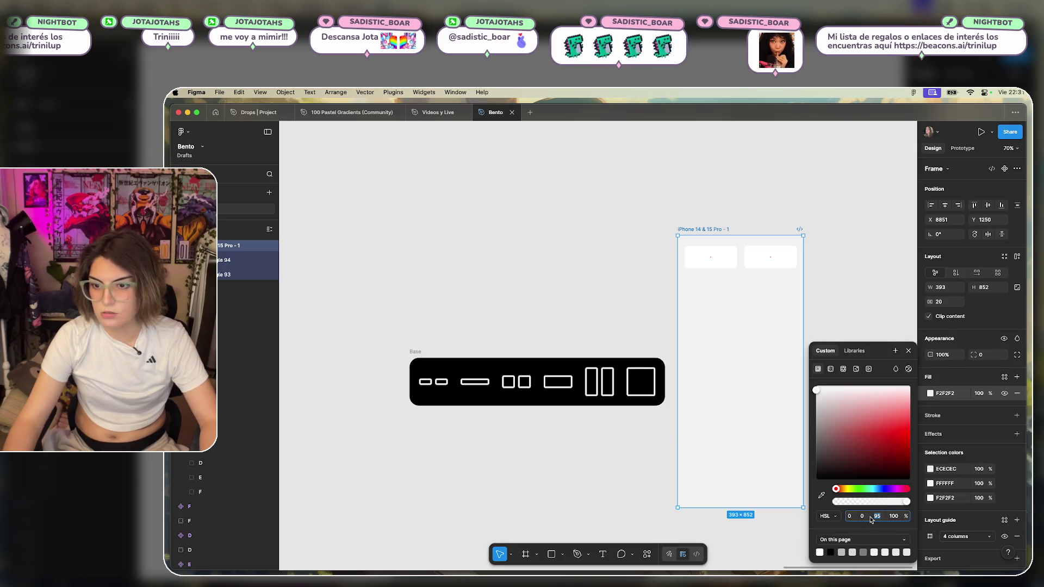
key(Return)
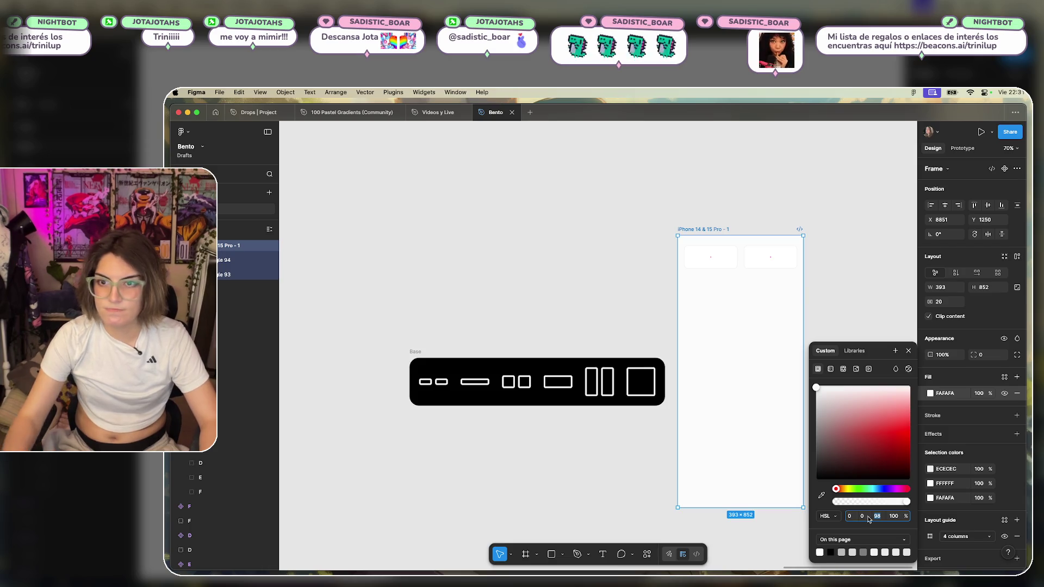
click(840, 259)
Add a drop shadow to both cards with blur 15, spread 0 and 5% opacity.
scroll(840, 259, up, 3)
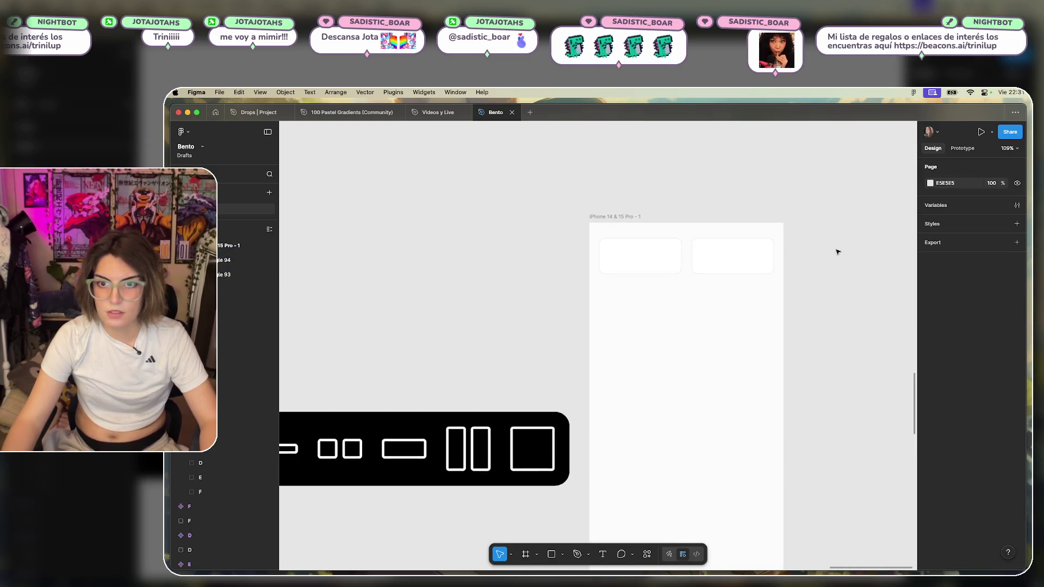
drag(837, 252, 603, 302)
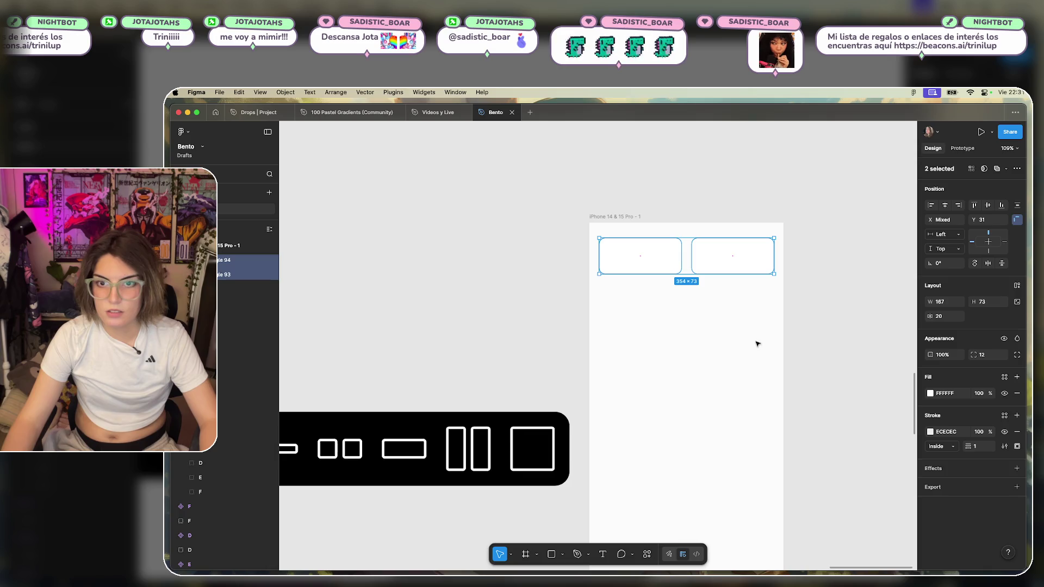
click(1017, 469)
click(866, 536)
text(15)
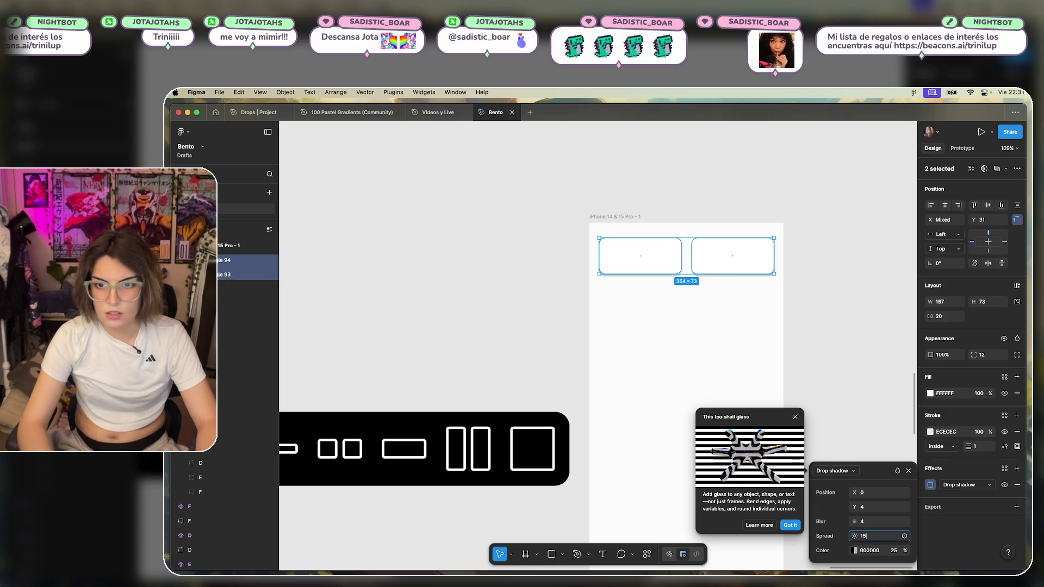
key(Return)
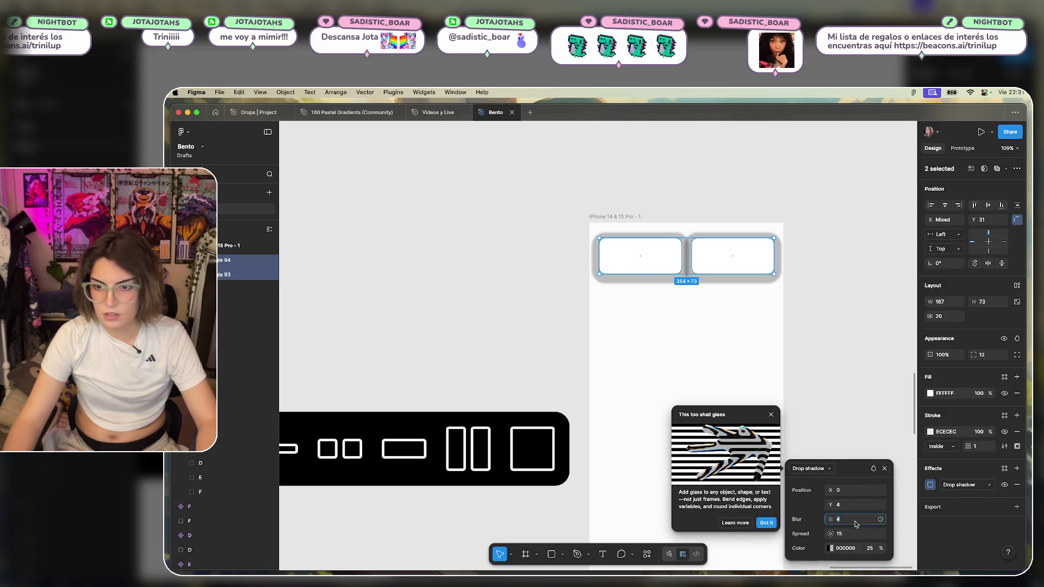
text(15)
key(Return)
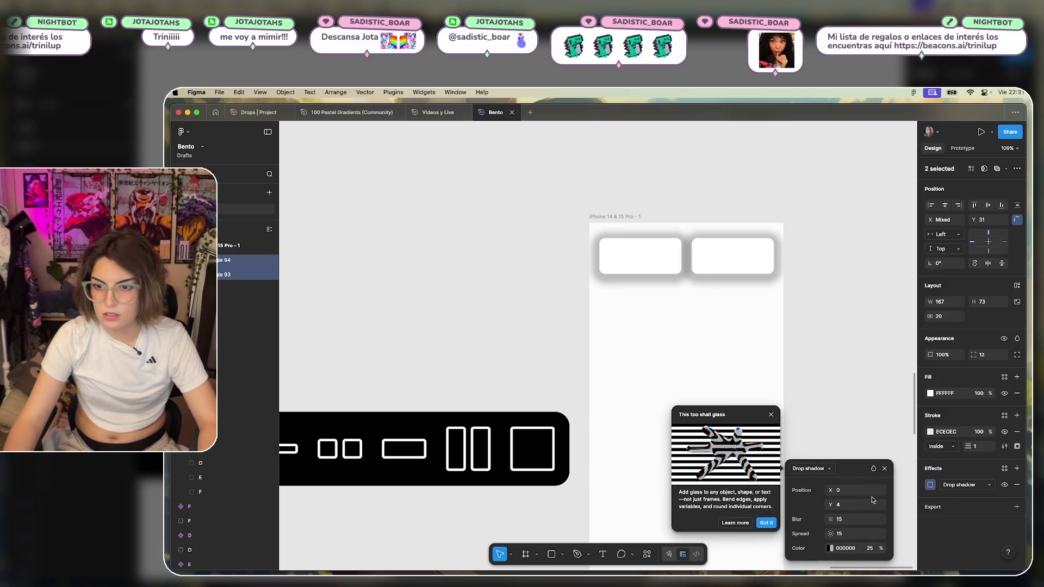
click(862, 533)
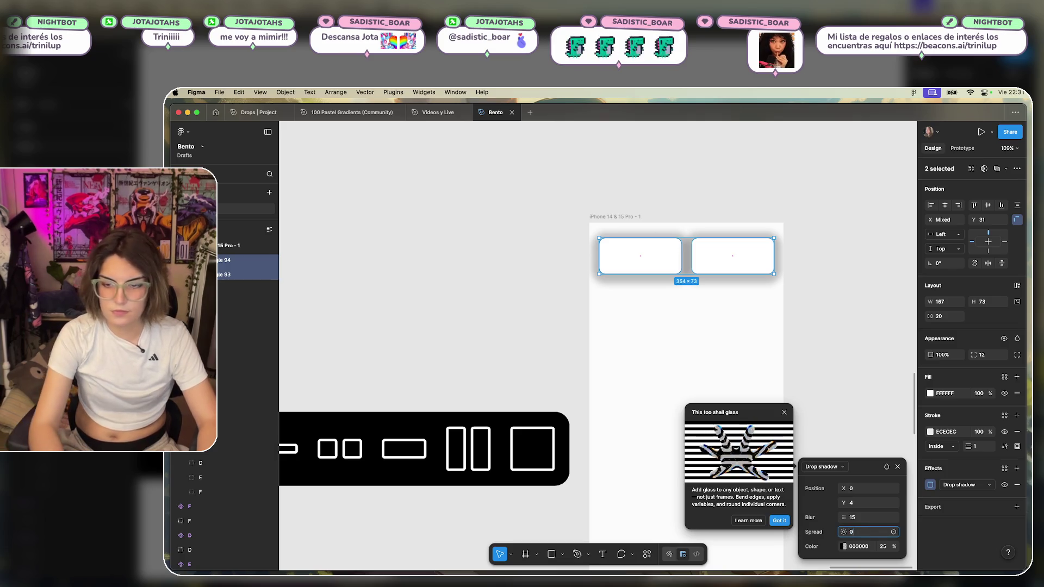
text(0)
key(Return)
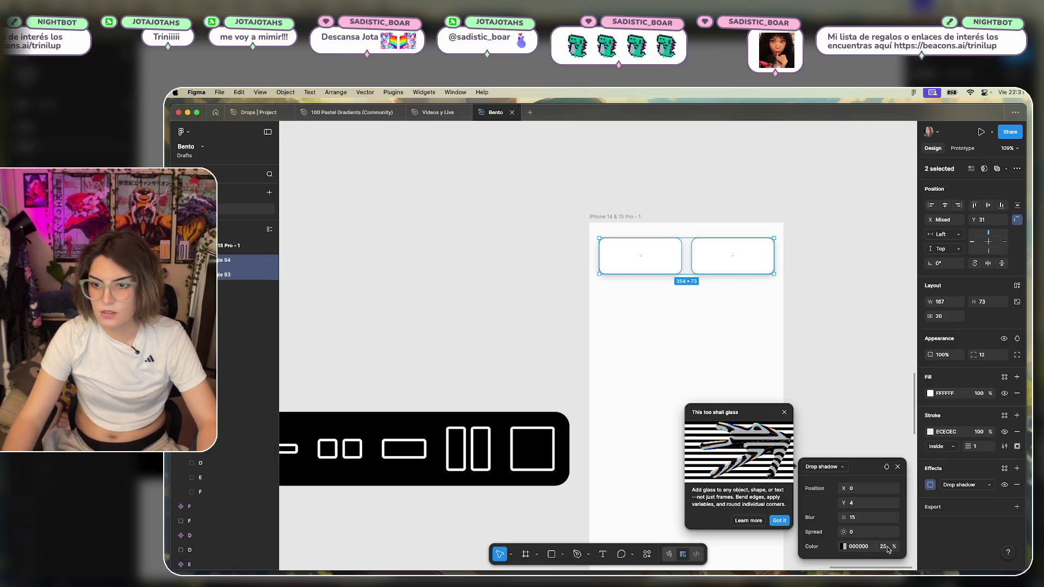
text(2)
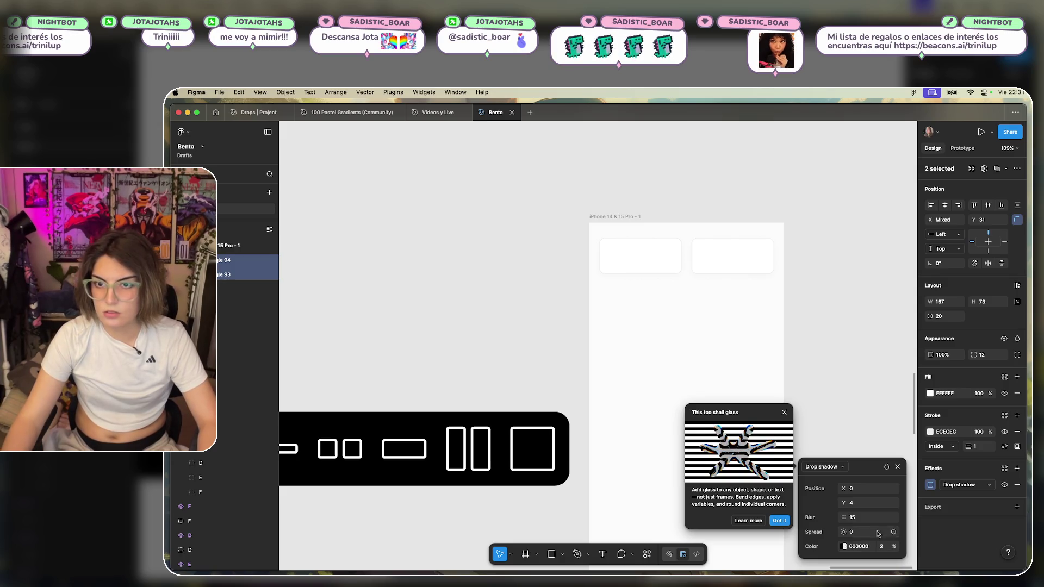
key(BackSpace)
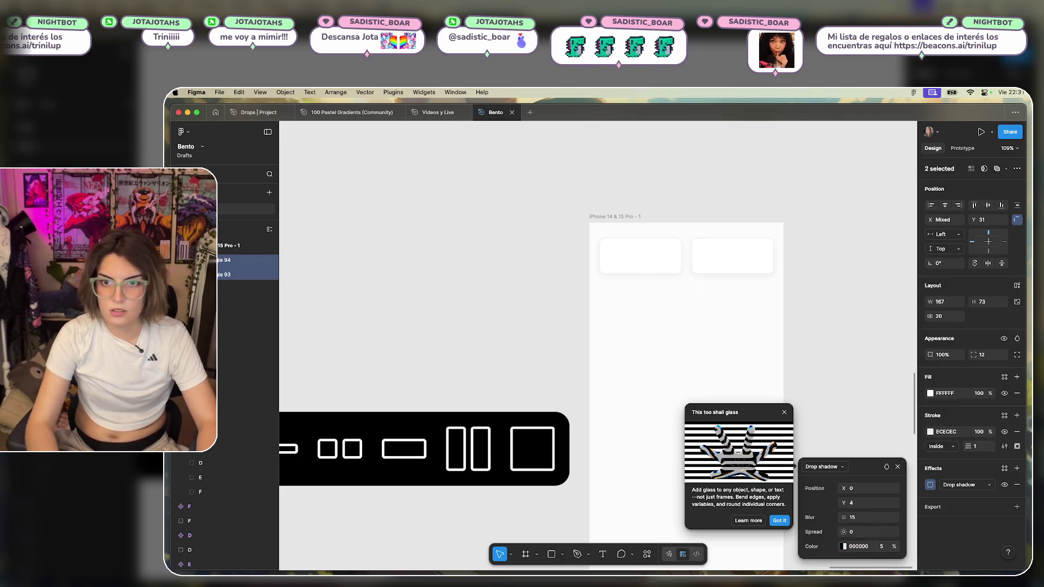
text(5)
Set the cards' shadow Y offset to 2 and its colour to light grey D8D8D8.
click(859, 504)
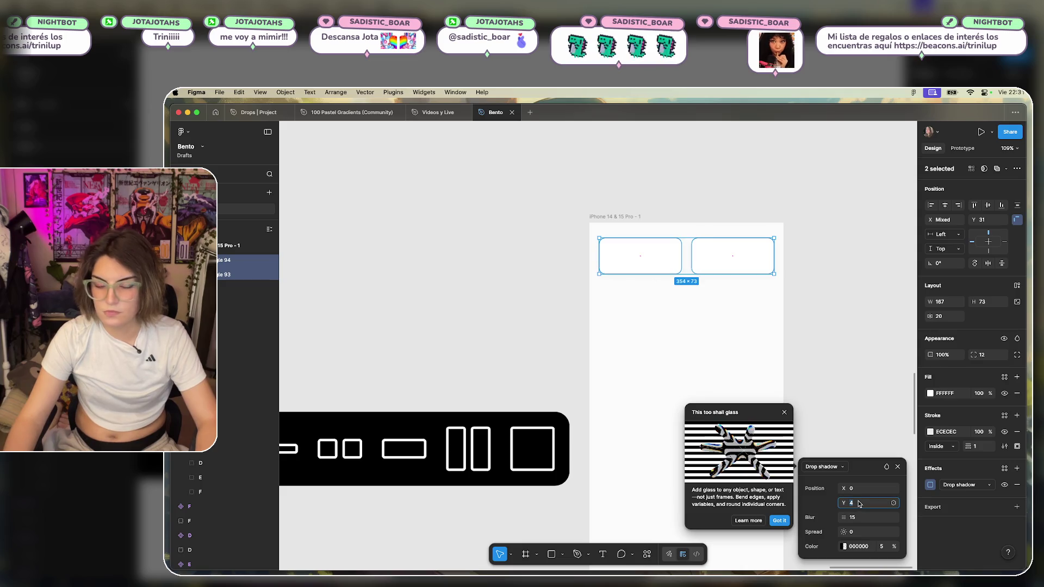
key(BackSpace)
text(2)
key(Return)
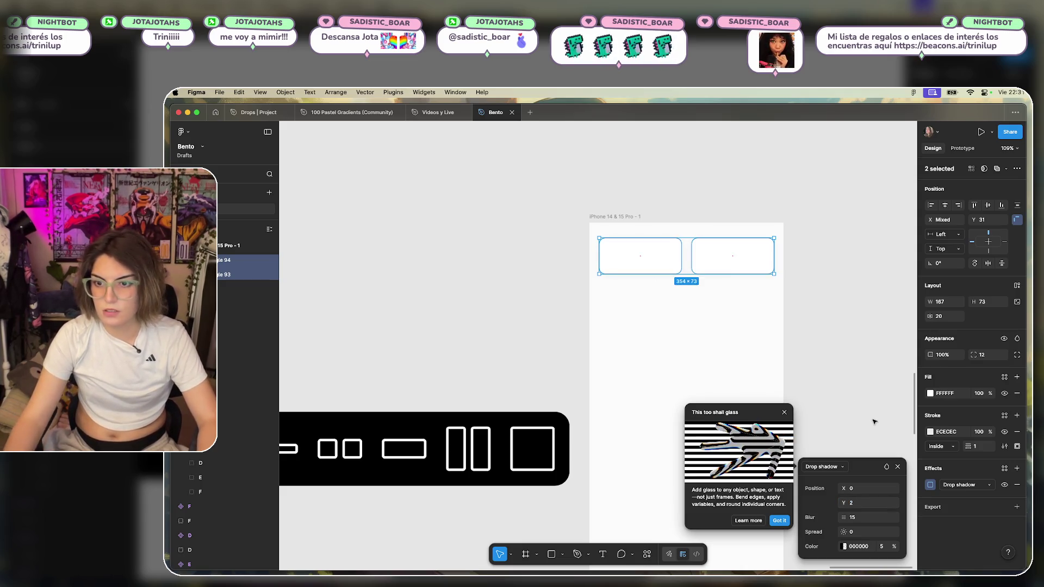
click(785, 412)
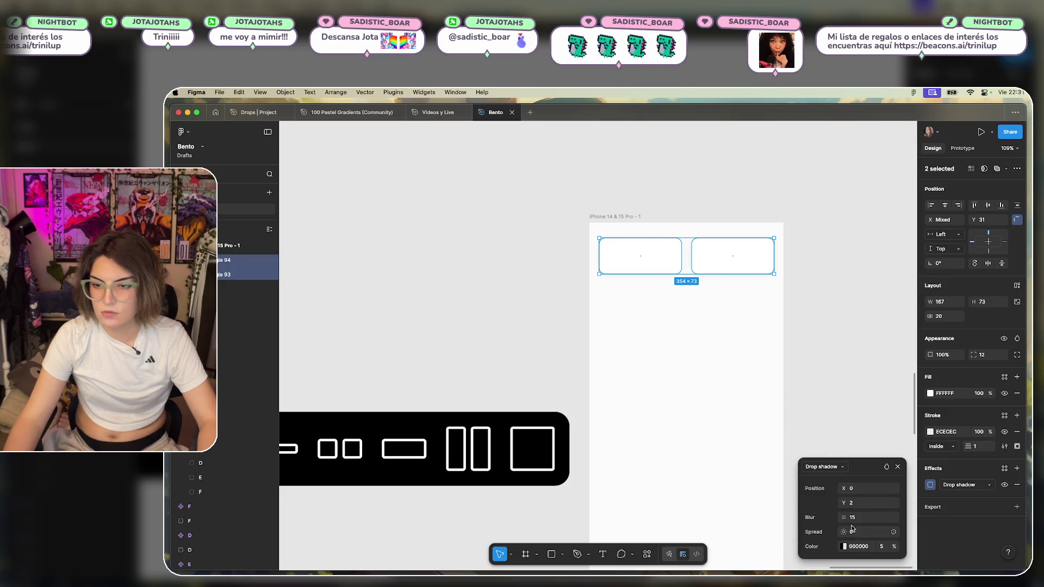
click(844, 546)
drag(699, 417, 633, 390)
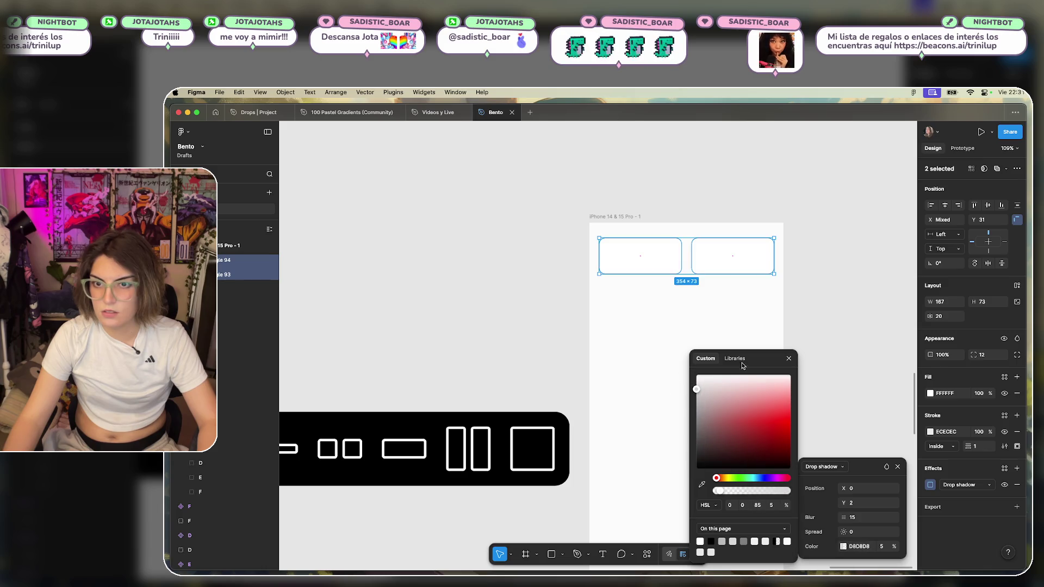
click(814, 320)
scroll(597, 279, up, 5)
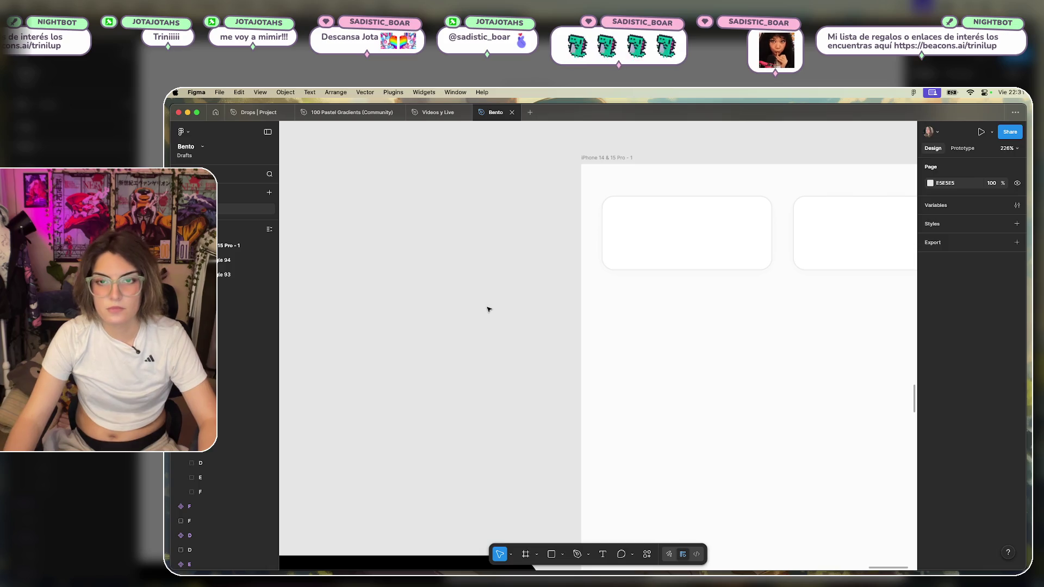
Drop a copy of the black Base toolbar into the iPhone frame below the cards.
scroll(487, 305, down, 5)
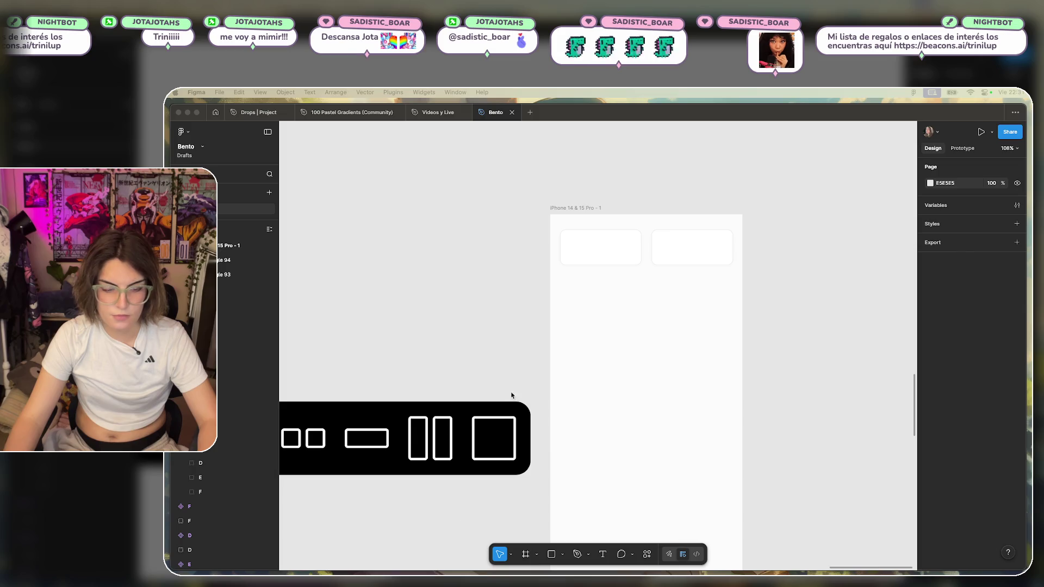
click(515, 342)
scroll(490, 337, down, 5)
scroll(452, 328, left, 3)
click(329, 370)
drag(330, 372, 605, 290)
scroll(707, 250, up, 8)
scroll(707, 250, down, 4)
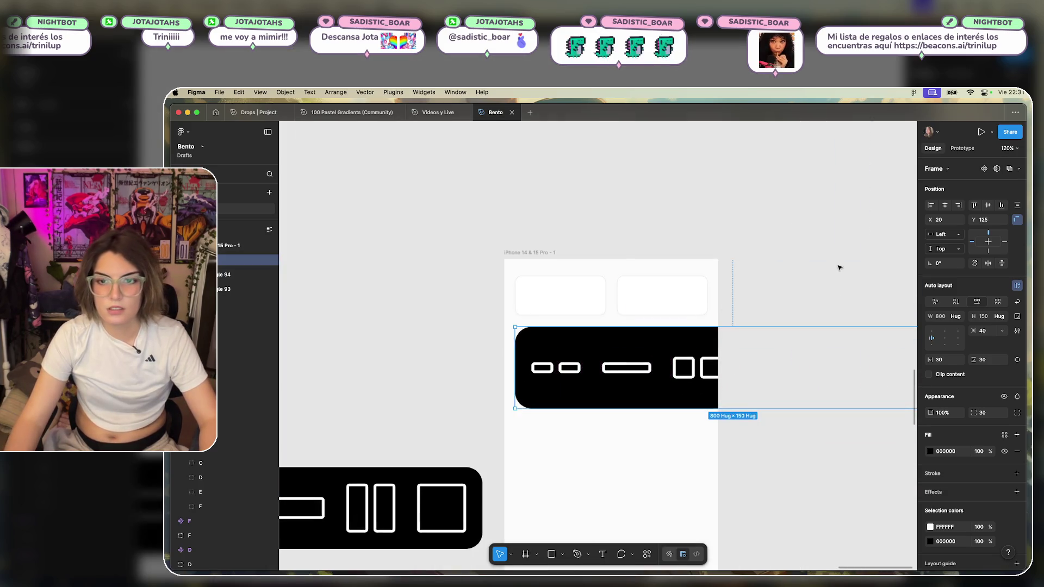
scroll(840, 267, right, 3)
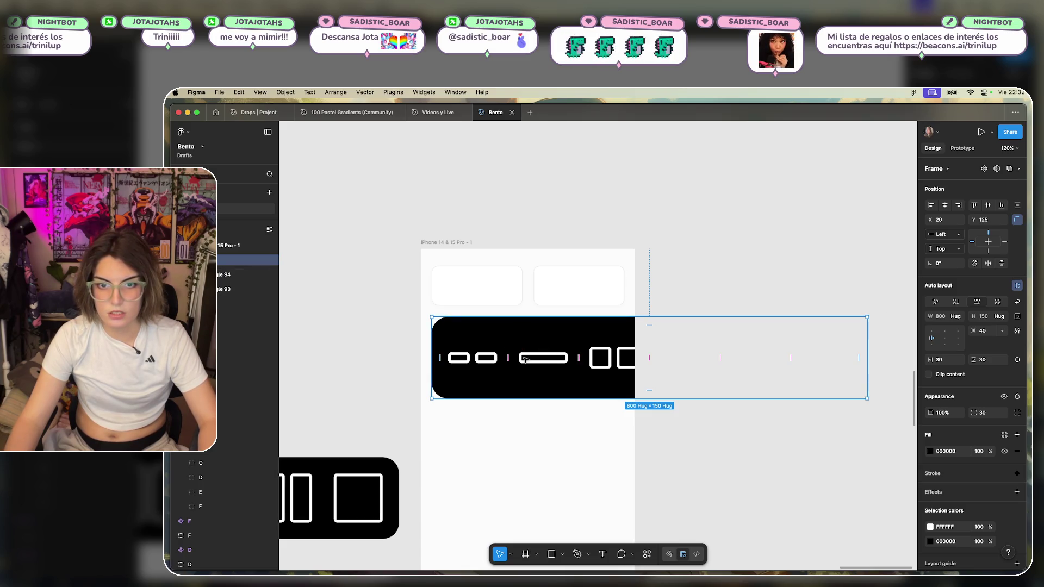
Move the two-square icon group to second place and hide the three extra rectangle icons.
click(471, 364)
drag(266, 288, 267, 277)
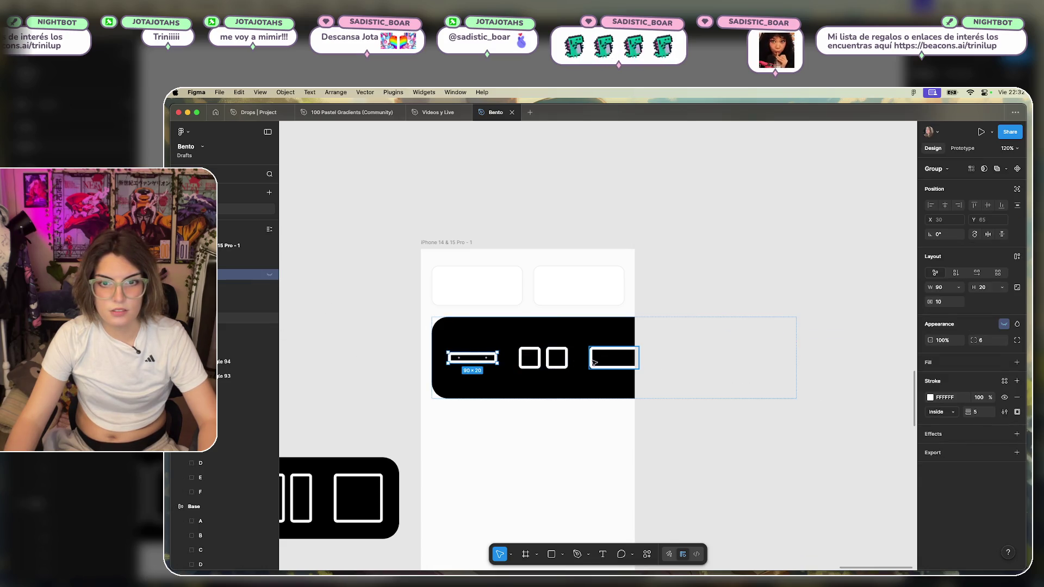
click(590, 361)
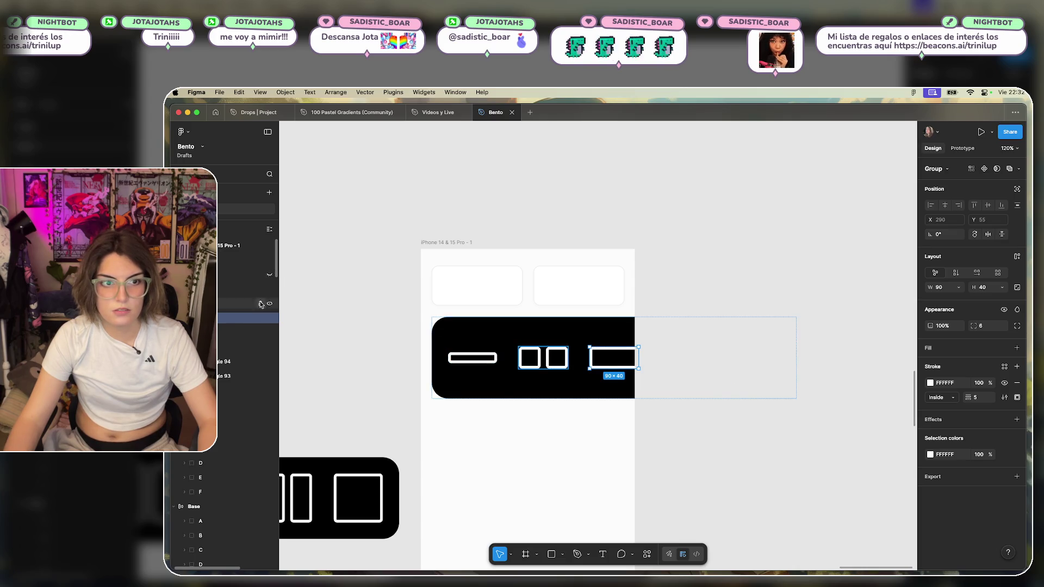
click(269, 318)
click(271, 333)
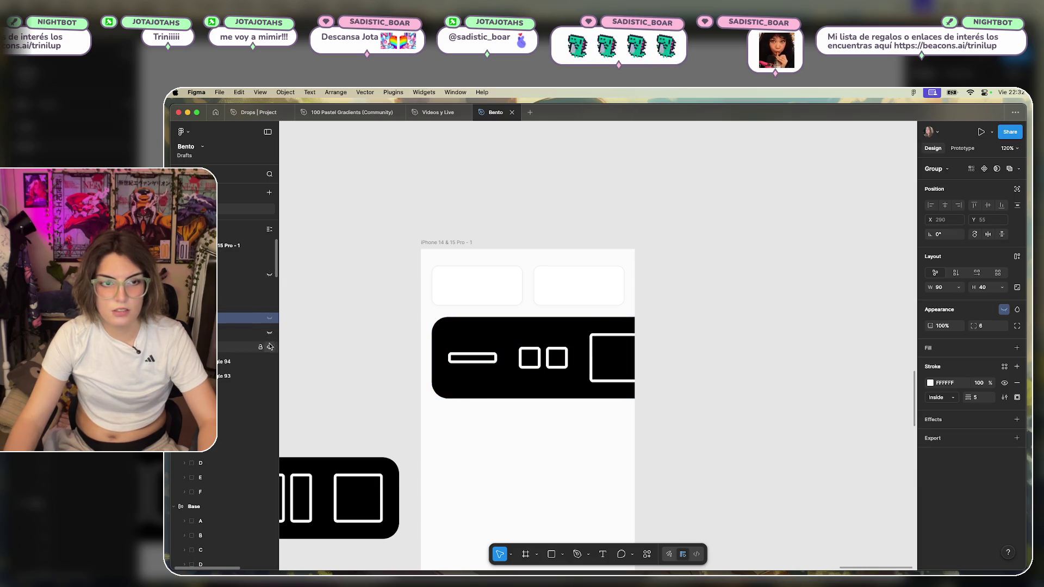
click(269, 348)
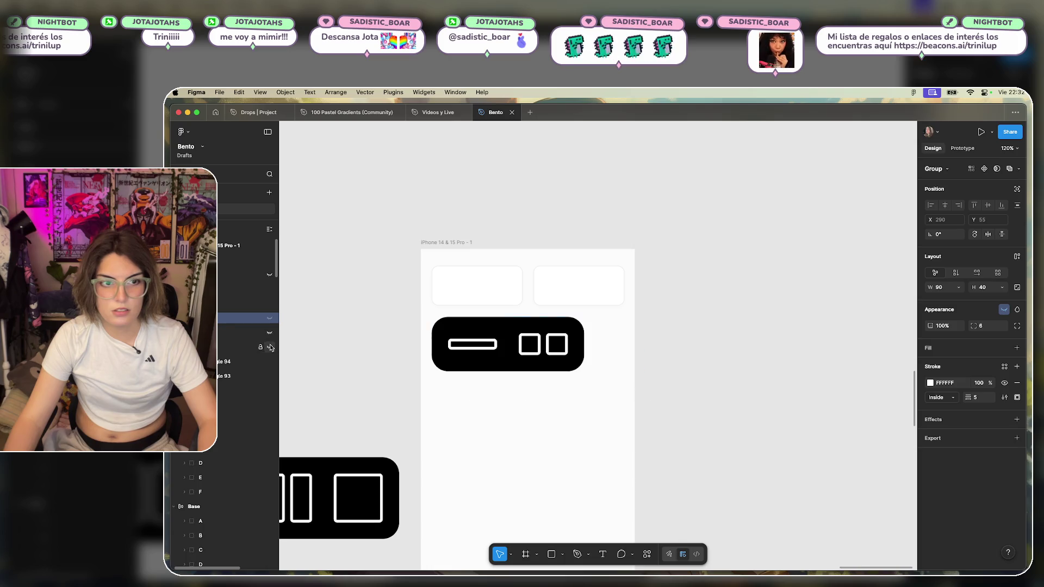
click(801, 339)
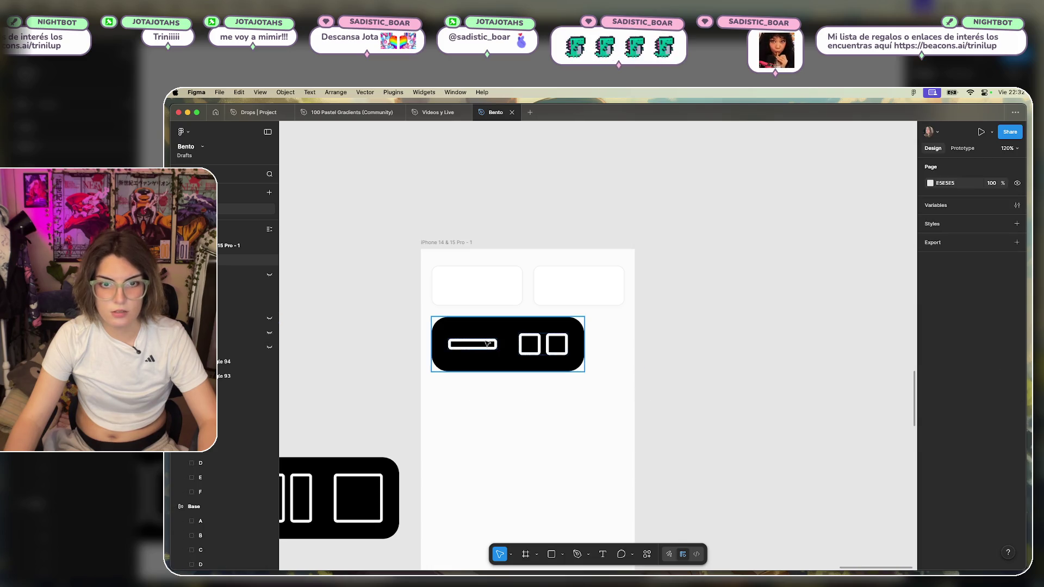
click(506, 350)
scroll(506, 350, down, 5)
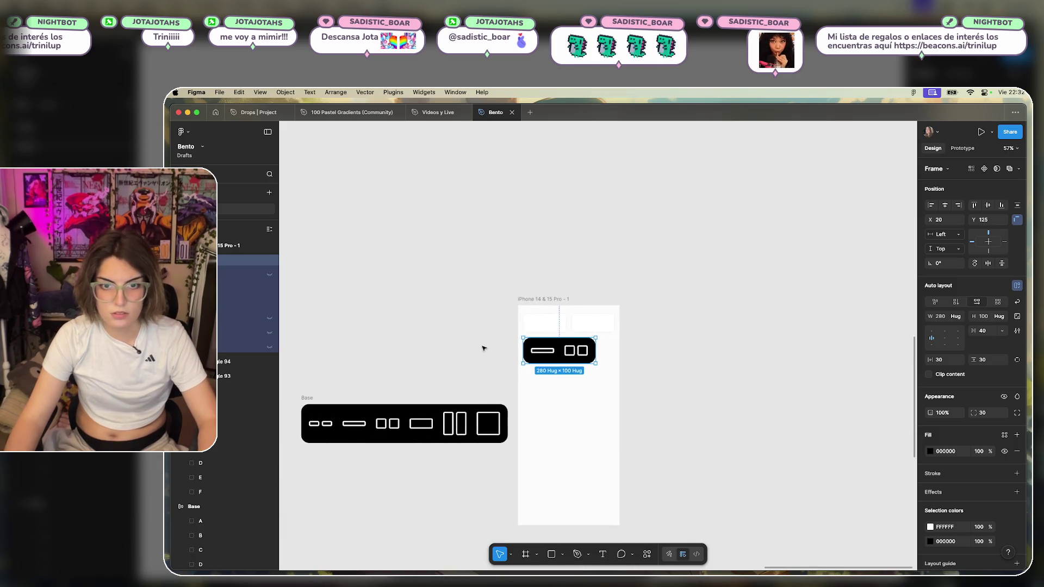
Set the toolbar's vertical and horizontal padding to 12 so it hugs 244×64.
scroll(483, 350, up, 5)
scroll(723, 348, down, 10)
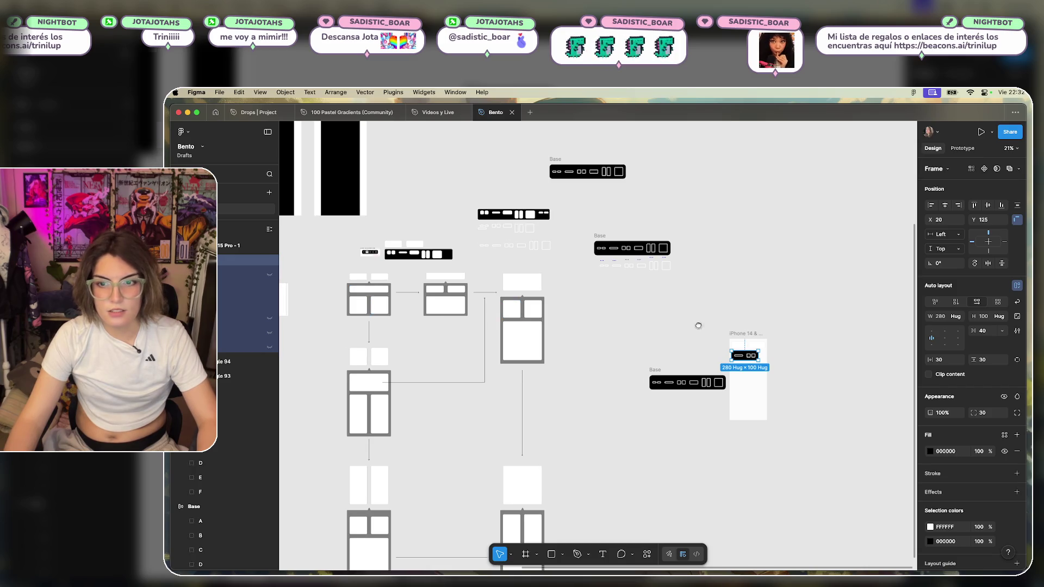
scroll(698, 325, up, 10)
scroll(657, 310, up, 3)
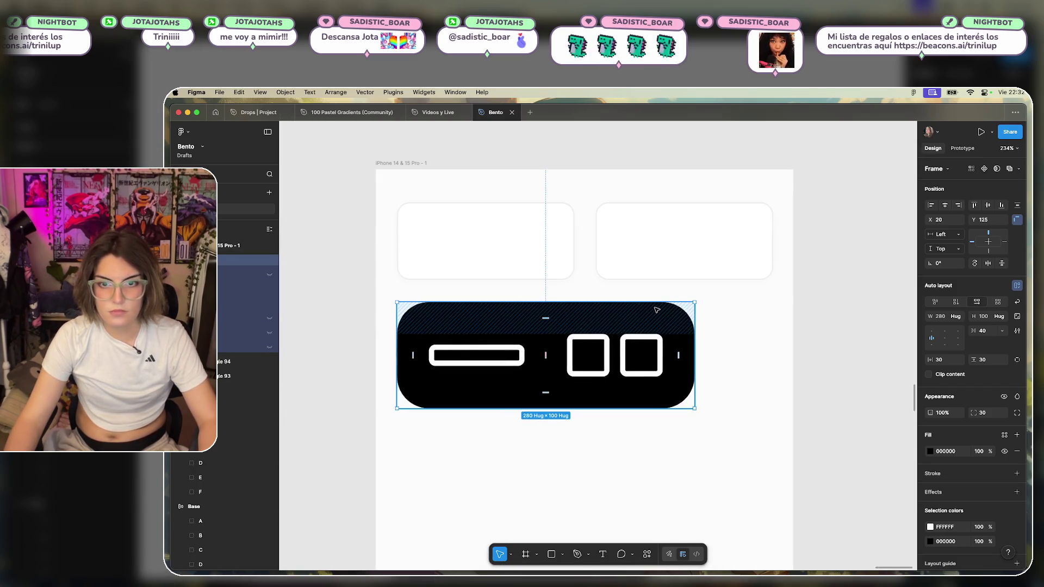
scroll(657, 310, down, 3)
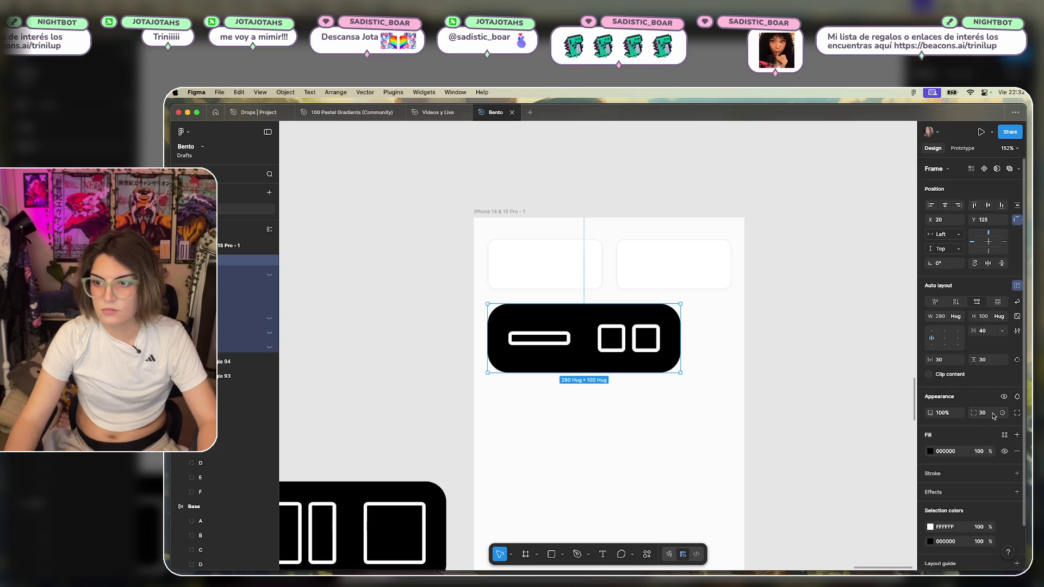
click(982, 360)
text(10)
key(Return)
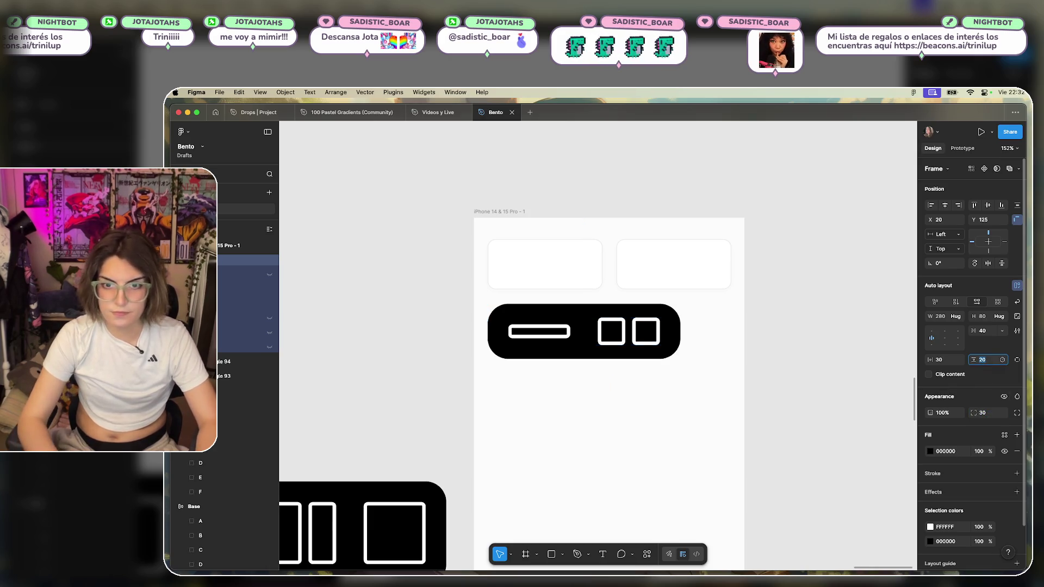
key(Up)
key(Up)
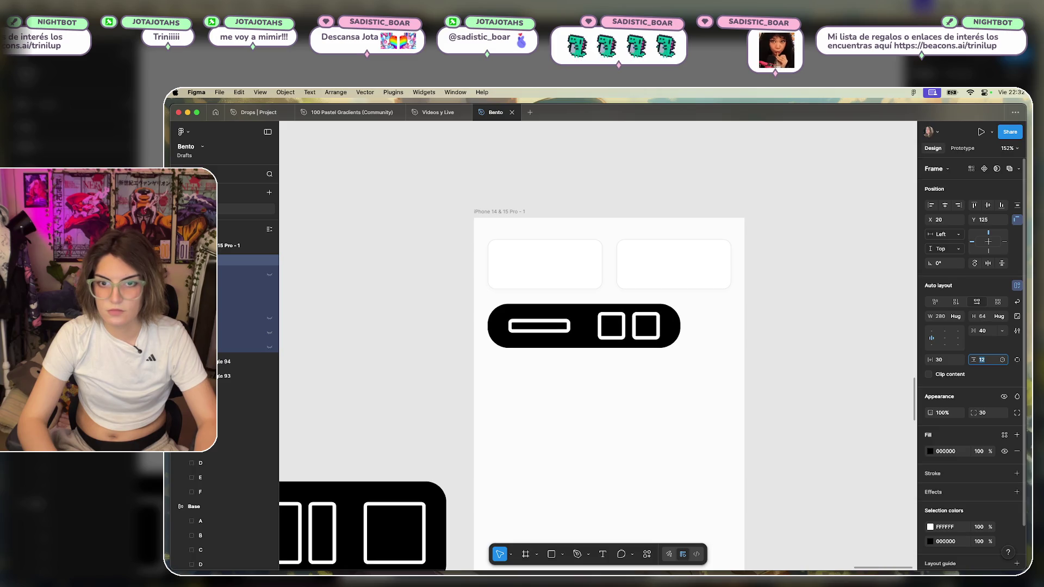
key(shift+Tab)
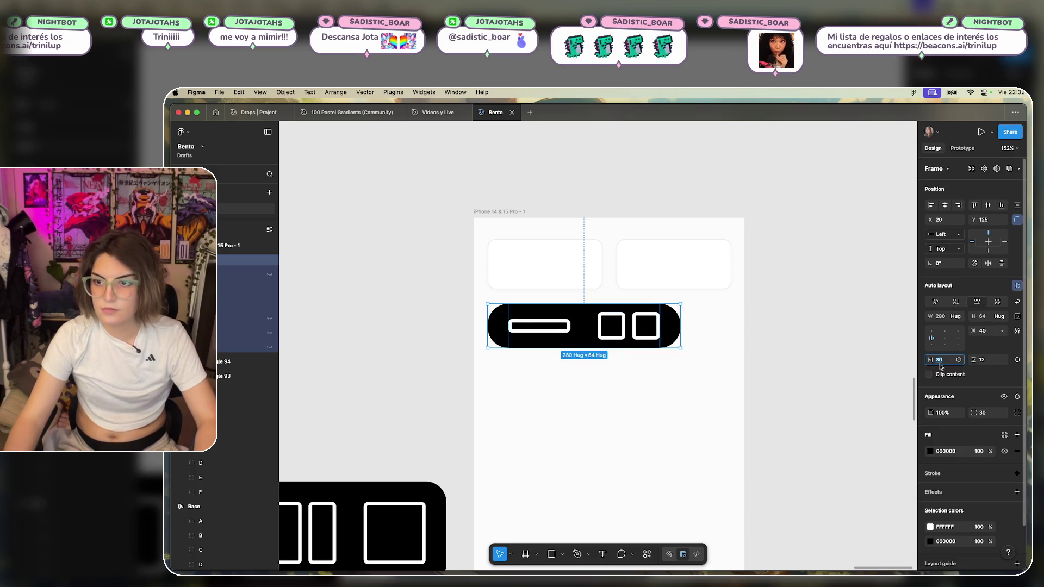
key(Down)
key(Down)
key(Down)
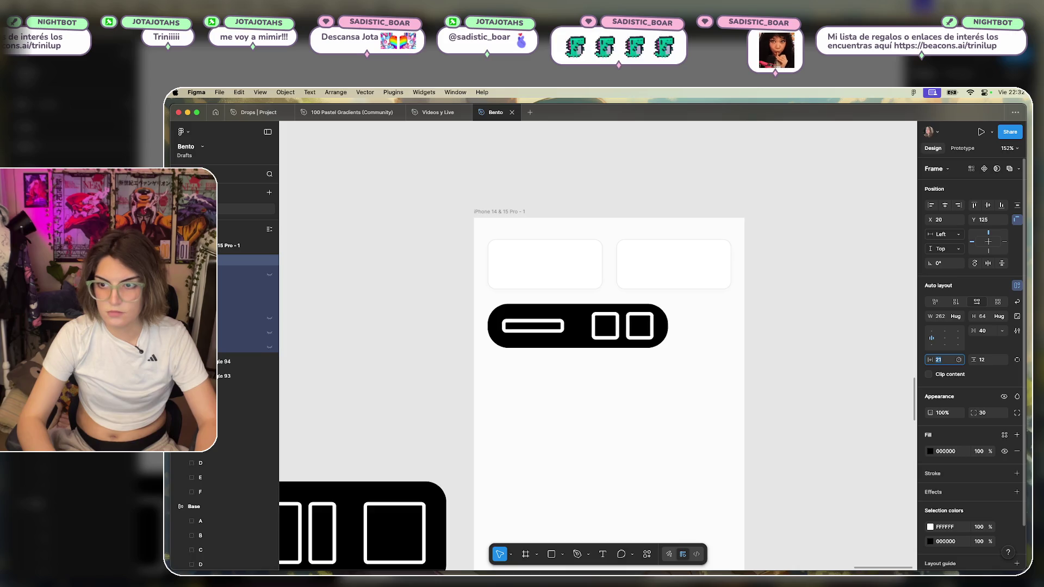
key(Down)
key(Down)
key(Down)
key(Down)
key(Down)
key(Down)
key(Down)
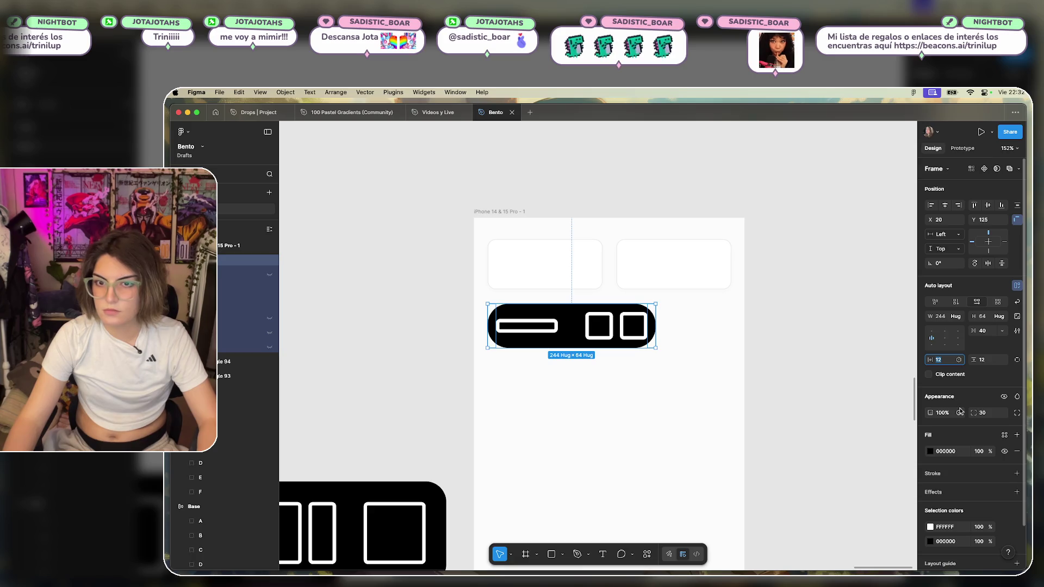
Lock the ratio of the two square icons and resize both to 30×30.
click(658, 347)
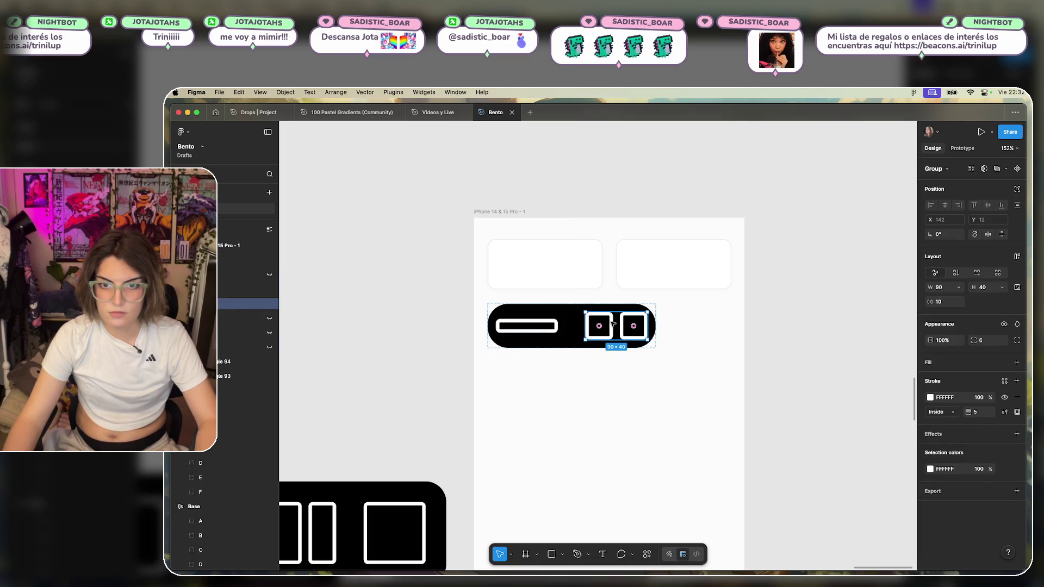
click(229, 306)
click(183, 303)
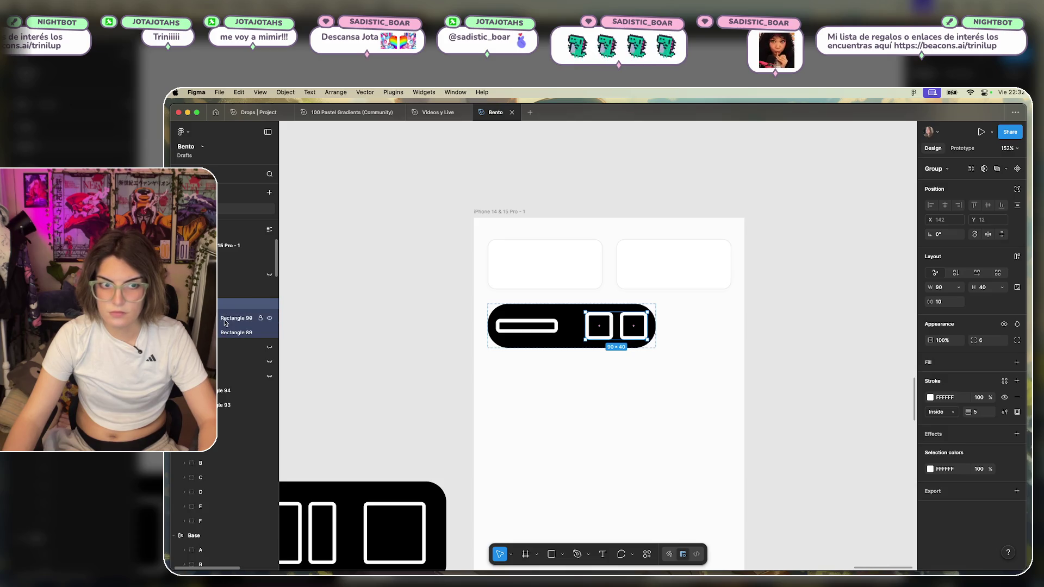
click(237, 319)
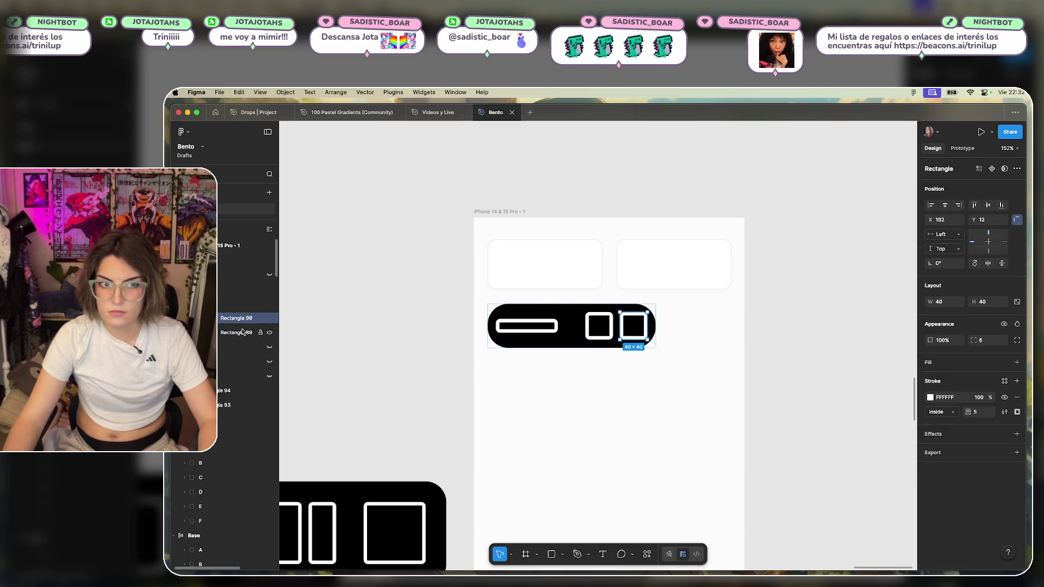
shift+click(242, 332)
click(940, 303)
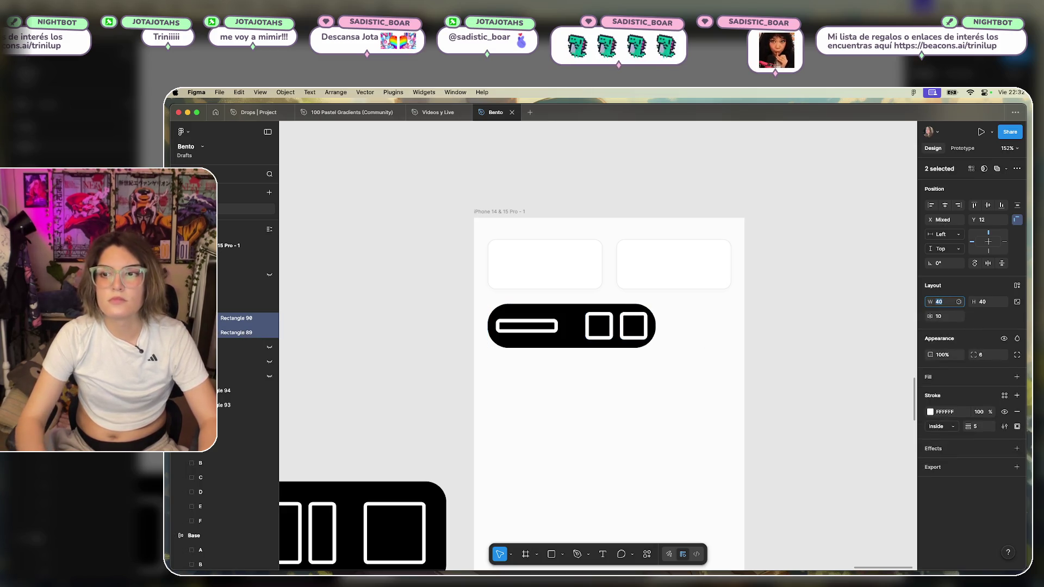
click(1017, 302)
text(33)
key(Return)
key(Down)
key(Down)
key(Down)
key(Down)
key(Down)
key(Up)
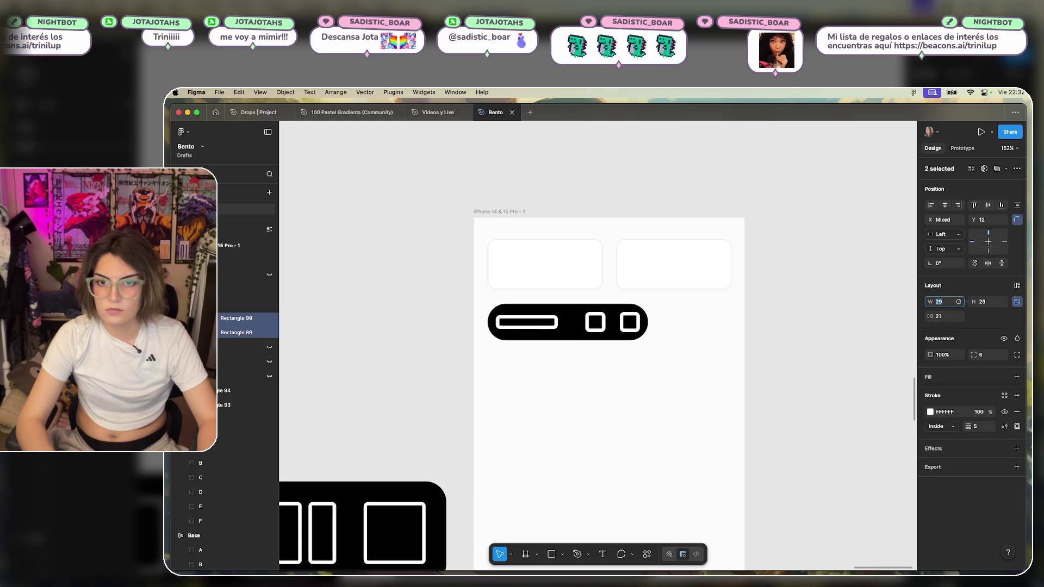
key(Up)
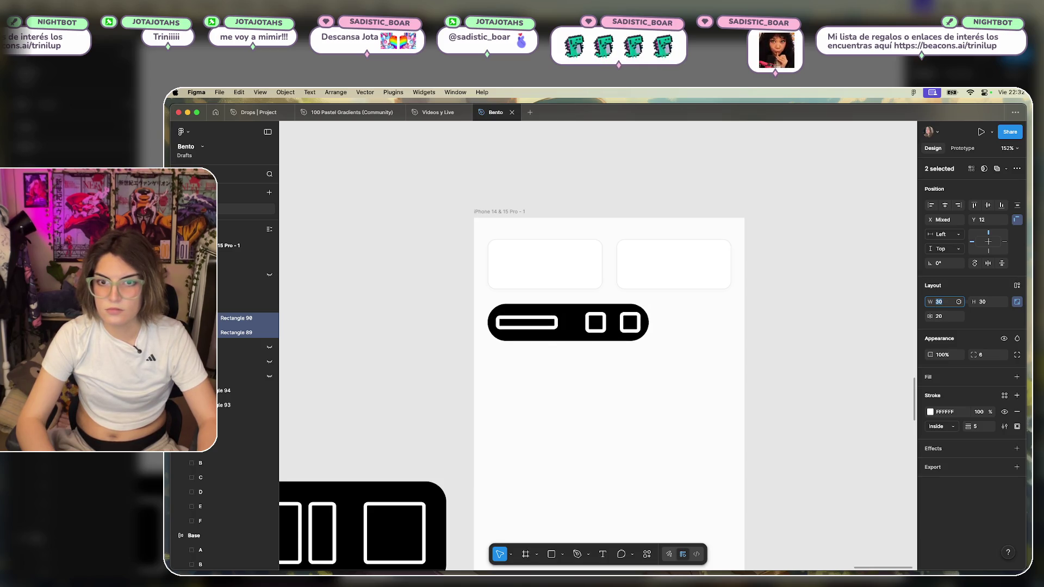
Set the gap between the two squares to 10 and lower their corner radius.
key(Down)
key(Down)
key(Down)
key(Down)
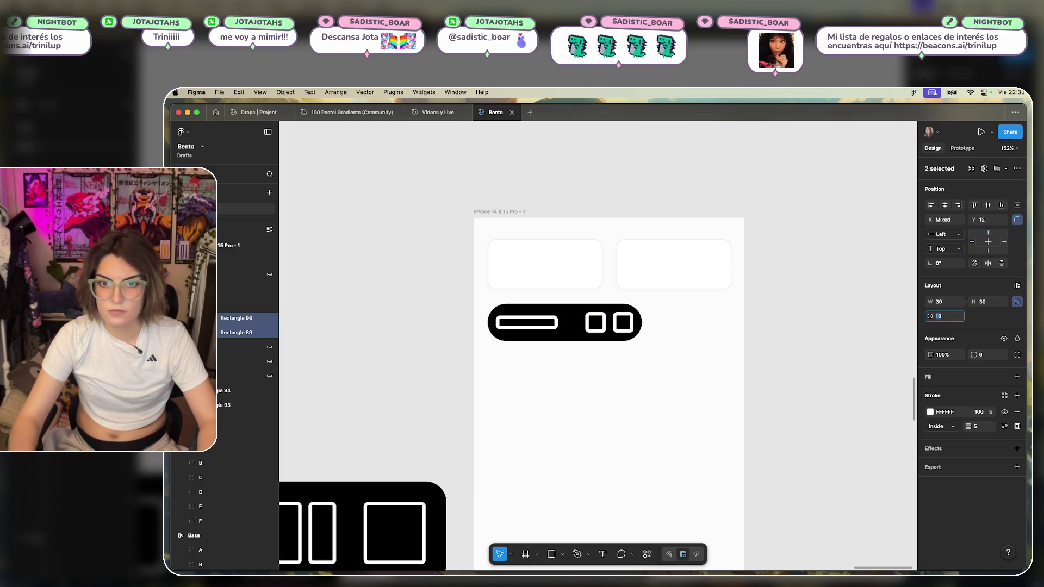
click(984, 354)
key(Down)
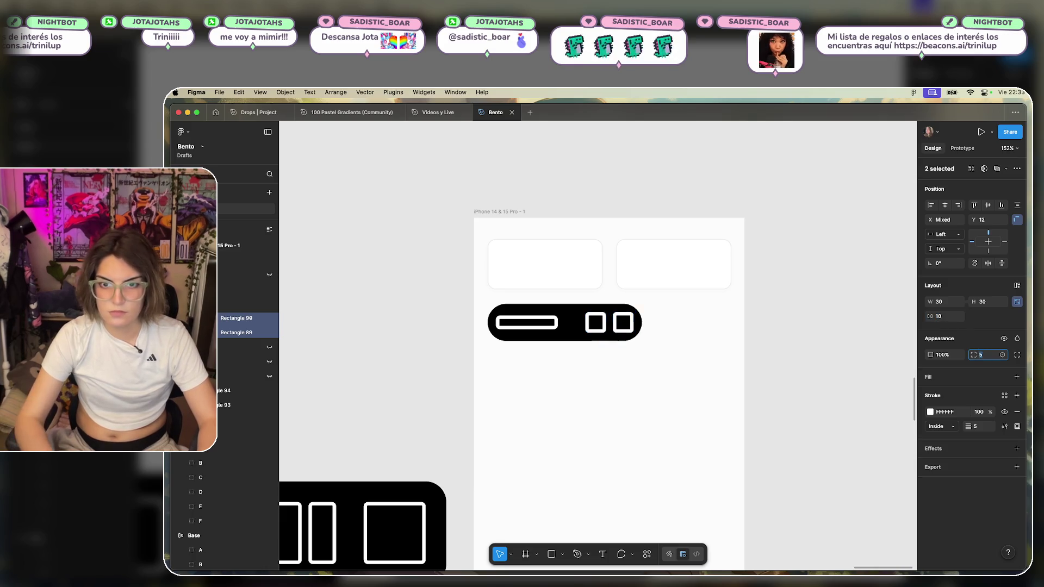
key(Up)
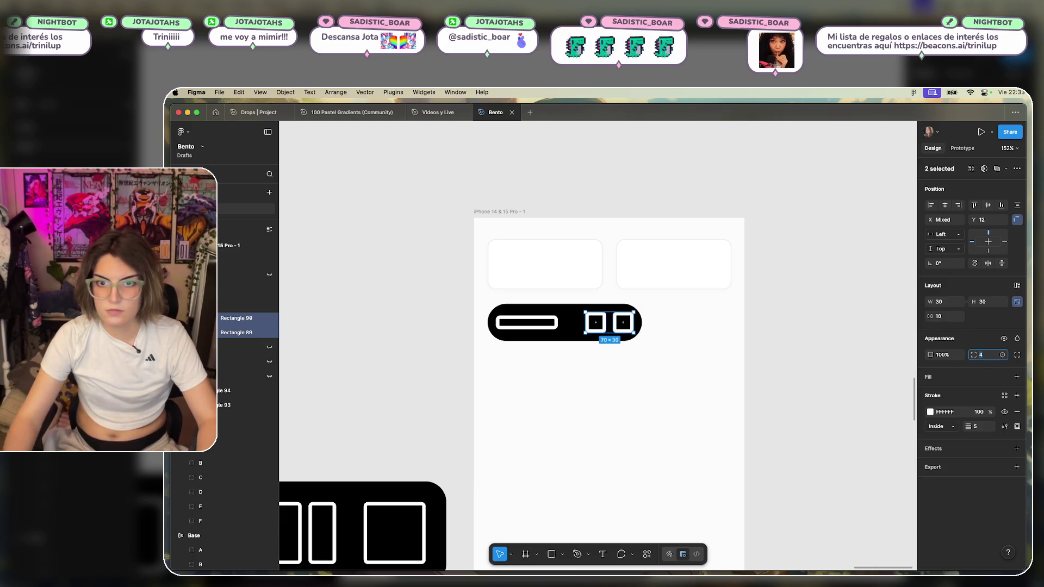
click(825, 338)
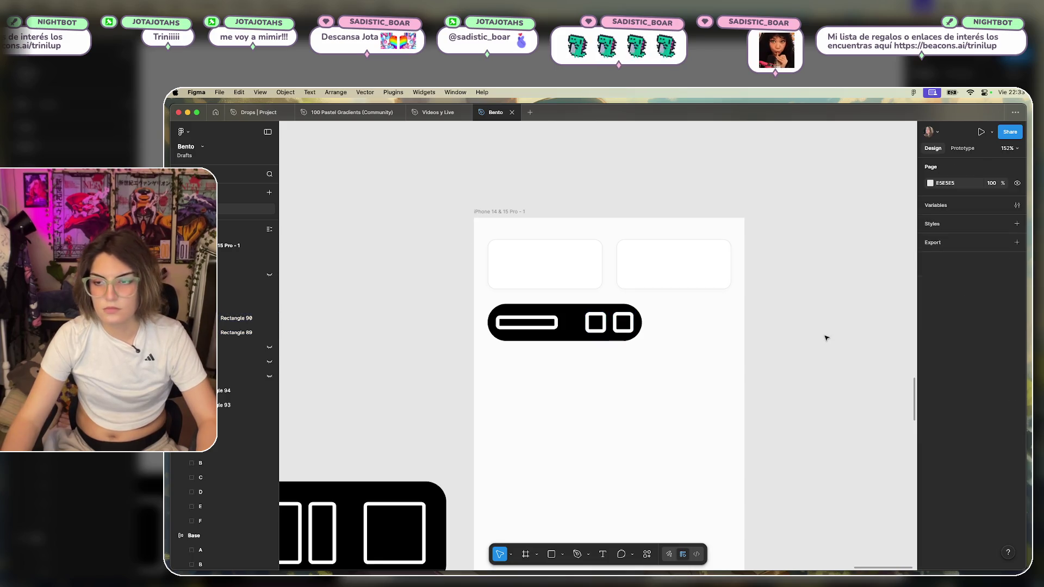
Narrow the white bar icon to 70 wide, keeping its height at 20.
double_click(551, 326)
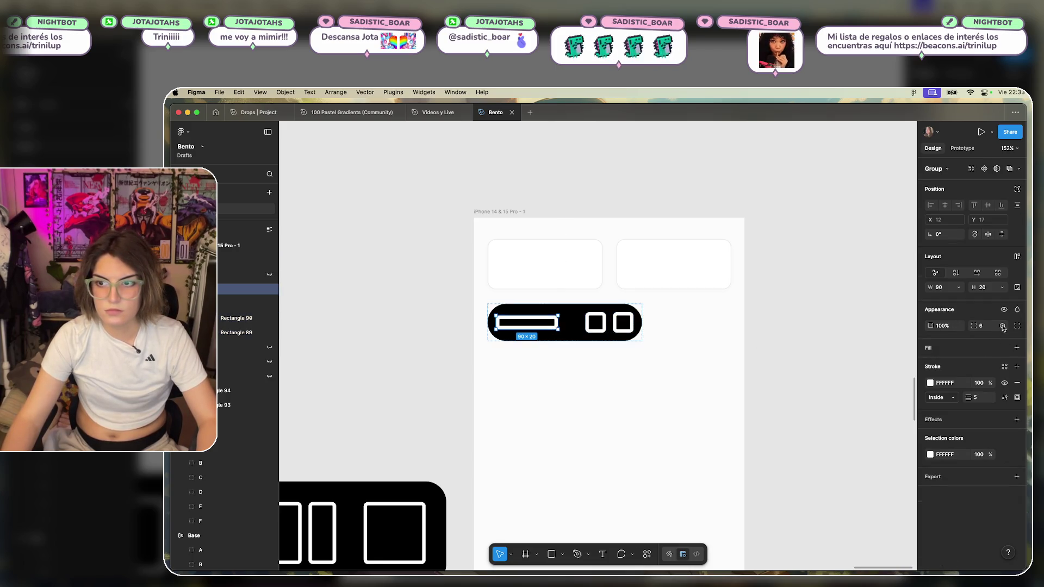
click(987, 288)
key(Down)
key(Down)
key(Down)
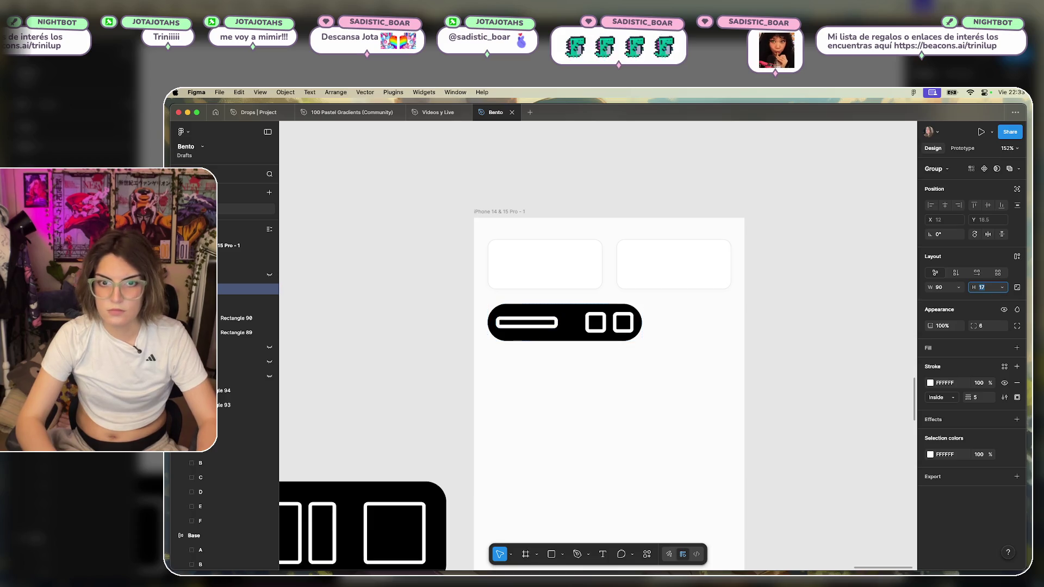
key(Down)
key(Down)
key(Down)
key(Down)
key(Down)
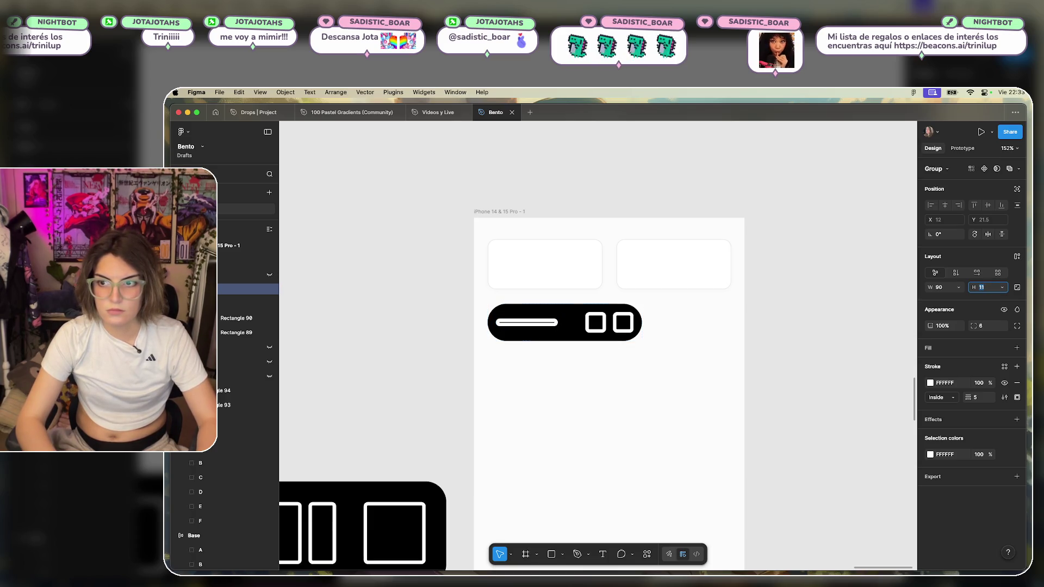
key(Up)
key(Up)
key(Up)
key(Up)
key(Up)
key(Up)
key(Up)
key(Up)
key(Up)
double_click(616, 318)
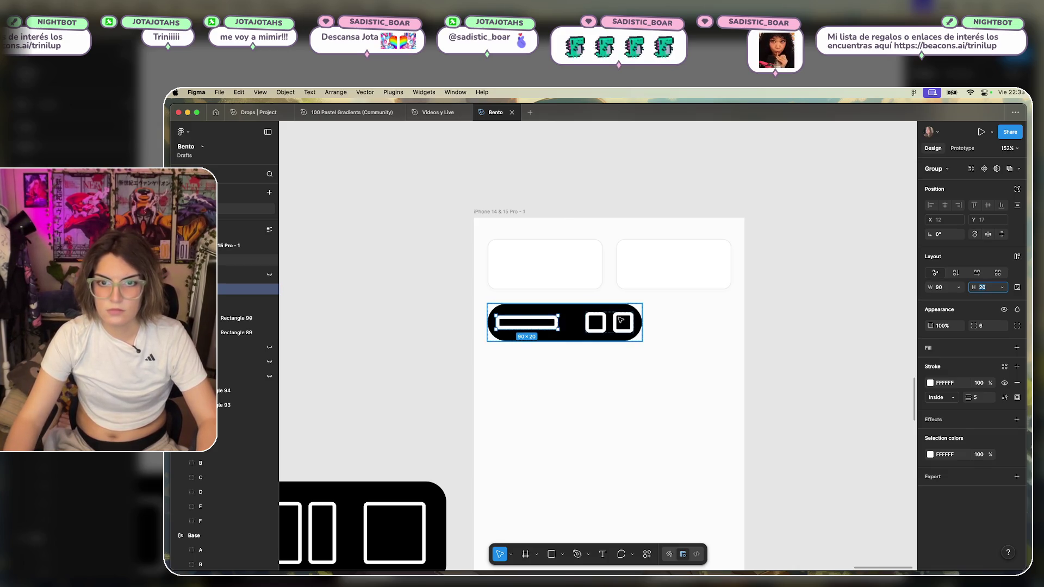
click(526, 322)
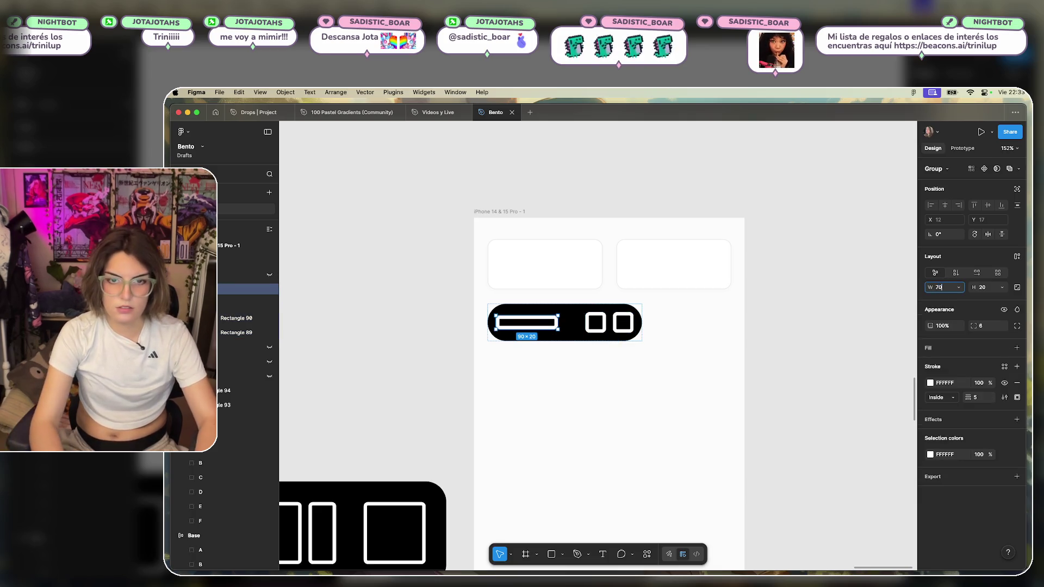
text(70)
key(Return)
key(Escape)
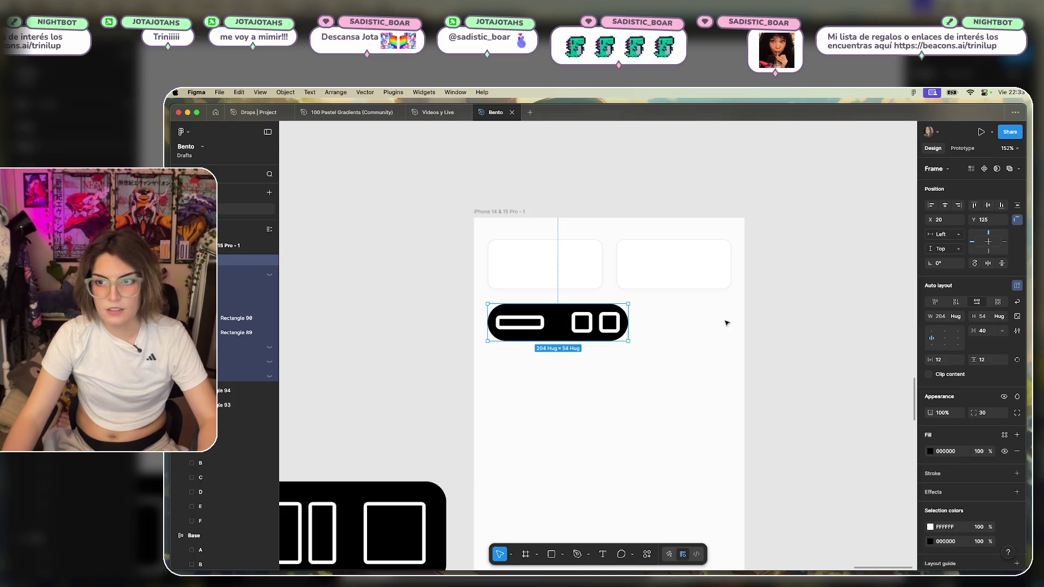
Set the toolbar's icon gap to 32 and its corner radius to 16.
key(Down)
key(Down)
key(Down)
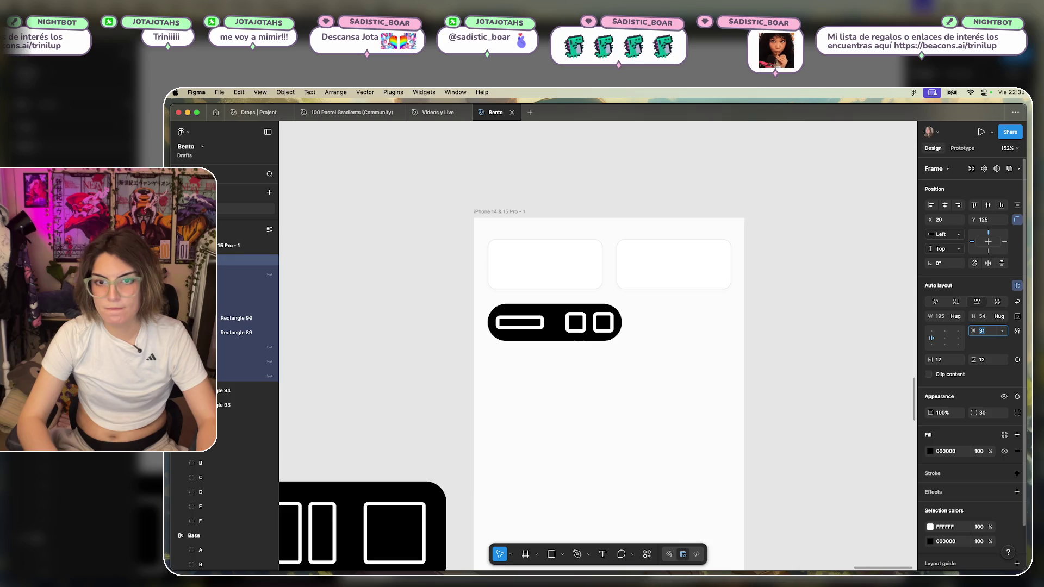
key(Up)
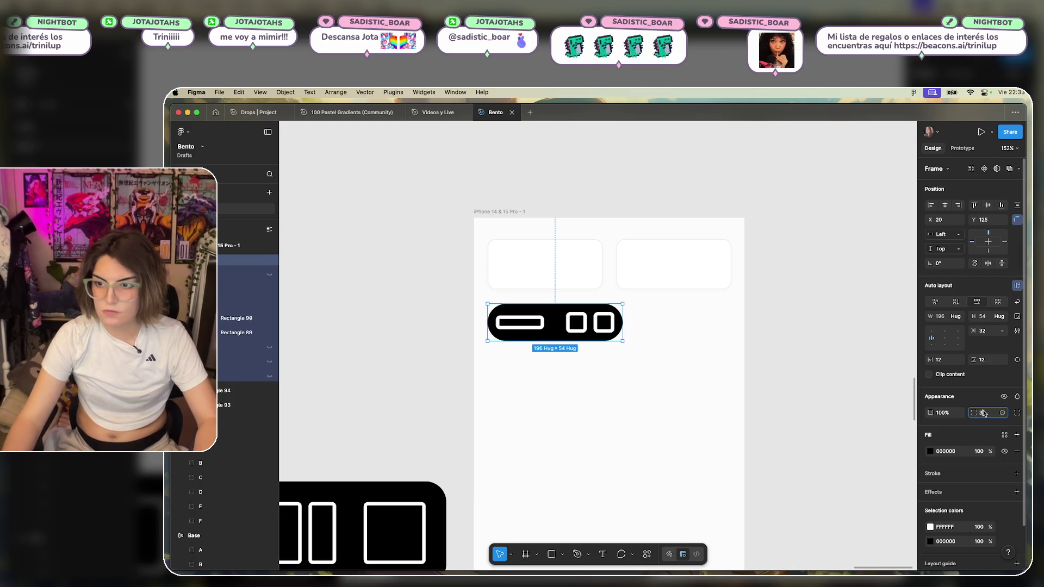
text(20)
key(Return)
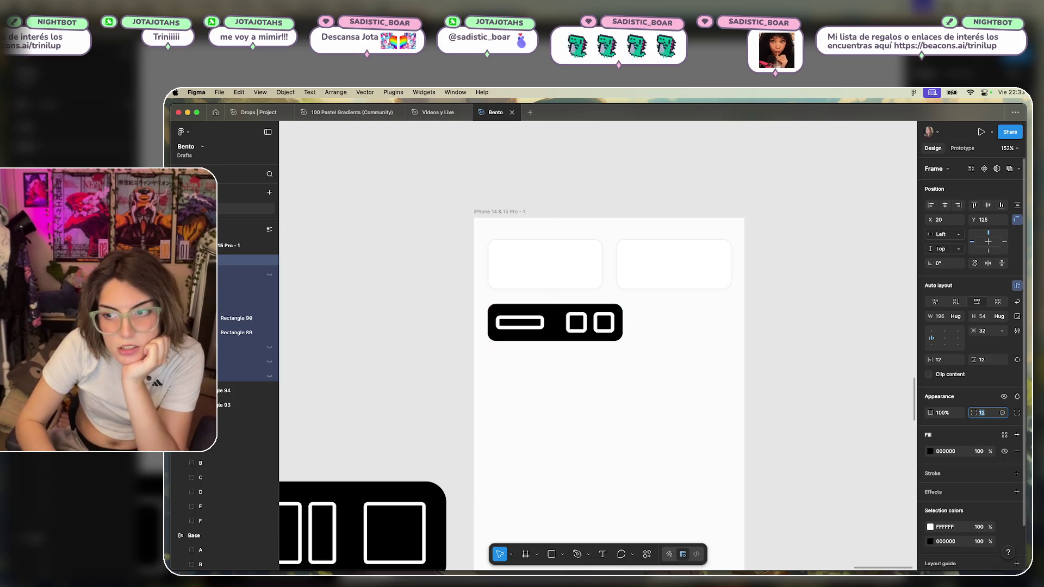
key(Up)
key(Up)
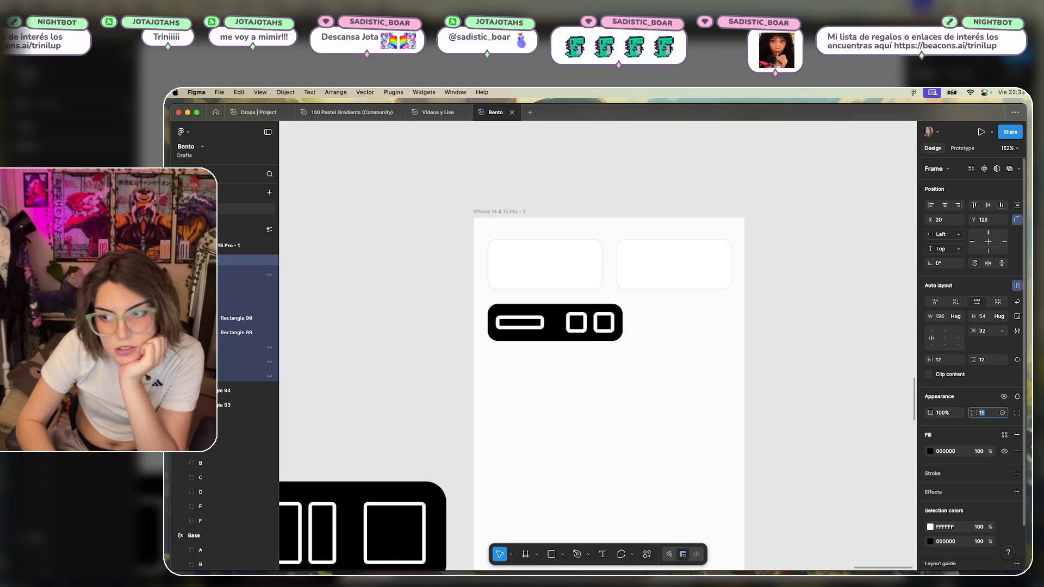
Deselect the toolbar to review it, undoing an accidental move.
click(674, 386)
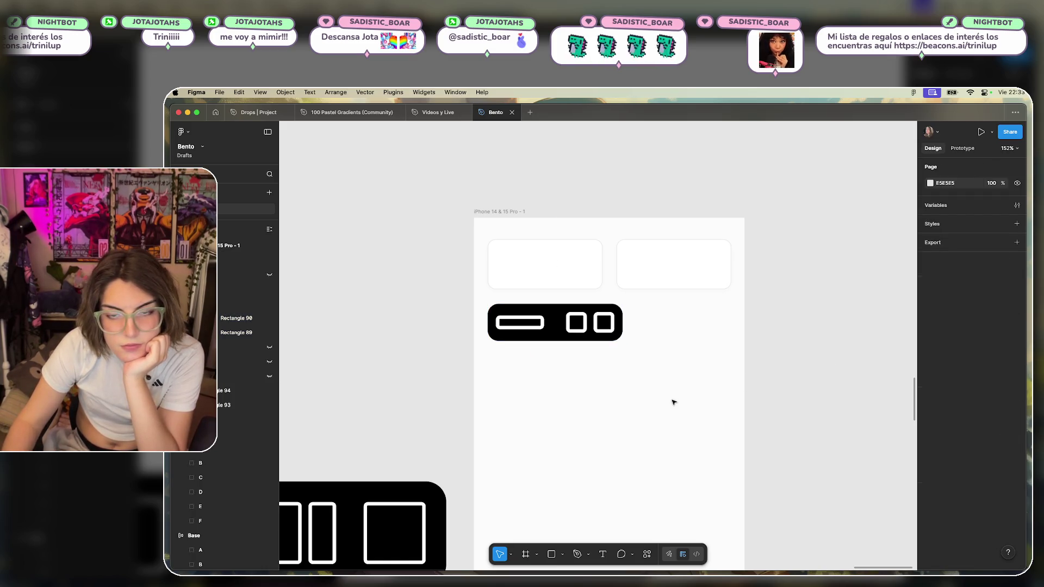
drag(552, 330, 549, 323)
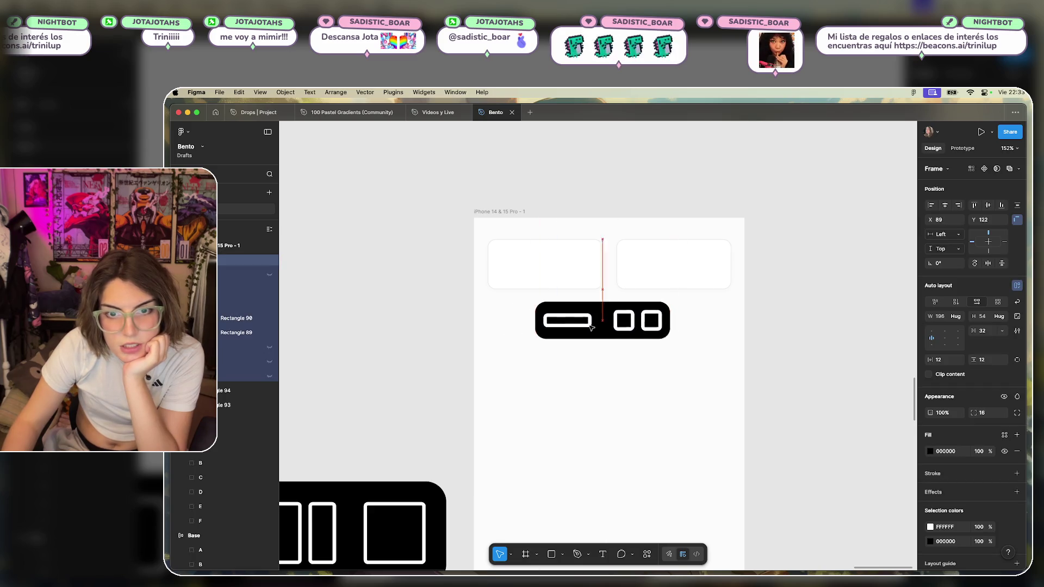
key(ctrl+z)
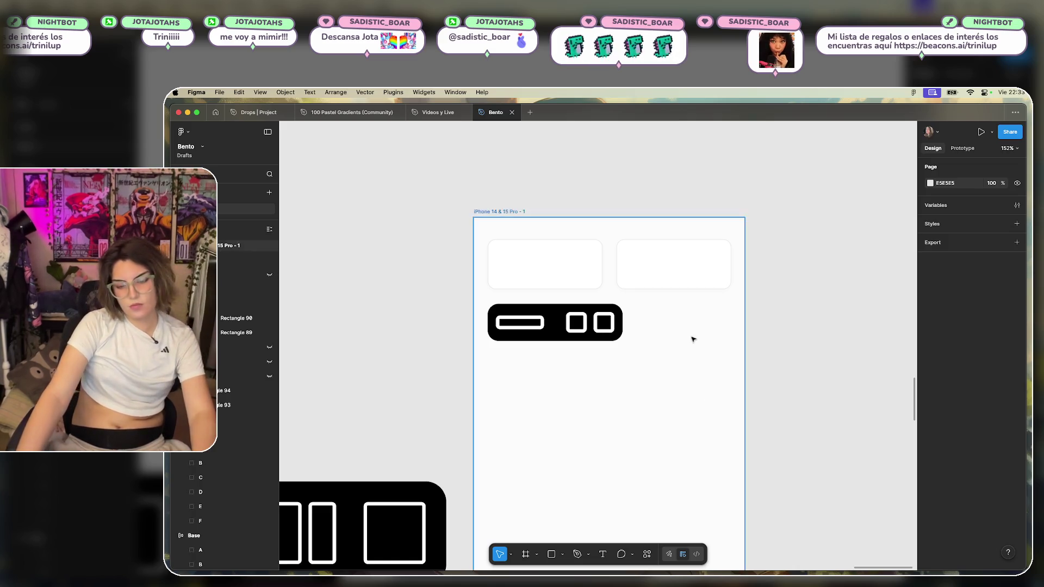
Place the reference screenshot image just right of the iPhone frame.
scroll(692, 338, down, 5)
scroll(537, 303, down, 3)
drag(423, 291, 484, 290)
mouse_move(430, 324)
mouse_down()
mouse_move(982, 574)
mouse_move(560, 320)
mouse_up()
scroll(501, 334, up, 5)
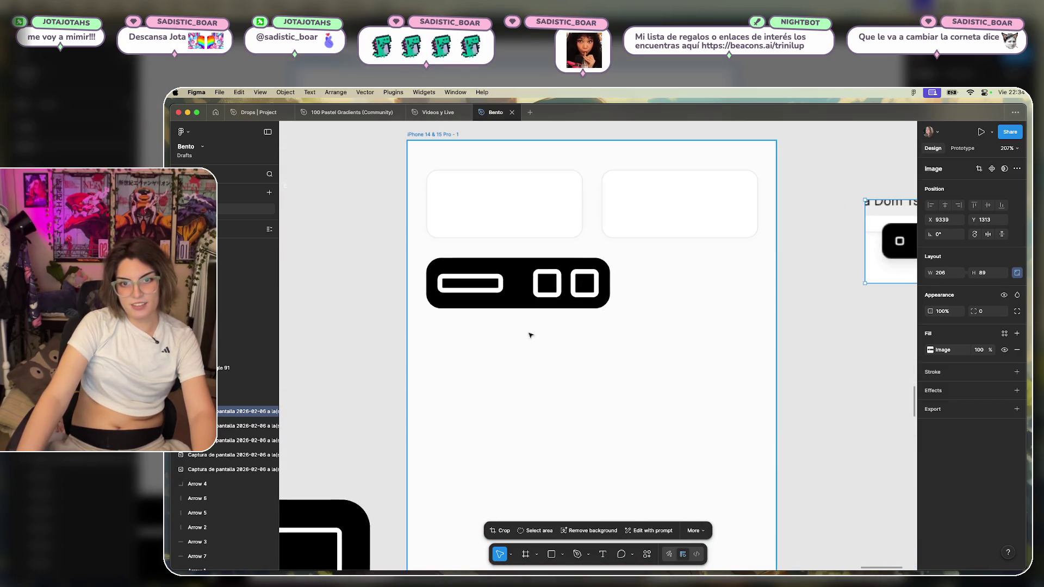
Move the reference screenshot into the iPhone frame below the black bar.
scroll(669, 296, right, 3)
drag(779, 295, 440, 351)
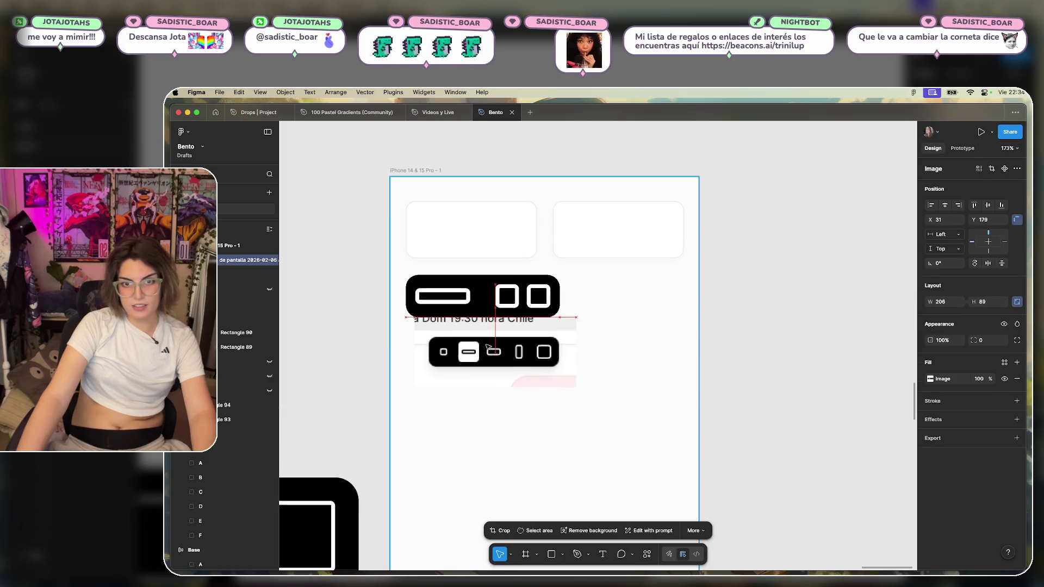
scroll(468, 337, up, 3)
scroll(680, 288, down, 3)
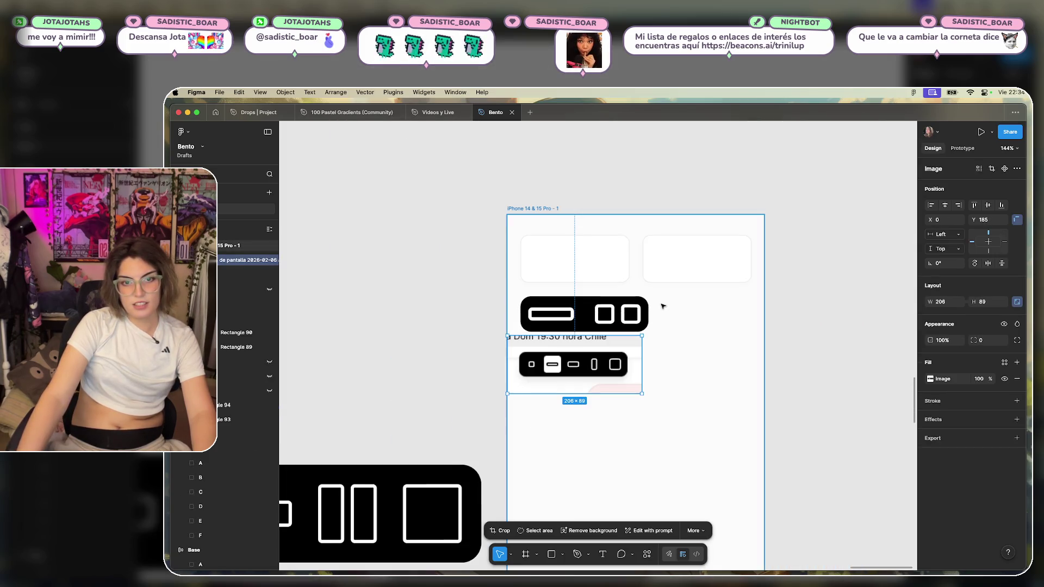
scroll(701, 302, down, 3)
scroll(685, 312, up, 5)
scroll(668, 307, left, 1)
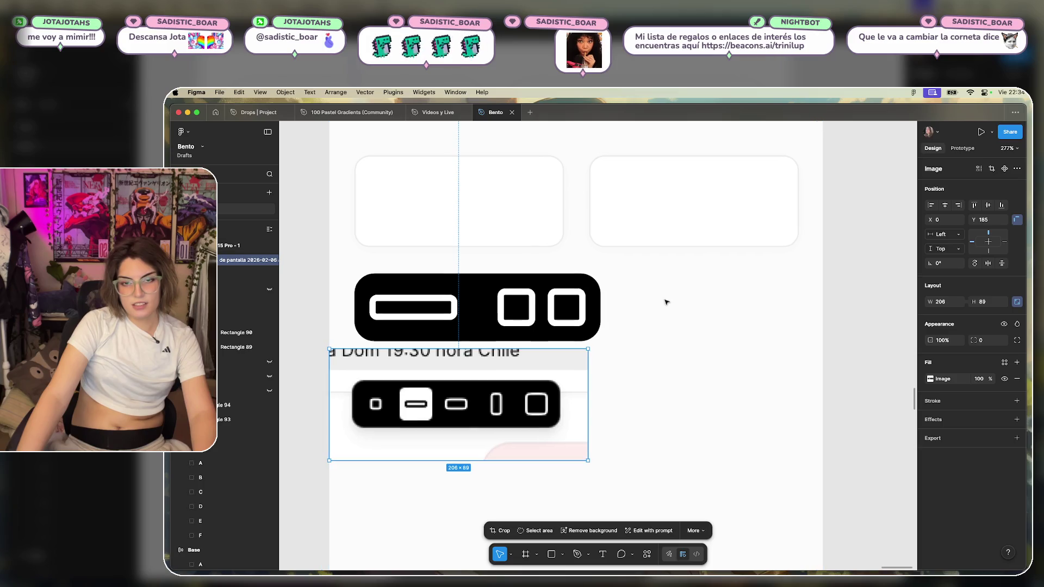
Thin the wide toolbar icon's outline stroke to 2.
click(473, 297)
click(455, 308)
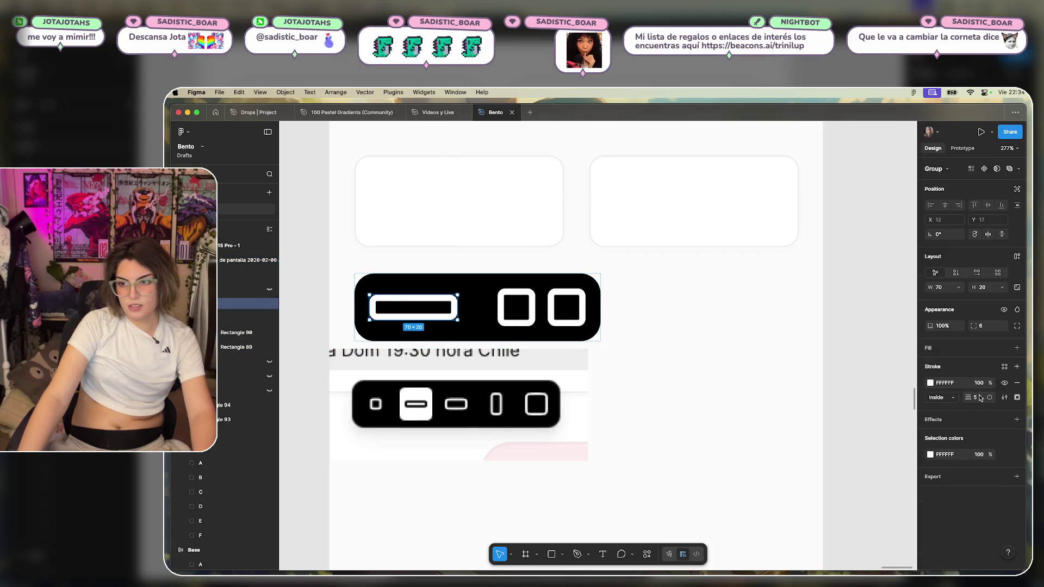
text(4)
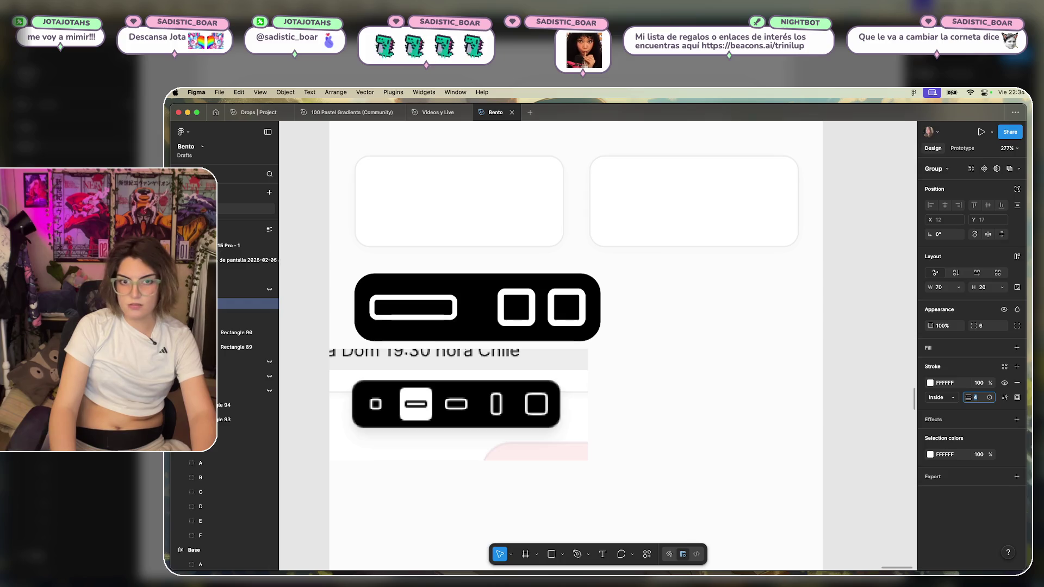
key(BackSpace)
text(2)
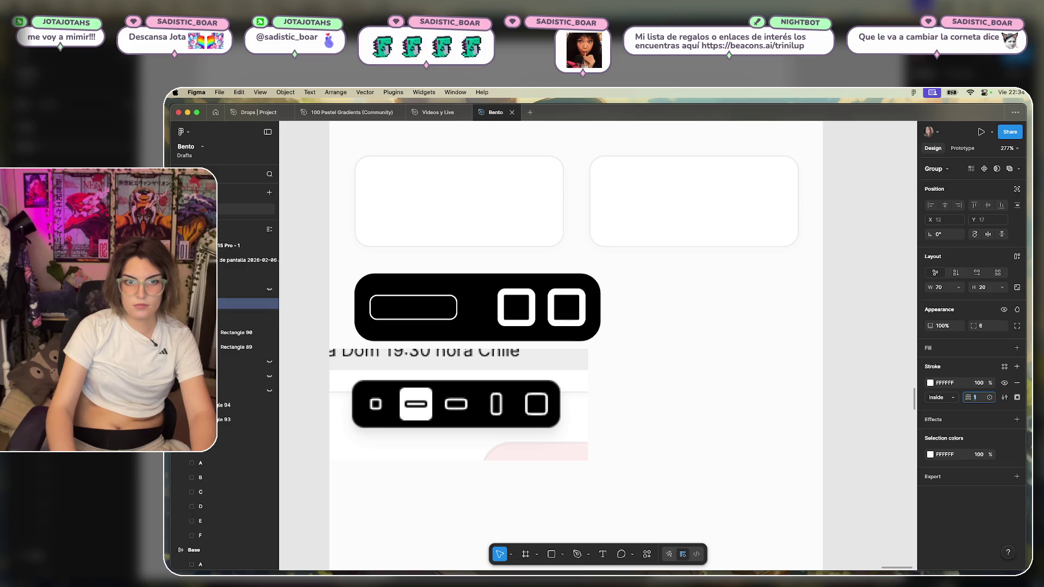
Resize the wide icon to 30×10 with a corner radius of 3.
click(985, 293)
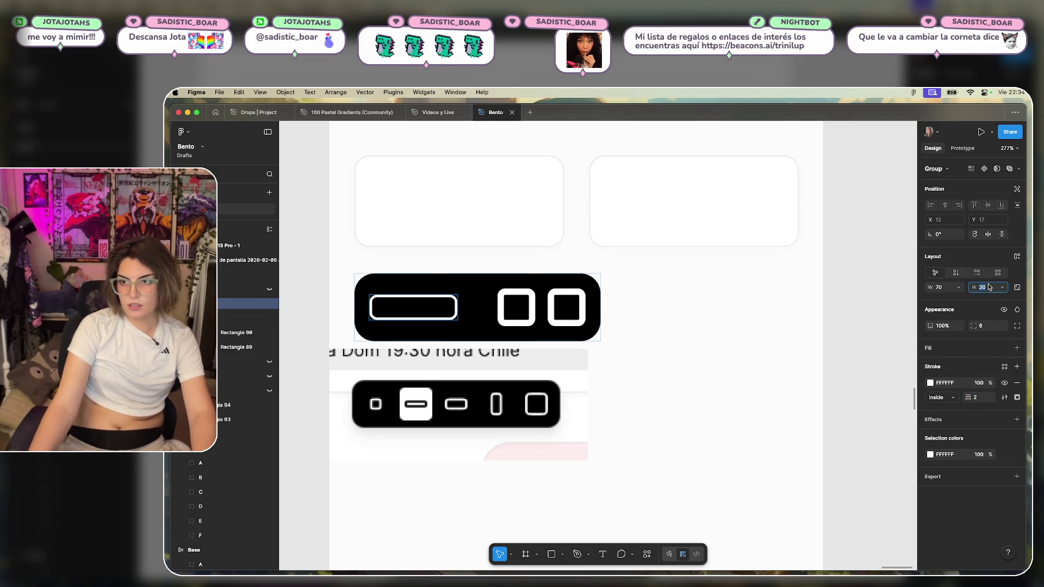
text(12)
key(Down)
key(Down)
key(Down)
key(Down)
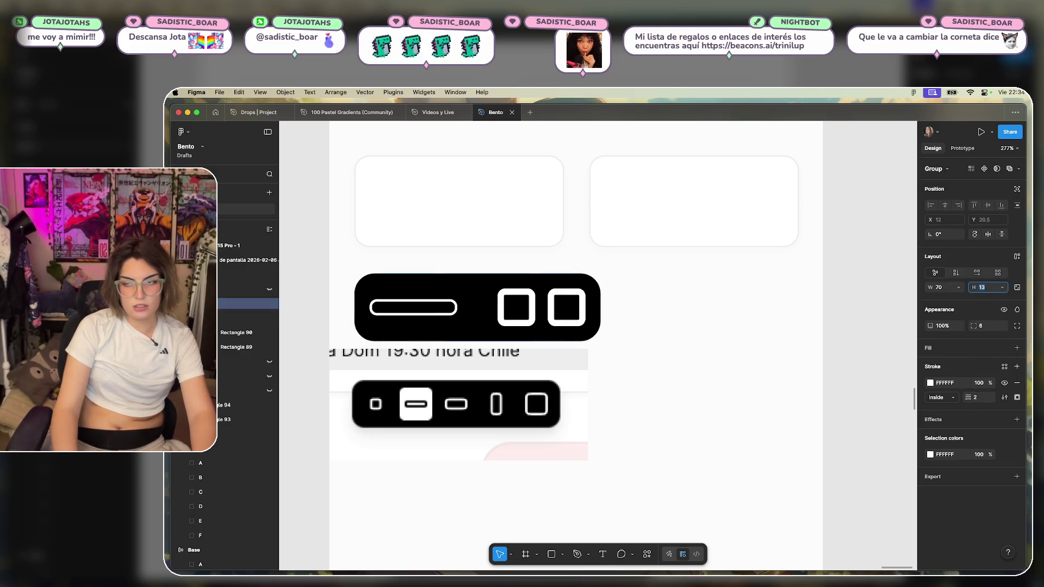
key(Down)
key(Down)
click(952, 289)
key(Down)
key(Down)
key(Down)
key(Down)
key(Down)
key(Down)
key(Down)
key(Down)
key(Down)
key(Down)
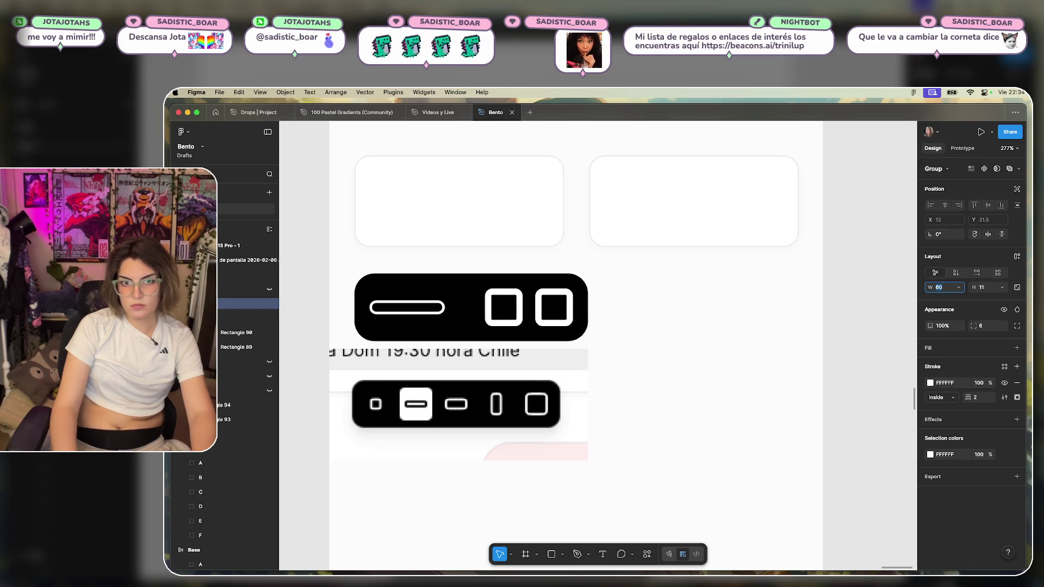
key(Down)
key(Down)
key(Down)
key(Down)
key(Down)
key(Down)
key(Down)
key(Down)
key(Down)
key(Down)
key(Down)
key(Down)
key(Down)
key(Down)
key(Down)
key(Down)
key(Down)
key(Down)
key(Down)
key(Down)
key(Down)
key(Down)
key(Down)
key(Down)
key(Down)
key(Down)
key(Down)
key(Down)
key(Down)
key(Down)
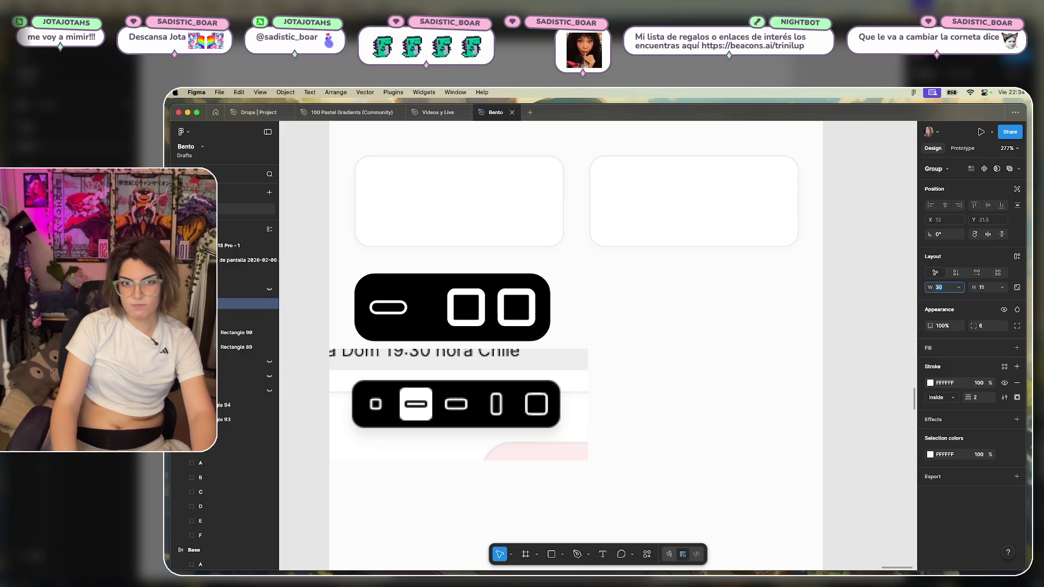
click(982, 326)
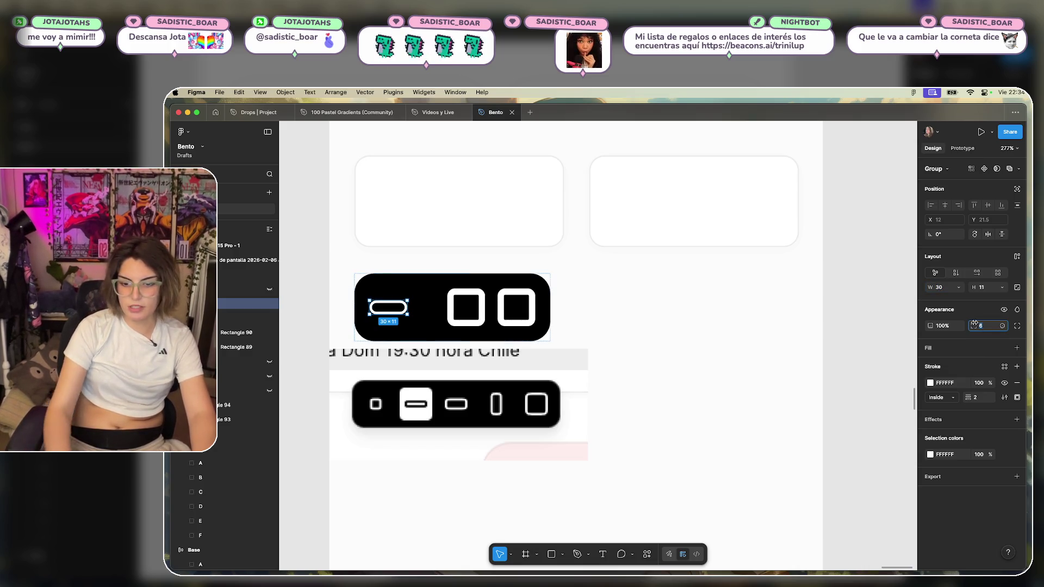
text(5)
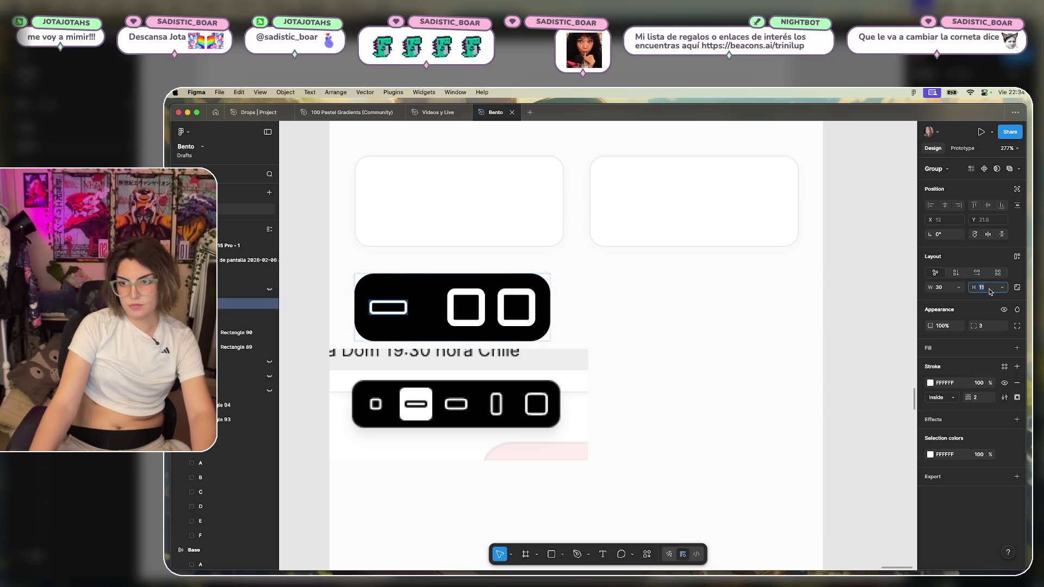
key(Up)
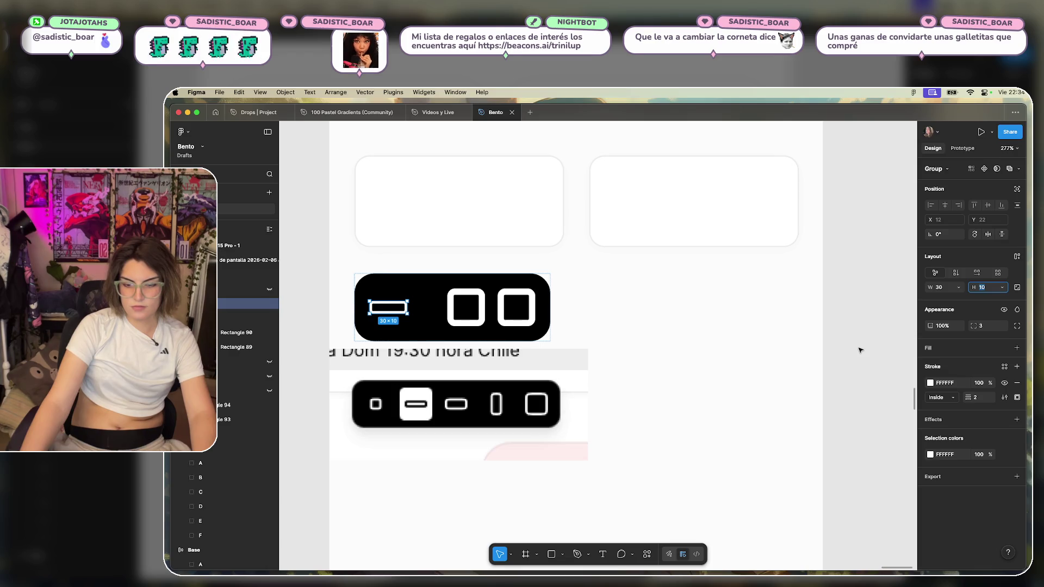
click(465, 319)
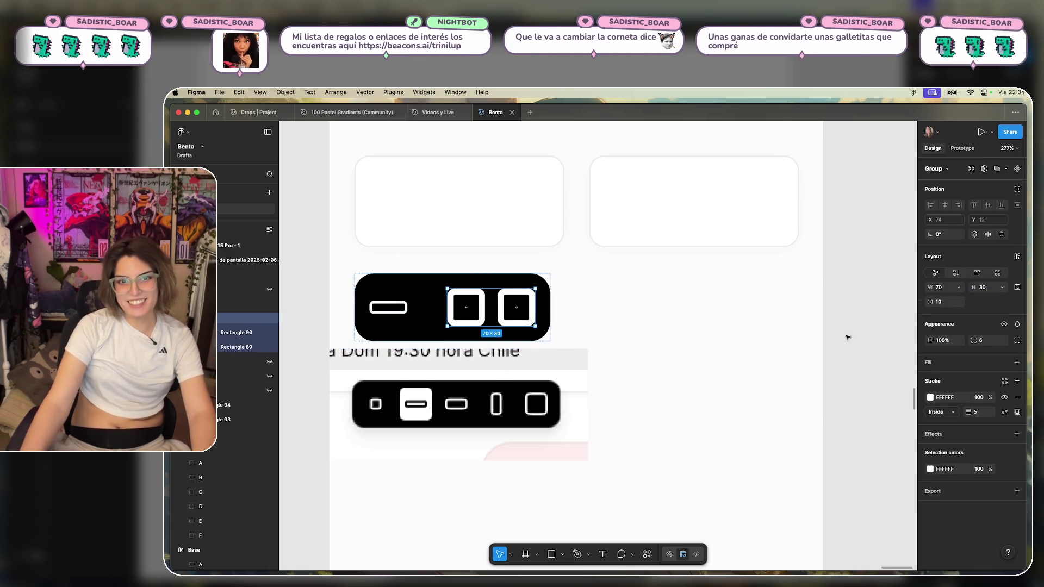
Shrink the left square to 10×10 with corner radius 3.
double_click(481, 308)
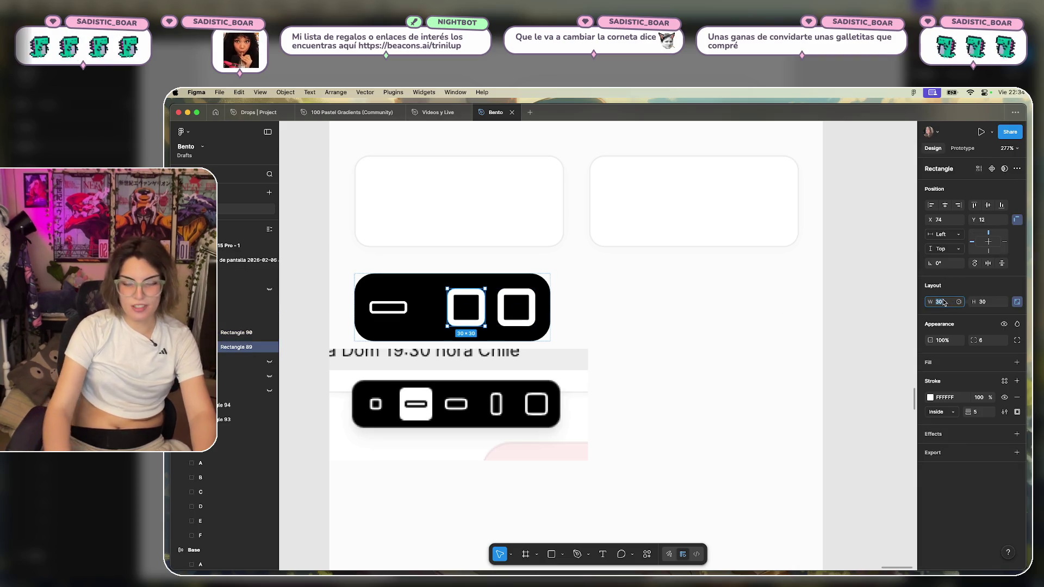
text(10)
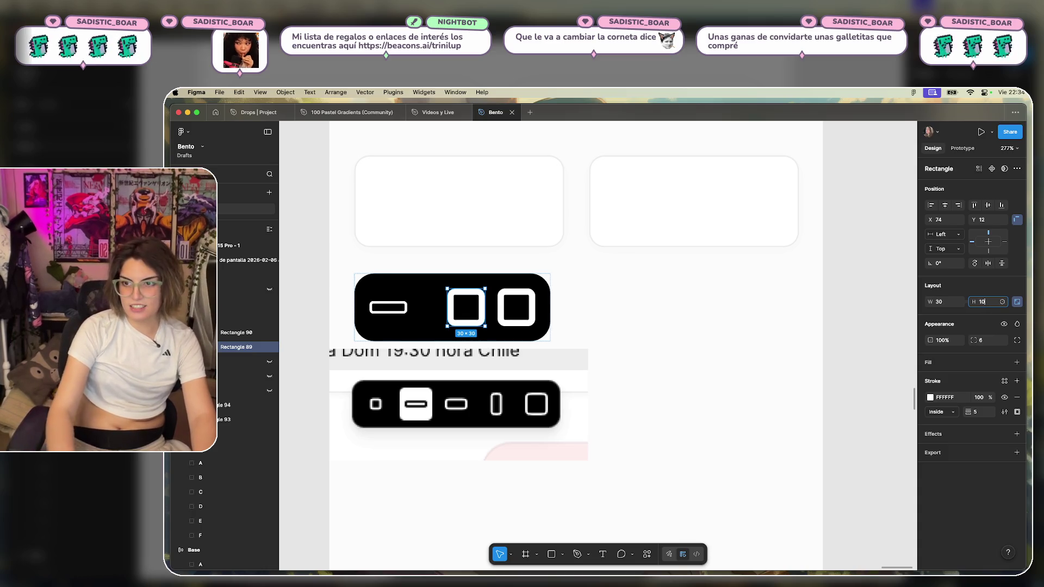
key(Return)
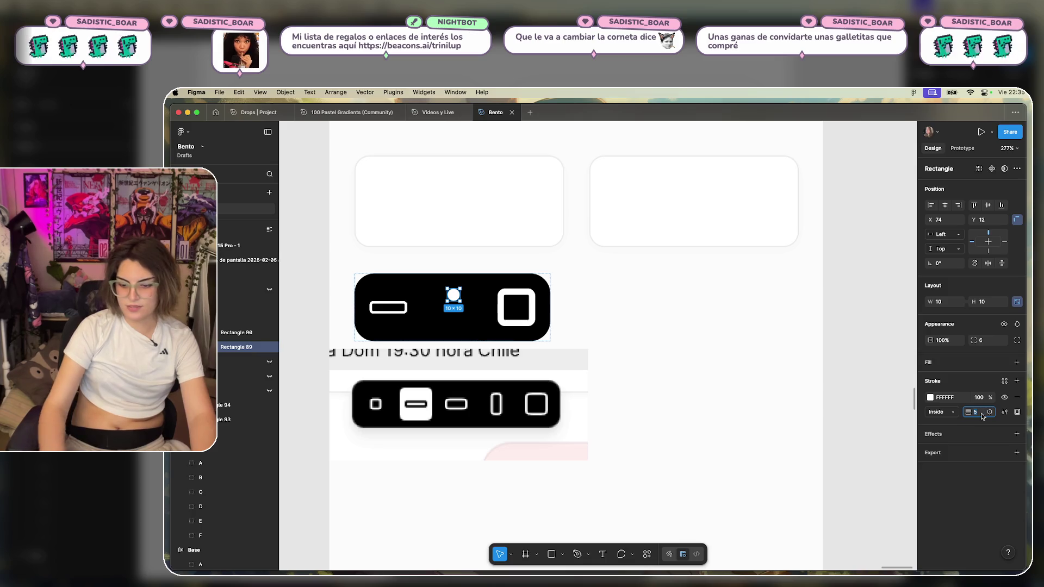
click(985, 340)
text(3)
key(Return)
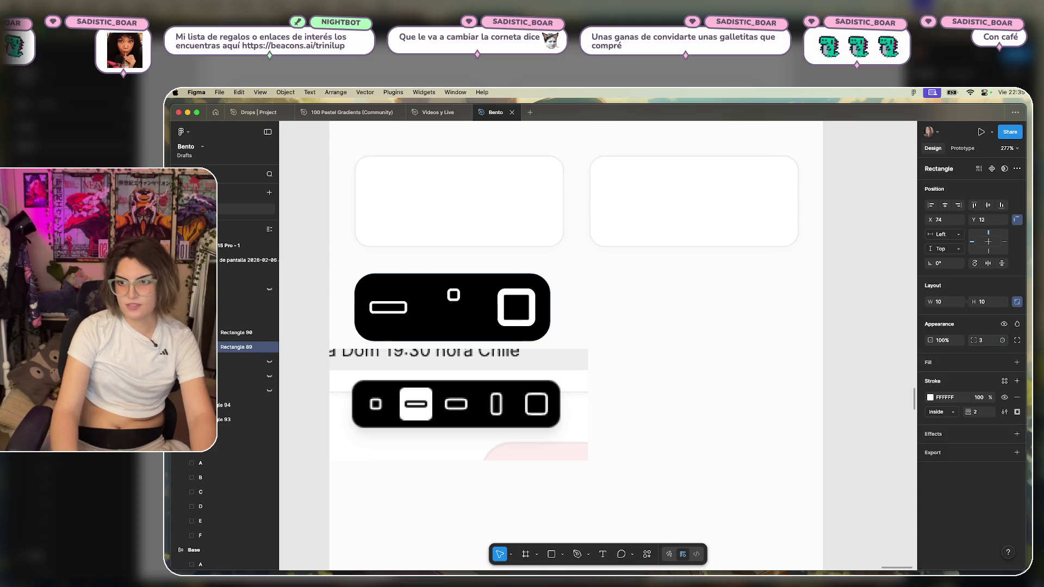
Alt-drag a duplicate of the small square just to its right.
click(396, 308)
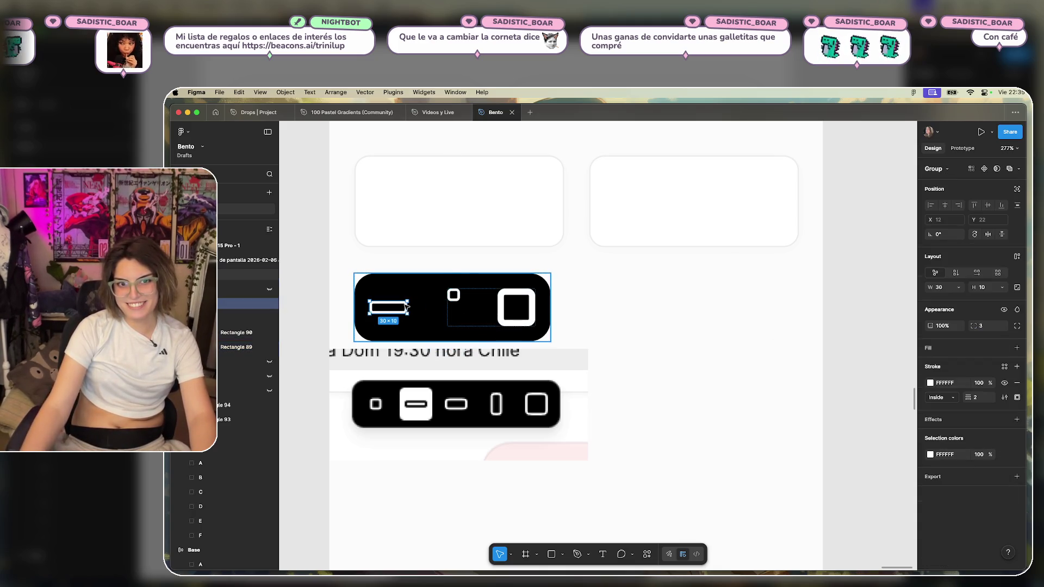
double_click(454, 294)
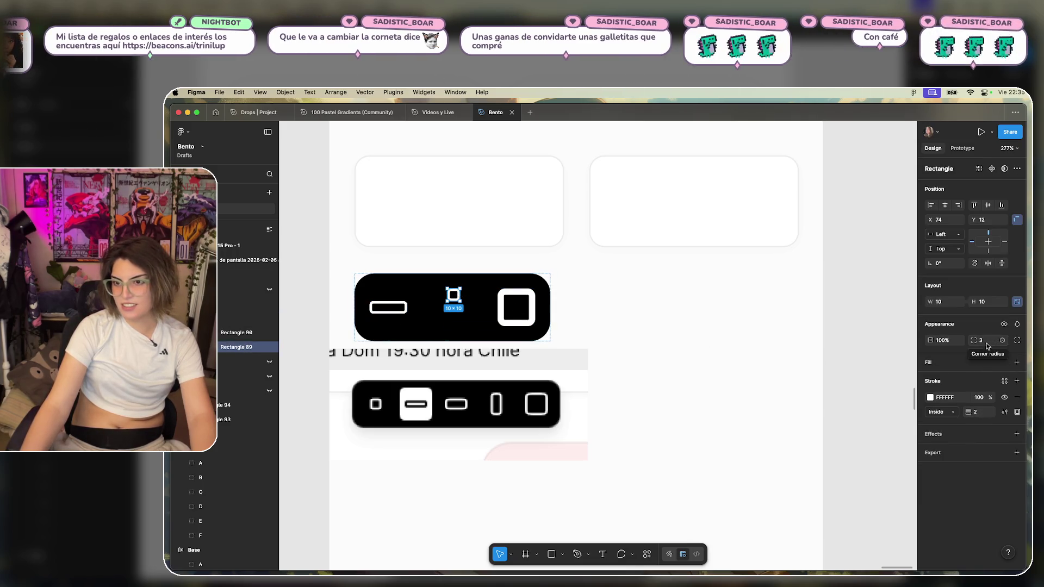
click(499, 314)
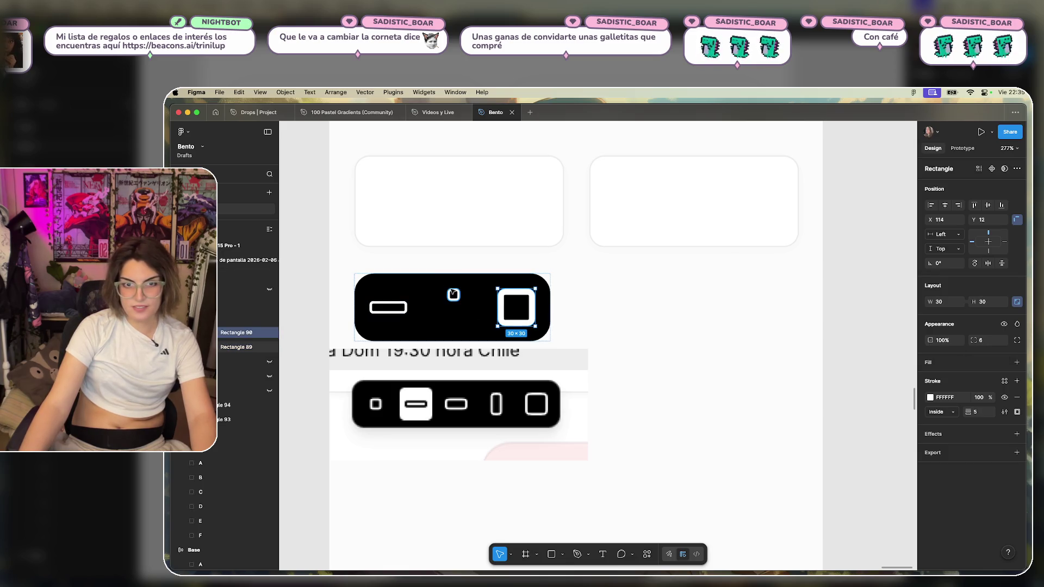
click(458, 295)
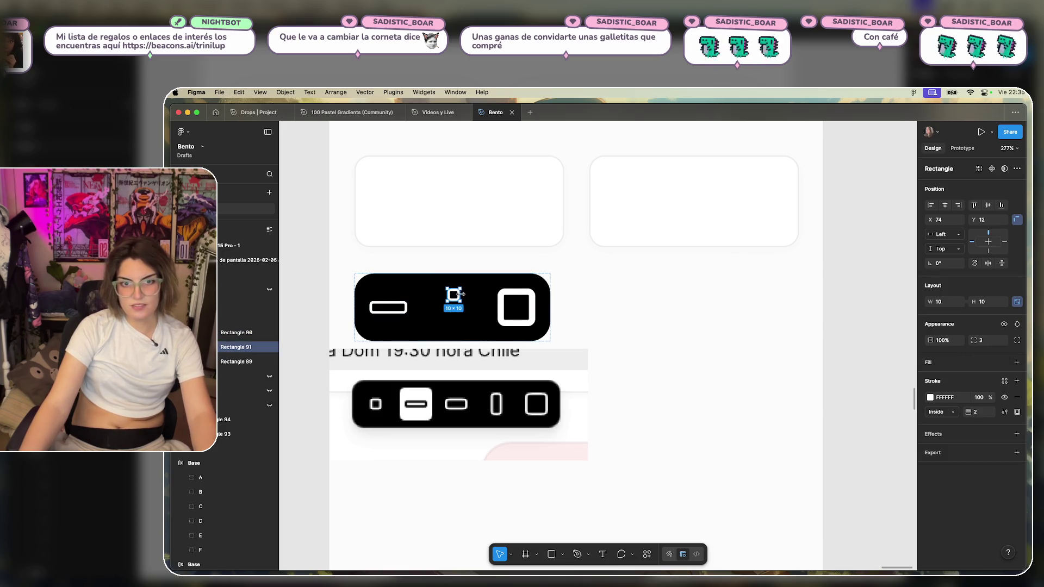
mouse_move(458, 299)
mouse_down()
mouse_move(471, 299)
mouse_move(452, 296)
mouse_up()
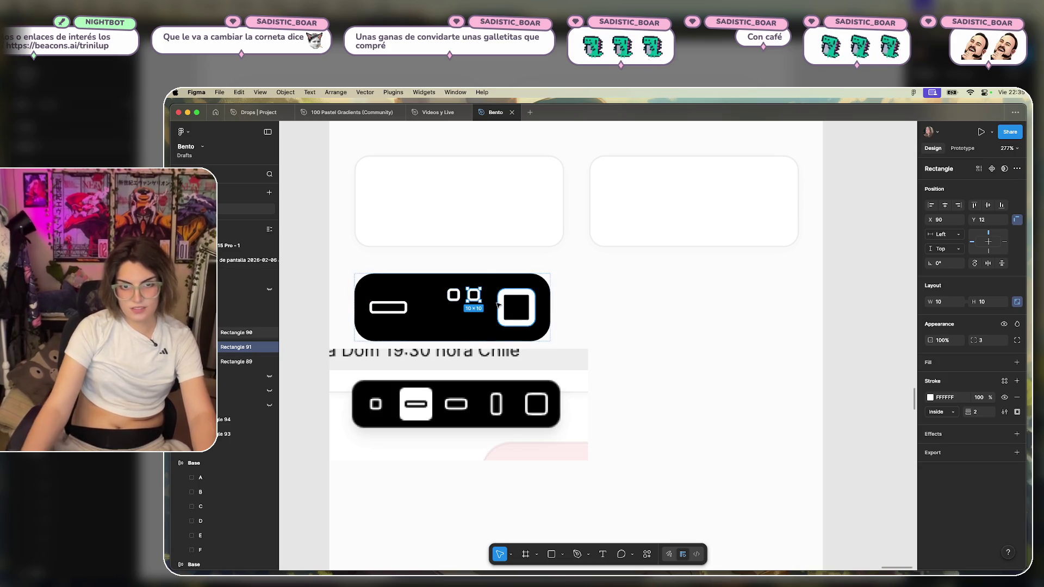
Delete the large right square from the toolbar.
click(498, 303)
key(Delete)
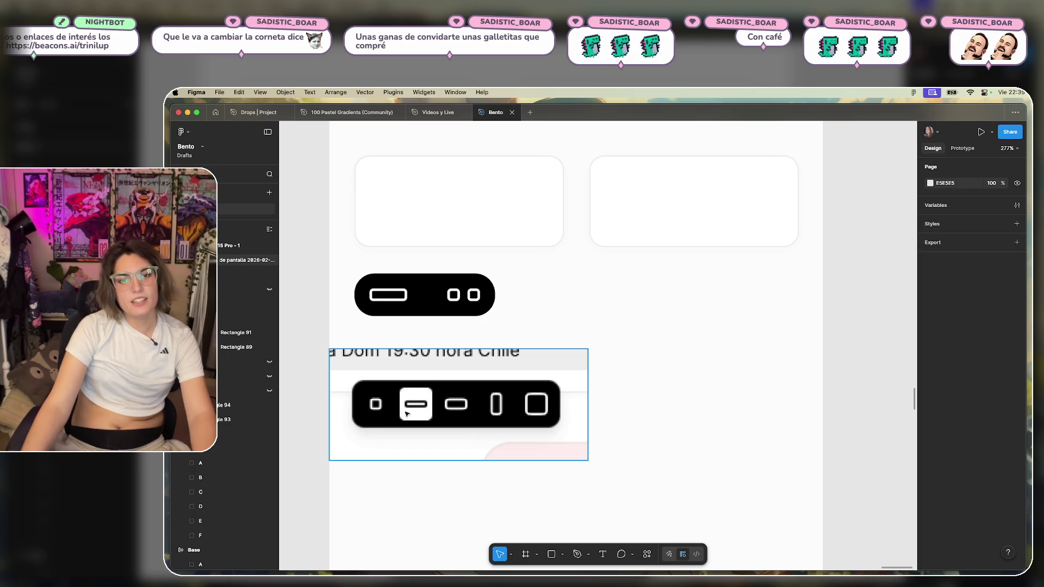
click(388, 294)
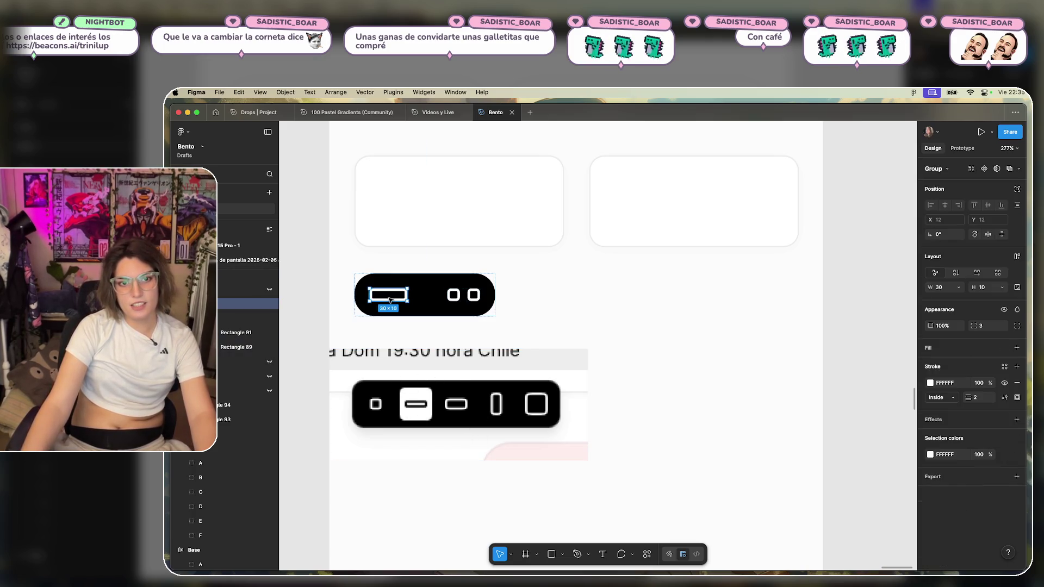
Resize the two small squares to a matching 14×14.
click(458, 295)
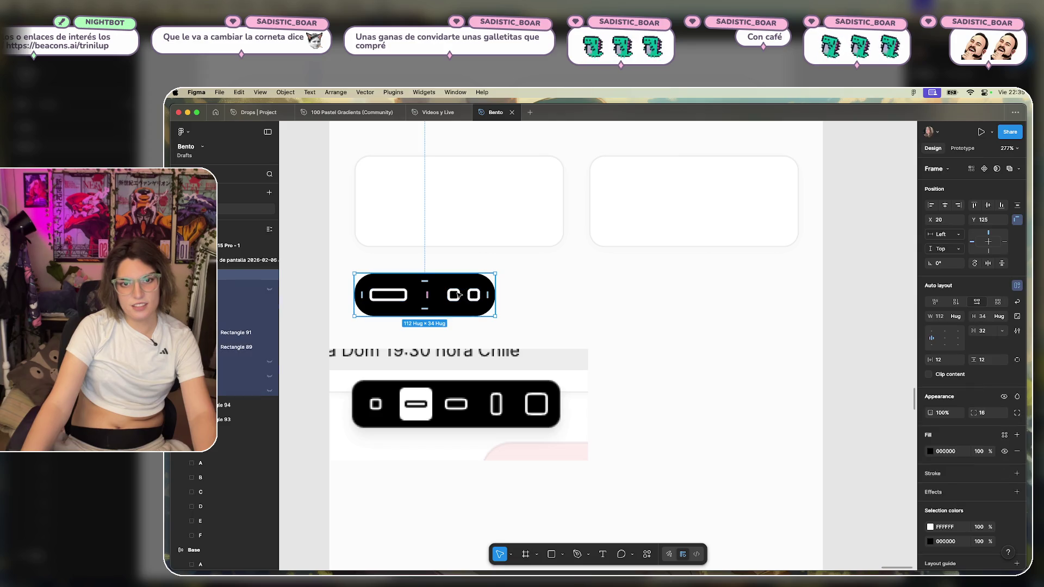
click(450, 292)
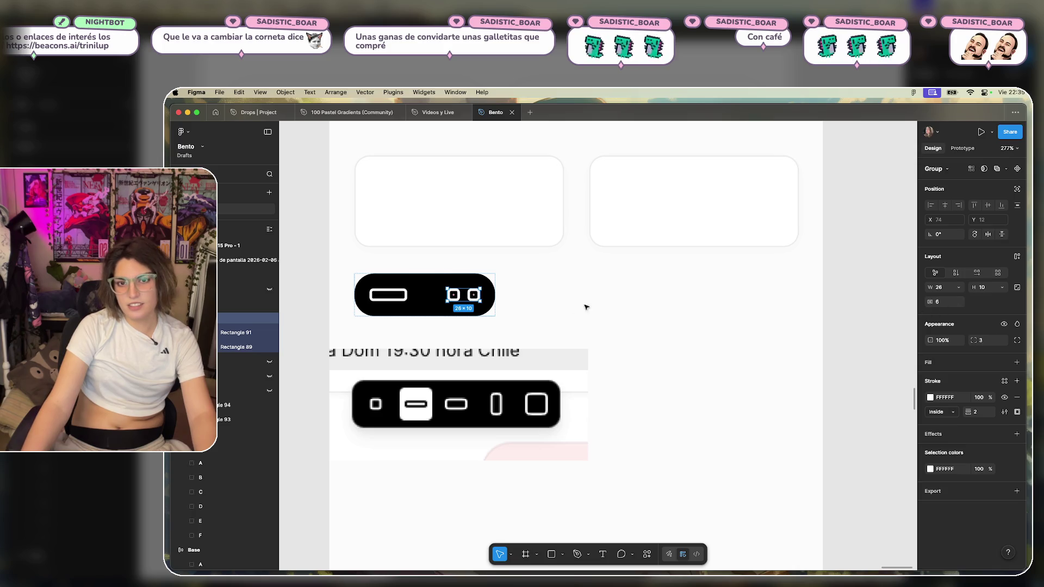
click(457, 296)
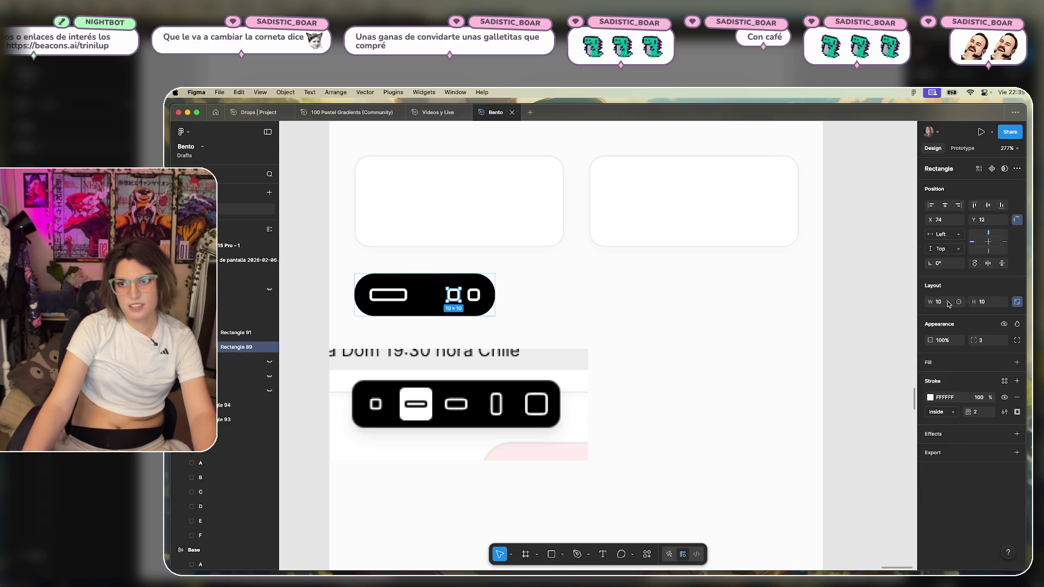
key(Up)
key(Up)
key(Up)
key(Up)
key(Up)
key(Up)
key(Up)
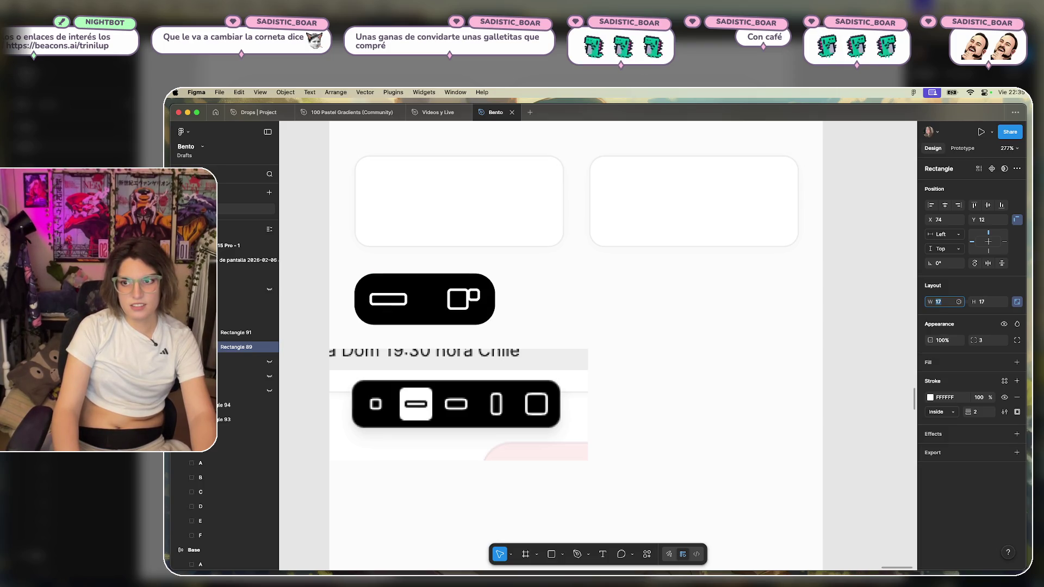
key(Up)
key(Up)
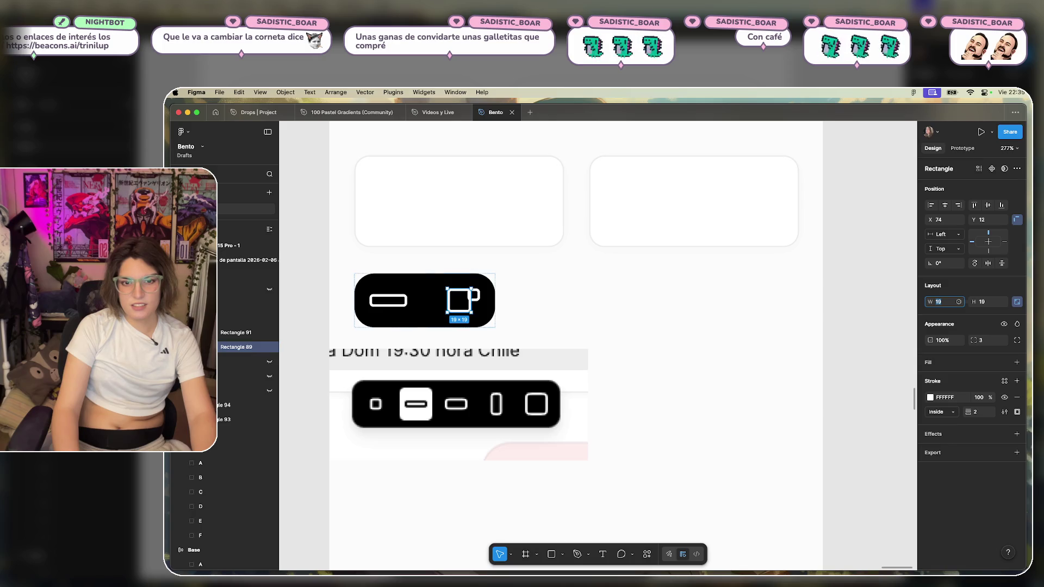
key(Down)
key(Down)
key(Down)
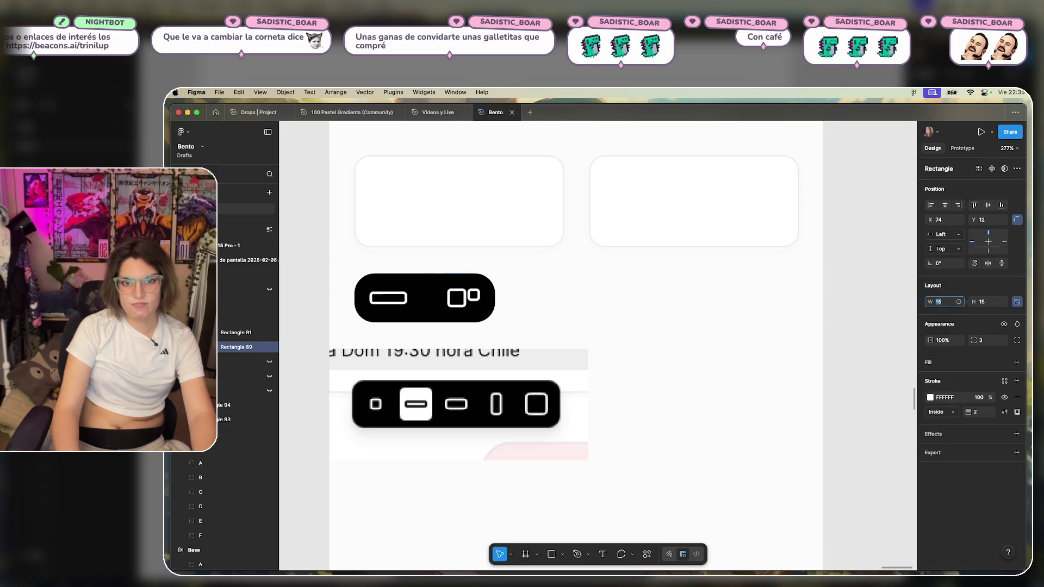
key(Down)
click(987, 303)
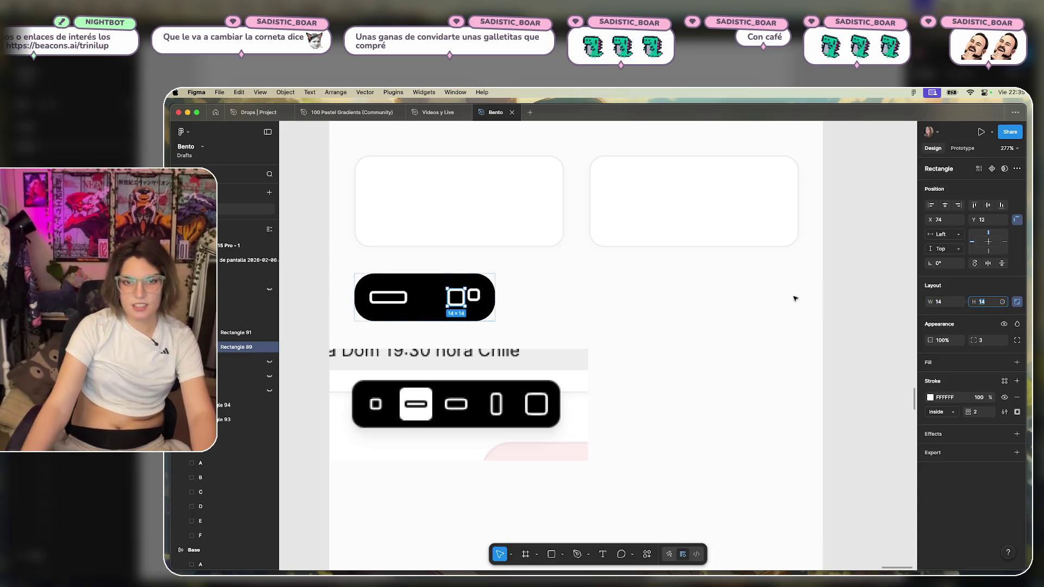
click(472, 299)
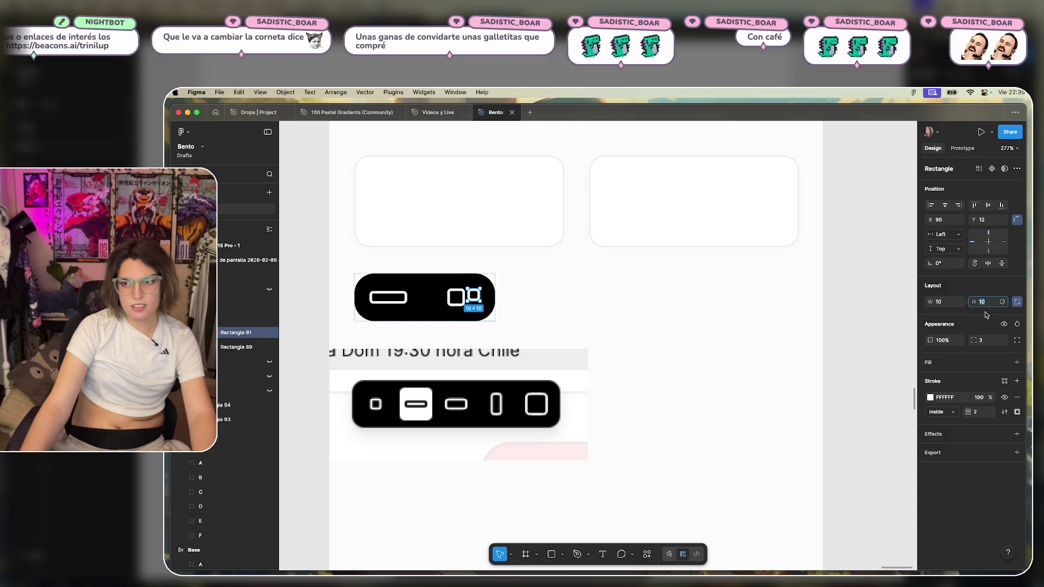
key(Up)
key(Up)
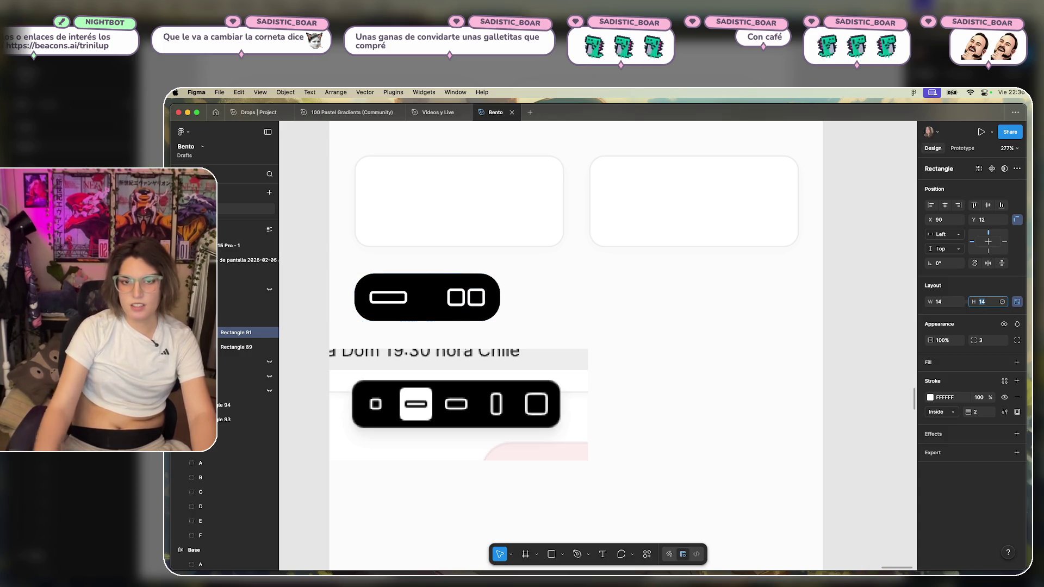
Set the spacing between the two squares to 4.
click(461, 302)
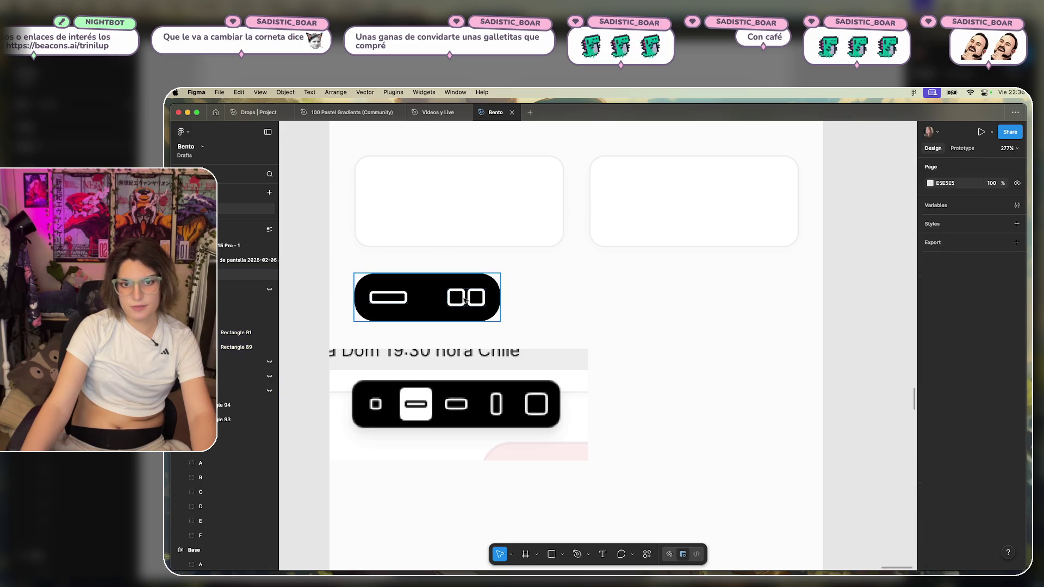
click(465, 298)
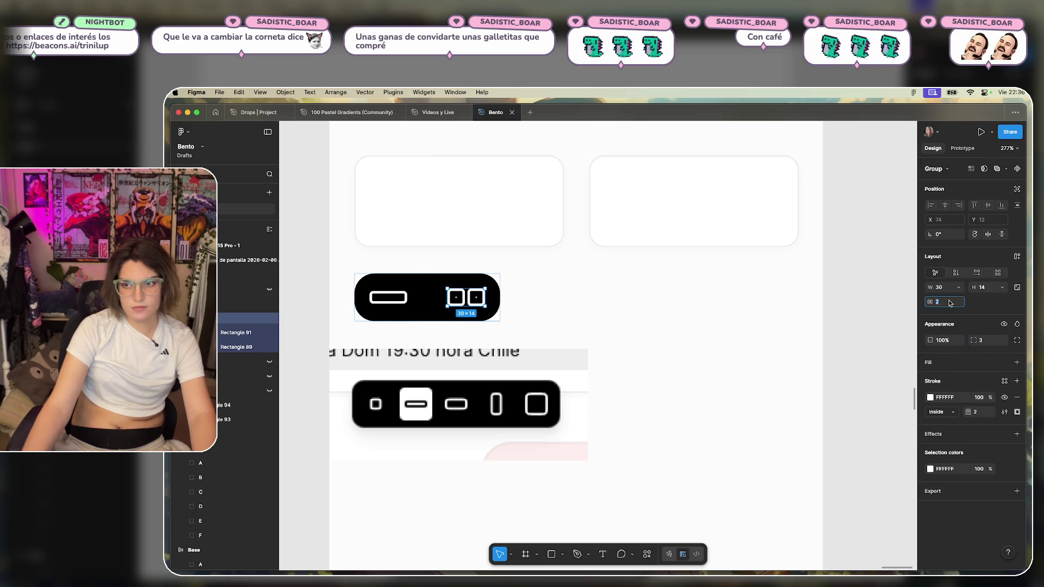
text(5)
key(Return)
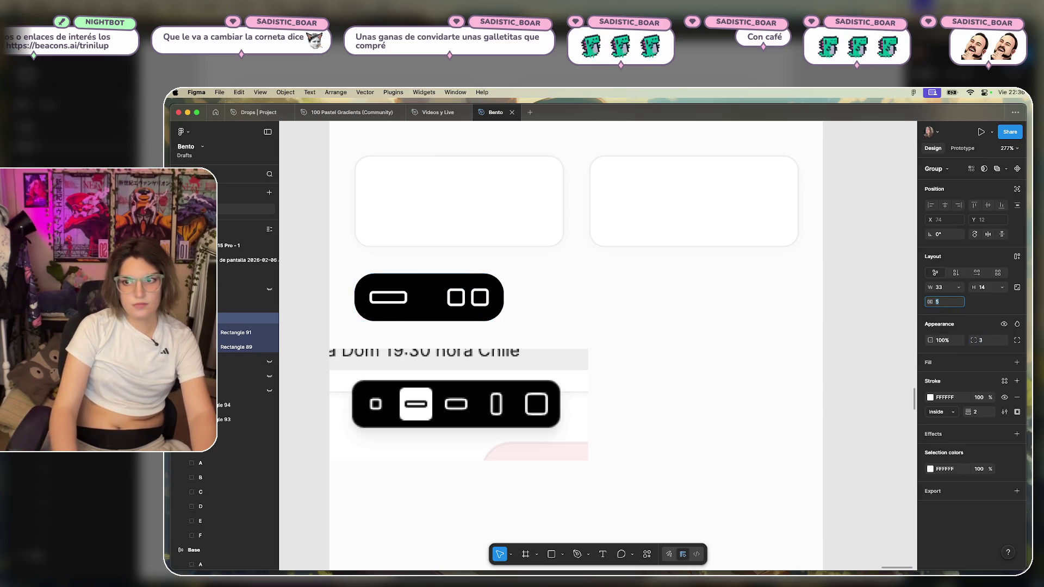
key(Down)
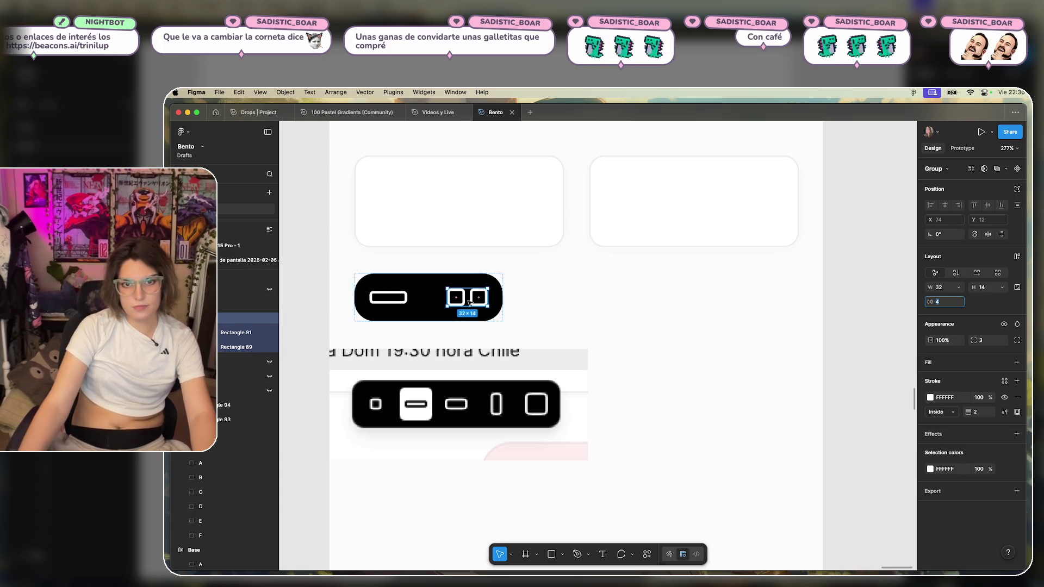
Make the left bar icon 32 wide and thinner.
click(402, 303)
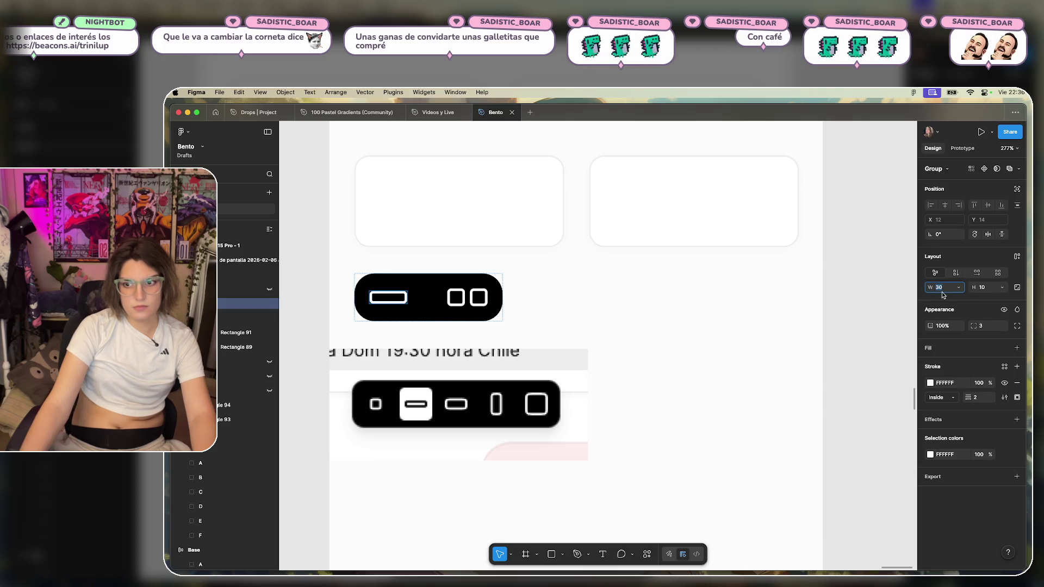
key(Down)
key(Down)
key(Down)
key(Up)
key(Up)
key(Up)
key(Up)
key(Up)
key(Up)
key(Up)
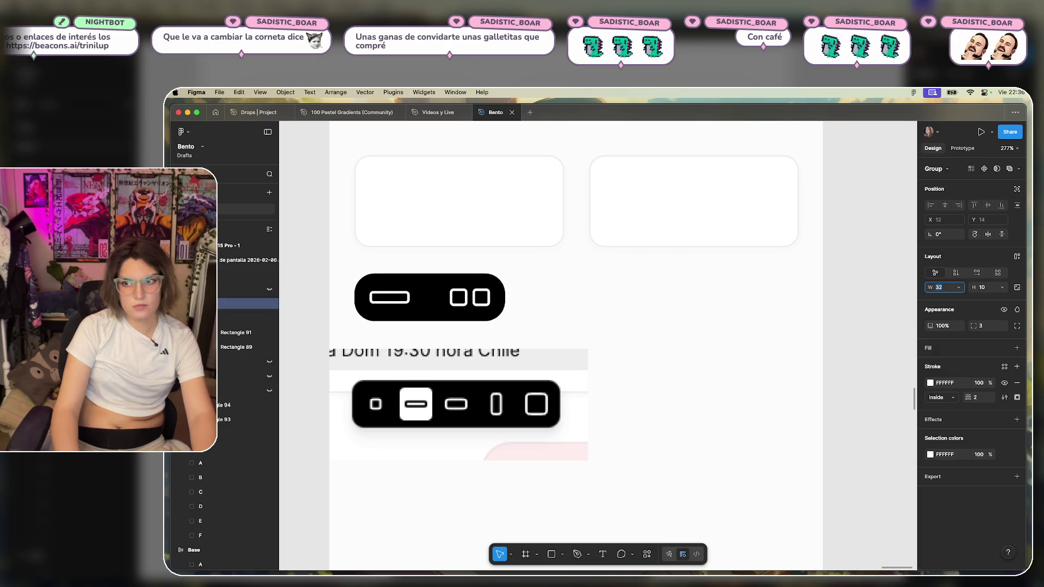
click(984, 287)
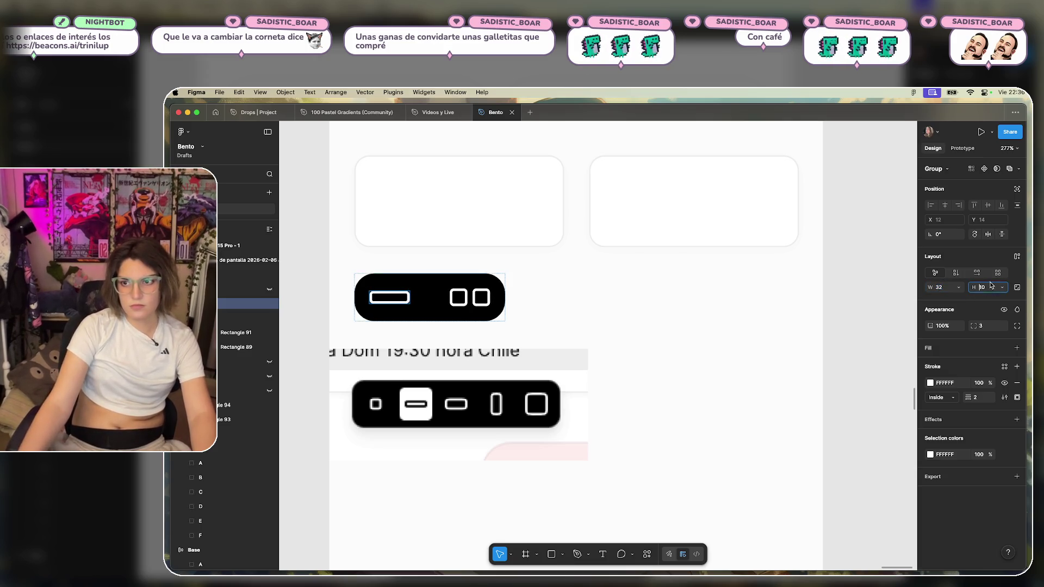
key(Down)
key(Down)
key(Down)
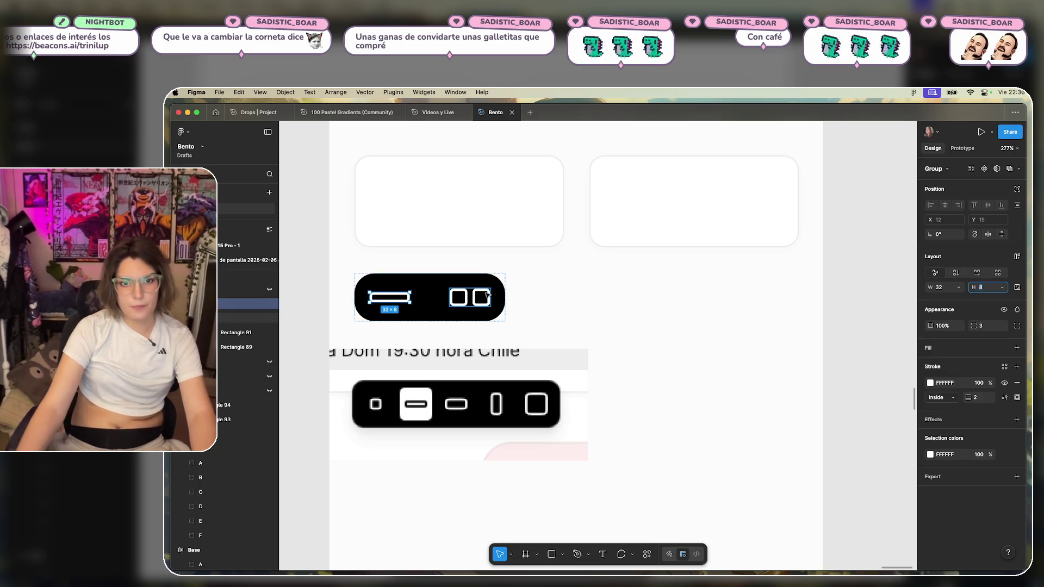
click(848, 312)
double_click(402, 302)
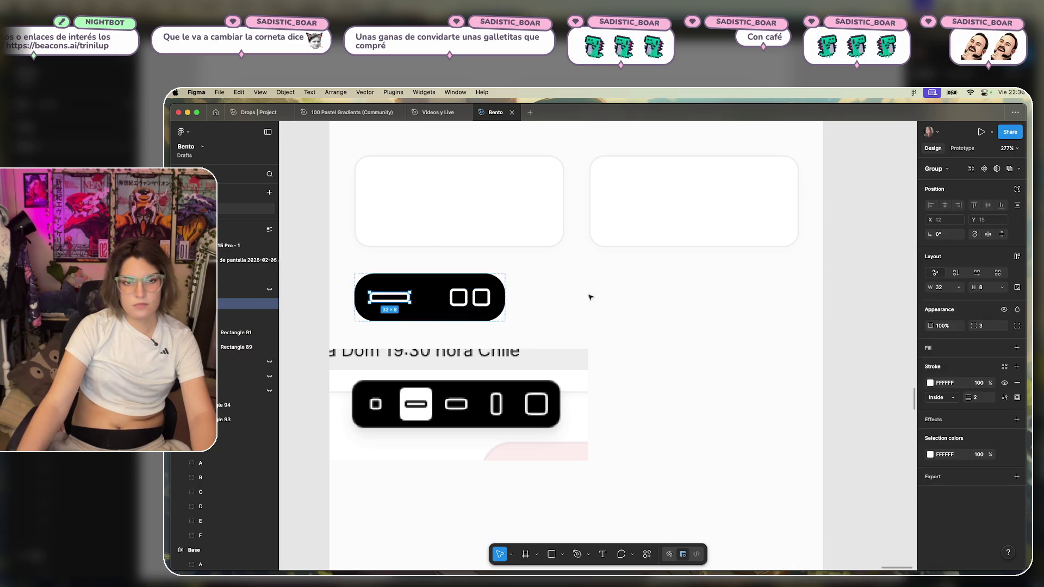
click(462, 296)
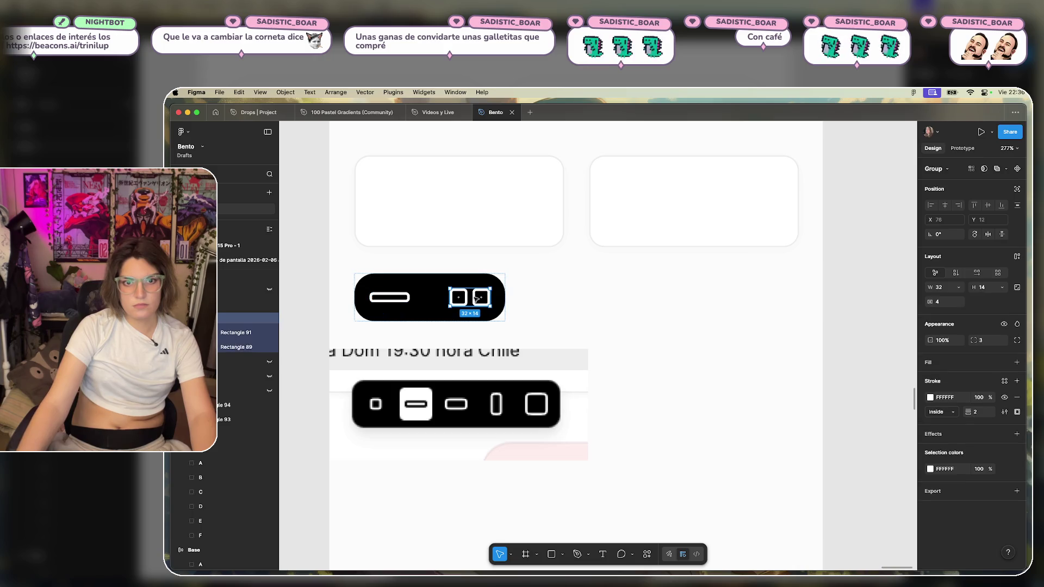
click(391, 300)
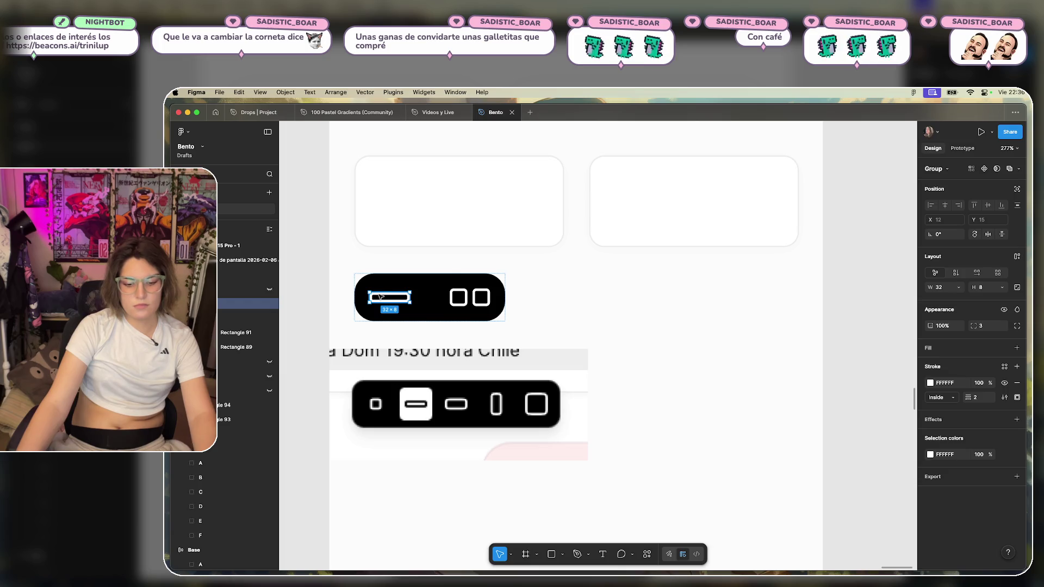
Move the two rounded rectangles from their layer into the black toolbar.
click(224, 291)
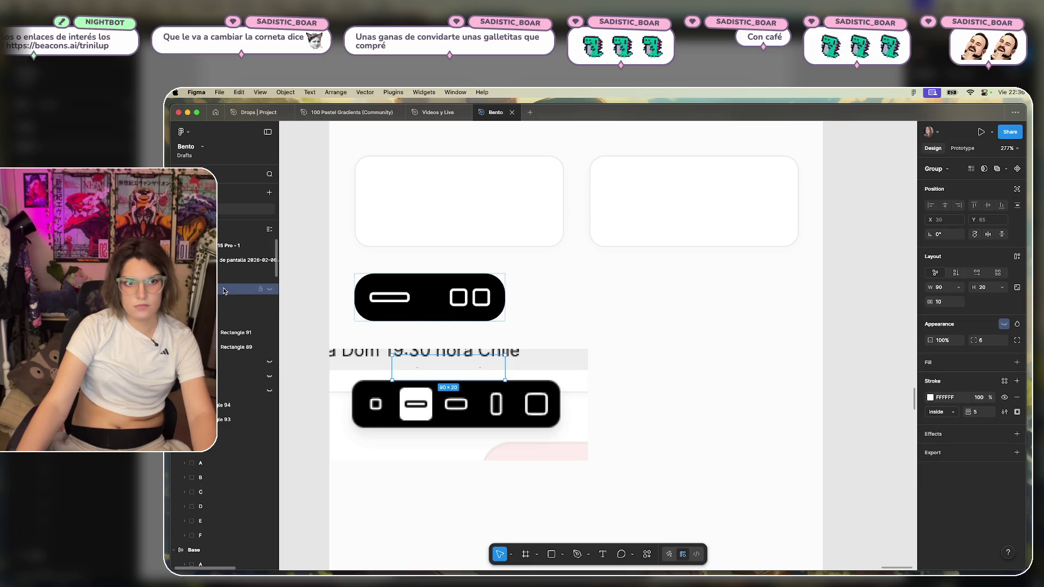
drag(272, 292, 442, 304)
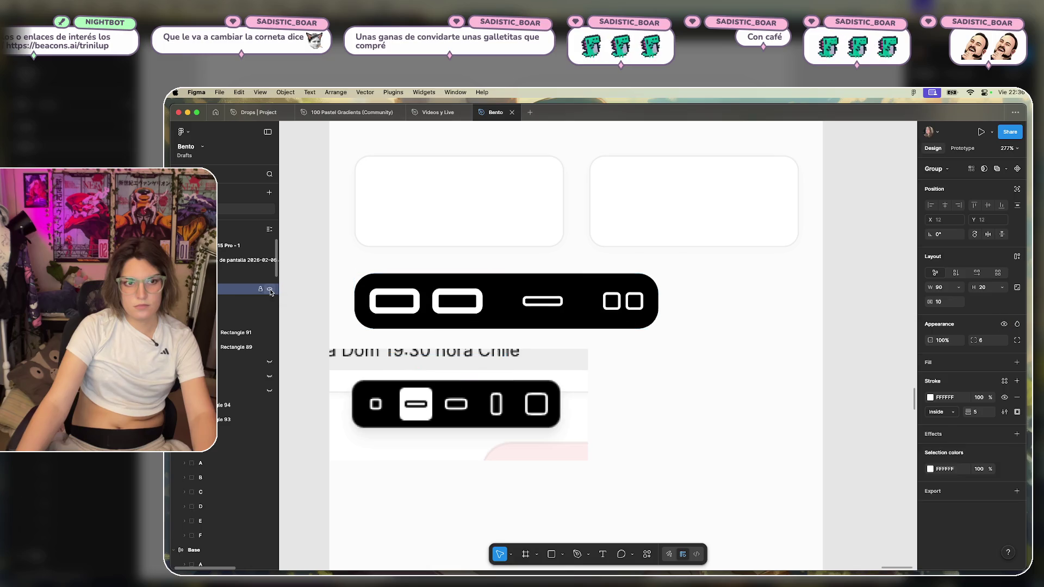
click(442, 304)
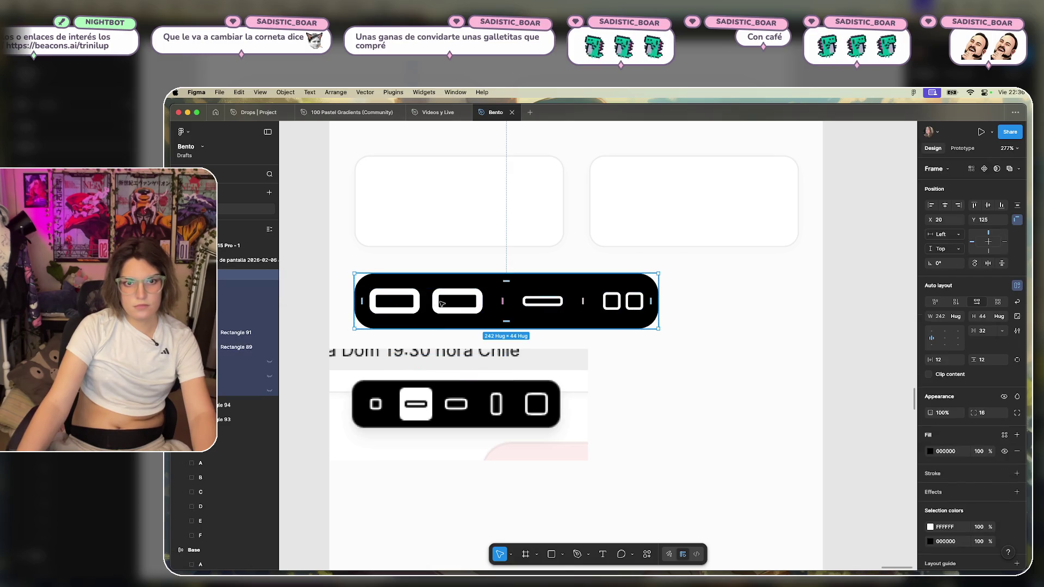
click(620, 306)
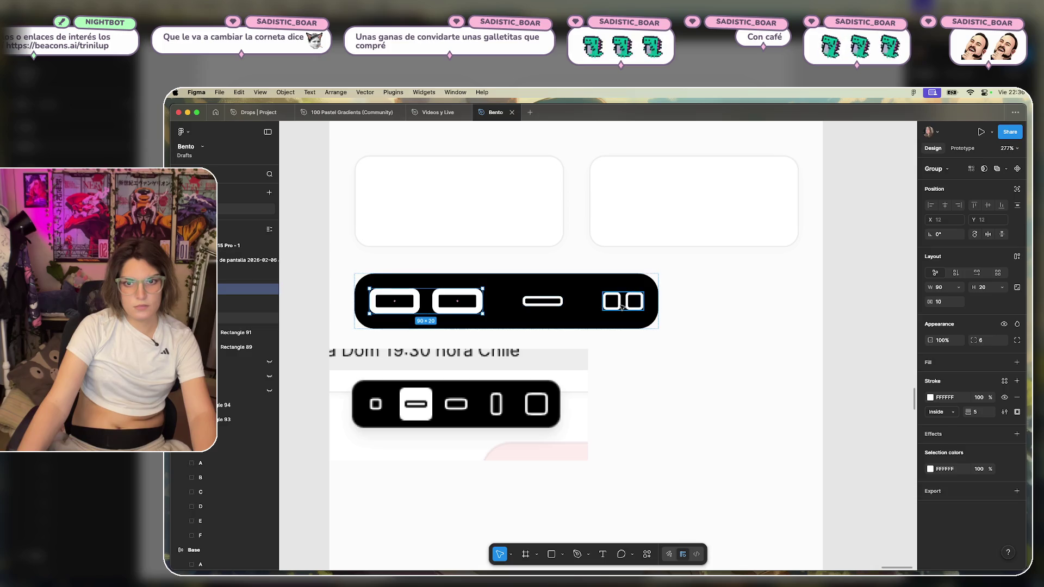
click(554, 308)
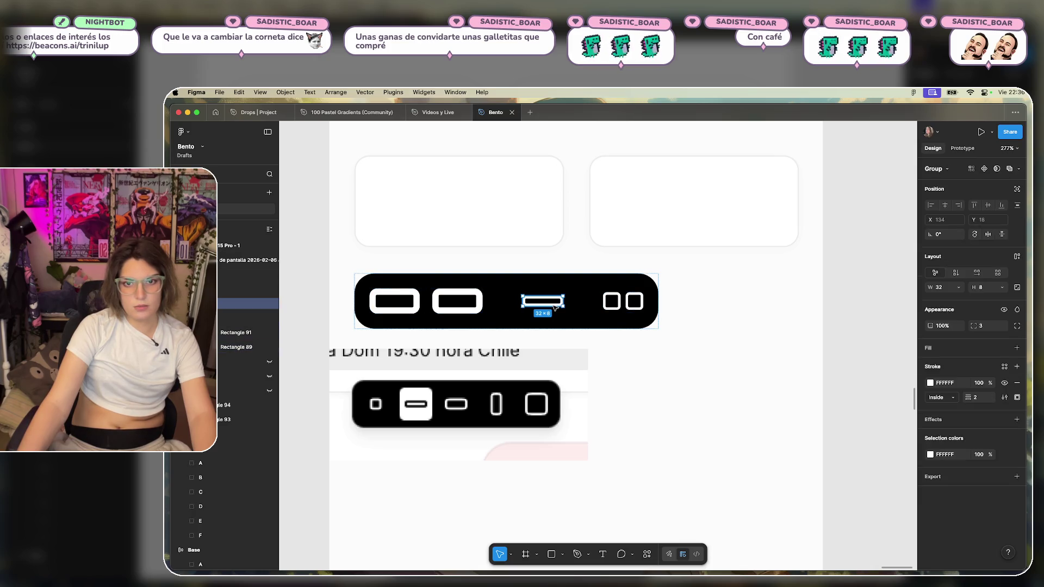
click(457, 301)
click(457, 301)
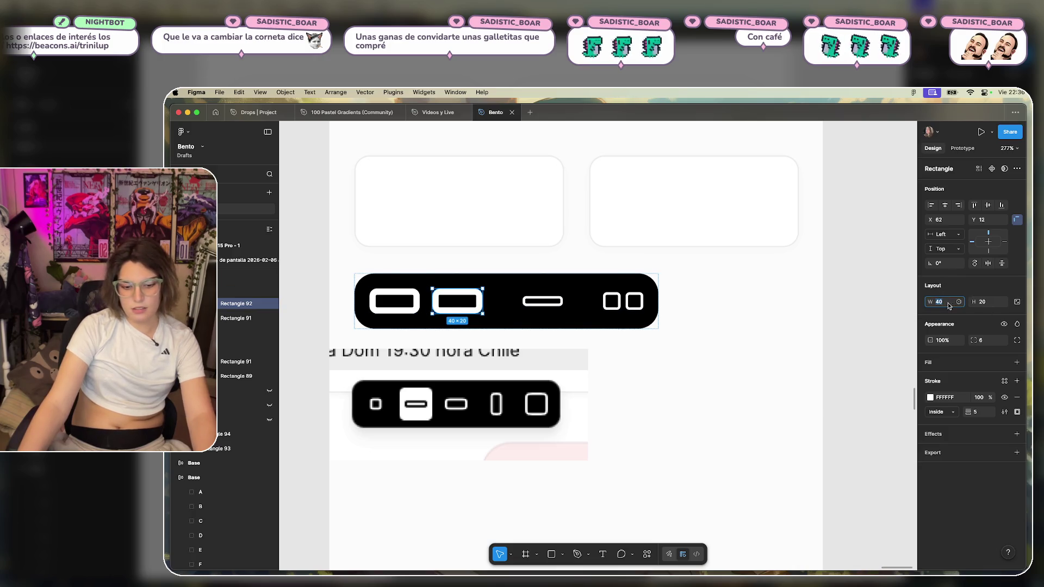
Shrink one rounded rectangle to 14×8 with a 2 stroke and delete the large one.
text(14)
key(Tab)
text(8)
key(Return)
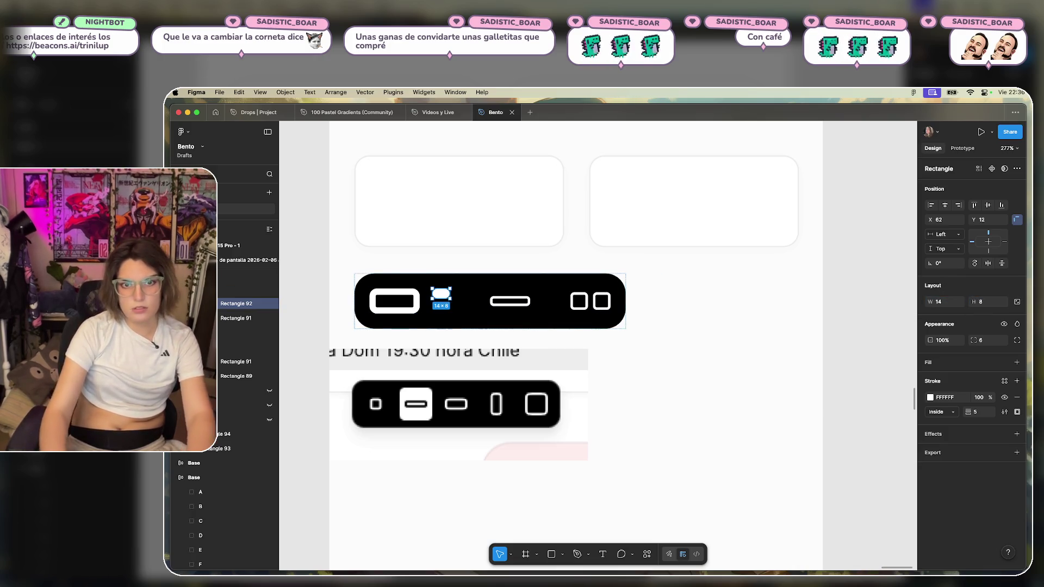
text(2)
key(Return)
text(3)
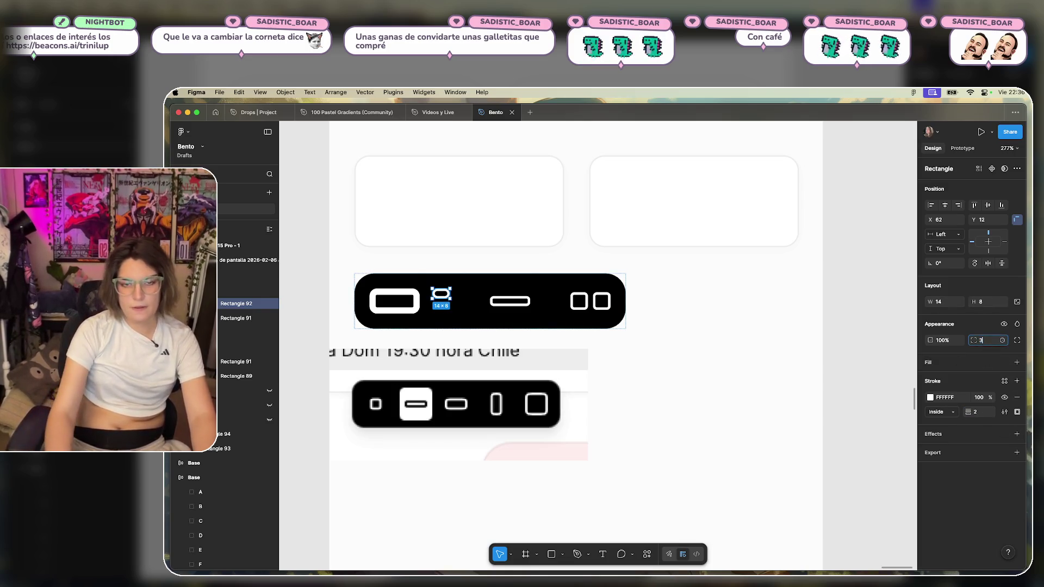
double_click(418, 302)
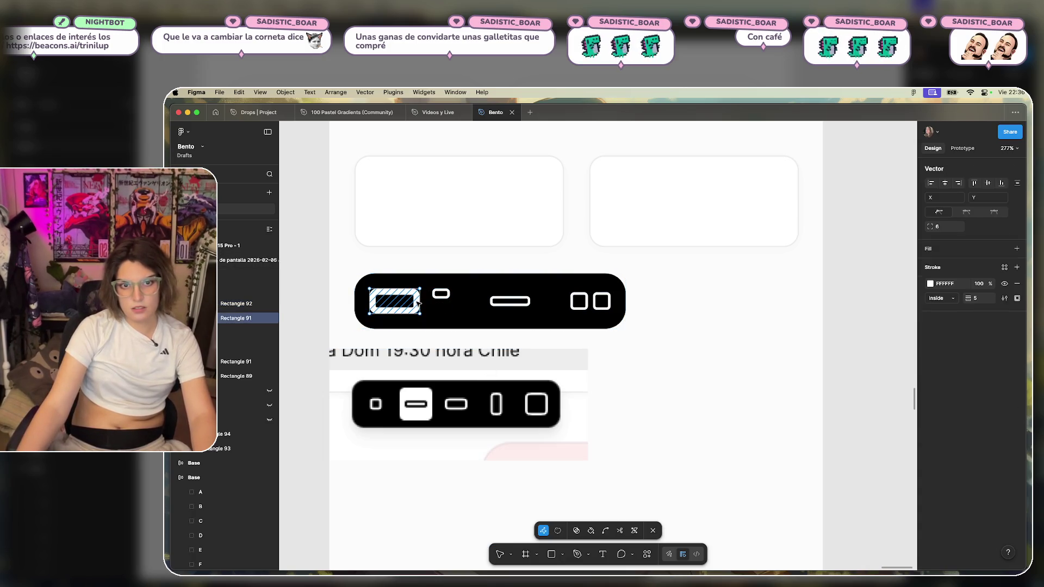
key(Escape)
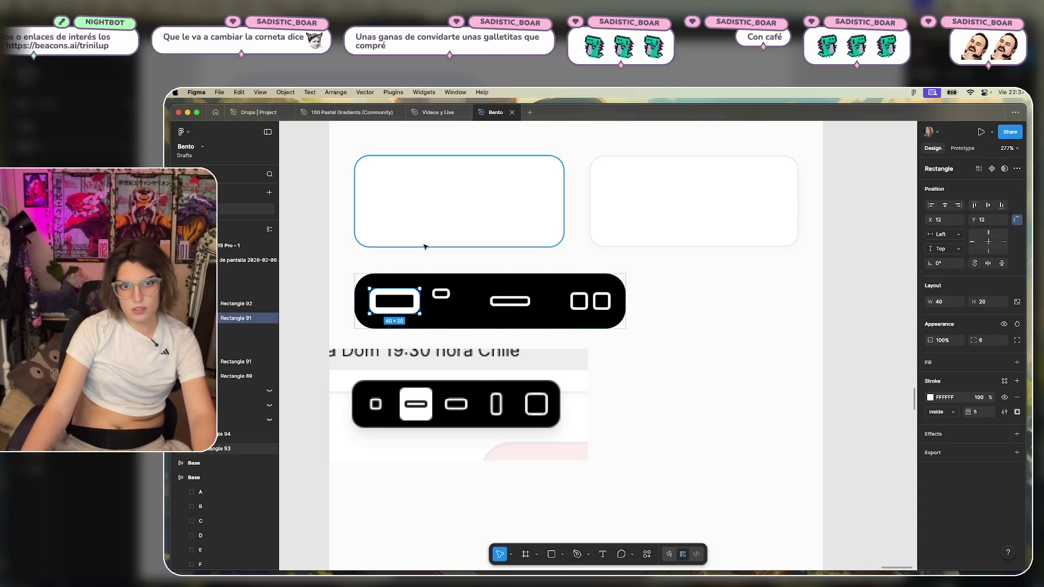
key(Delete)
Duplicate the small 14×8 rounded rectangle beside itself to form a pill pair.
click(379, 297)
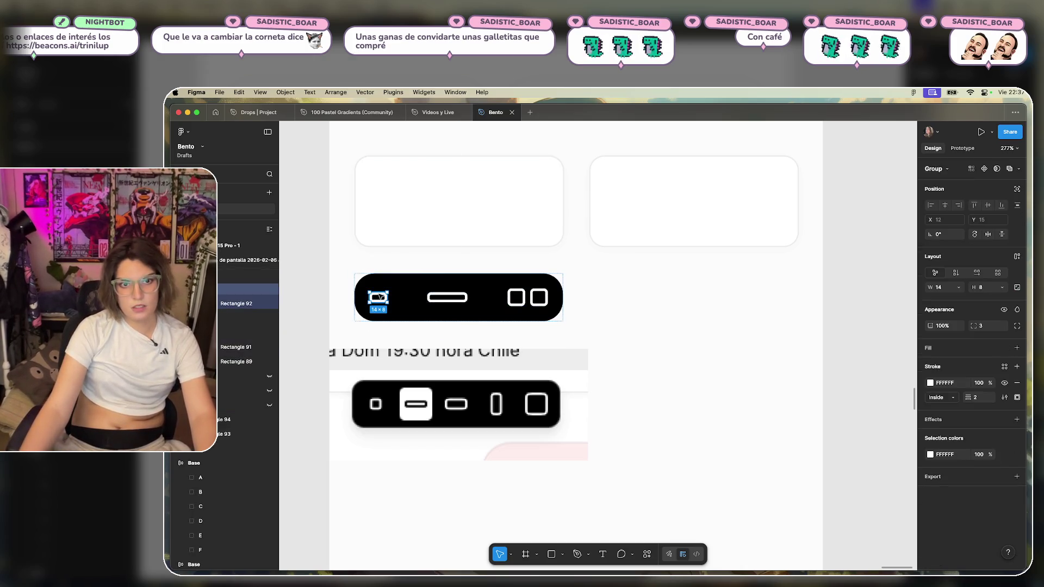
key(super+d)
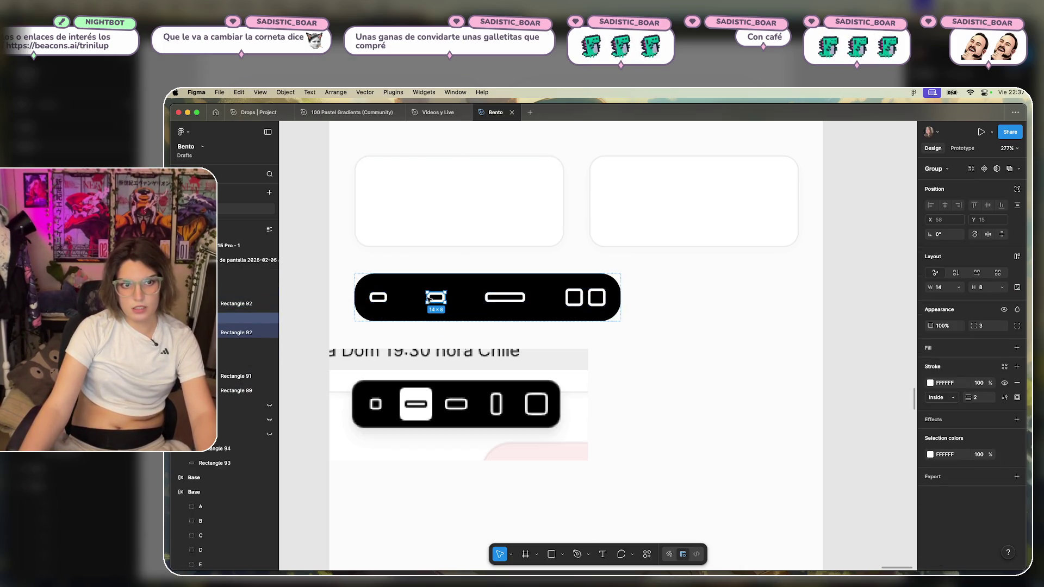
key(super+z)
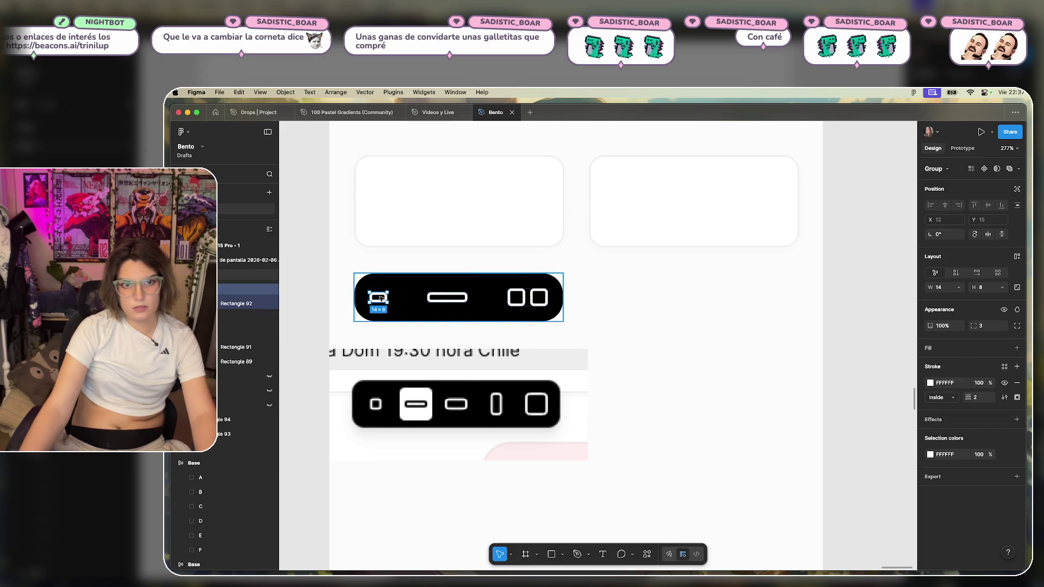
key(shift+Return)
click(383, 297)
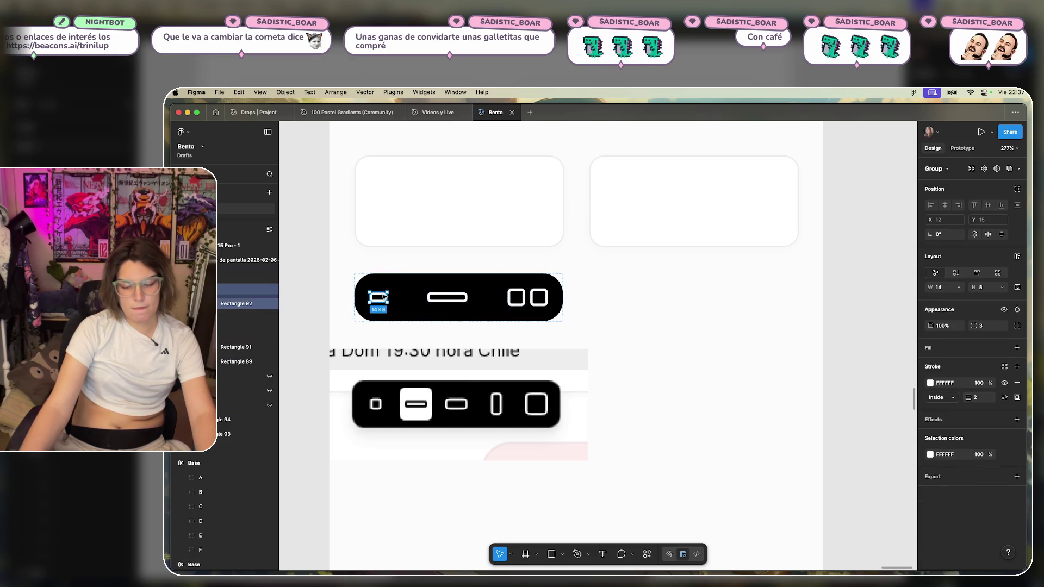
key(Return)
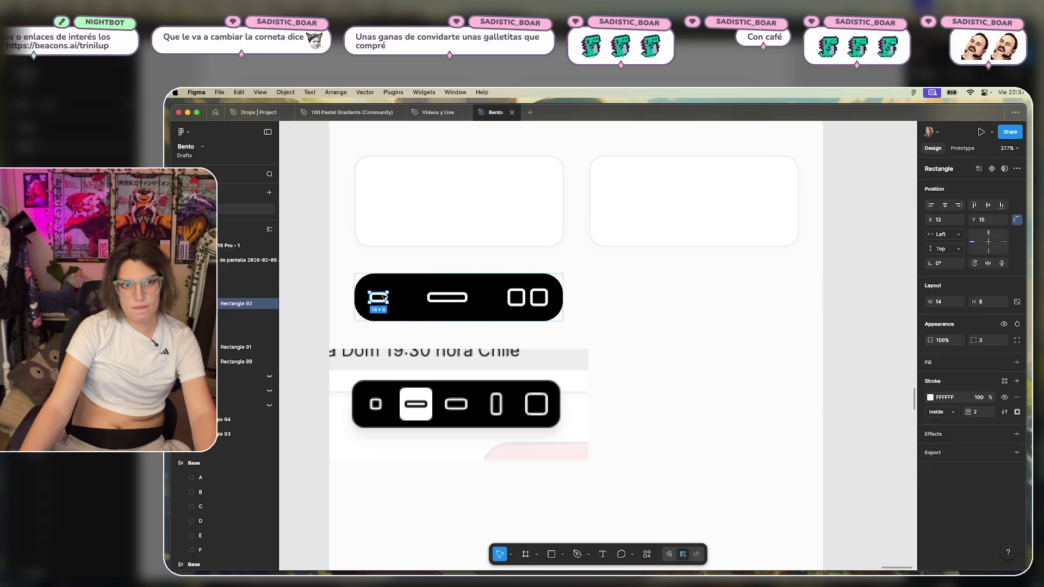
key(super+d)
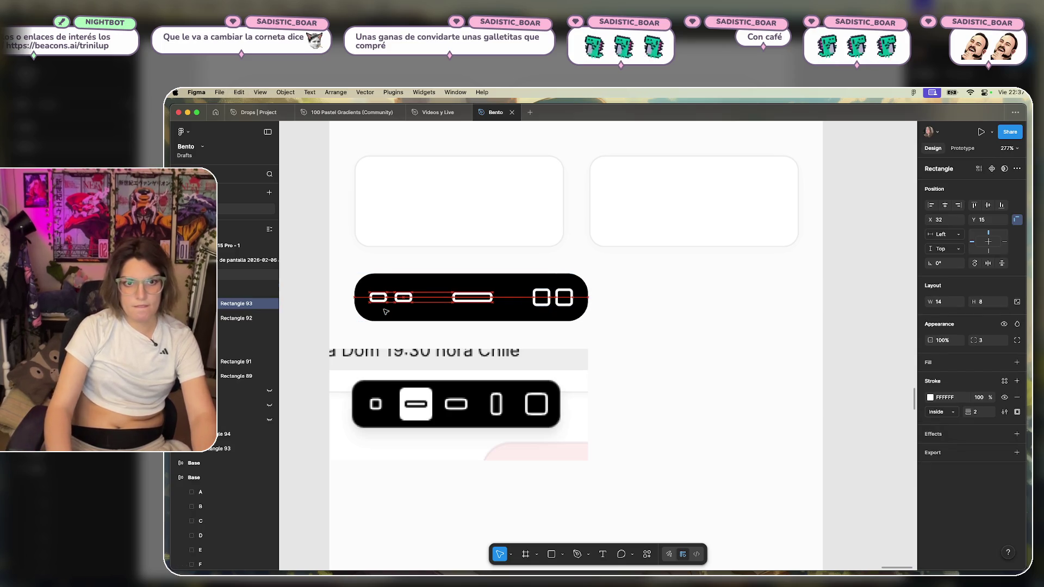
Reduce the left pill pair's auto-layout gap from 6 to 4.
click(557, 297)
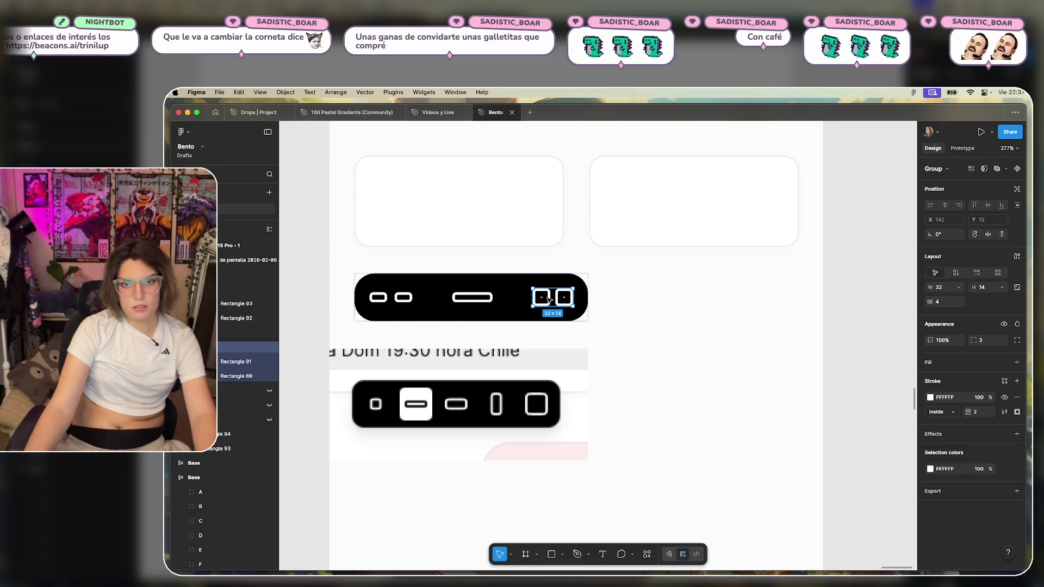
key(shift+Return)
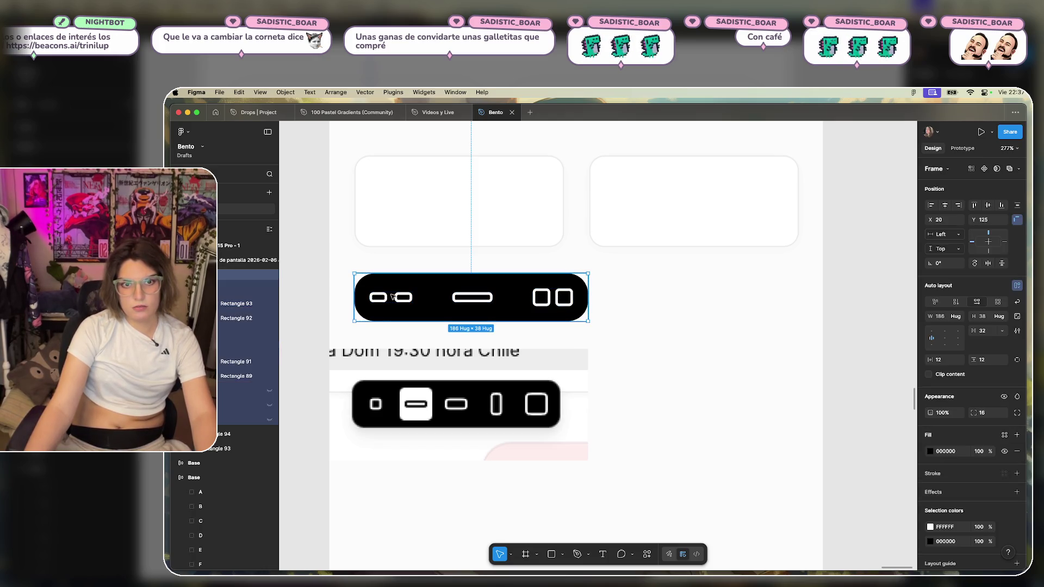
click(396, 298)
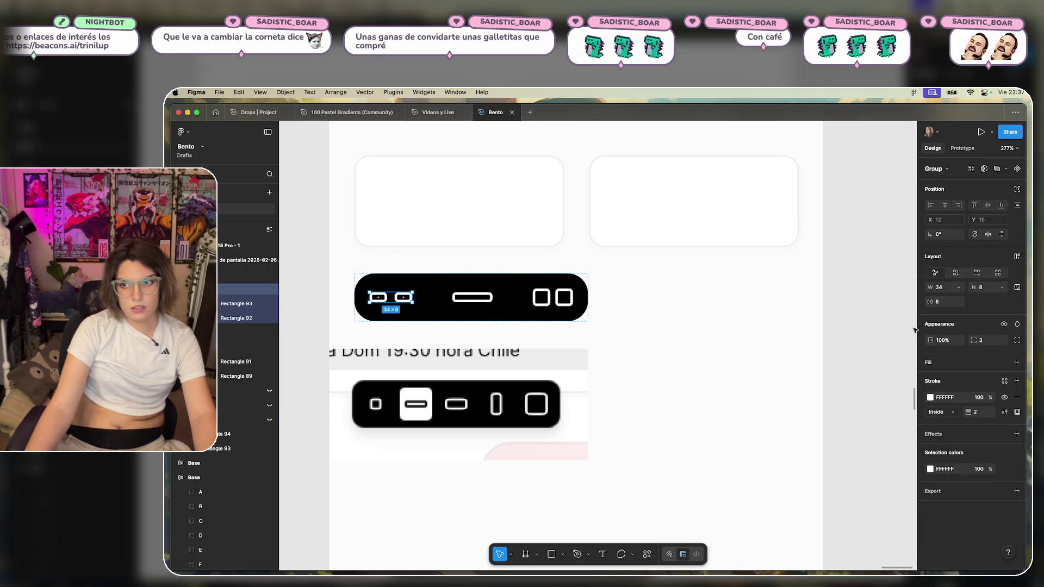
text(4)
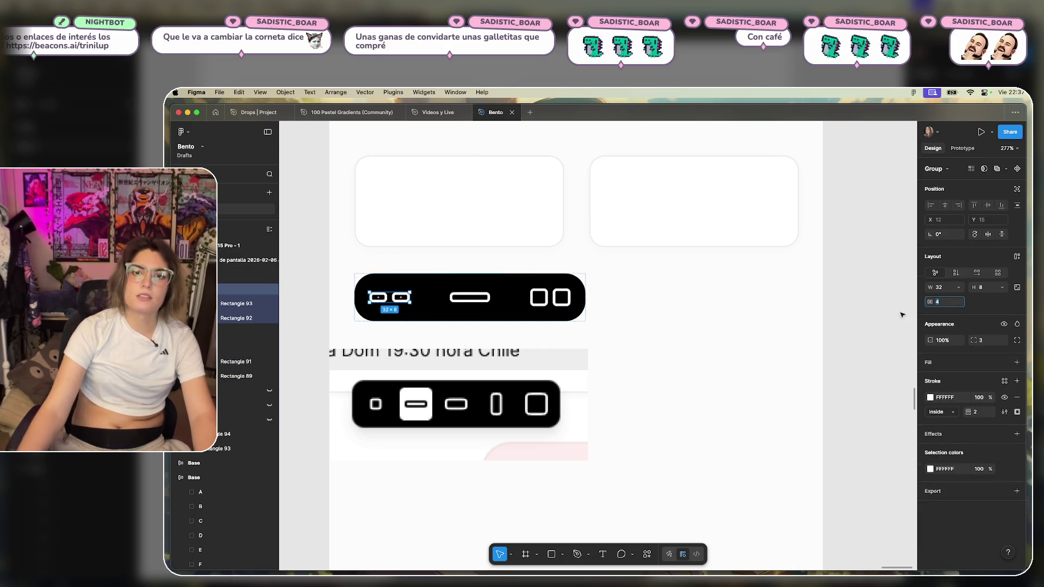
click(821, 328)
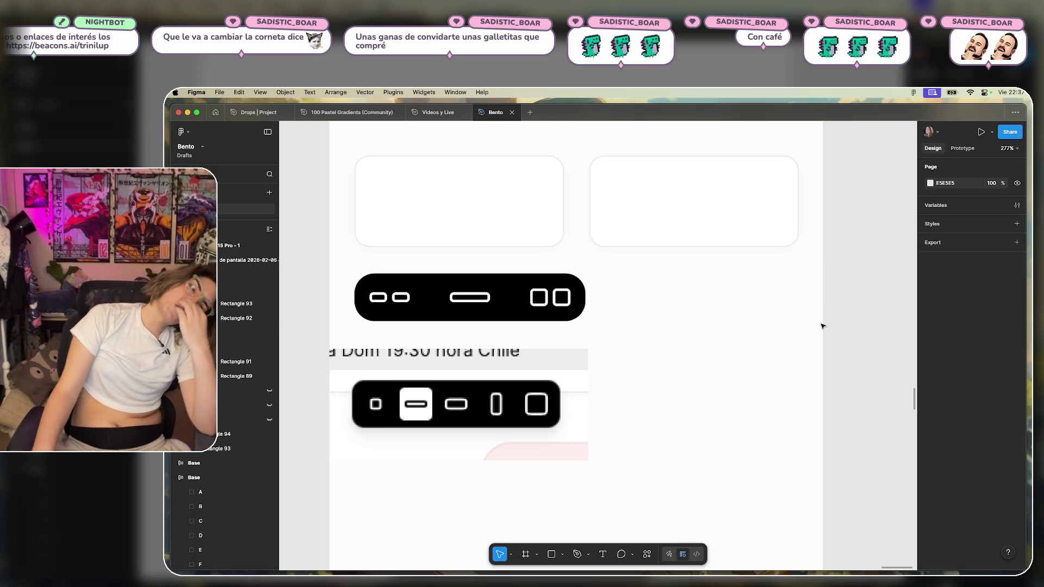
Lower the black toolbar's corner radius from 16 to 8.
click(506, 305)
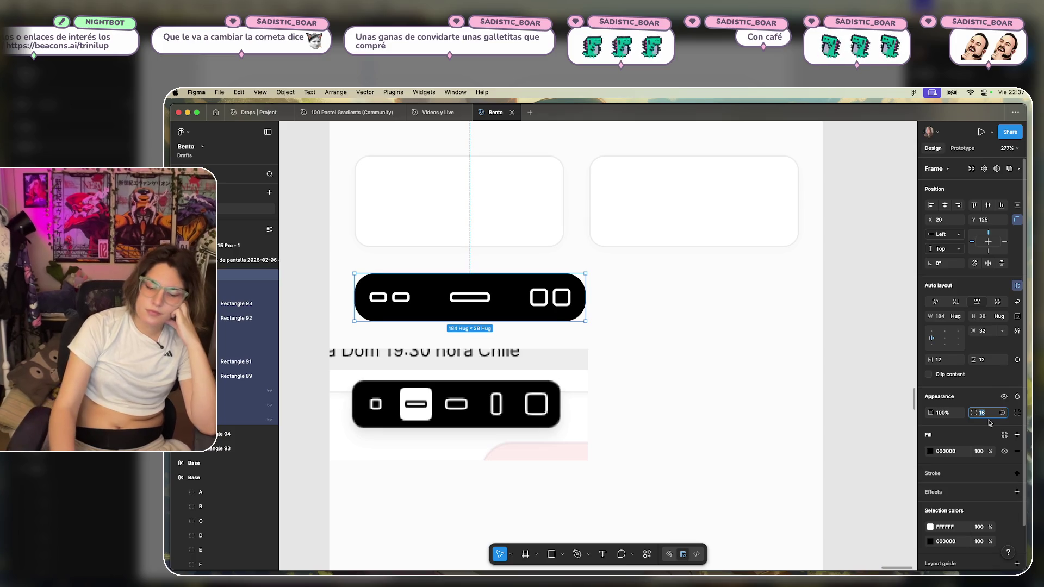
text(10)
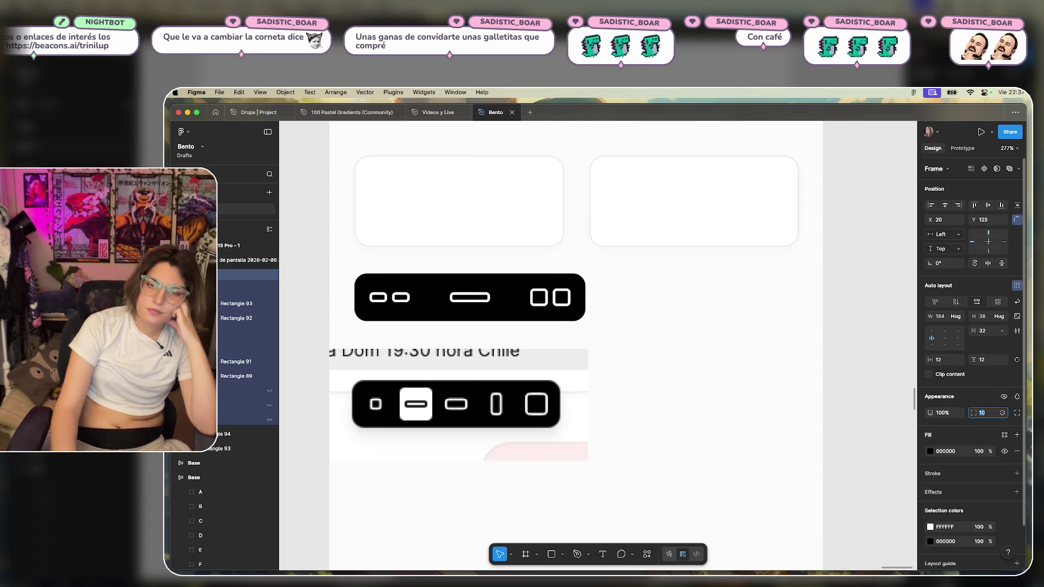
key(Down)
key(Up)
key(Up)
key(Up)
key(Up)
key(Up)
key(Down)
key(Down)
key(Down)
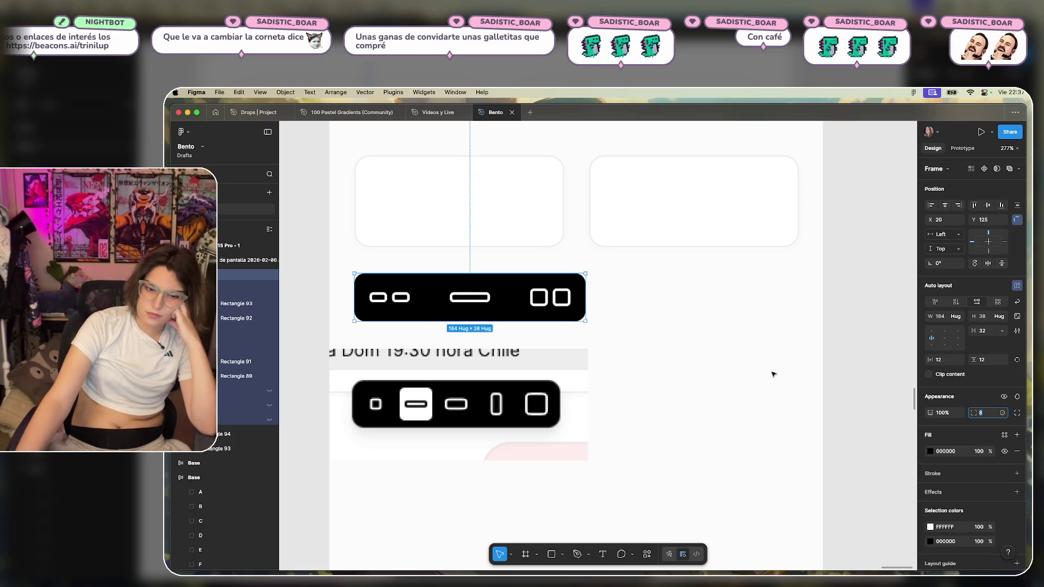
click(822, 320)
Drag the reference screenshot further down the iPhone frame.
scroll(723, 407, up, 4)
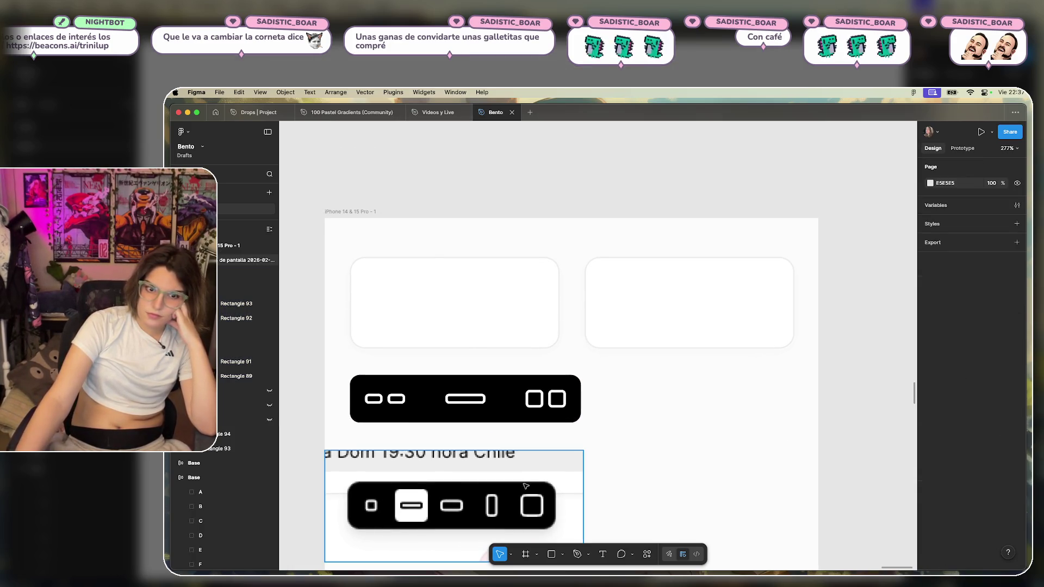
scroll(471, 481, down, 5)
drag(426, 282, 435, 415)
scroll(580, 345, up, 3)
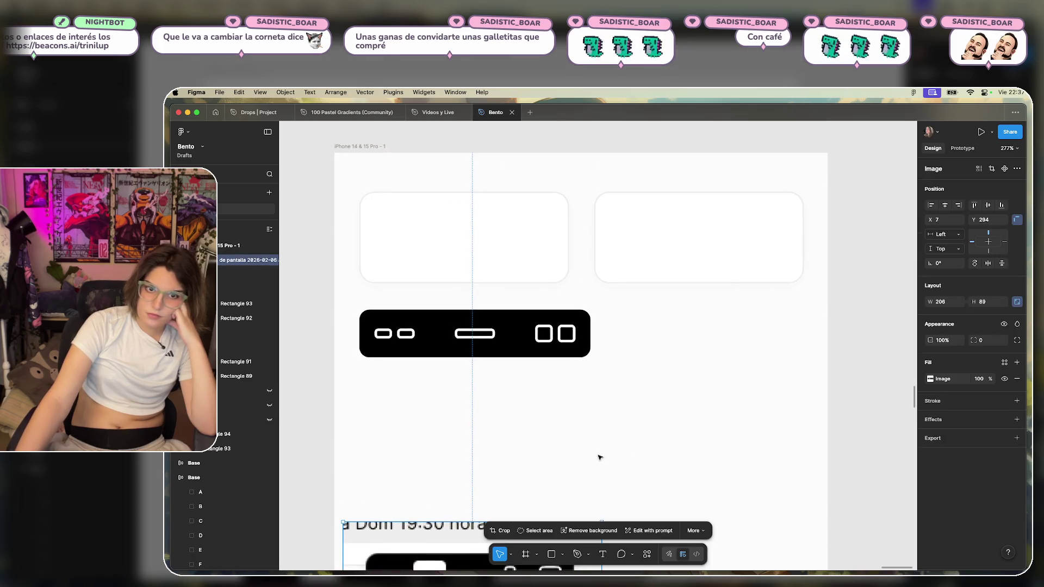
Inspect the toolbar's two-pill, long bar and two-square icons by selecting each.
click(394, 334)
double_click(394, 333)
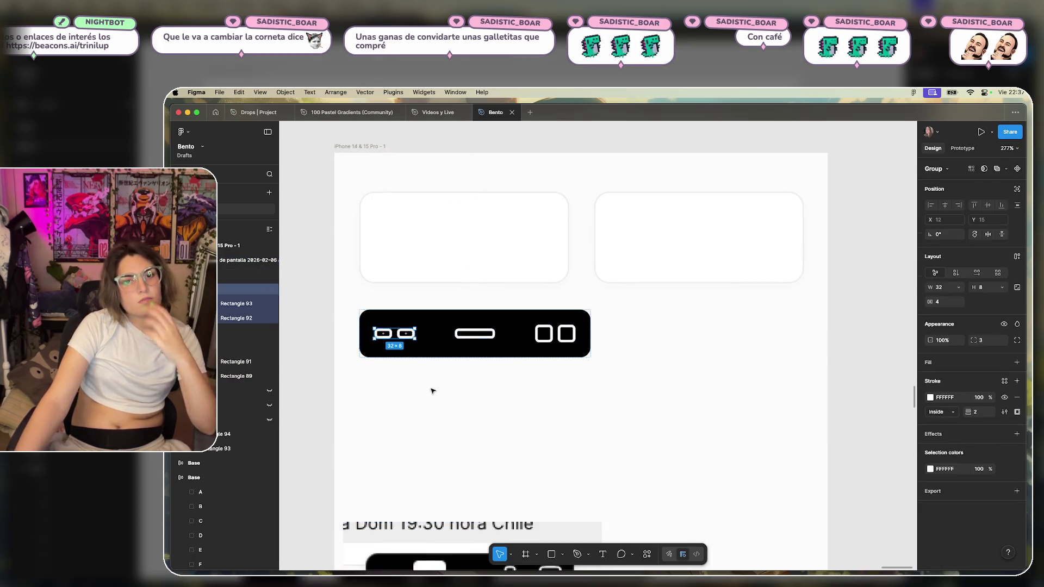
scroll(492, 410, down, 2)
scroll(494, 401, down, 3)
scroll(486, 362, up, 2)
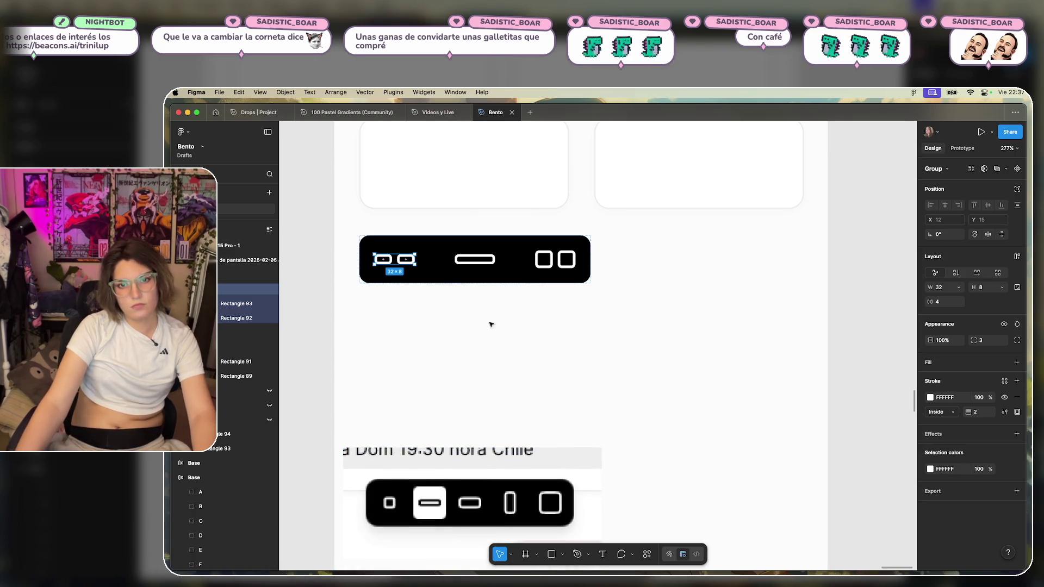
click(493, 265)
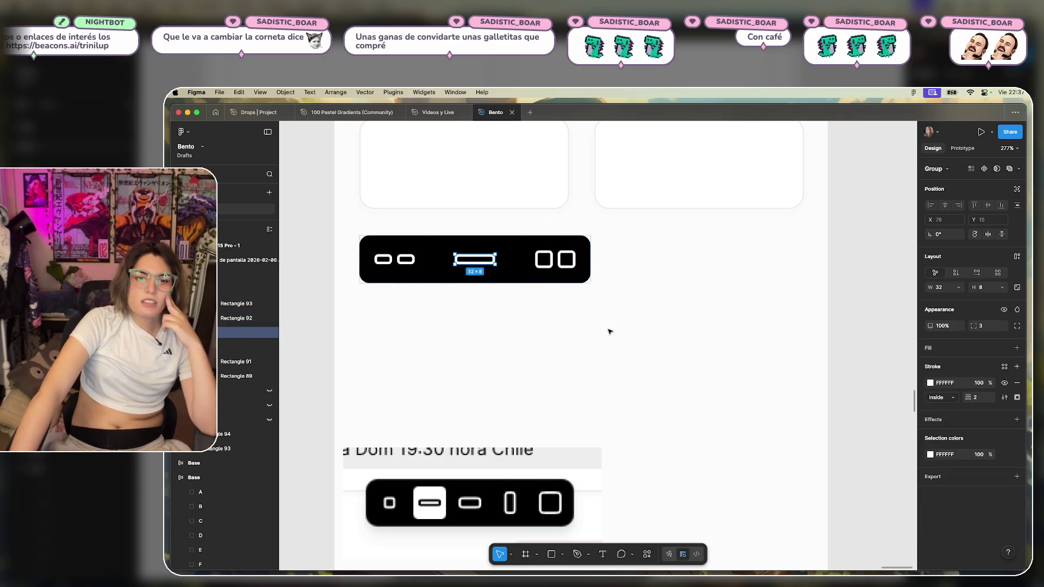
scroll(608, 329, up, 1)
click(494, 322)
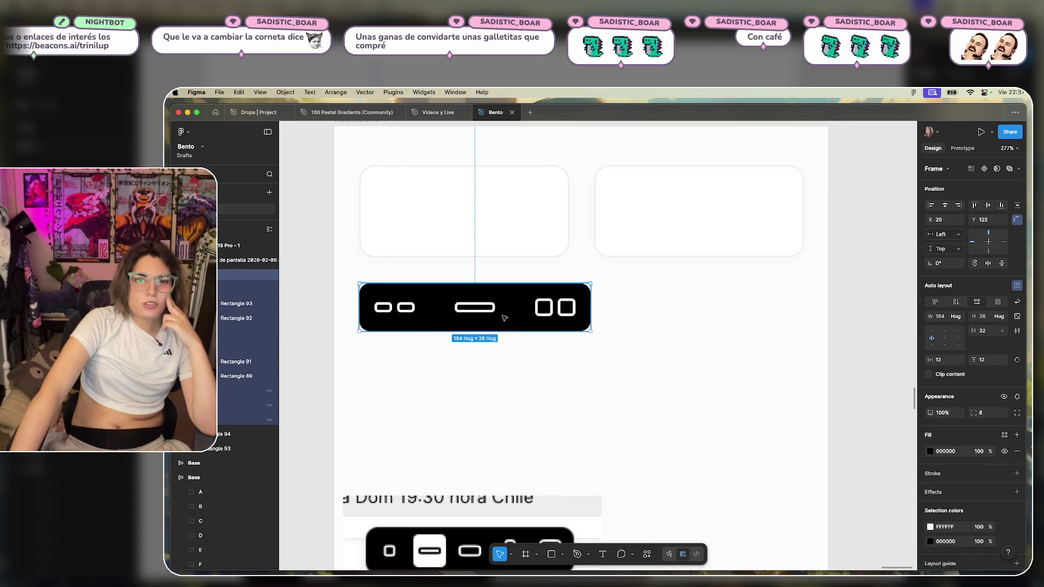
click(528, 377)
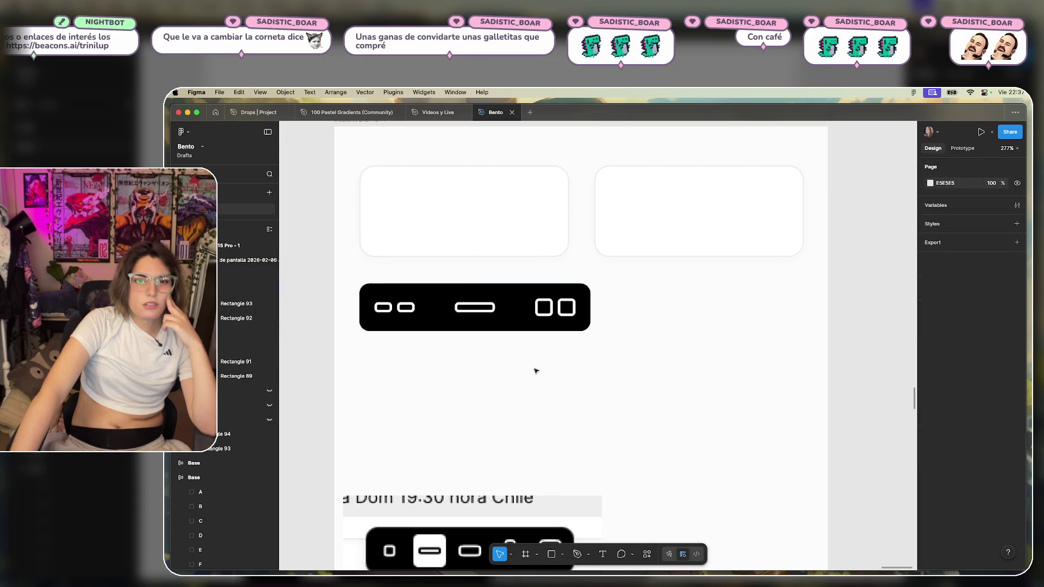
click(560, 310)
click(564, 308)
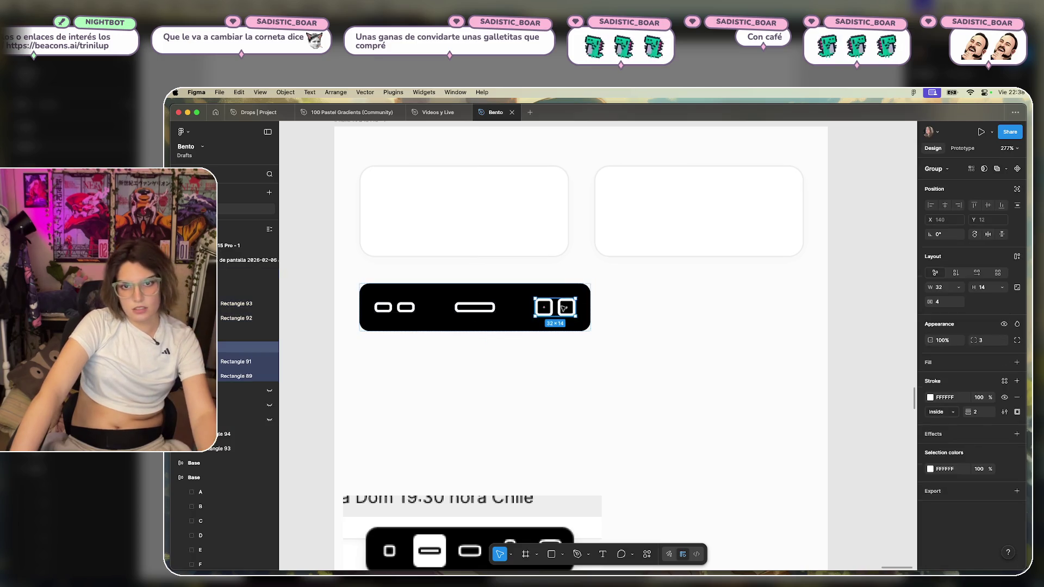
Duplicate the two-square icon and stretch its first square into a tall rectangle.
key(super+d)
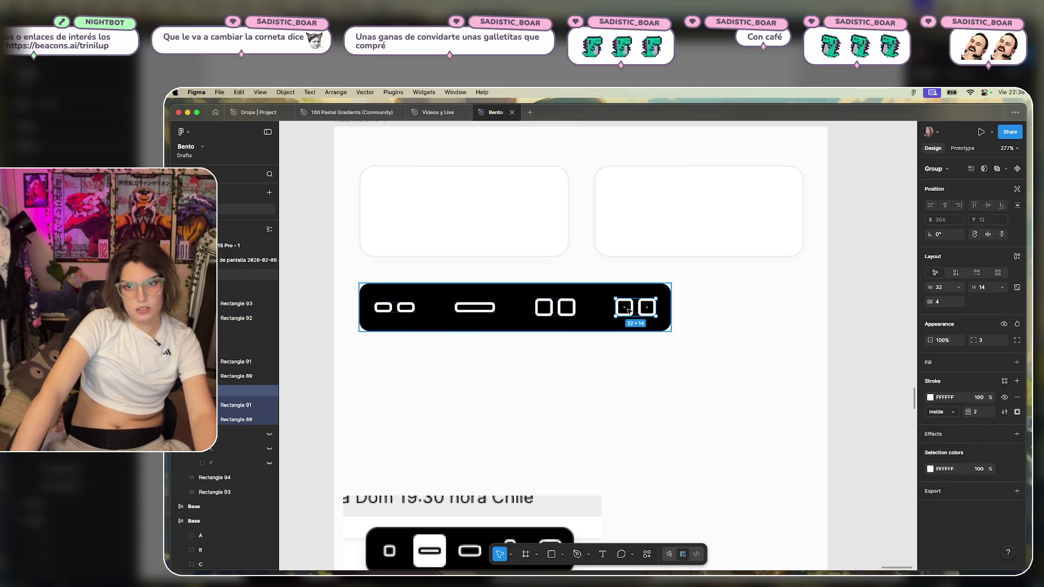
drag(628, 311, 635, 326)
key(super+z)
click(633, 314)
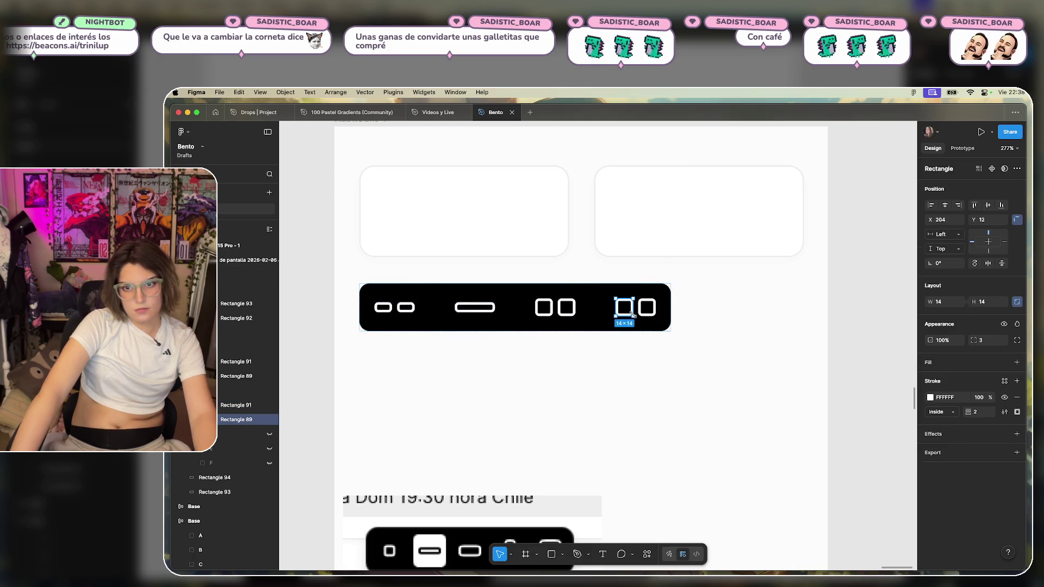
drag(627, 316, 629, 325)
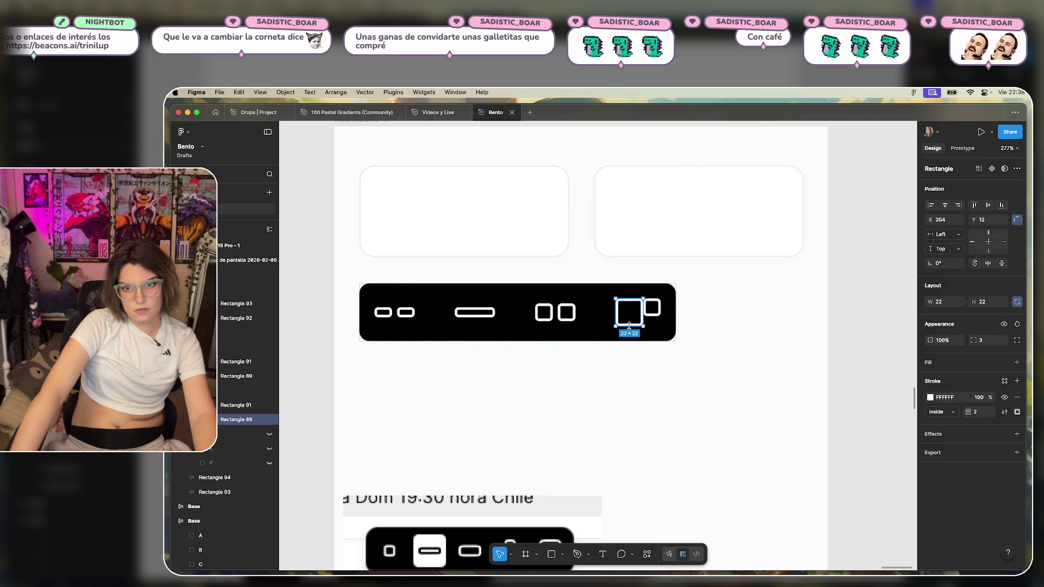
key(super+z)
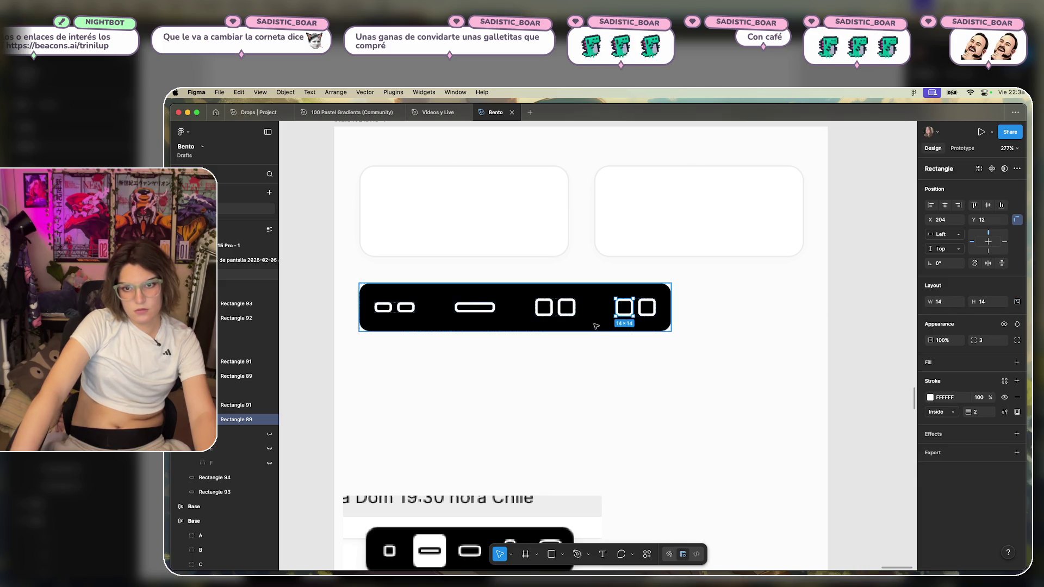
drag(626, 316, 629, 330)
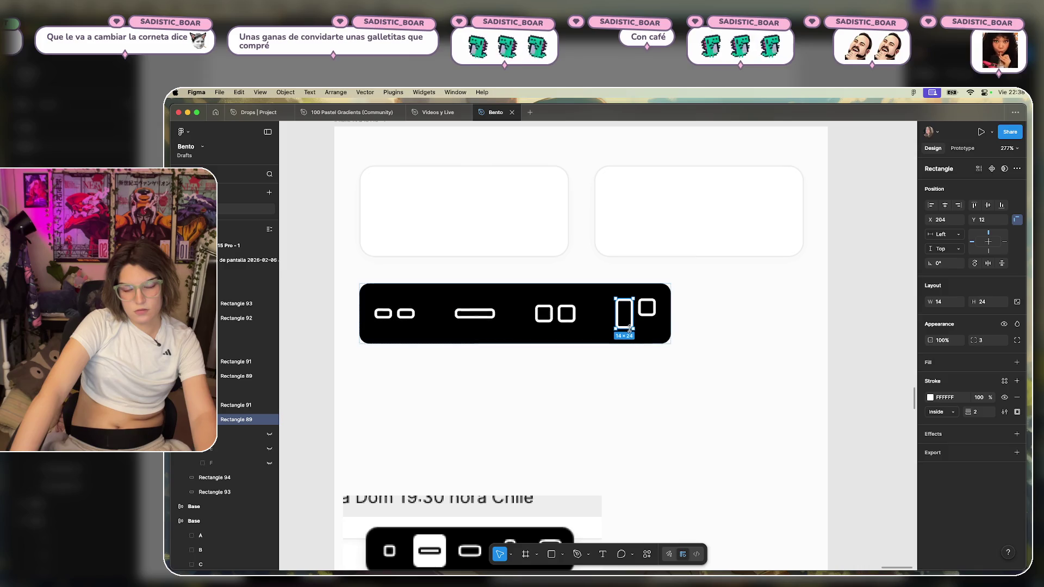
Stretch the copy's second square down into a matching tall rectangle.
click(649, 317)
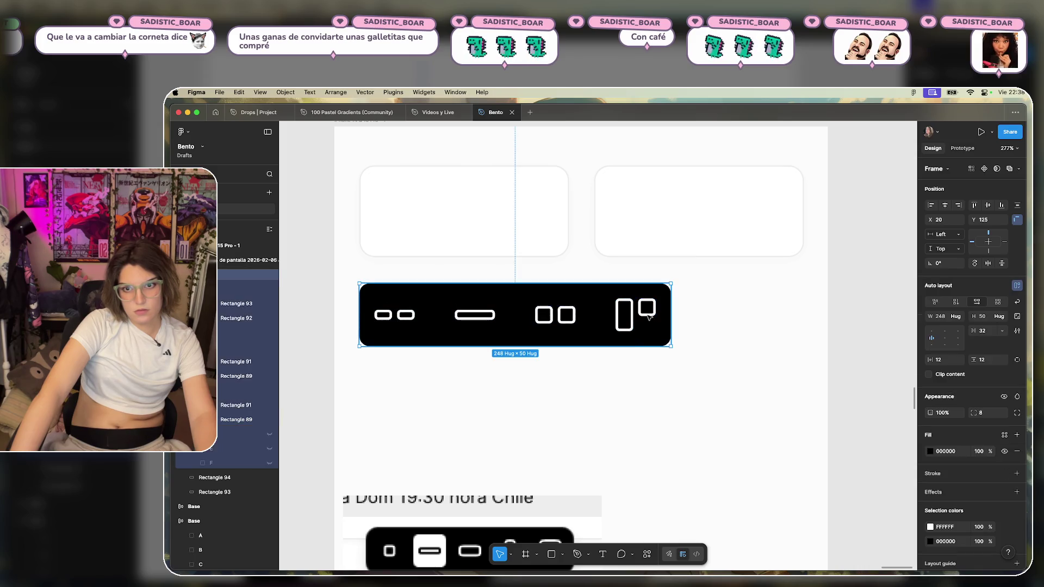
click(648, 314)
click(649, 317)
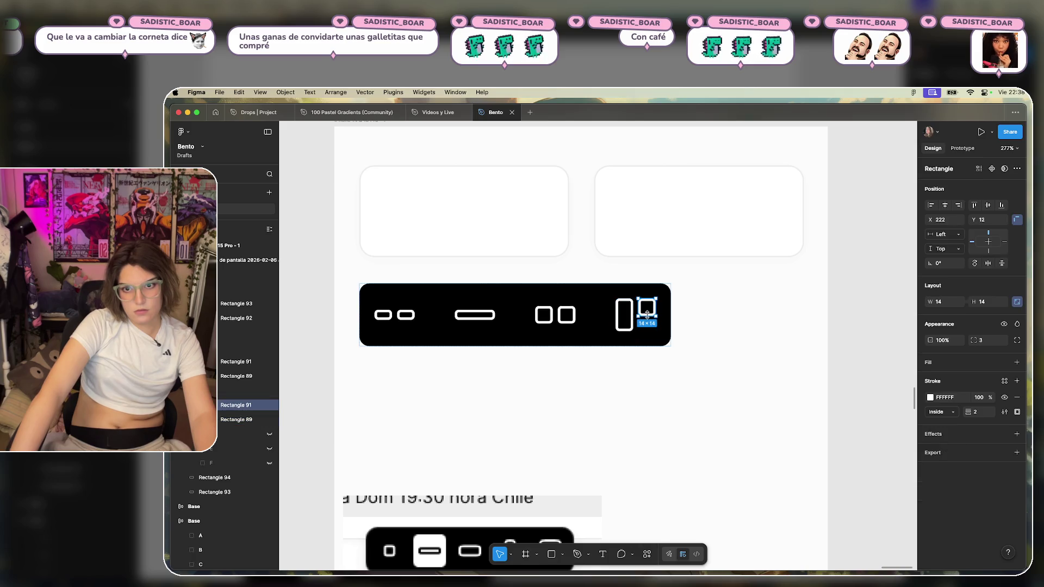
drag(647, 315, 647, 327)
key(super+z)
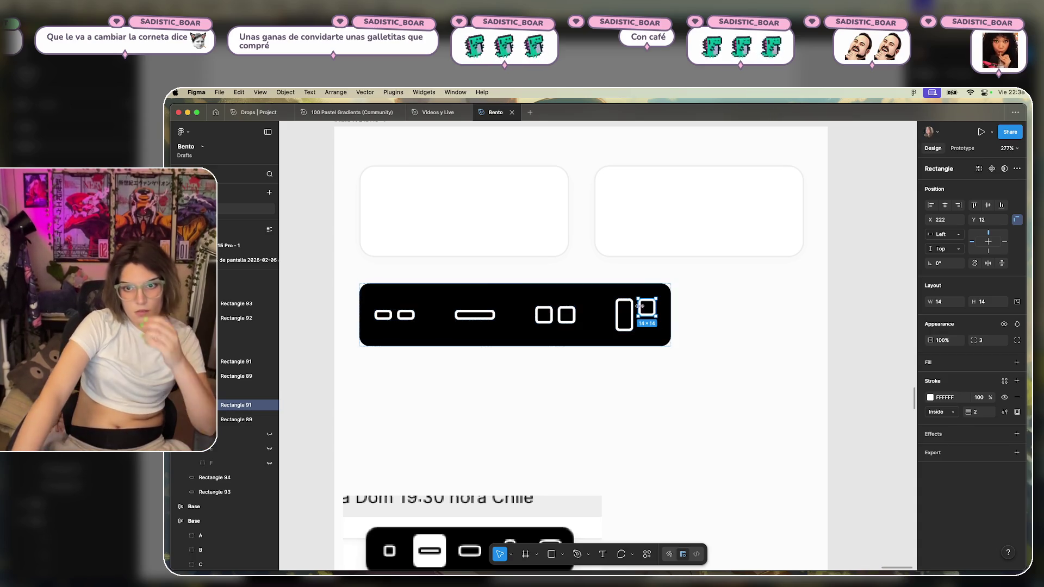
drag(651, 321, 651, 333)
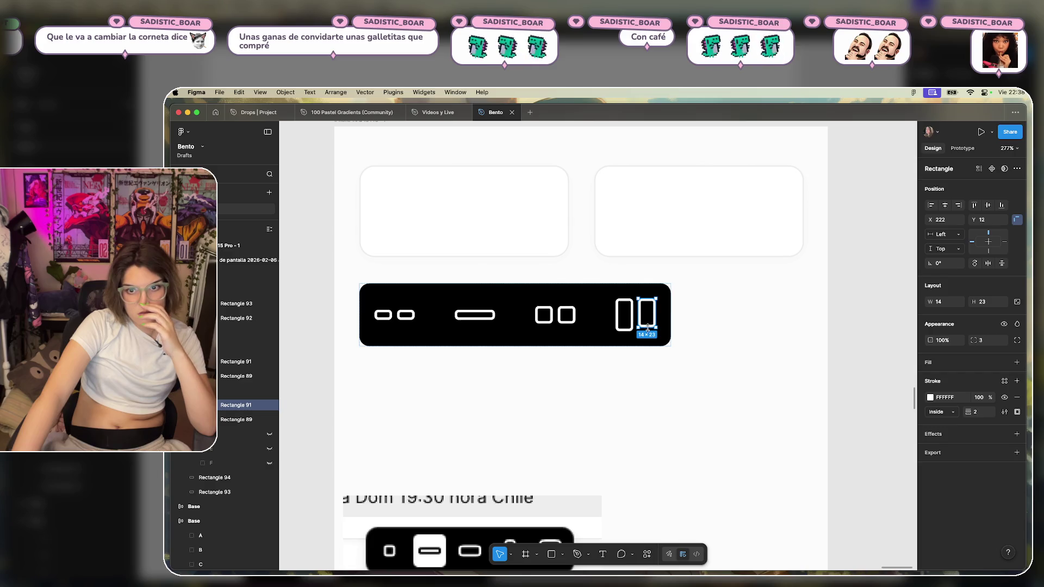
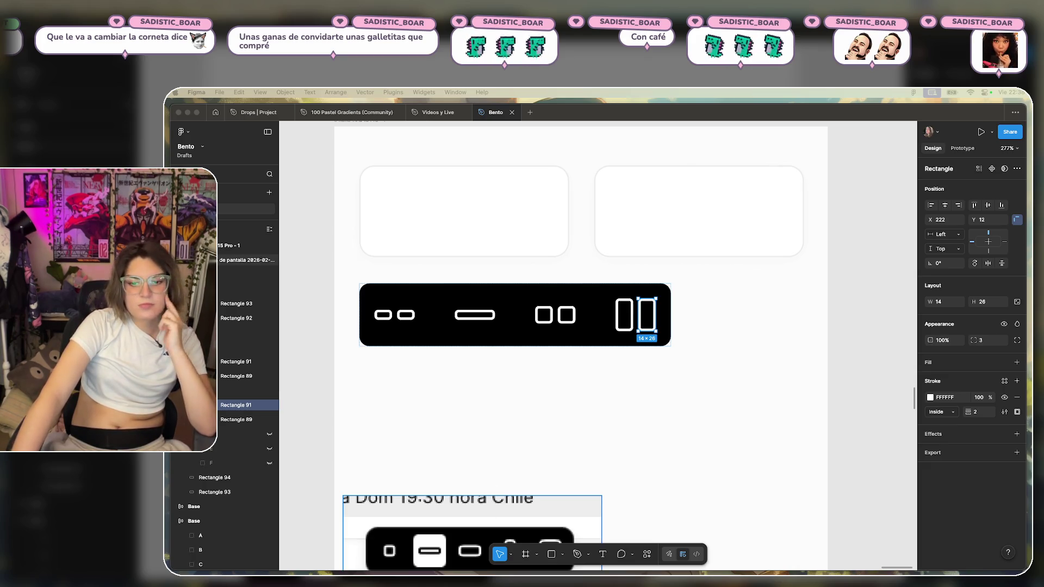
Try duplicating and rotating the two-tall-rectangle icon, then undo it.
click(708, 366)
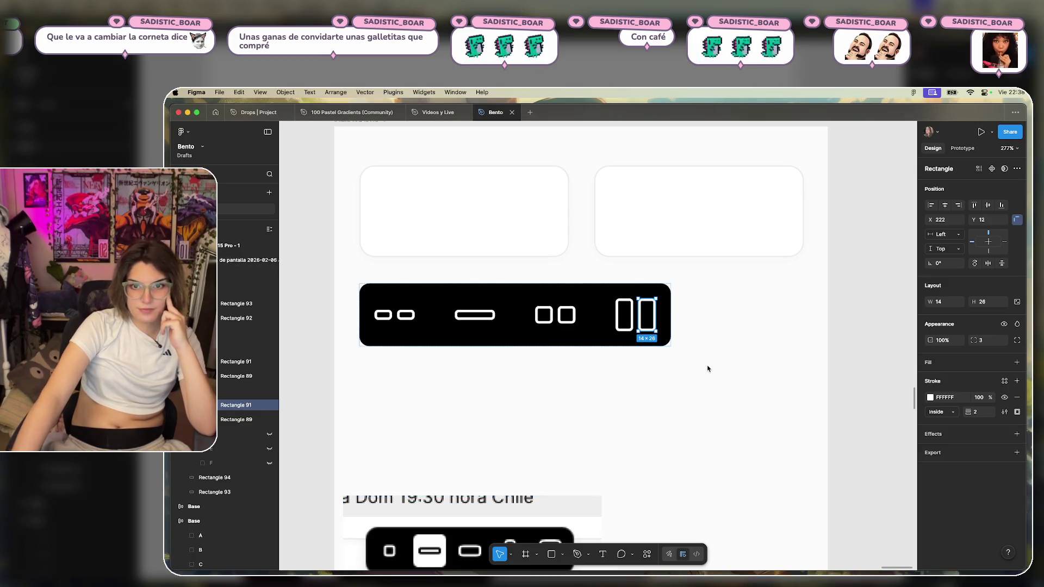
click(622, 404)
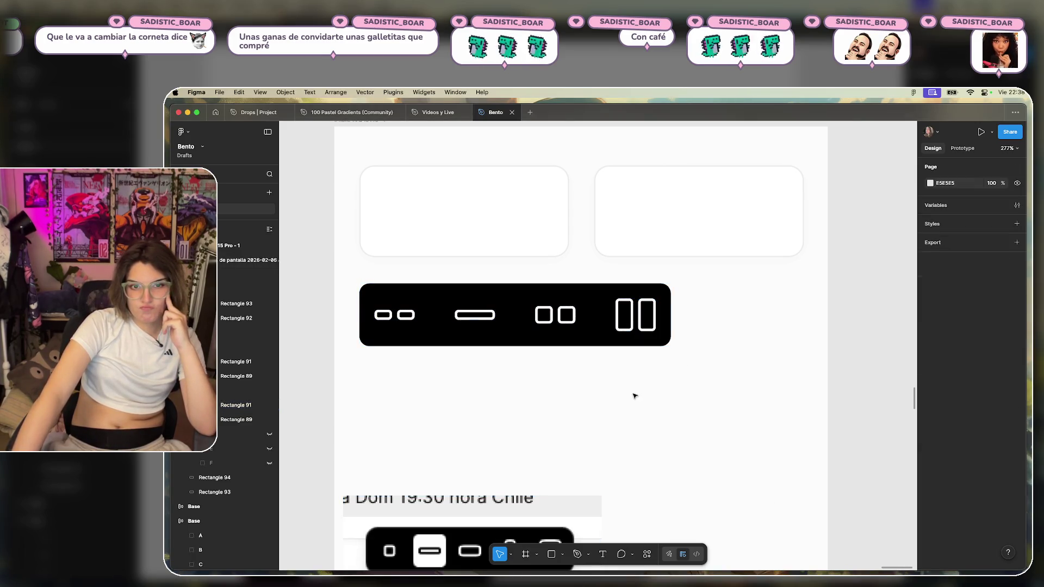
double_click(633, 316)
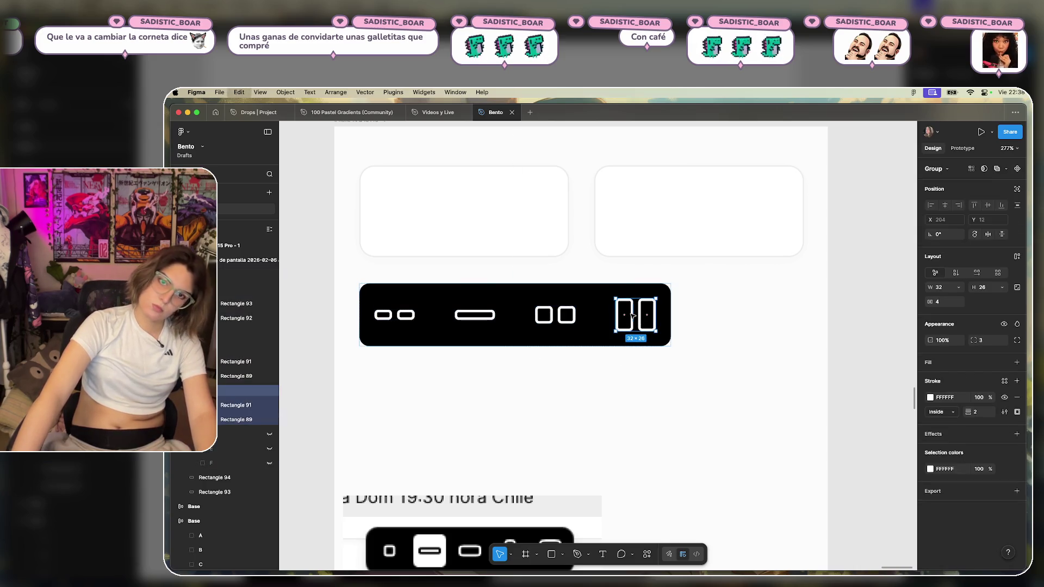
key(super+d)
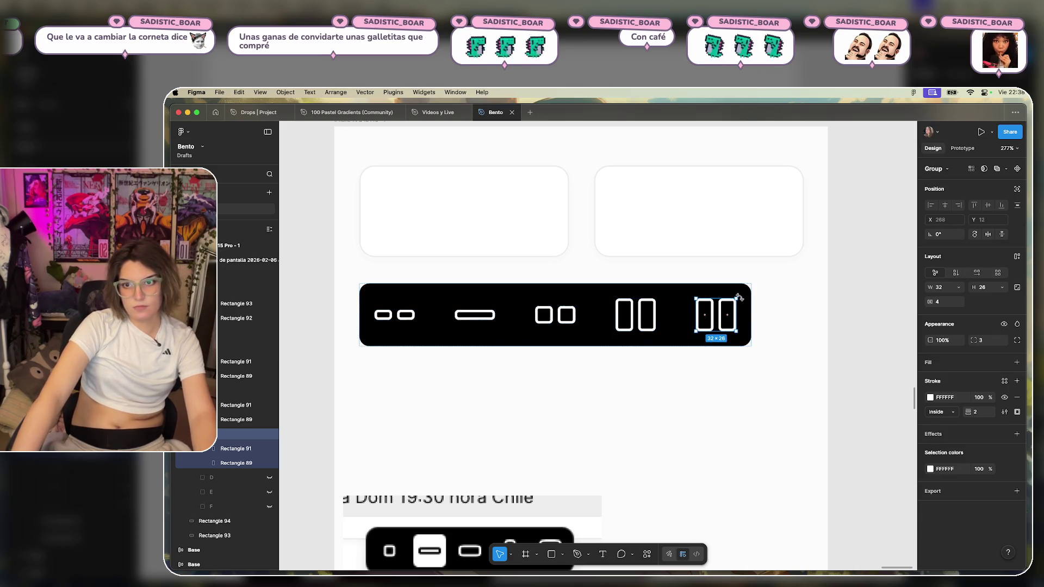
drag(739, 297, 733, 337)
click(842, 334)
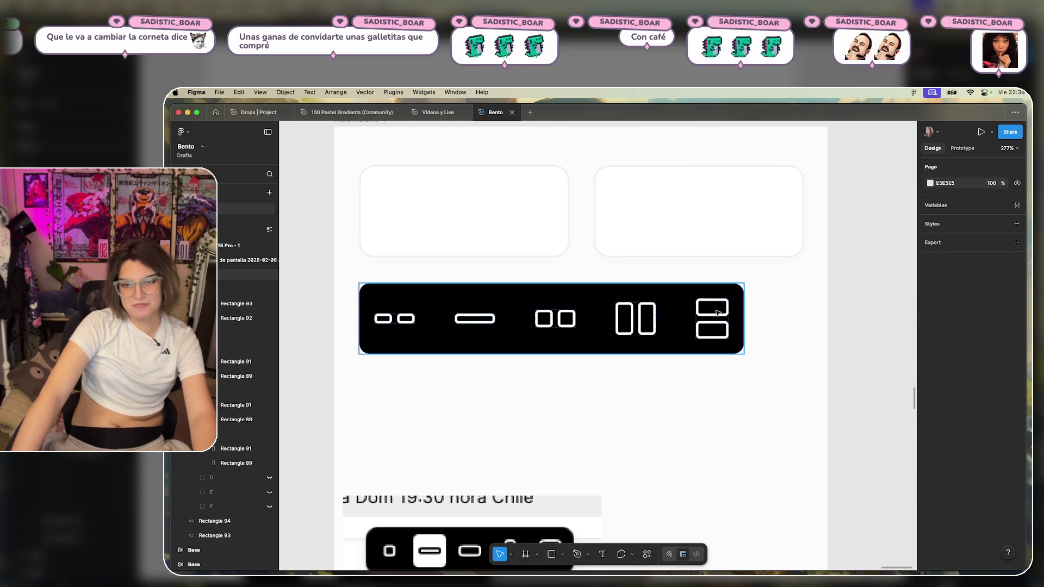
key(super+z)
key(super+z)
key(super+z)
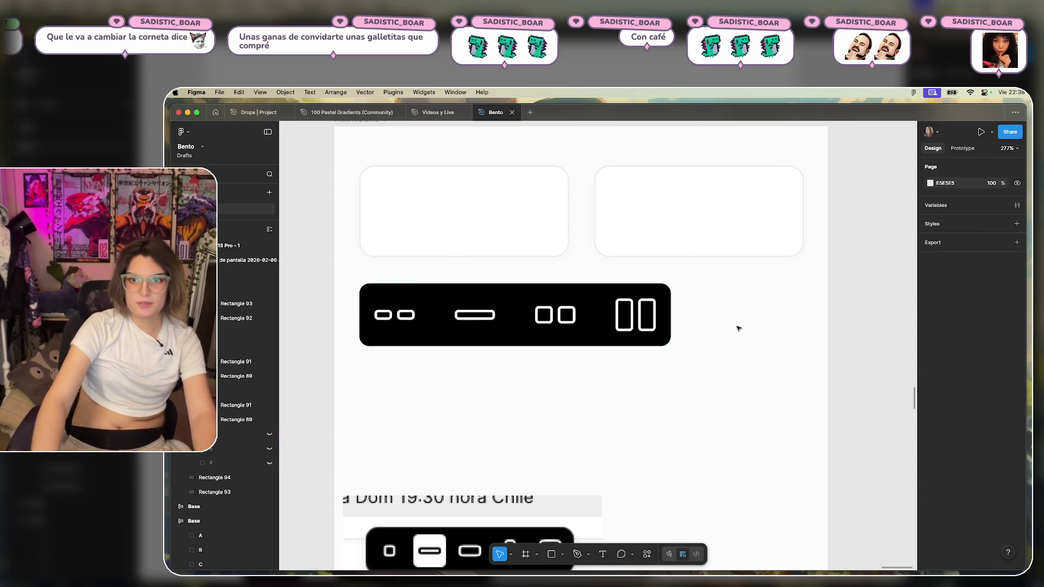
Duplicate the two-square icon, stretch its left square into a 32×14 bar, and delete the right square.
click(564, 320)
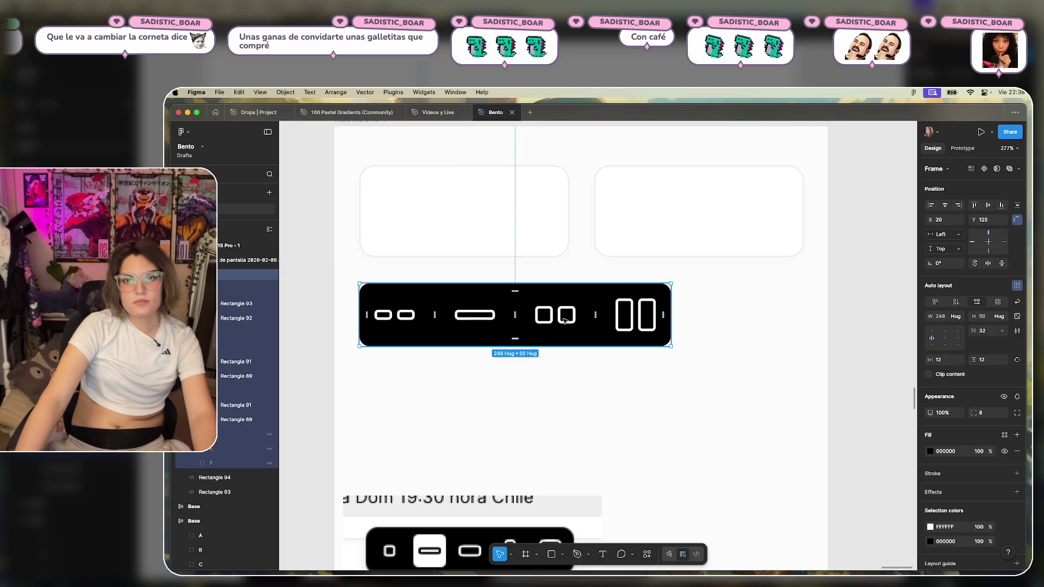
double_click(564, 320)
key(super+d)
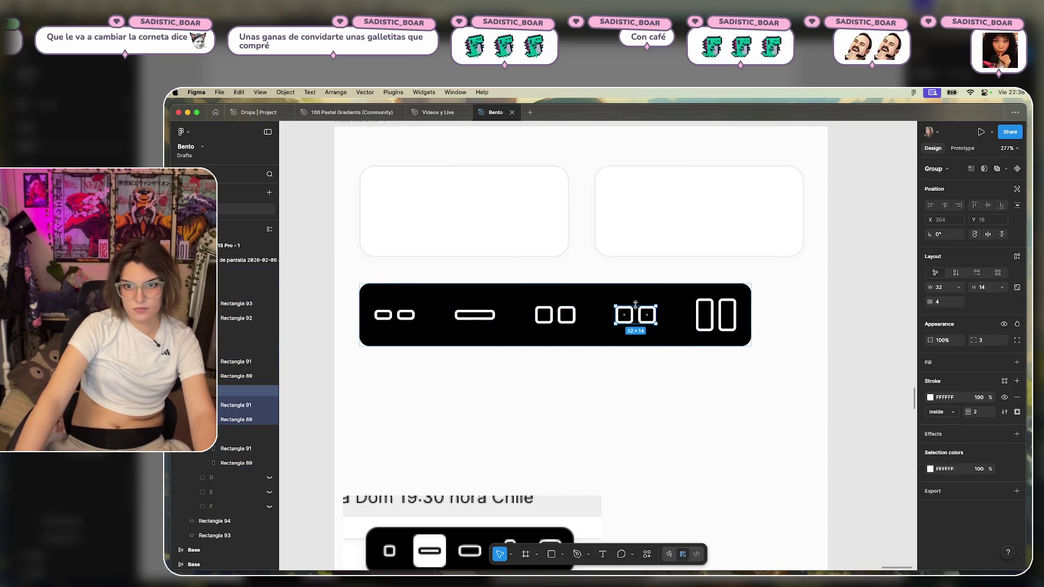
double_click(644, 322)
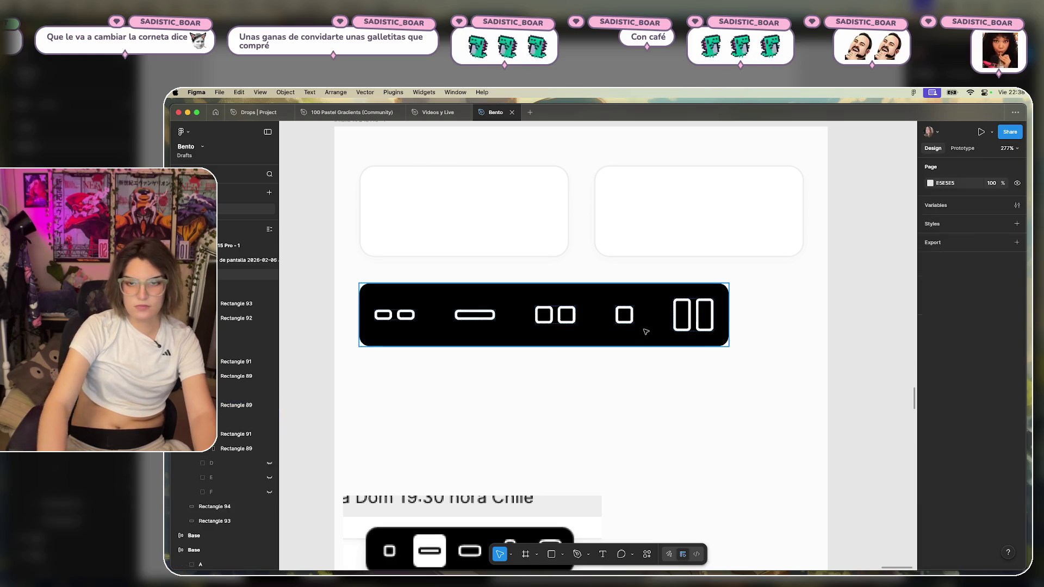
click(631, 311)
drag(632, 314, 651, 317)
key(super+z)
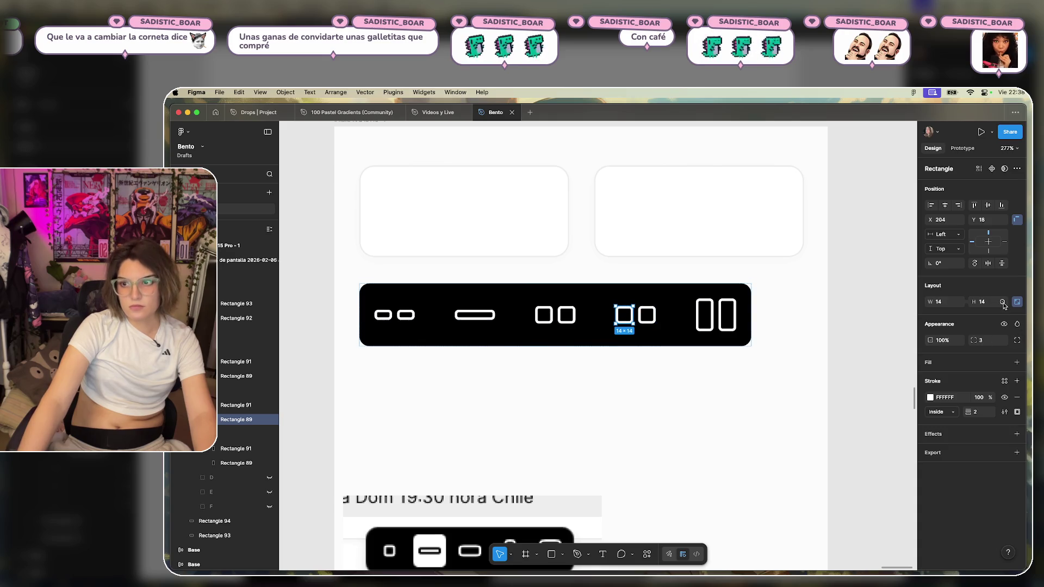
drag(633, 315, 655, 315)
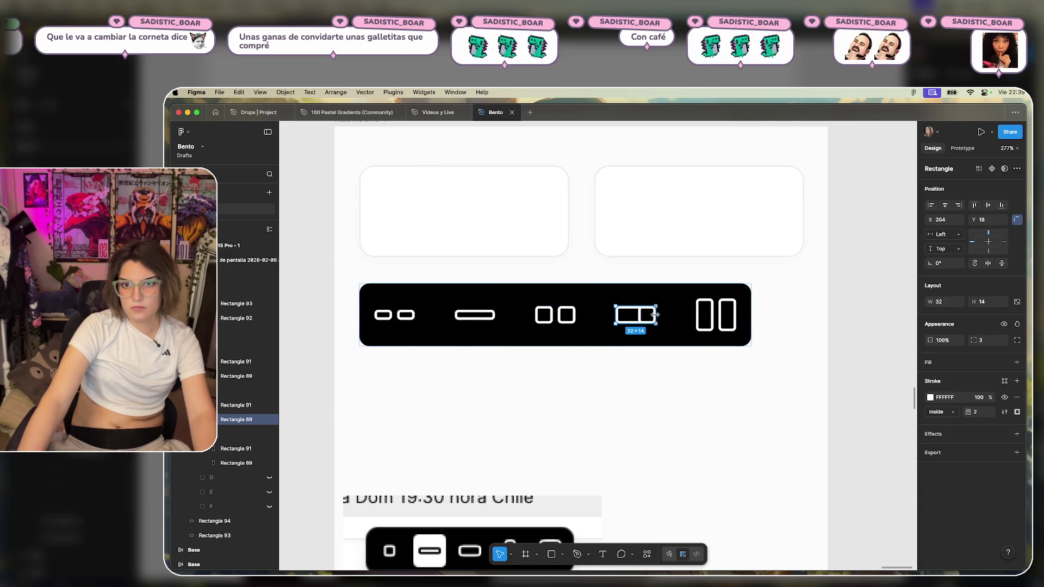
click(647, 315)
key(BackSpace)
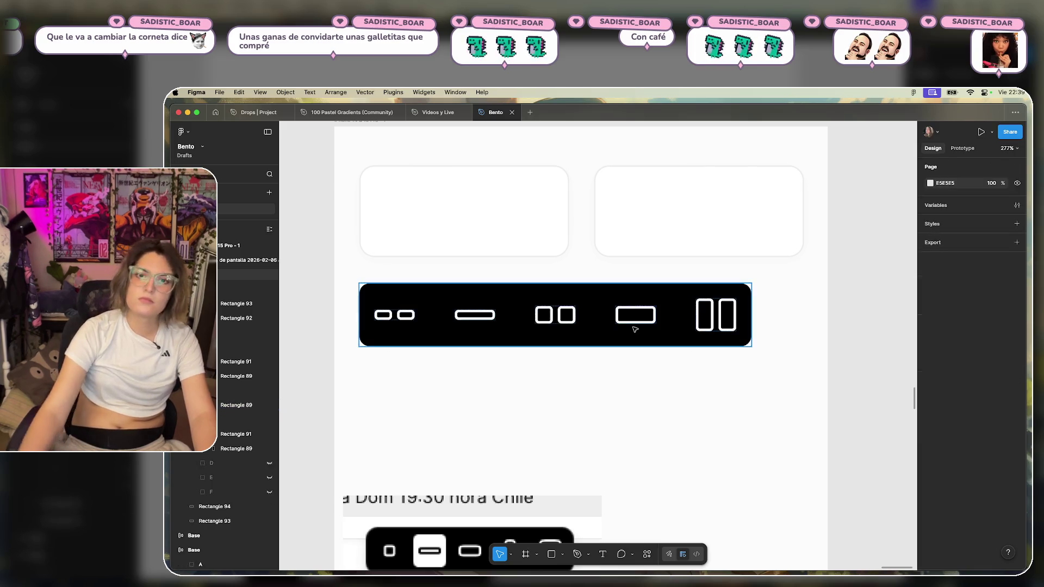
Duplicate the two-tall-rectangle icon and widen its left rectangle into a 32×26 square, deleting the narrow one.
click(707, 314)
click(710, 313)
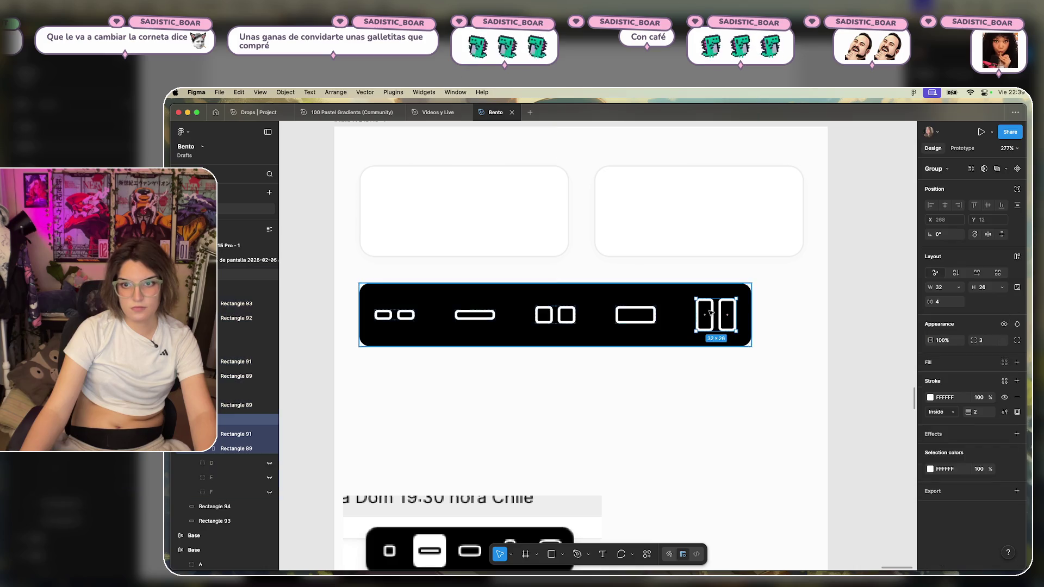
key(super+d)
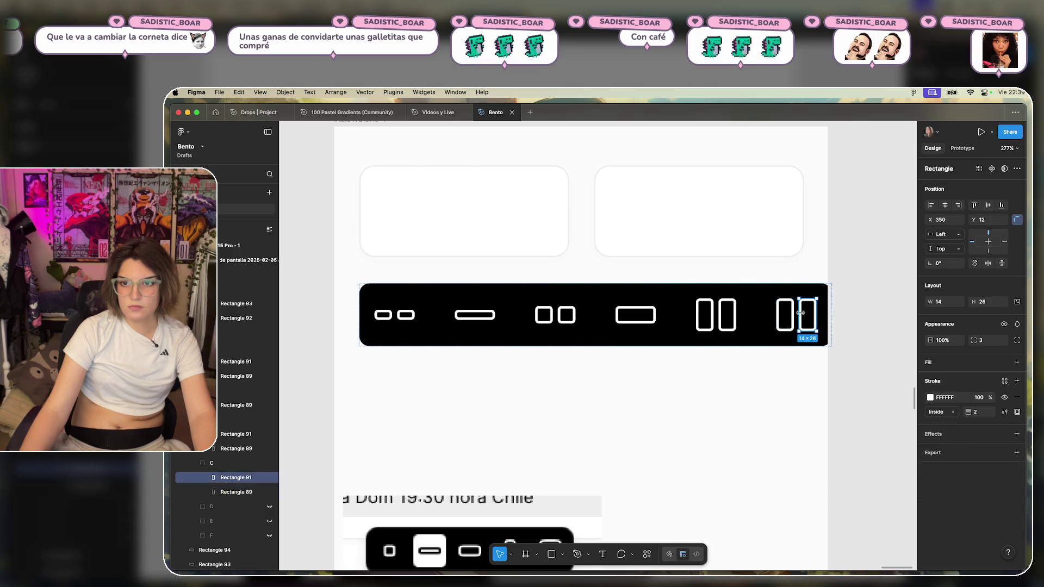
key(super+z)
key(super+shift+z)
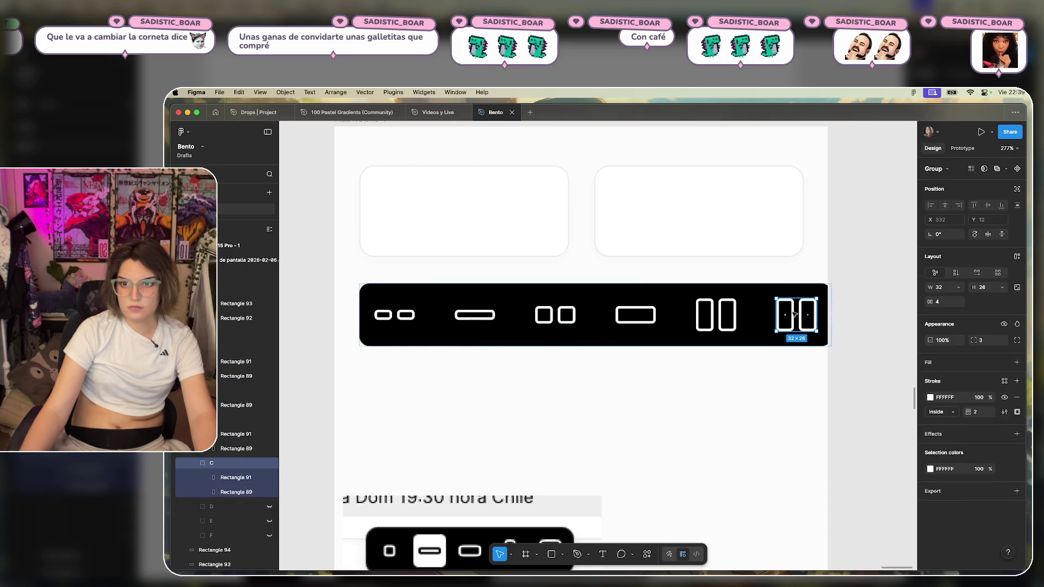
double_click(786, 314)
drag(792, 314, 815, 320)
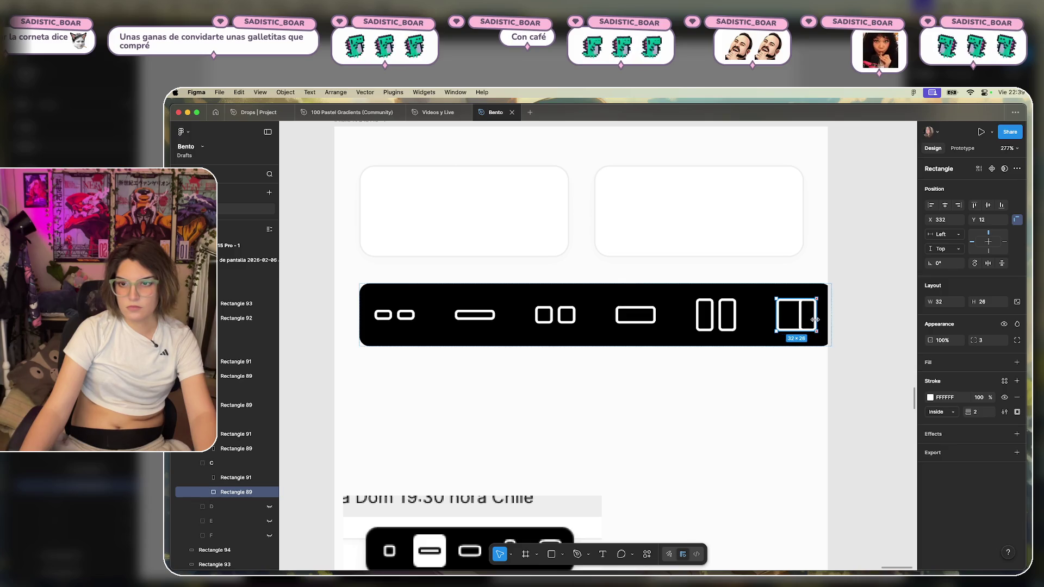
drag(815, 319, 811, 320)
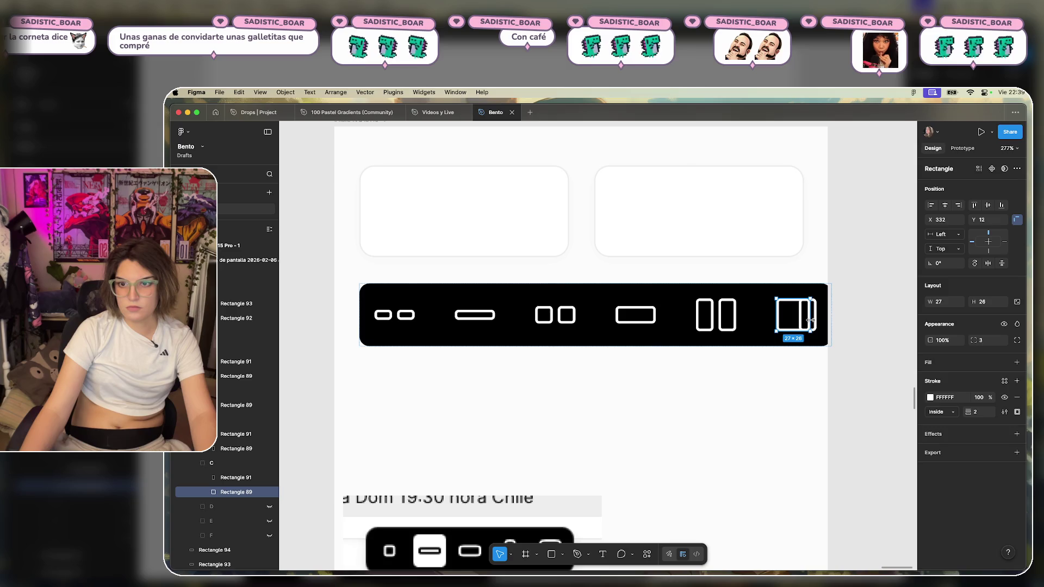
click(811, 318)
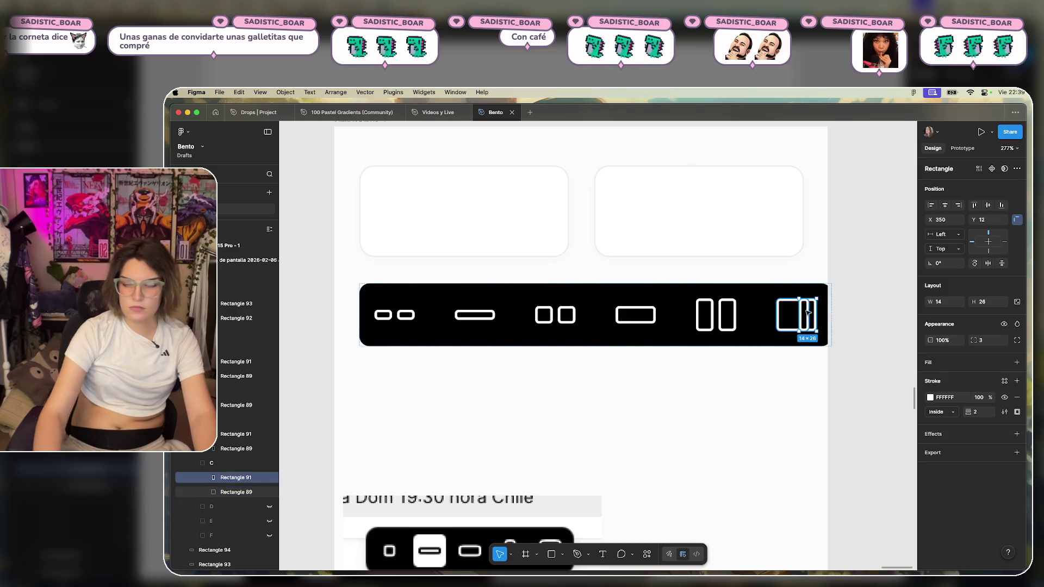
key(Delete)
click(735, 326)
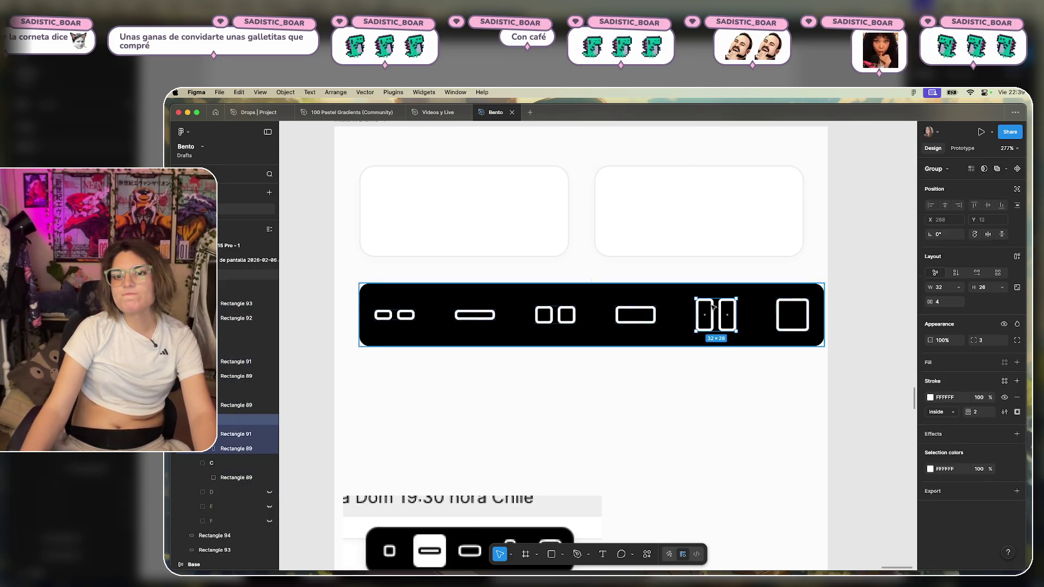
Narrow the two-tall-rectangle icon to 26 wide, keeping its height at 26.
click(982, 287)
text(24)
key(Return)
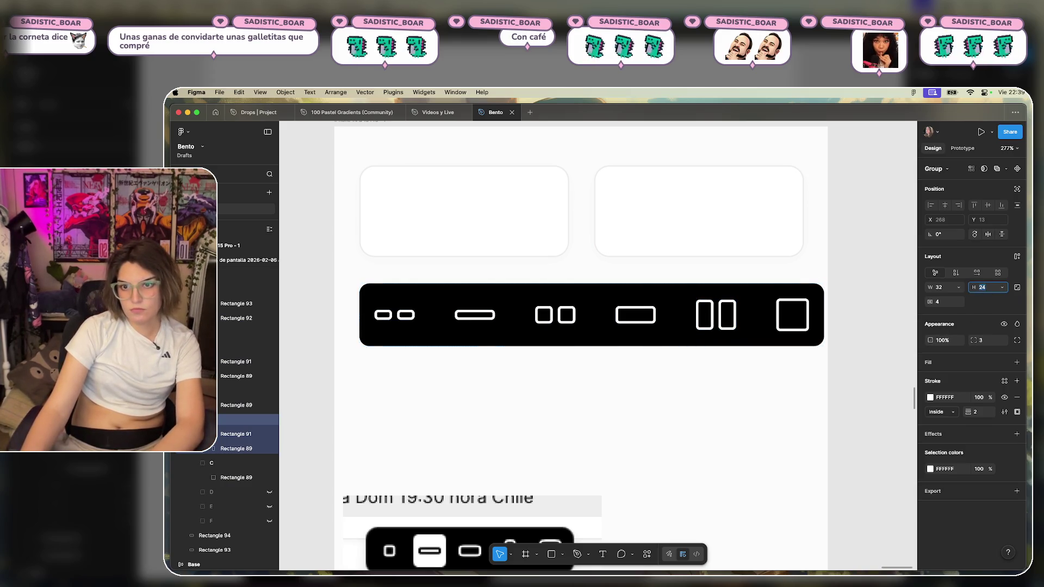
key(Up)
key(shift+Tab)
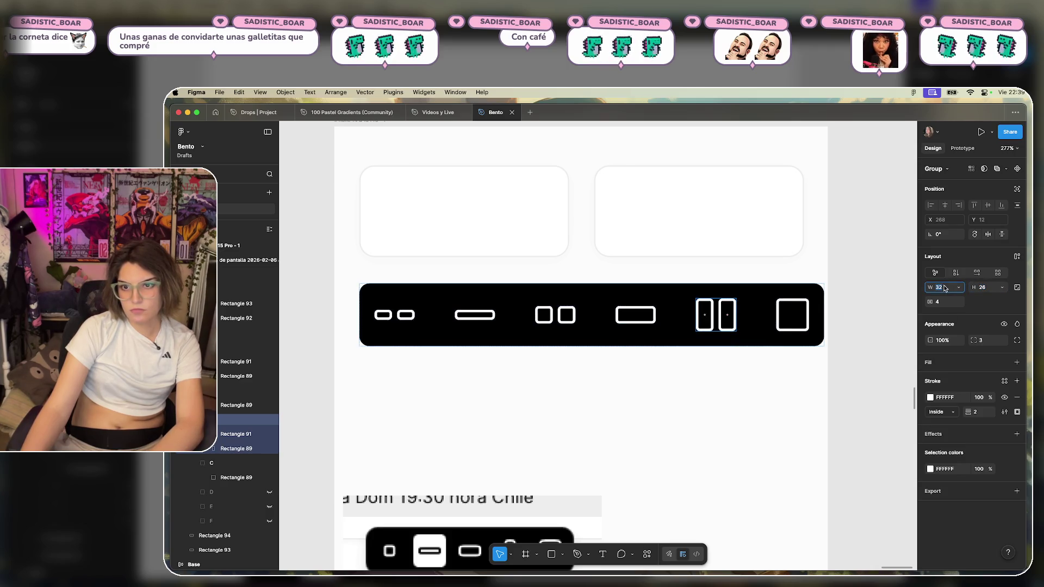
key(Down)
key(Down)
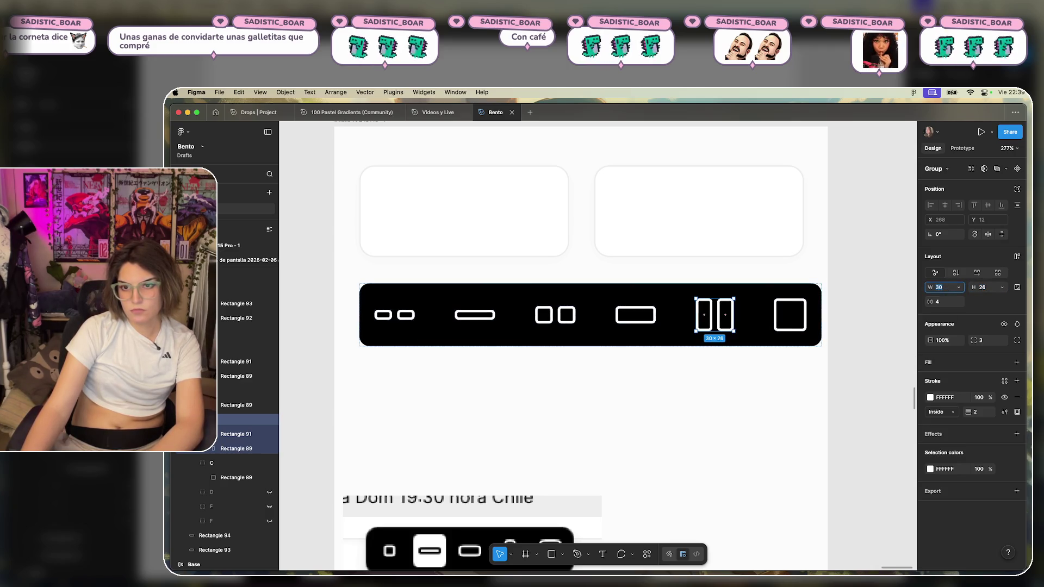
key(Down)
key(Down)
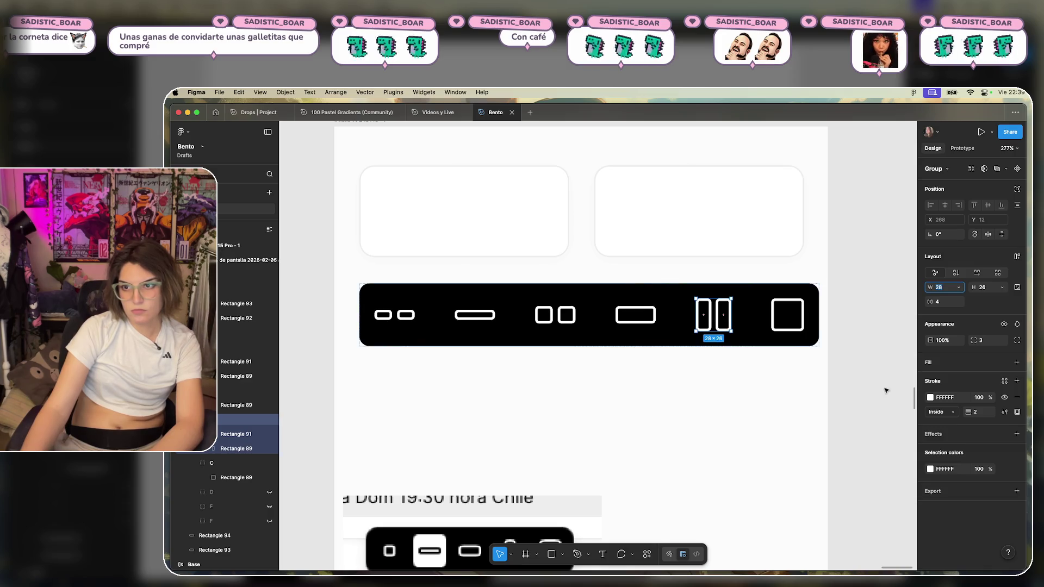
key(Down)
key(Down)
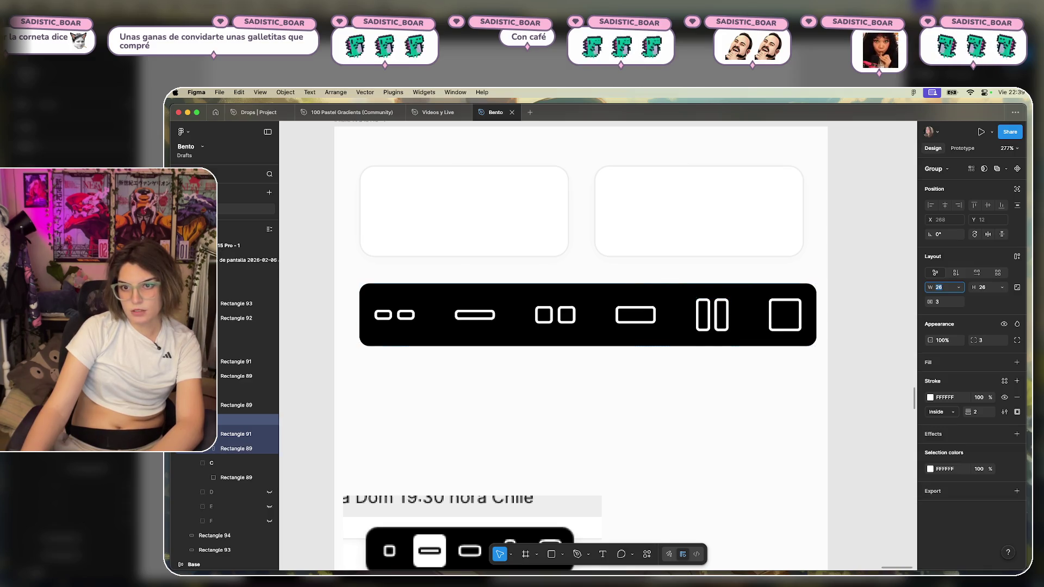
Narrow the two-square icon to about 29×14 with a 4-pixel gap between its squares.
click(557, 314)
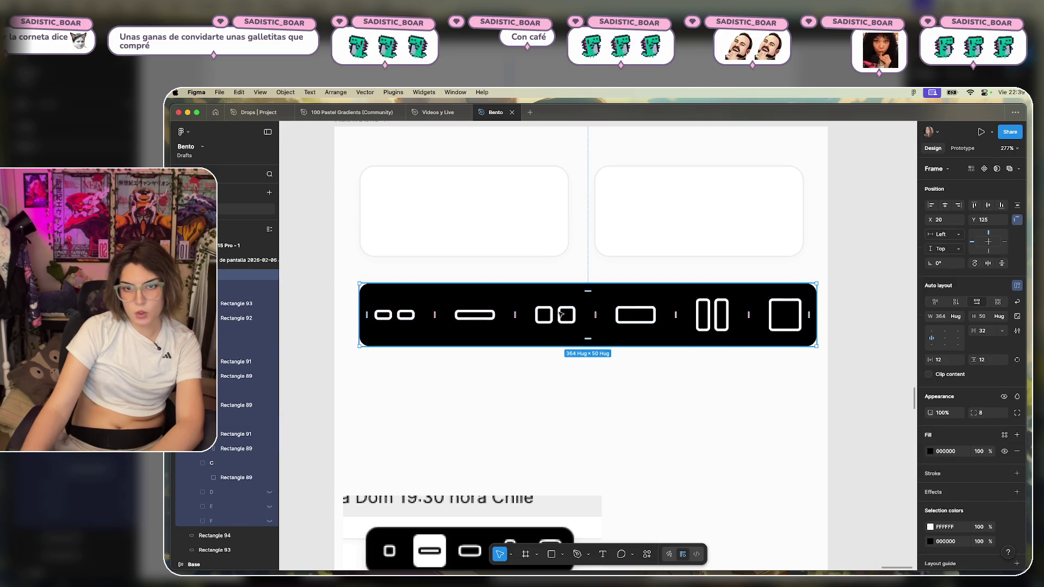
double_click(561, 313)
click(945, 288)
key(Down)
key(Down)
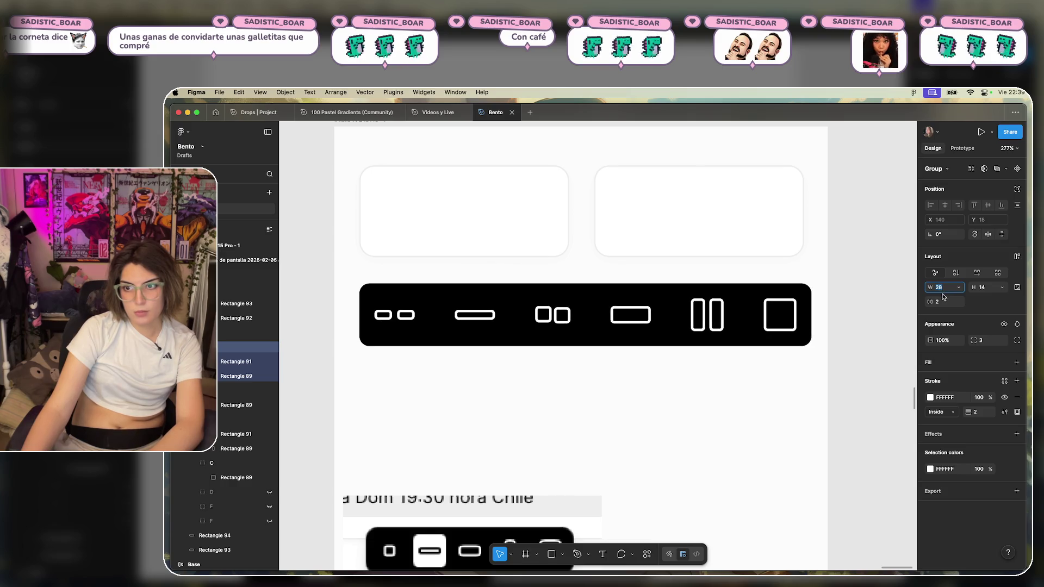
key(Down)
key(Down)
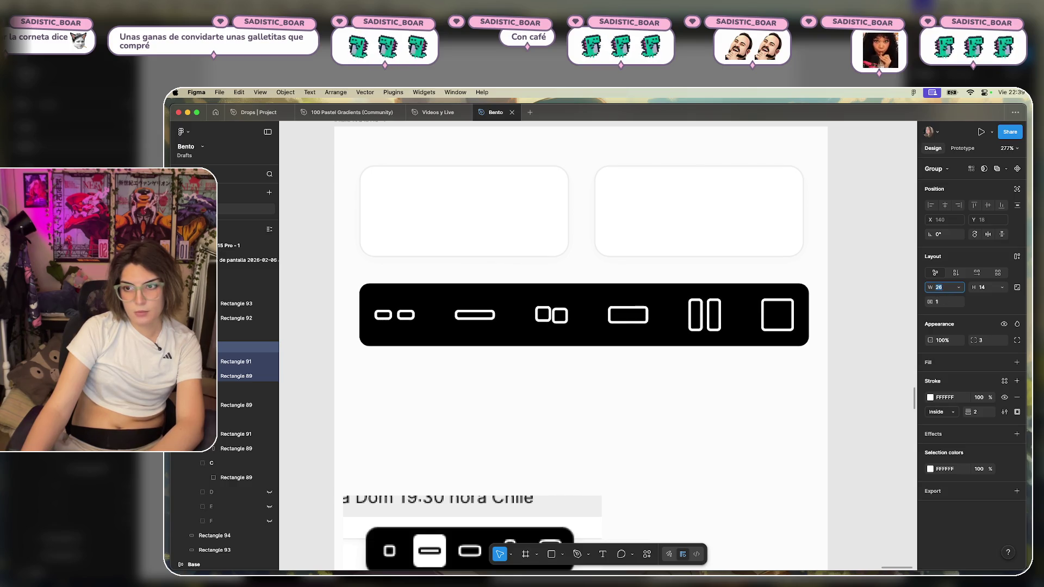
click(944, 302)
key(Up)
key(Up)
key(Up)
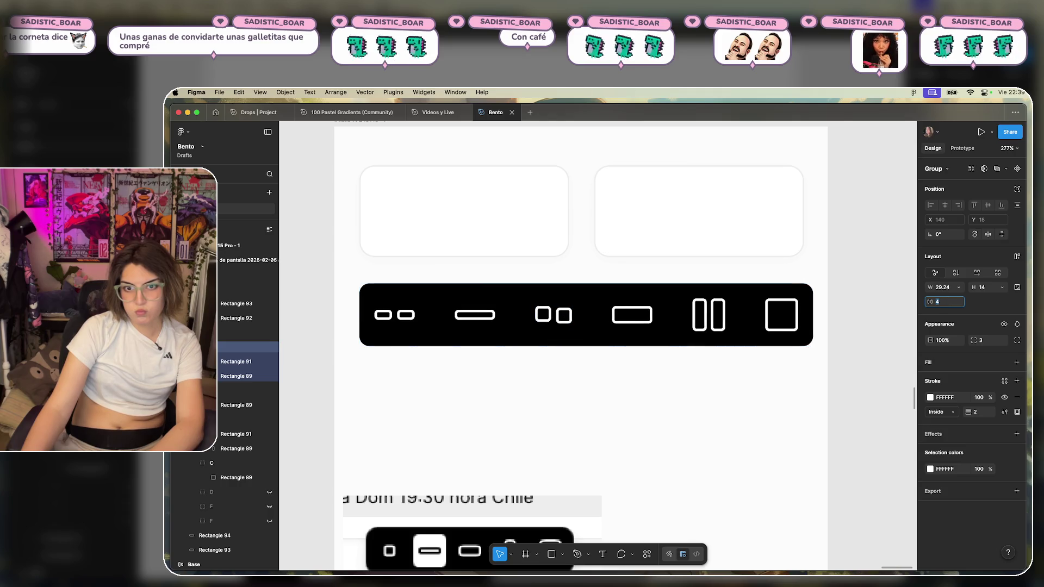
click(567, 311)
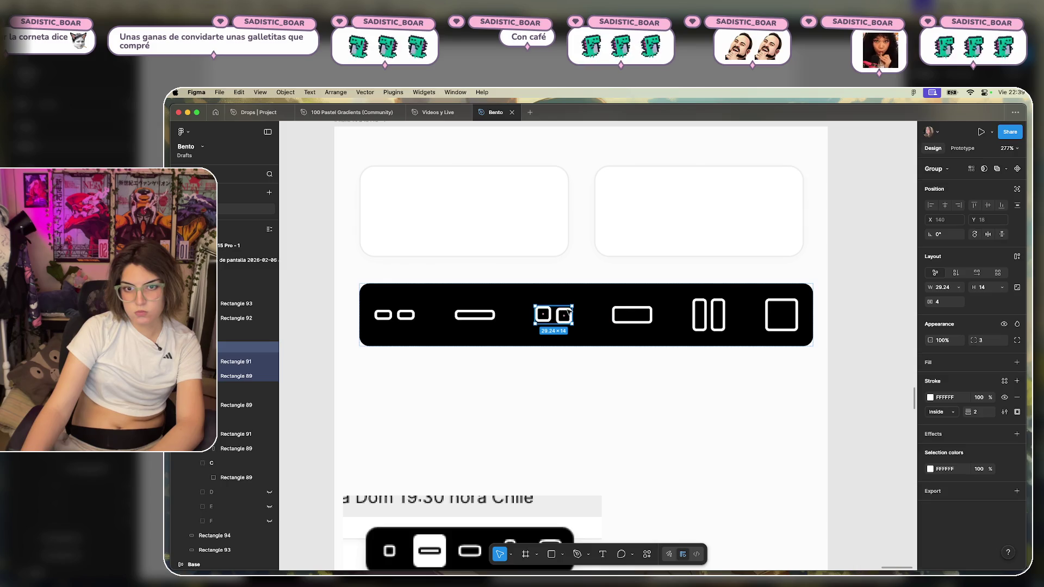
Resize the right and left squares of the two-square icon to 12×12.
double_click(566, 314)
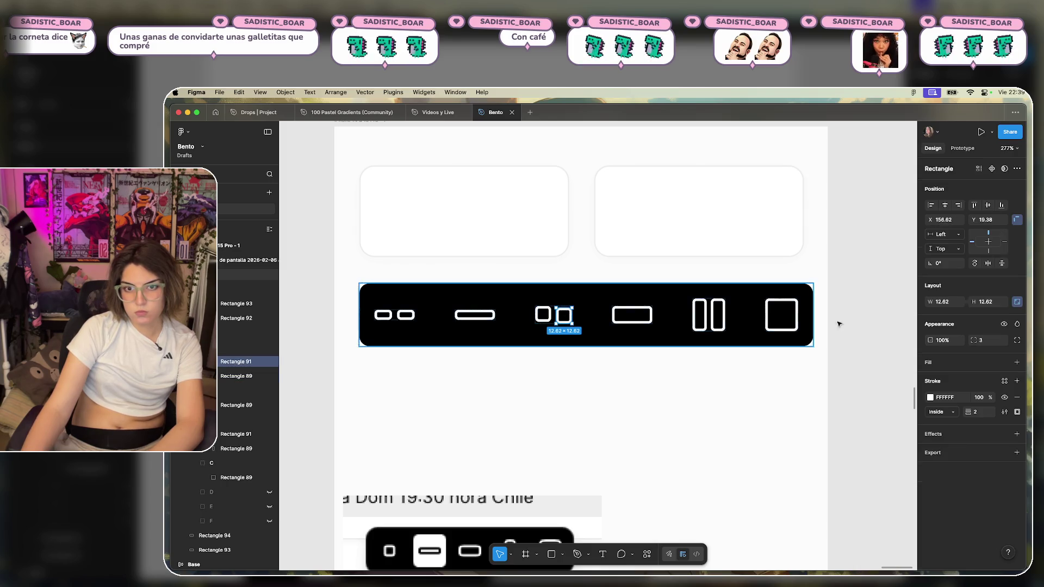
click(945, 302)
text(12)
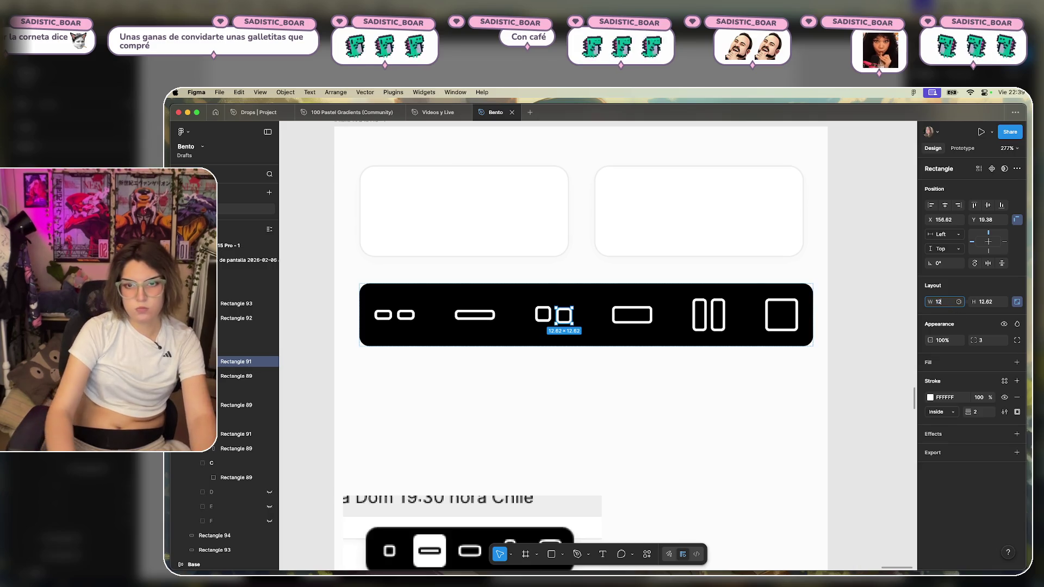
key(Return)
click(626, 338)
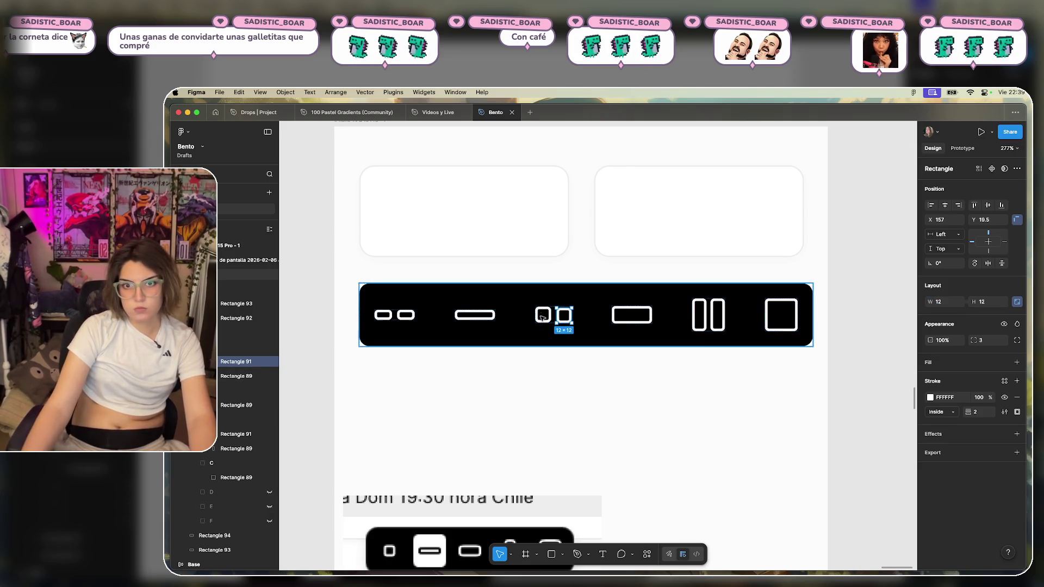
click(547, 313)
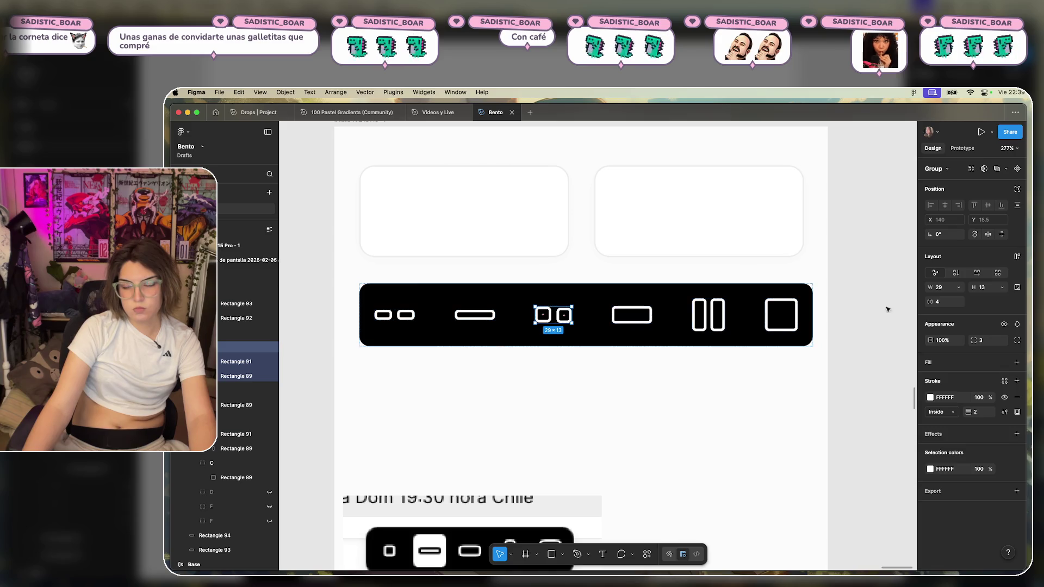
double_click(549, 313)
text(12)
key(Return)
Set the spacing between the two squares to 4.
click(565, 318)
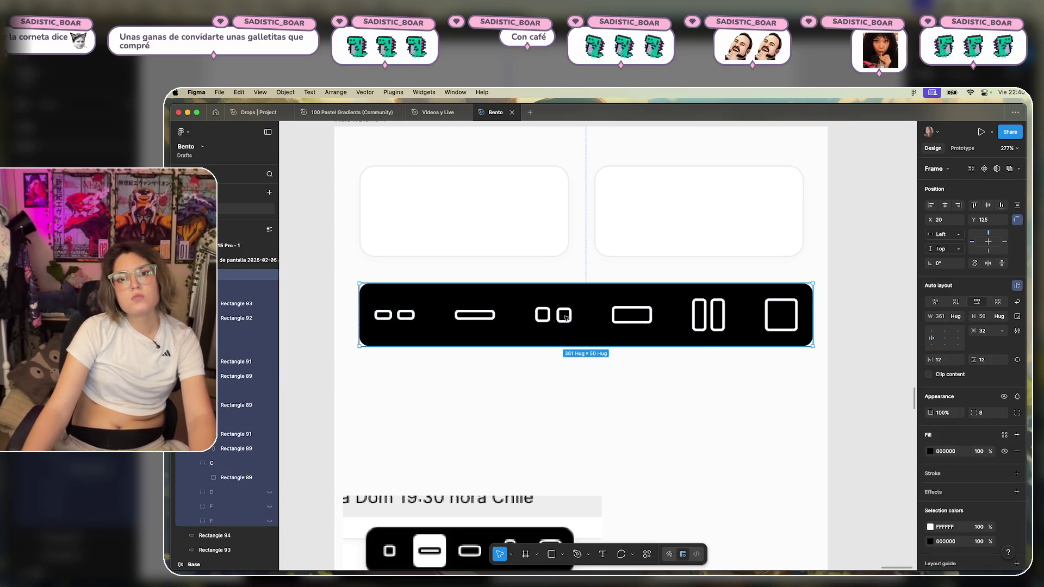
click(559, 315)
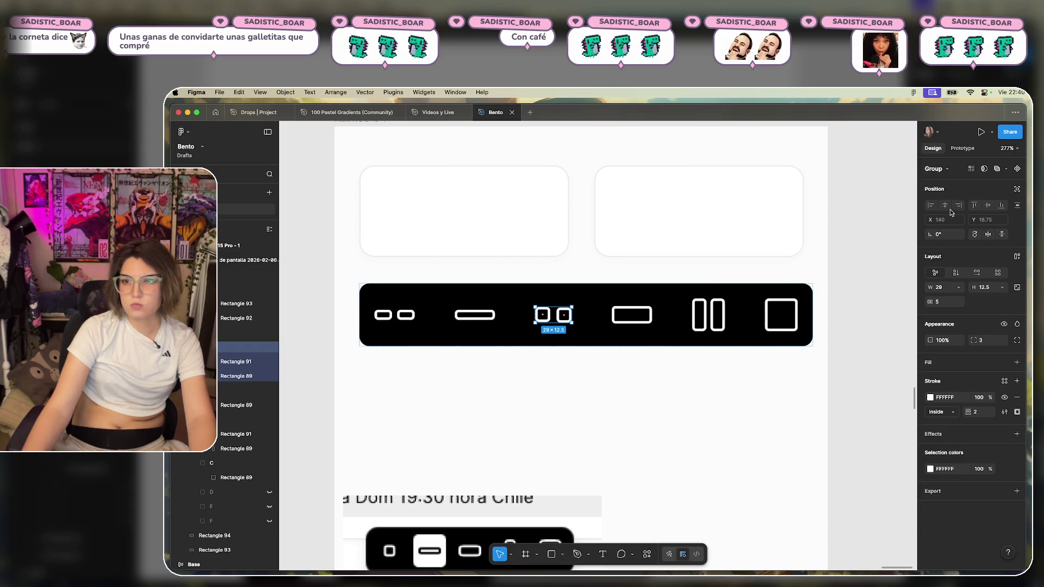
click(235, 375)
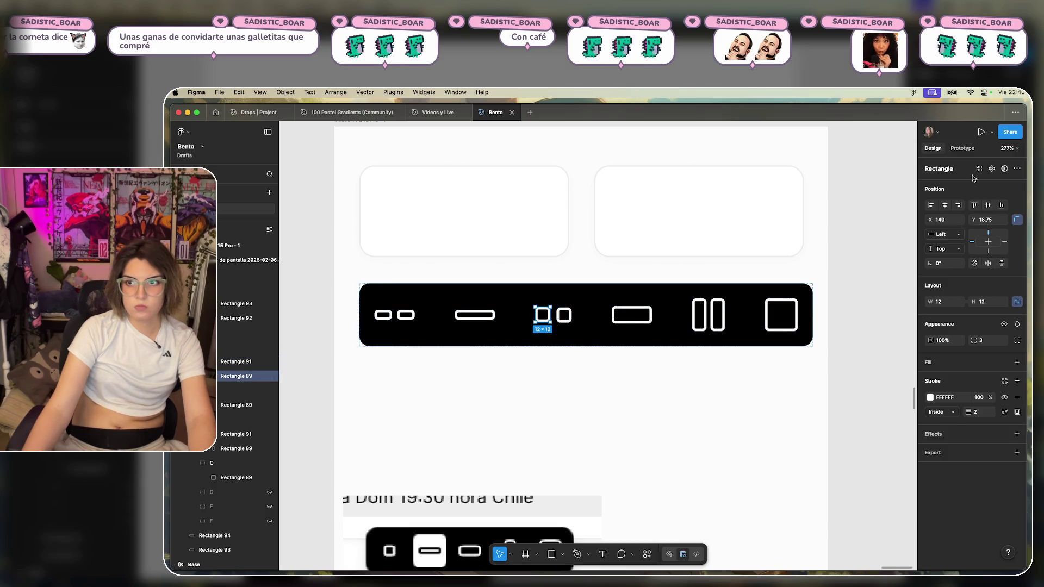
key(Escape)
click(555, 342)
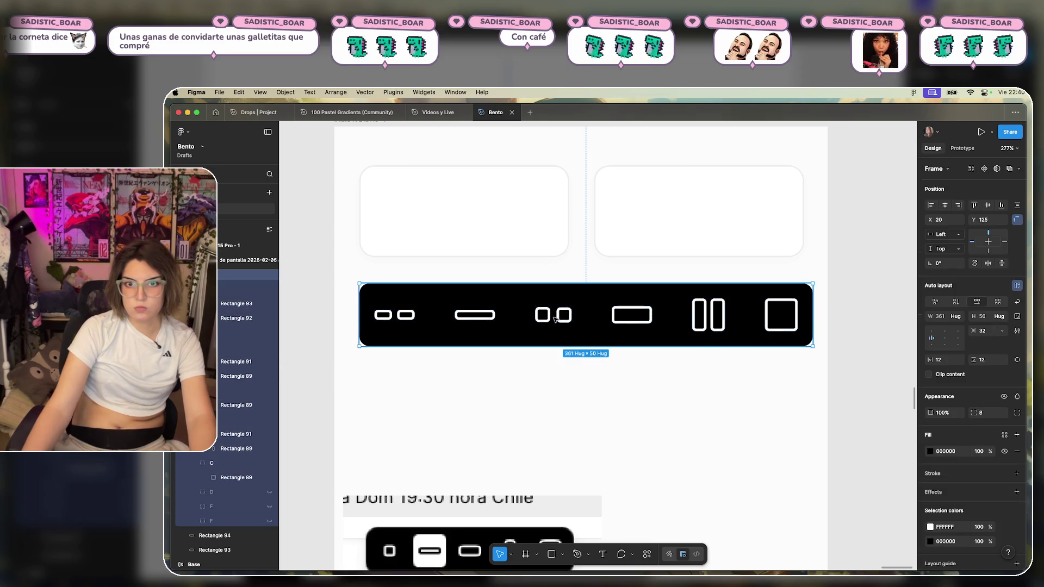
click(558, 320)
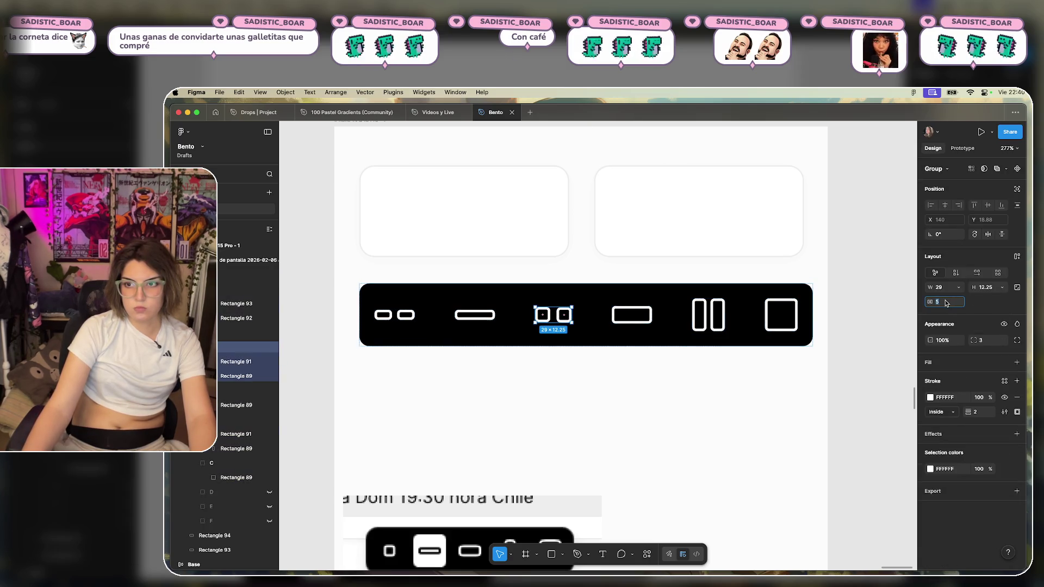
text(4)
key(Return)
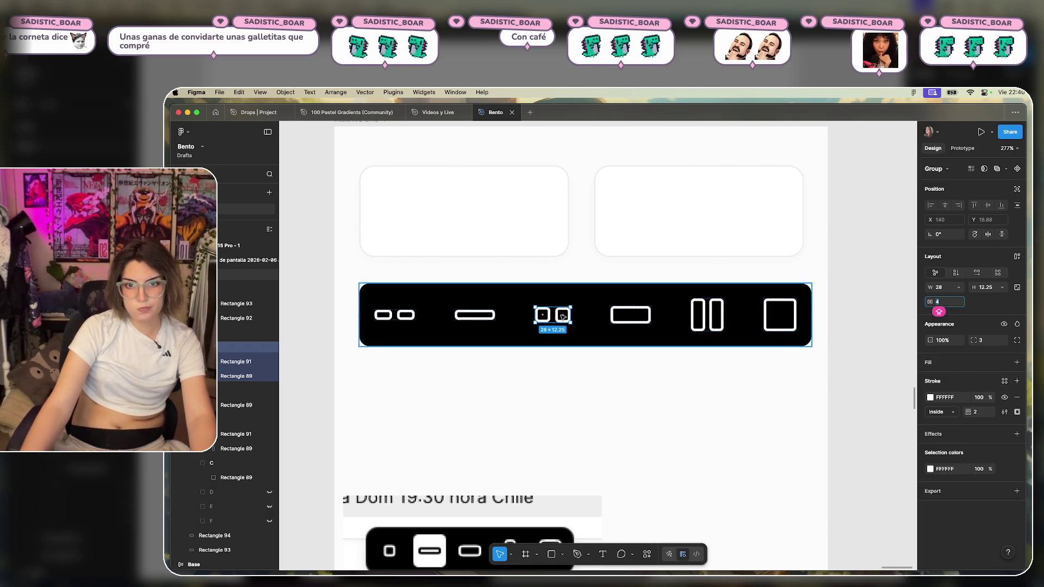
Set the two-square icon group's height to 12 so it measures 28×12.
right_click(557, 317)
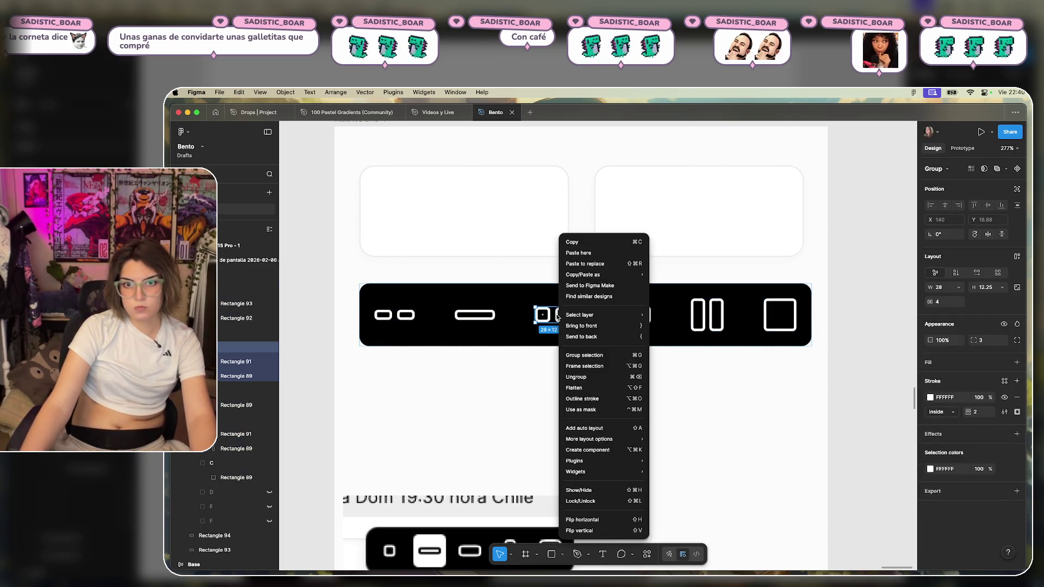
click(511, 417)
text(12)
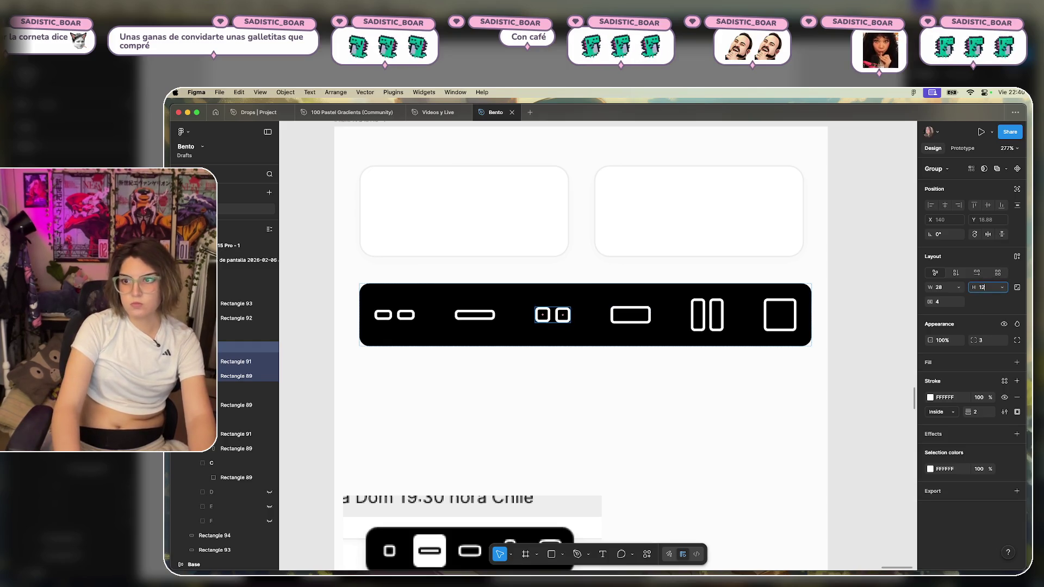
click(586, 371)
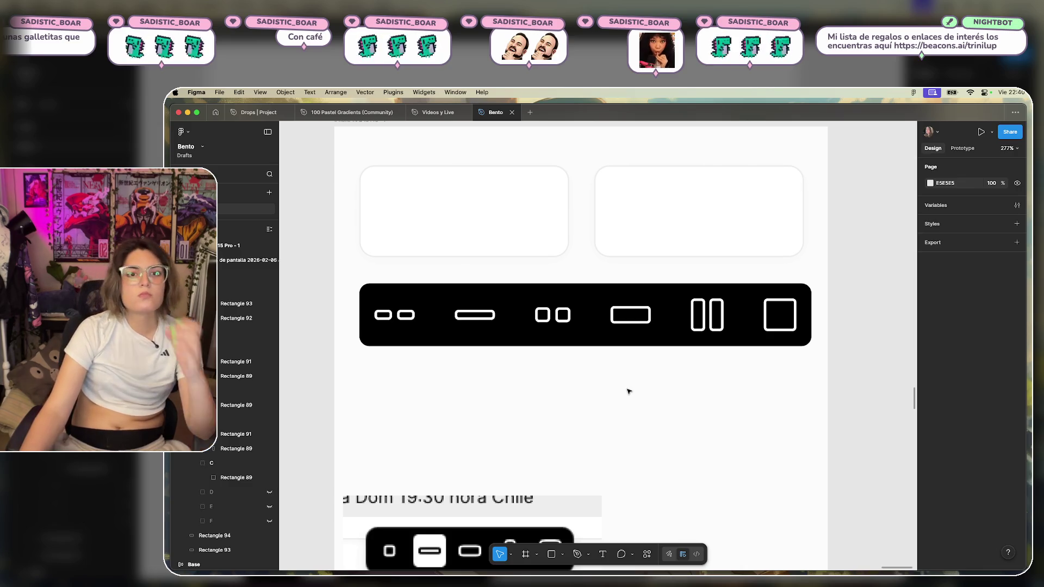
click(560, 314)
click(560, 315)
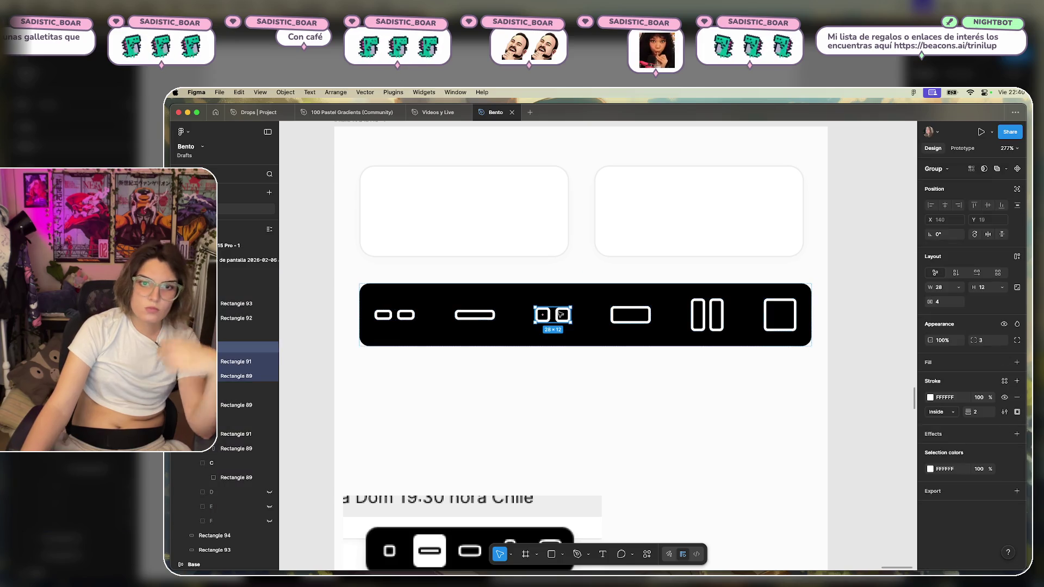
Duplicate the two-square icon and flatten the copy's left square to 12×6.
key(super+d)
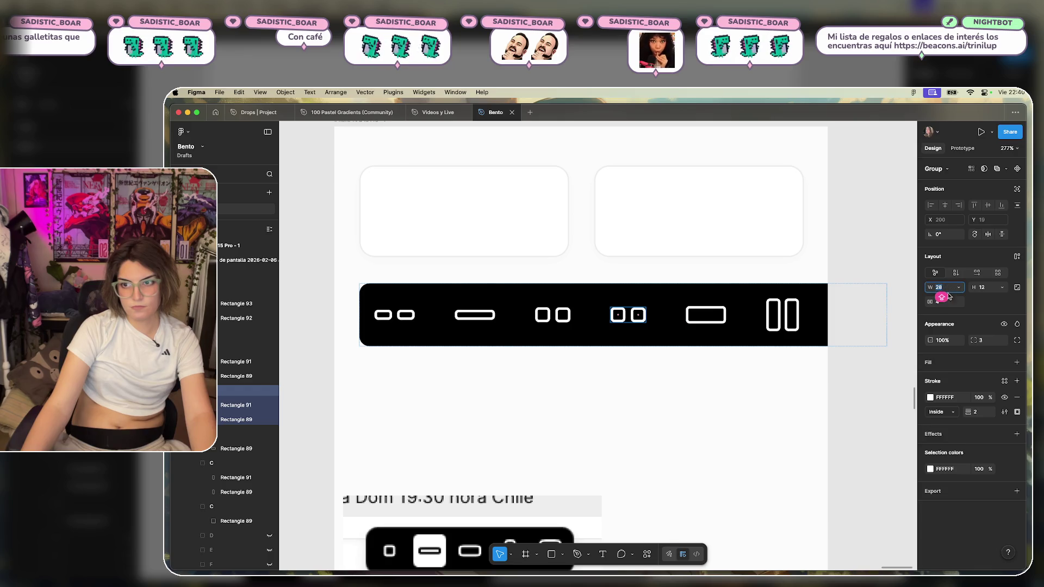
text(12)
key(Return)
key(super+z)
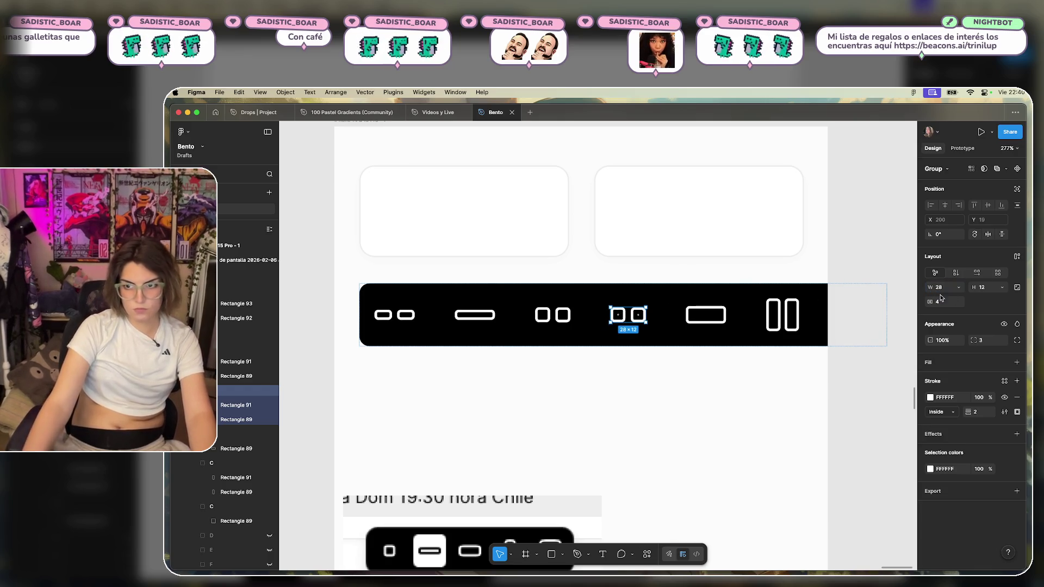
double_click(618, 317)
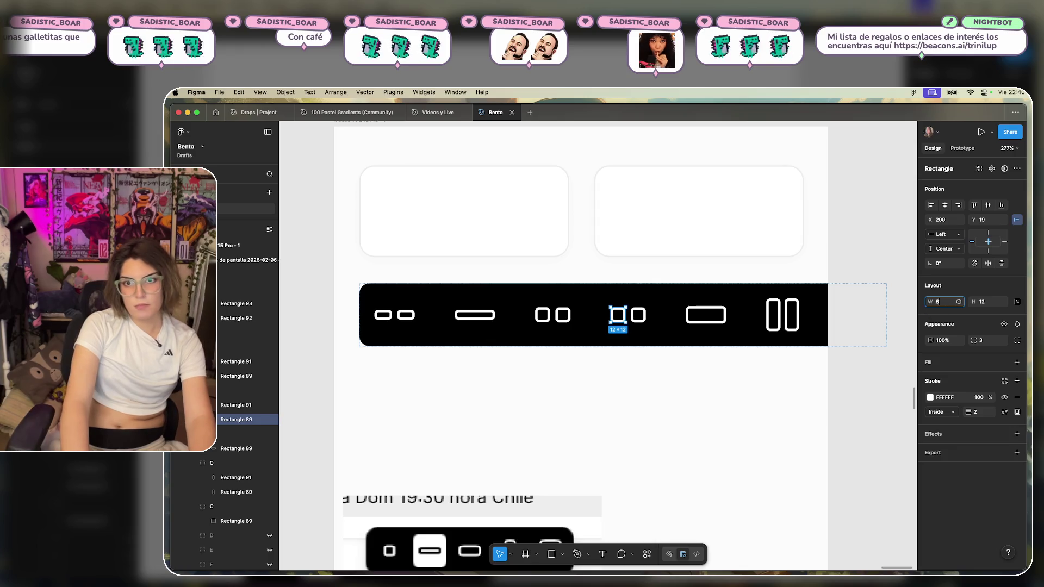
key(Return)
key(ctrl+z)
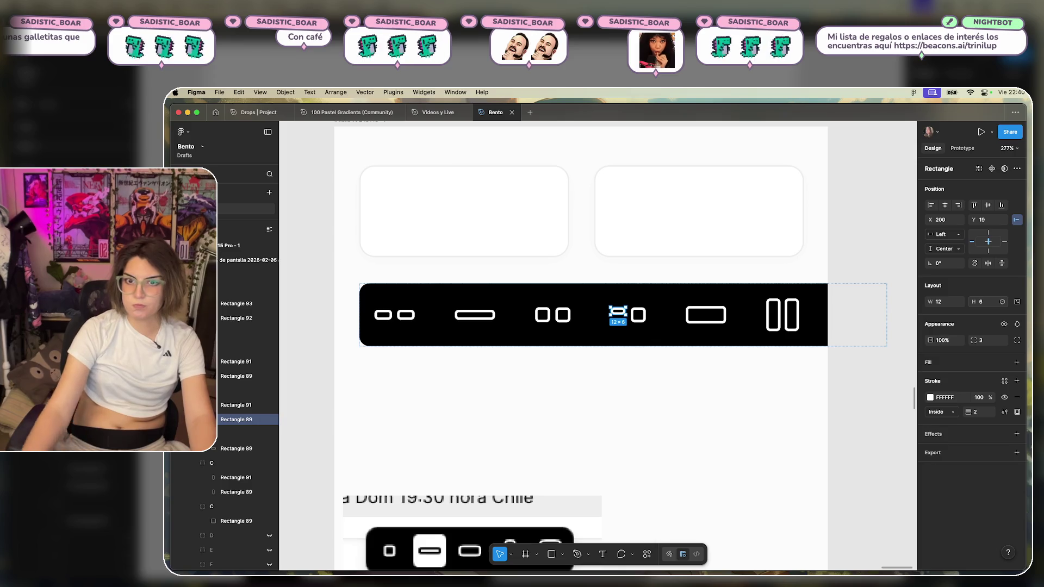
Group the copy's two small rectangles together.
shift+click(643, 310)
right_click(643, 311)
click(661, 306)
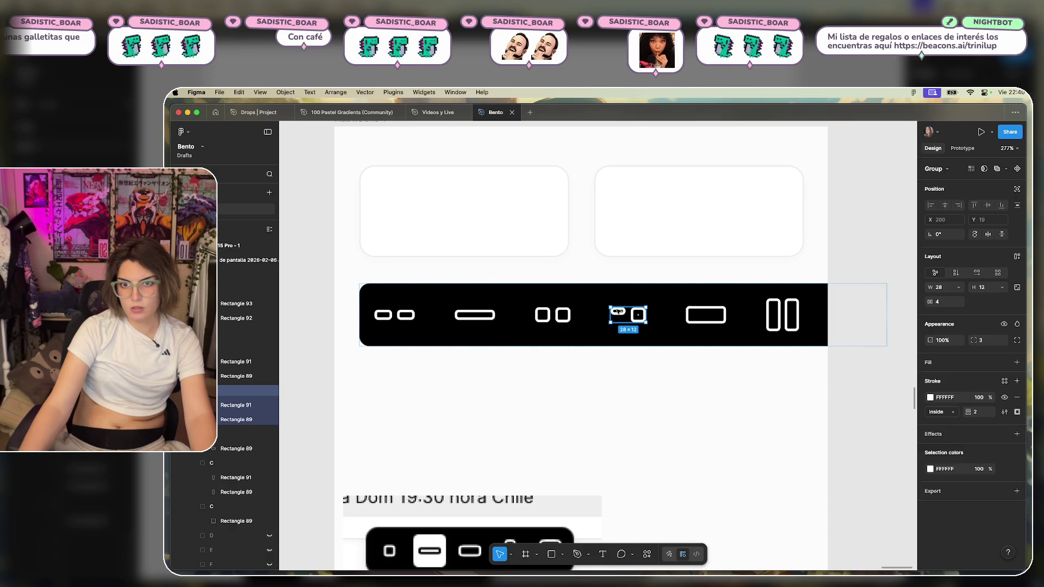
In the copied icon, duplicate the 12×8 rectangle and place the copy beside the original.
double_click(618, 311)
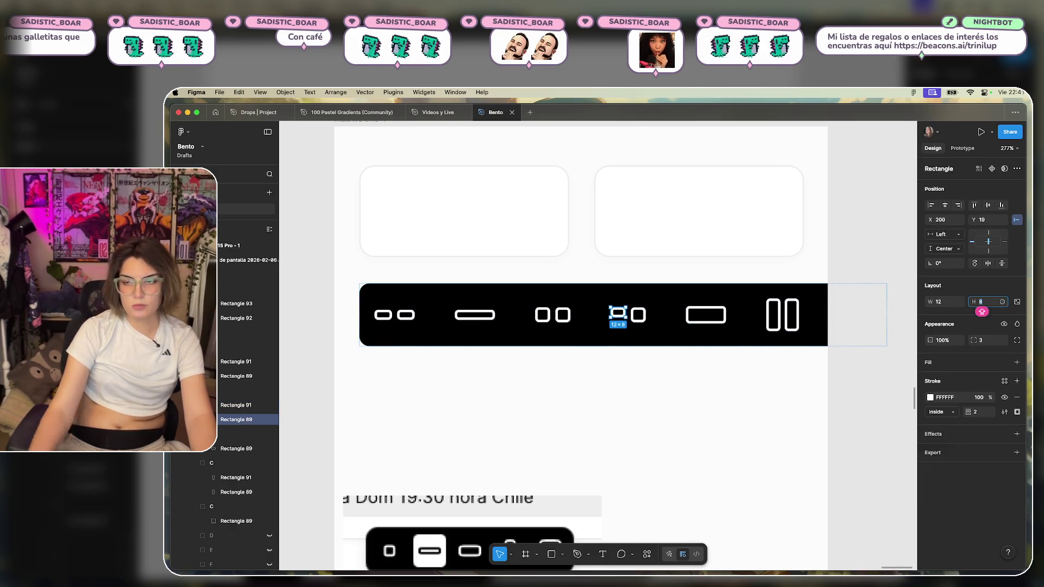
click(683, 377)
click(641, 315)
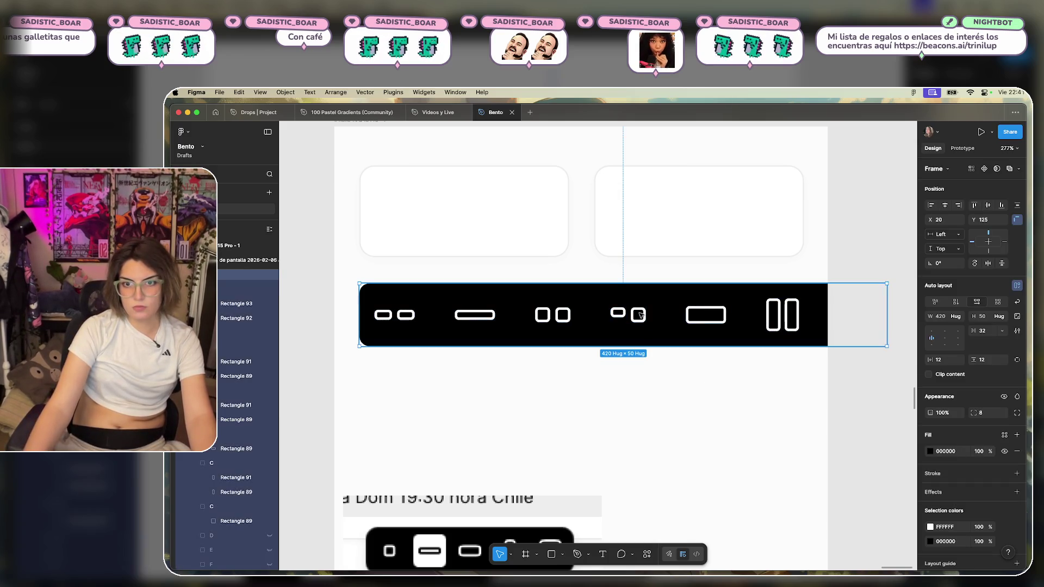
click(646, 312)
key(Escape)
double_click(631, 320)
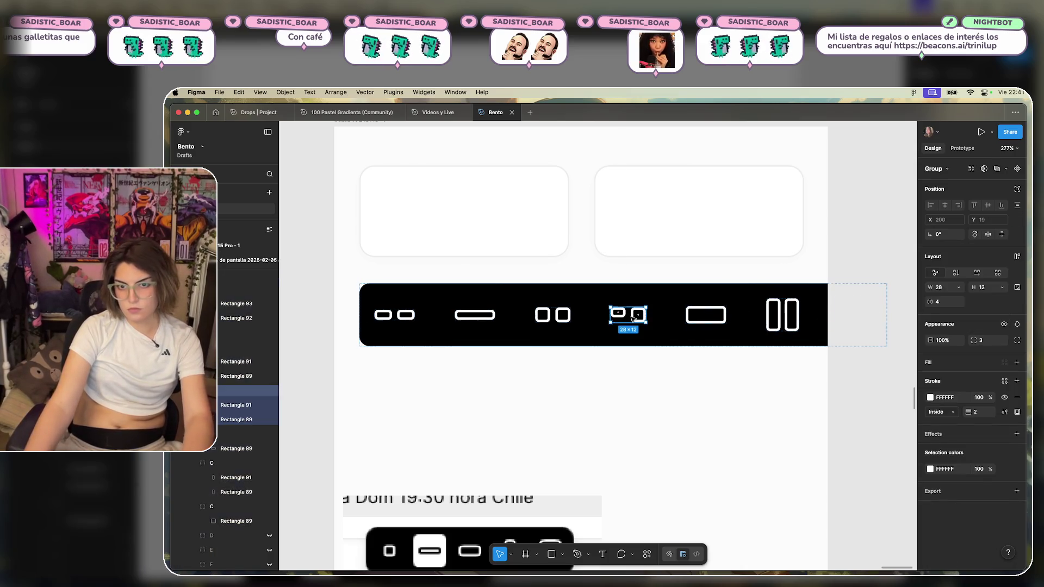
click(618, 314)
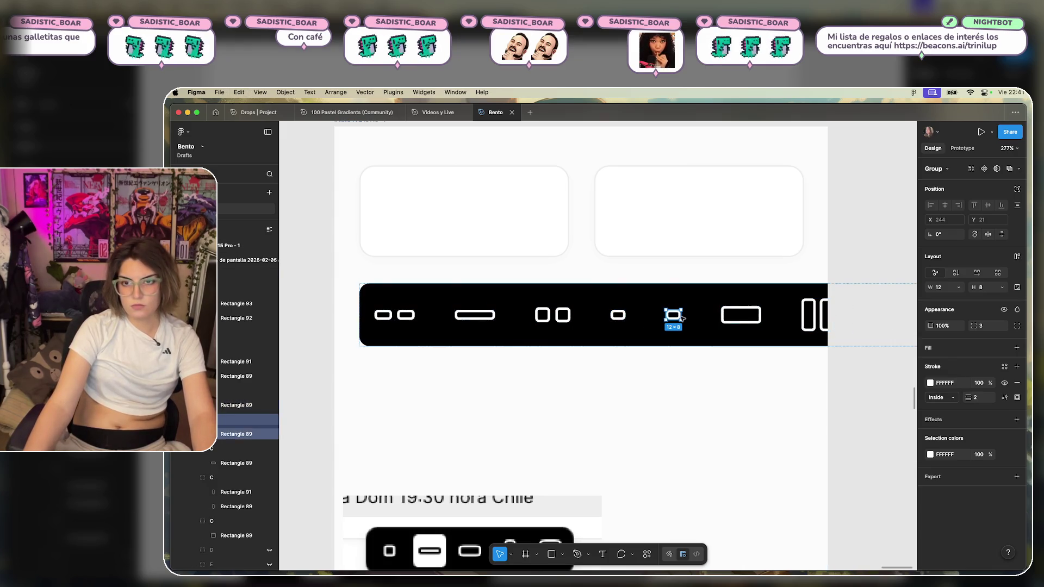
double_click(613, 314)
key(super+d)
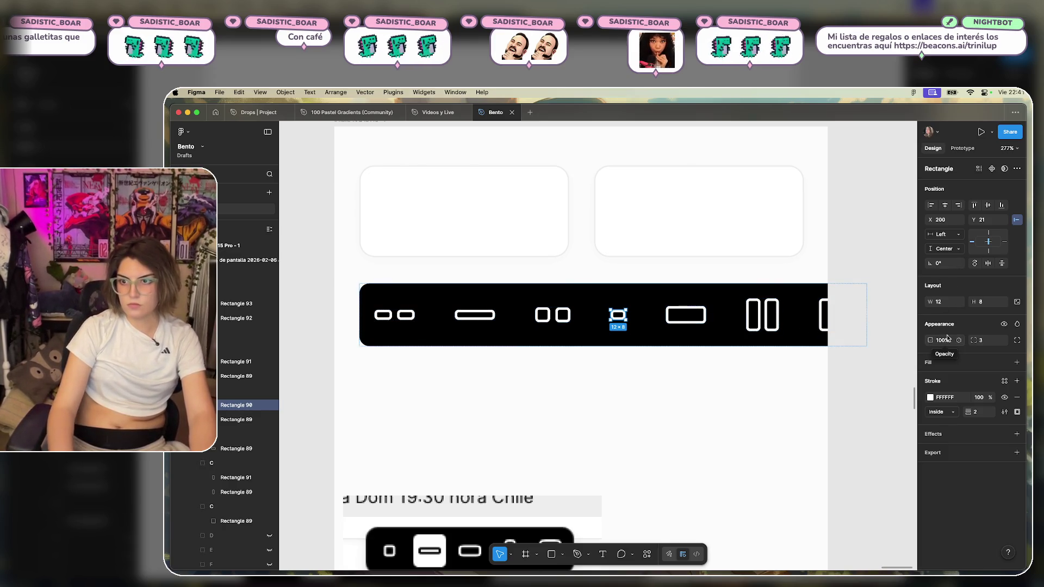
key(shift+Right)
key(Right)
key(Right)
key(Right)
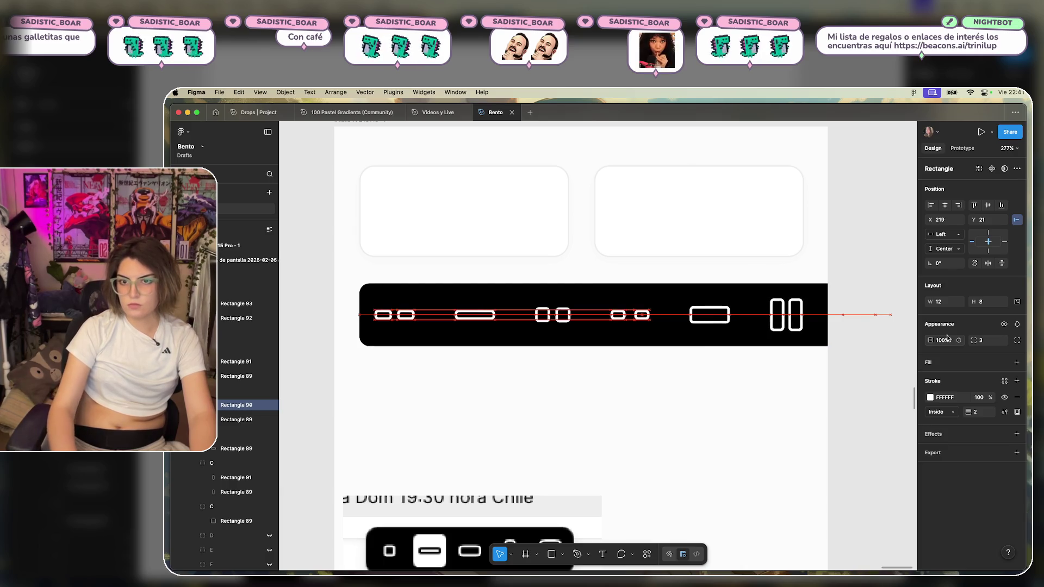
key(Escape)
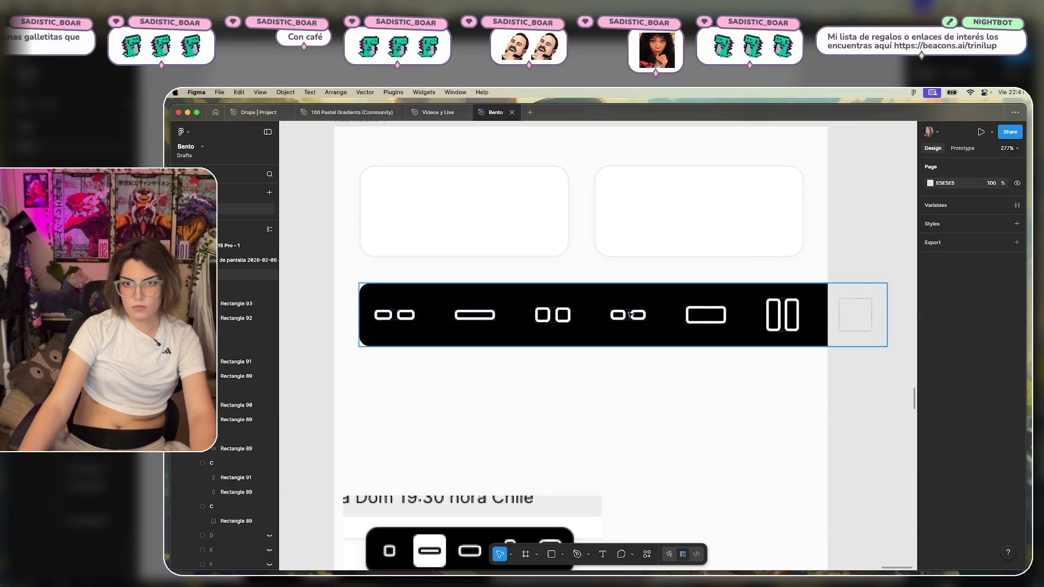
Move the 28×8 two-bar icon to the first slot of the black bar.
click(629, 315)
key(Escape)
click(628, 318)
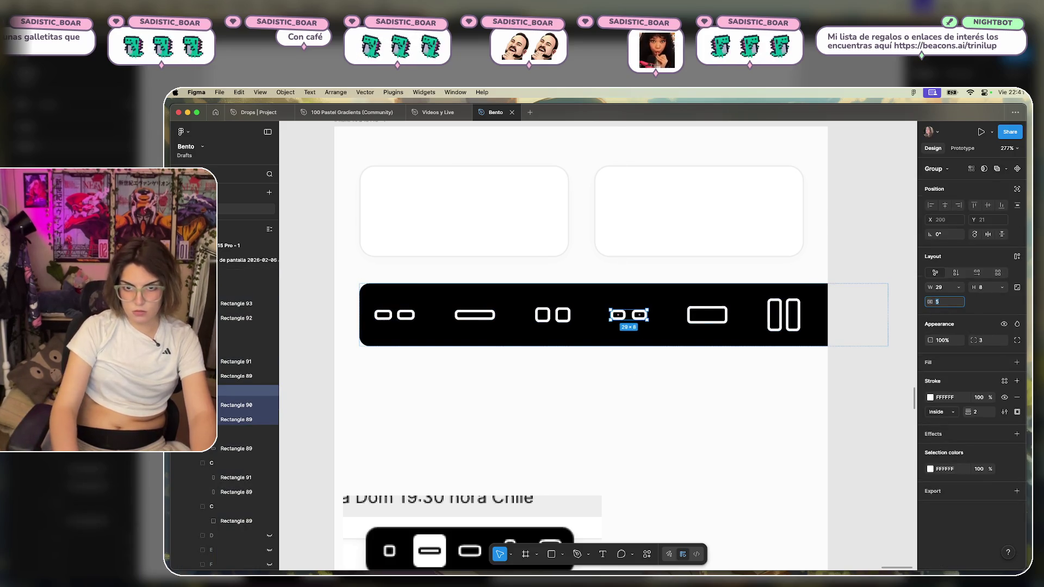
click(593, 388)
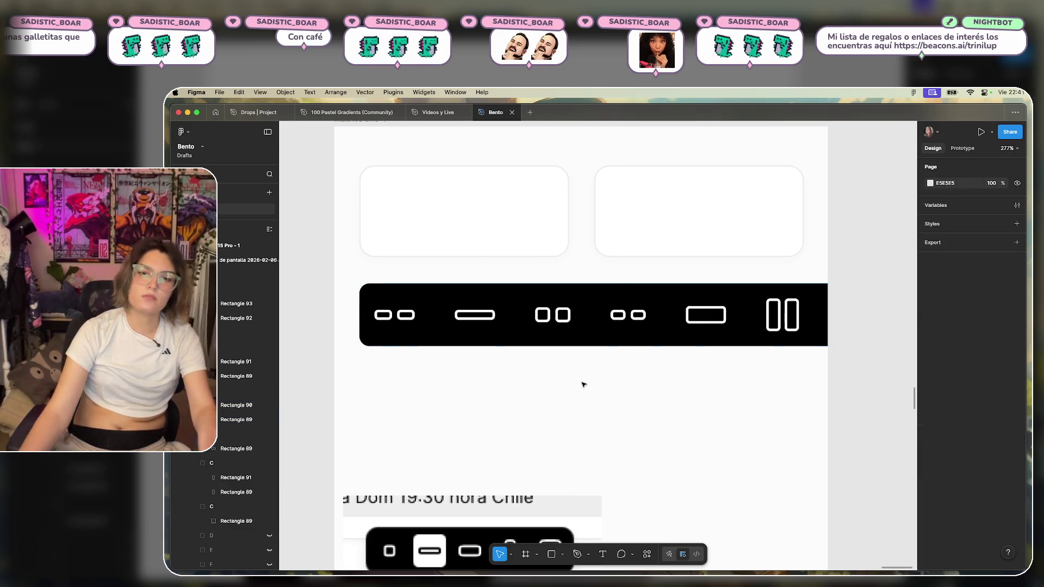
double_click(628, 316)
key(Left)
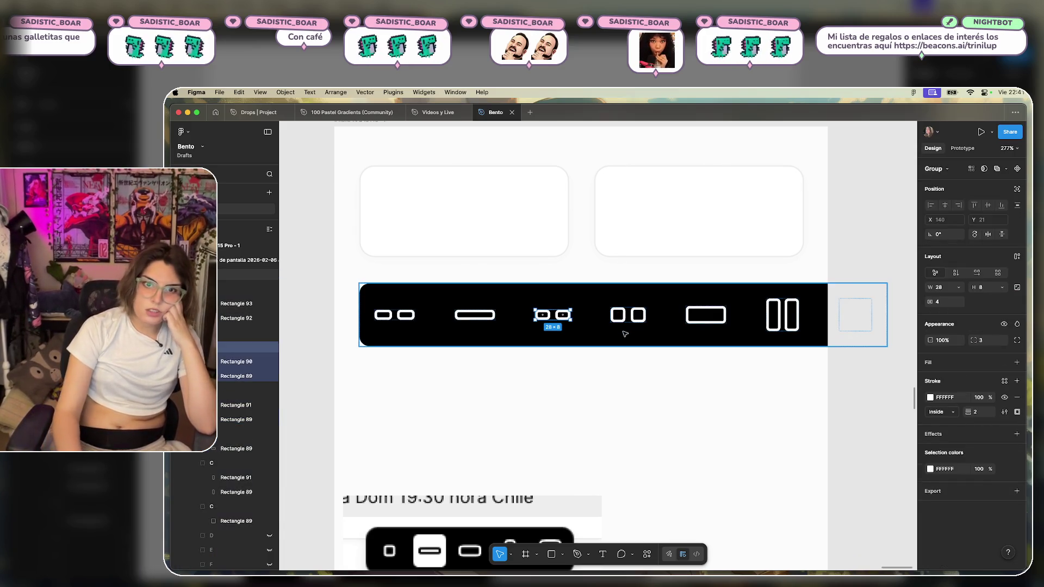
key(Left)
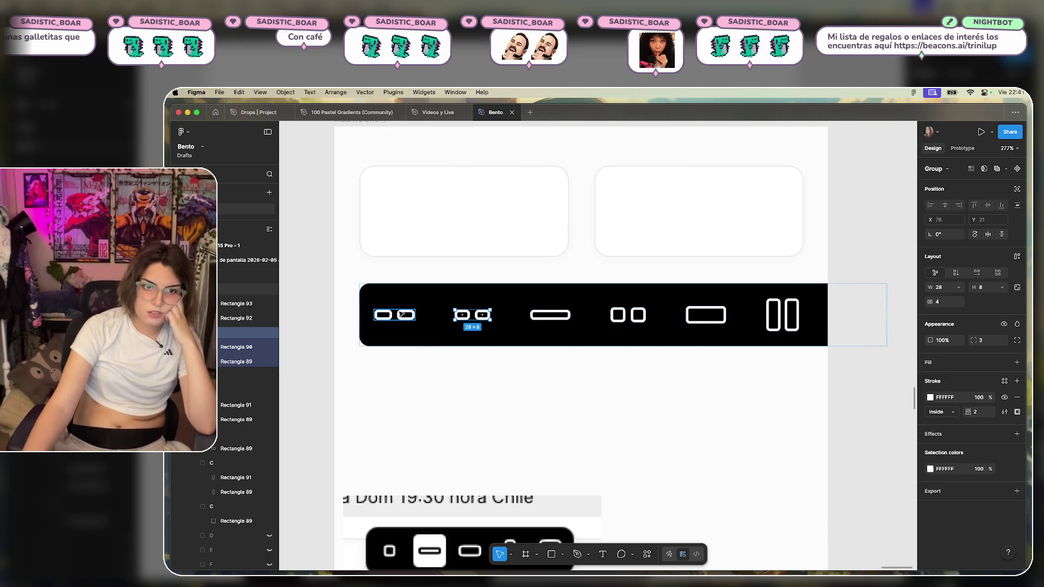
key(Left)
key(Delete)
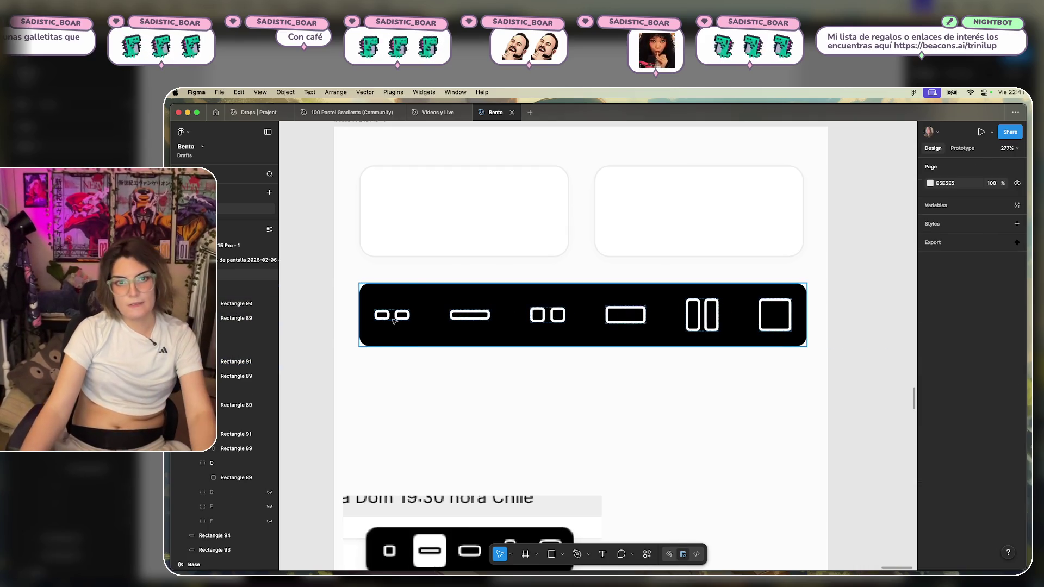
click(398, 320)
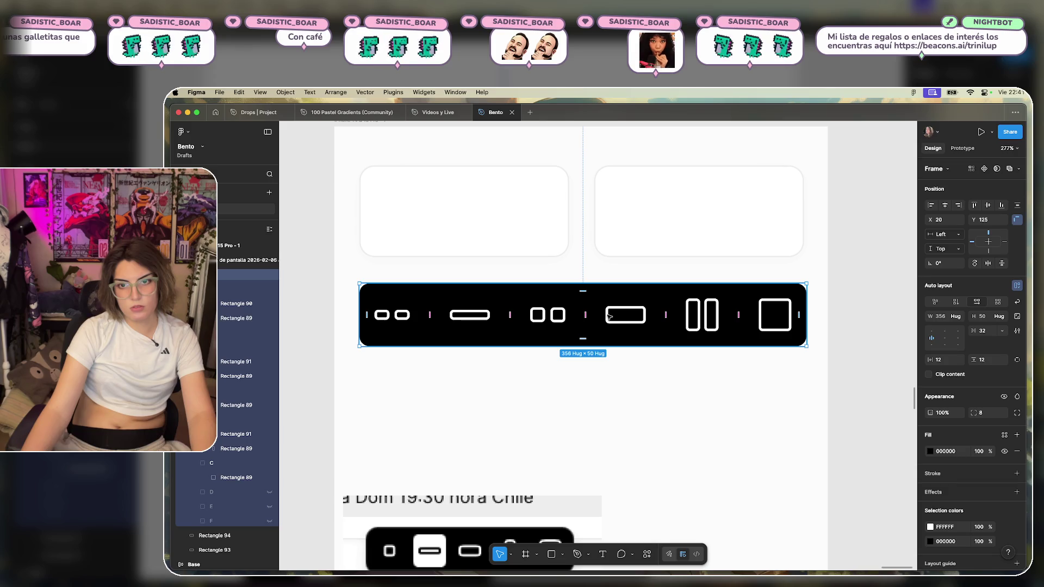
Set the fourth icon's wide rectangle width to 28.
click(609, 317)
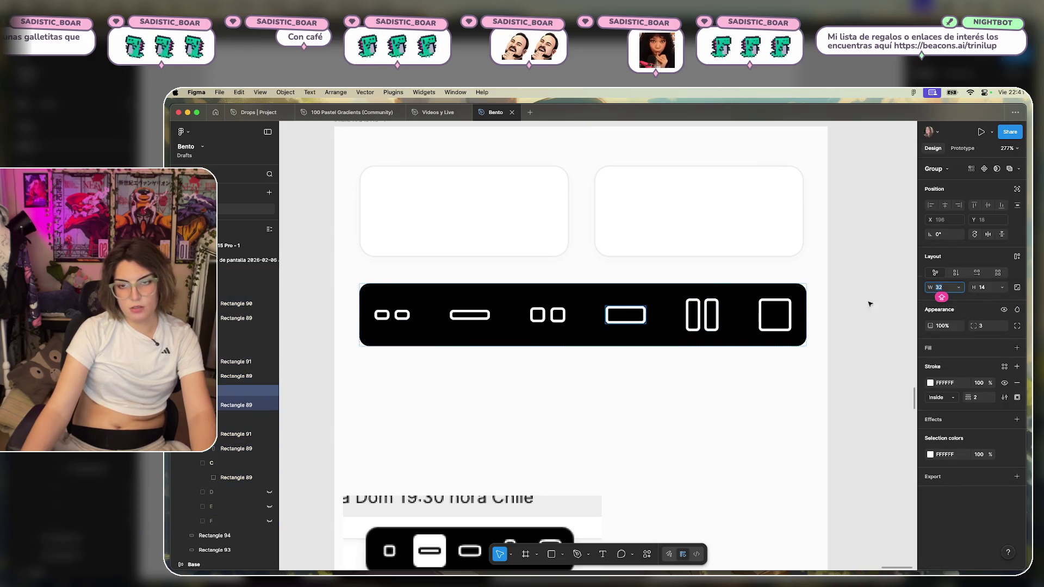
double_click(633, 311)
click(950, 303)
text(29)
key(Return)
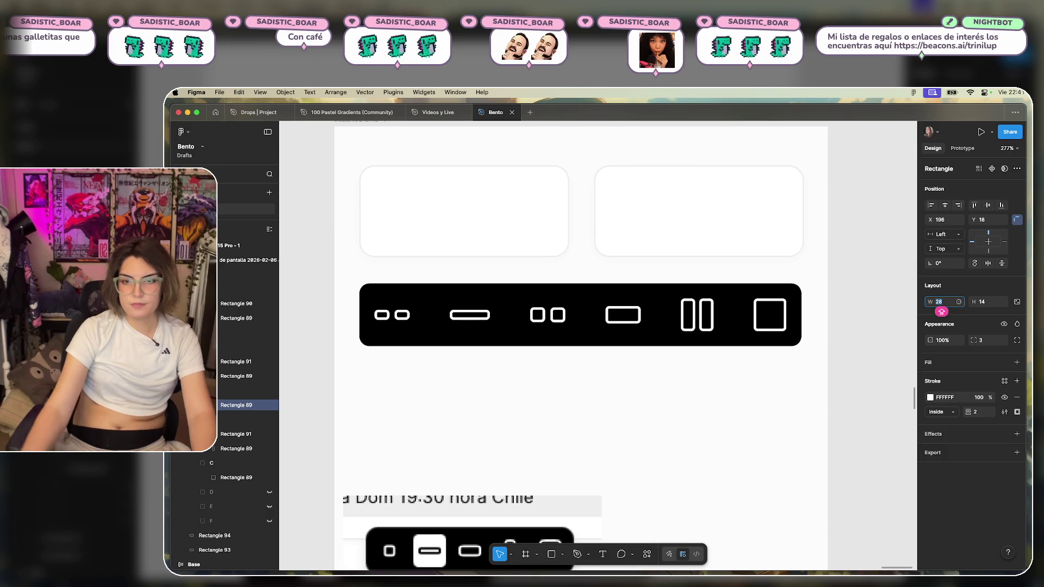
text(28)
key(Return)
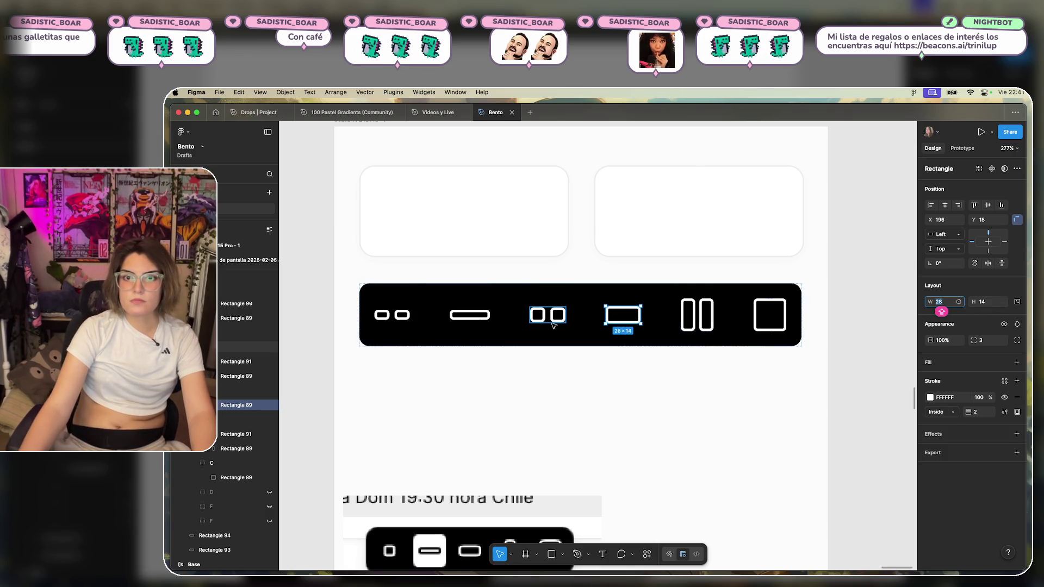
Set the wide rectangle's height to 12, making it 28×12.
click(548, 313)
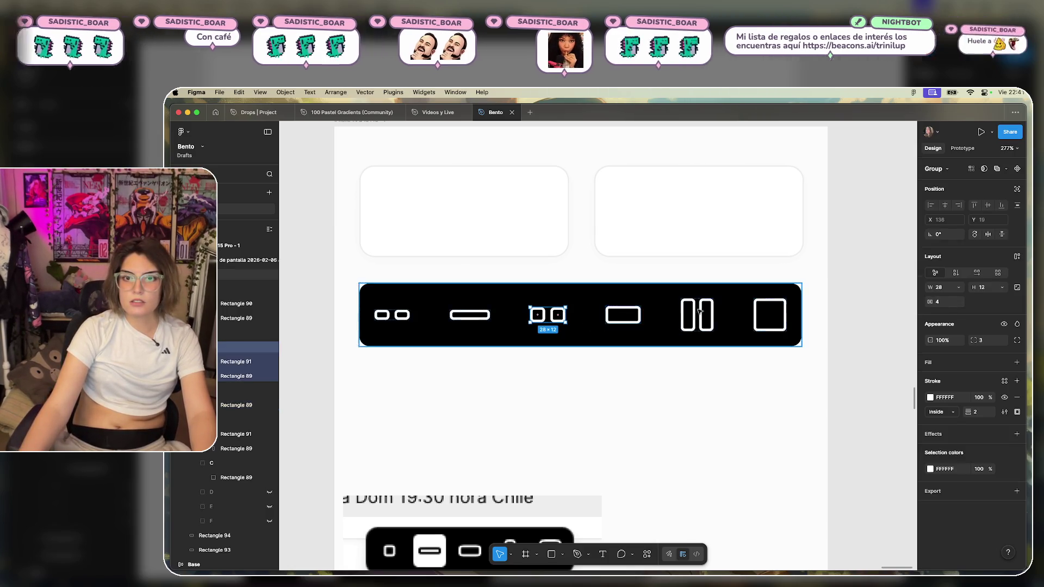
double_click(637, 315)
click(997, 285)
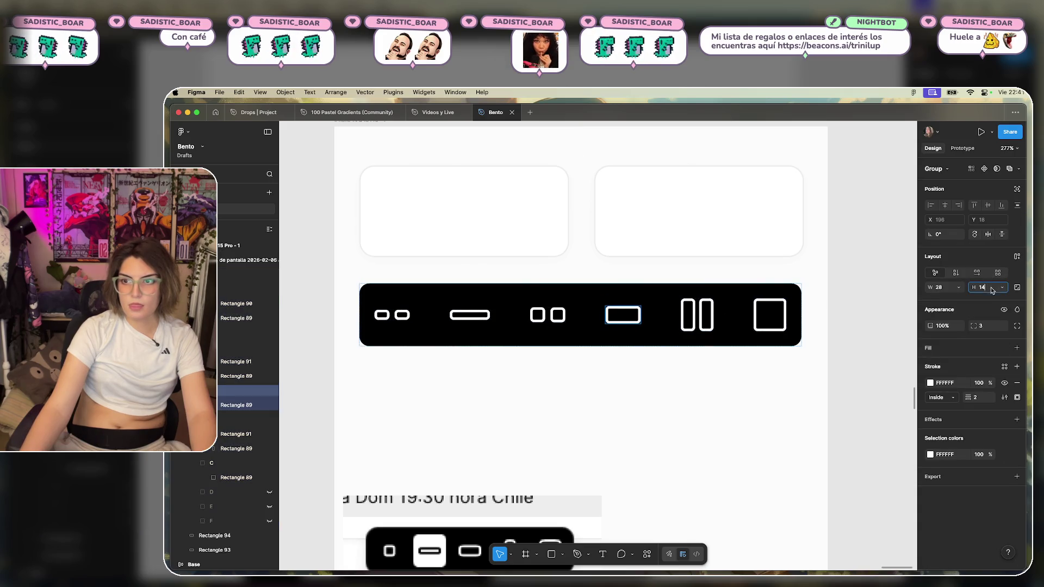
text(12)
key(Return)
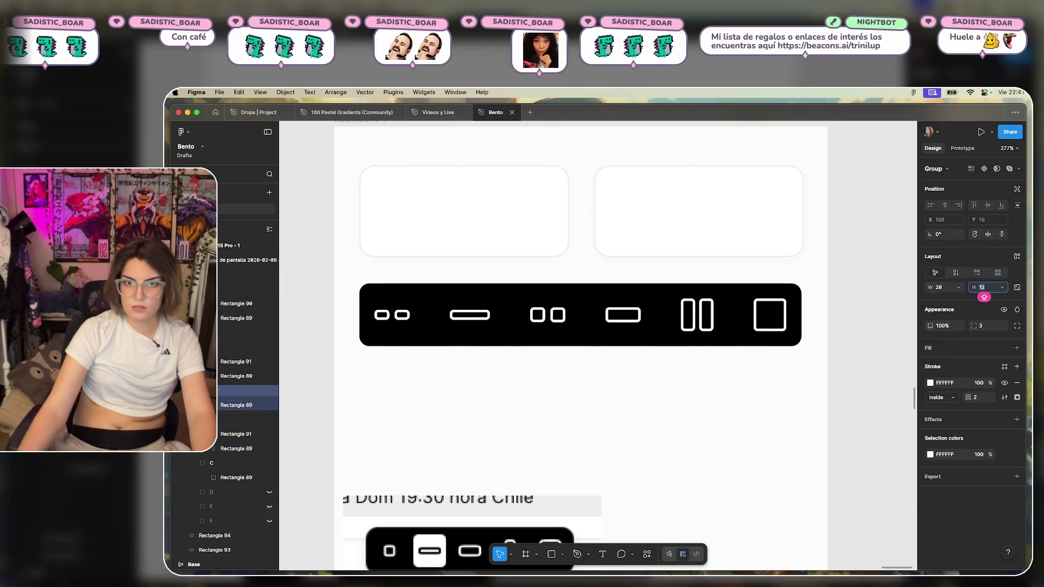
click(676, 374)
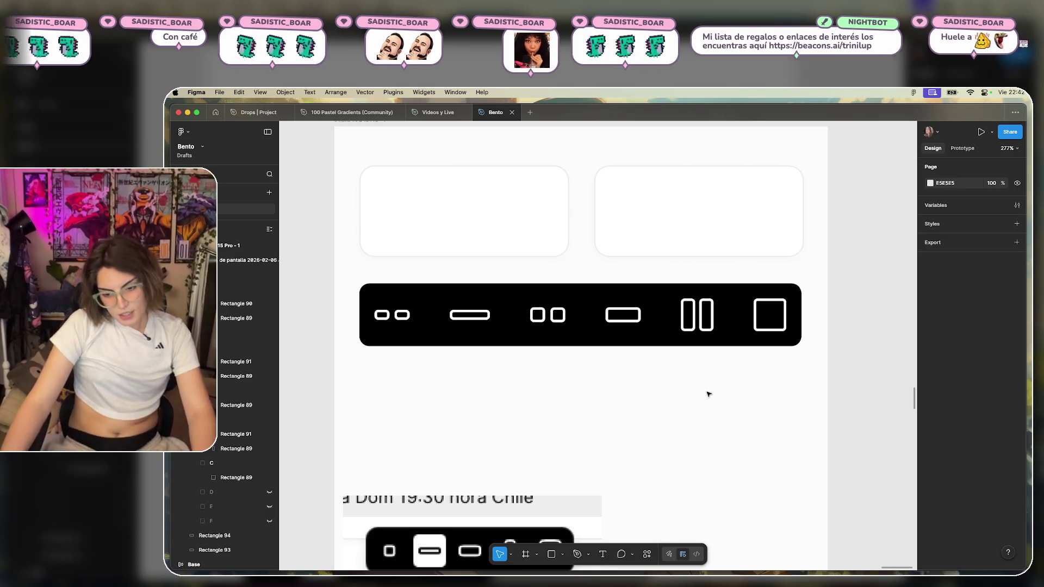
click(691, 317)
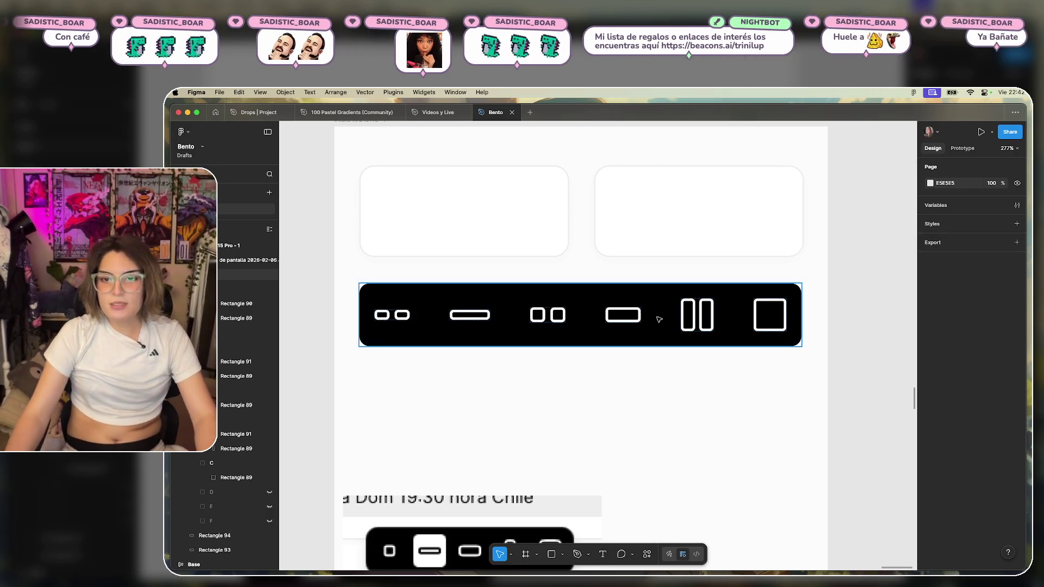
Resize the twin-bar icon's left bar to 12×24 and group it with the right bar.
click(690, 317)
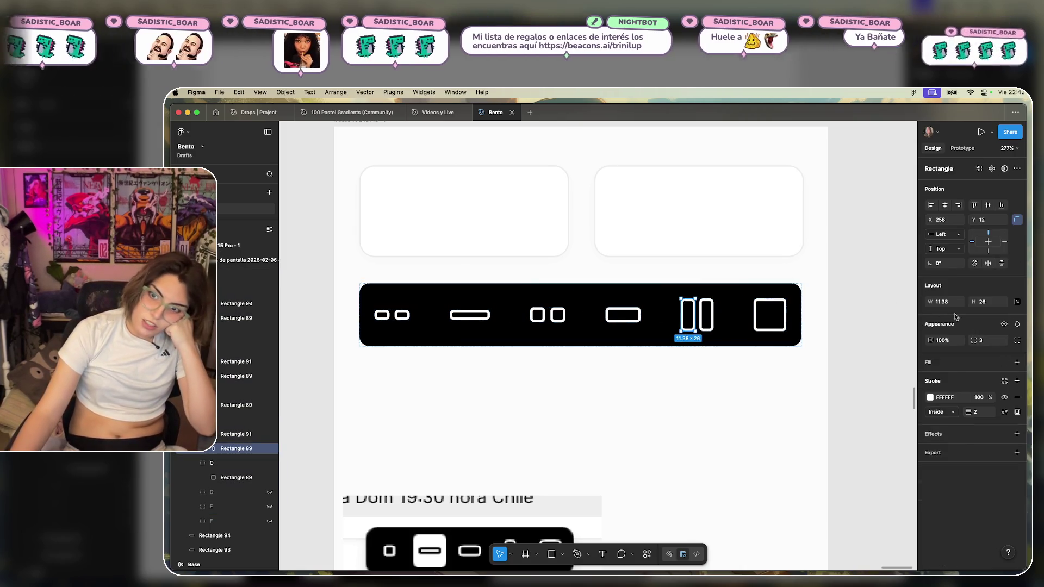
click(942, 302)
text(12)
key(Return)
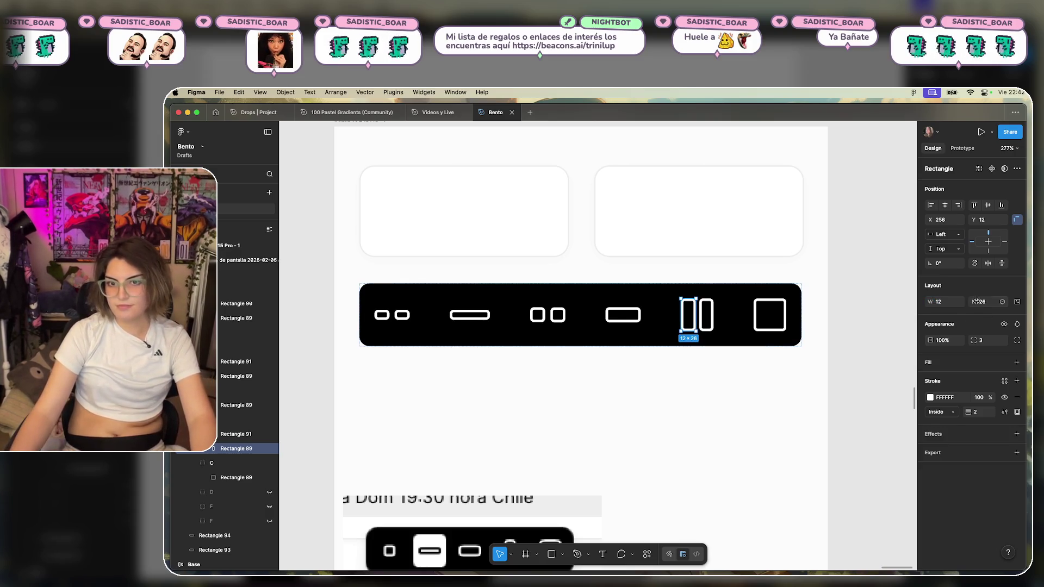
click(984, 301)
double_click(984, 302)
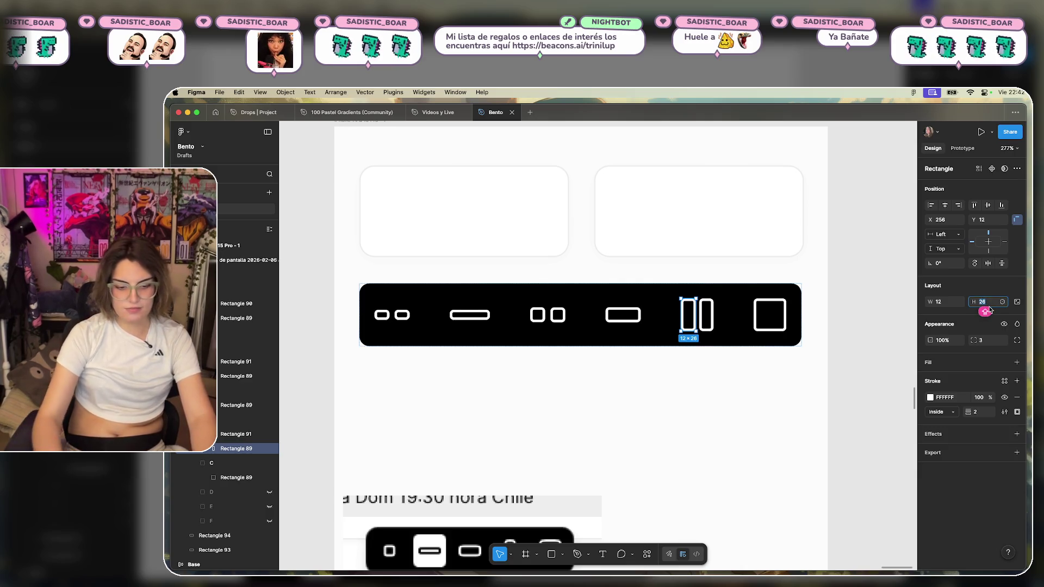
text(24)
key(Return)
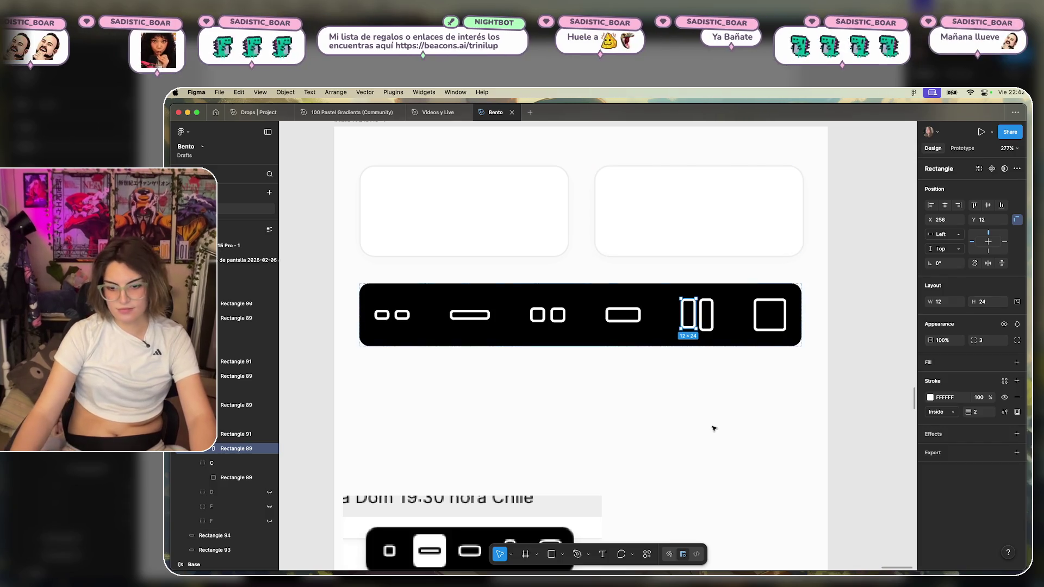
shift+click(710, 323)
key(super+g)
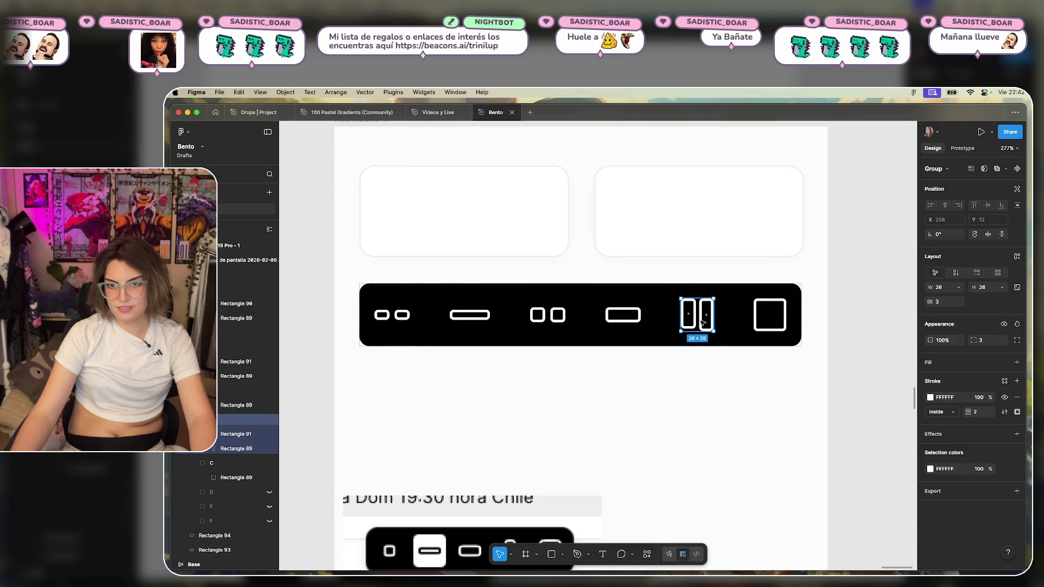
Make the right bar 12×24 and set the twin-bar group's gap to 4.
double_click(703, 322)
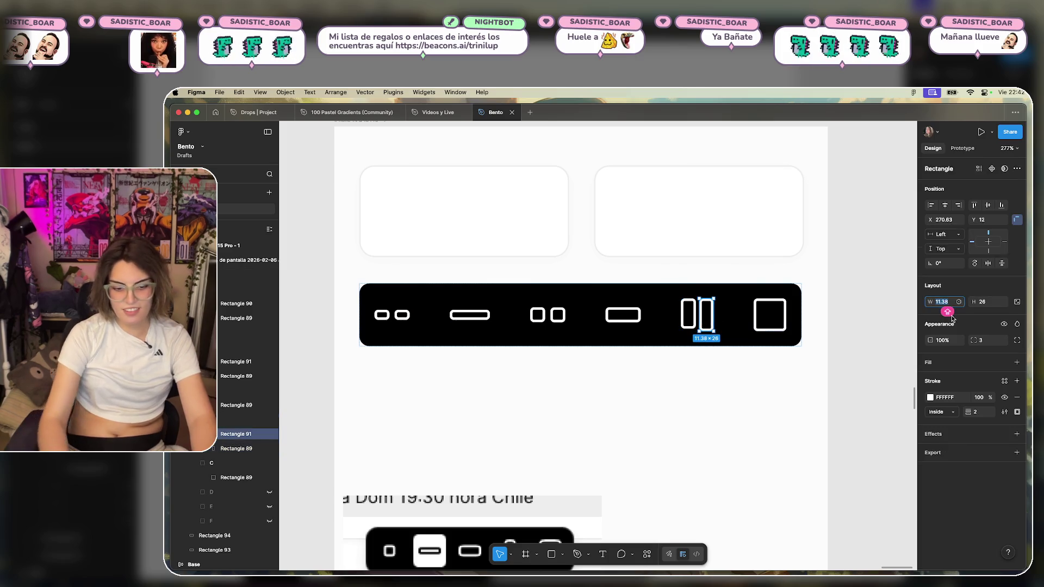
text(12)
key(Return)
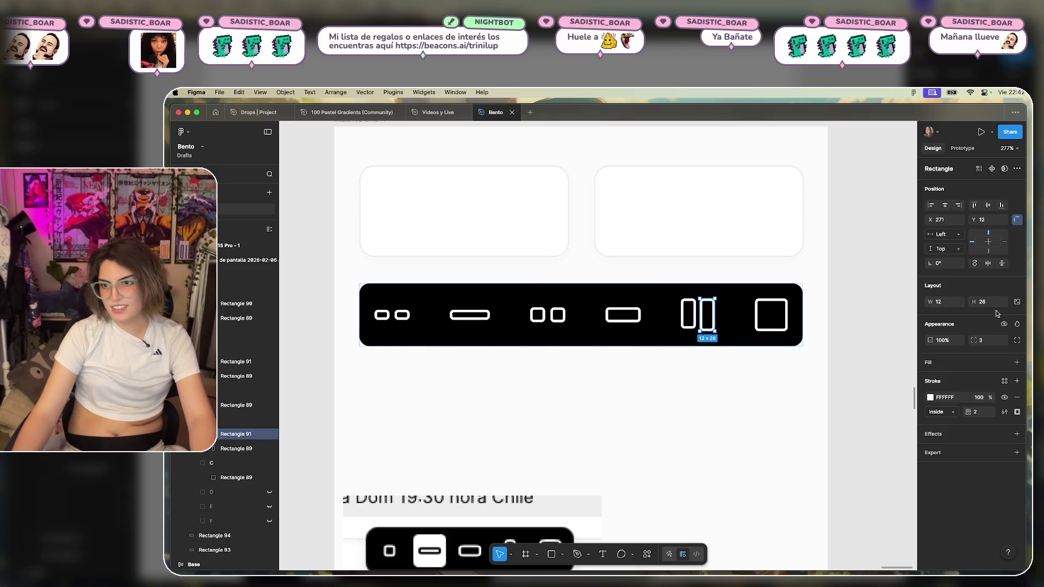
text(24)
key(Return)
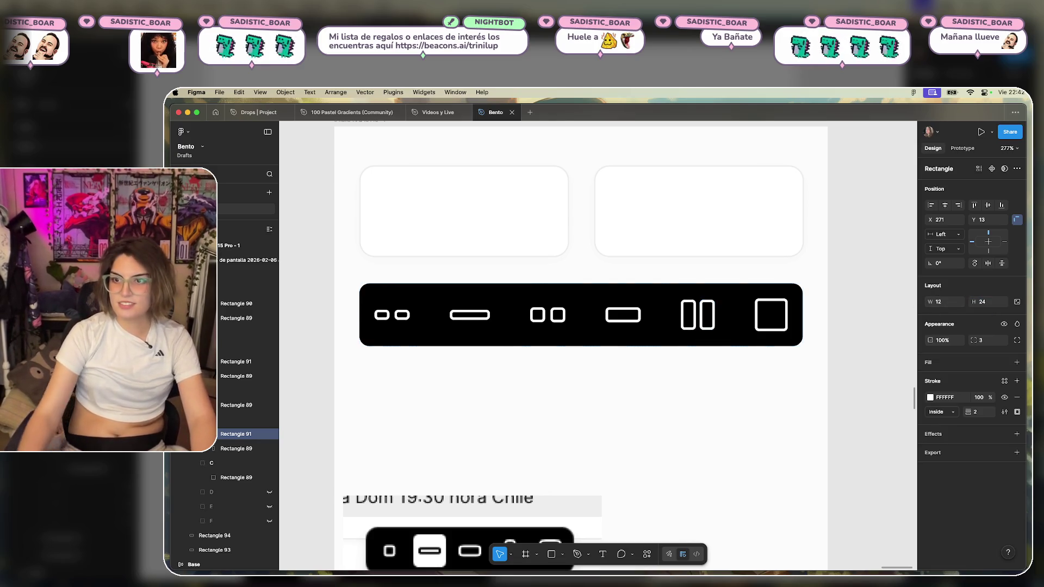
click(689, 317)
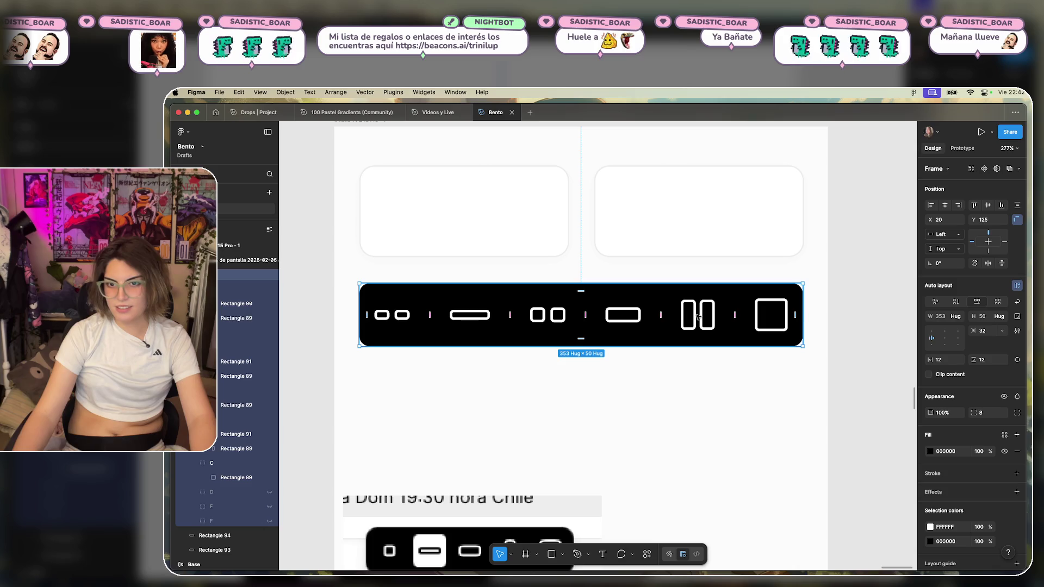
click(697, 317)
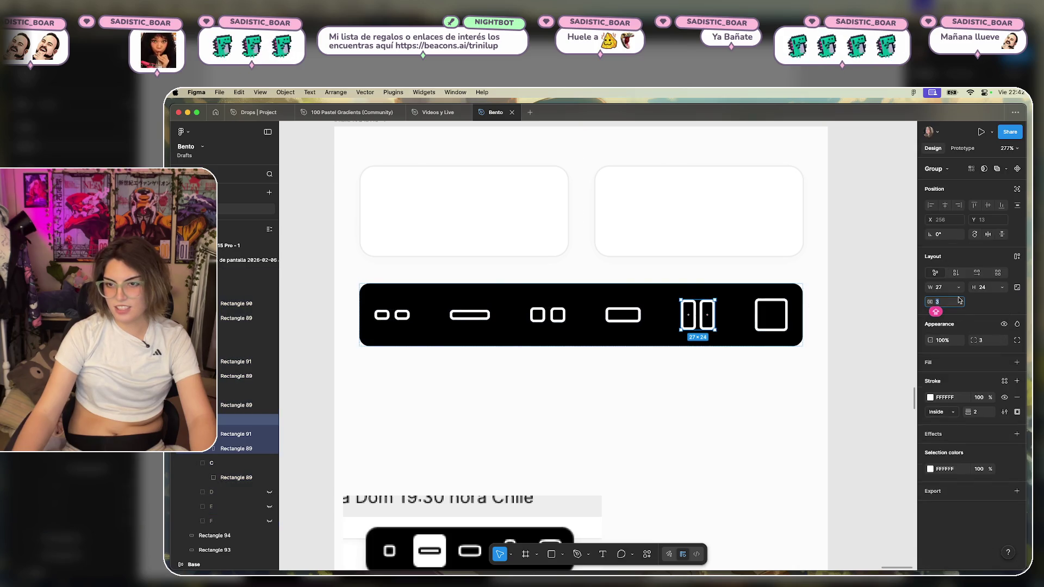
key(Up)
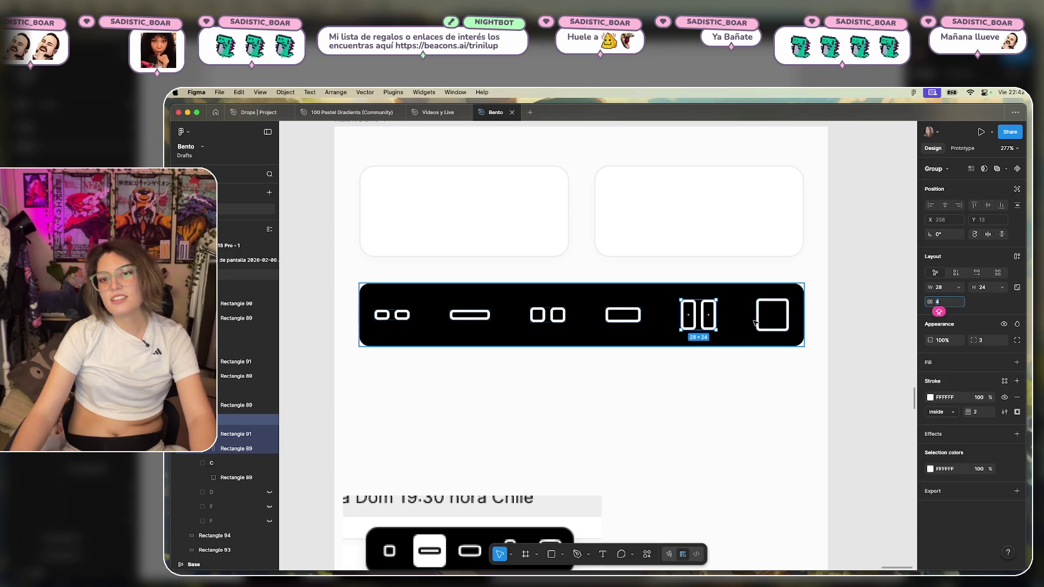
Resize the closing square icon's rectangle to 24×24.
click(755, 321)
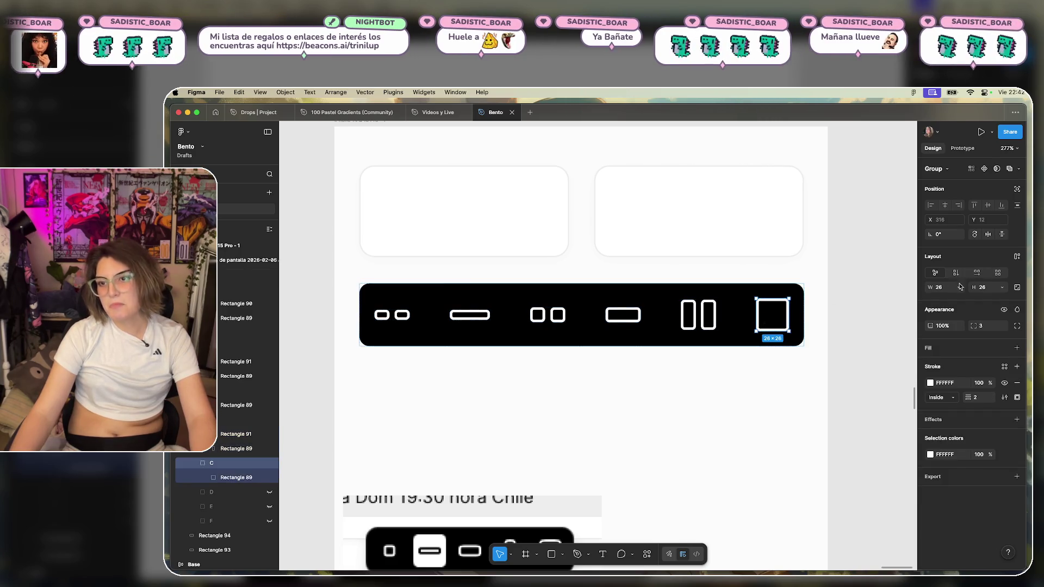
double_click(765, 303)
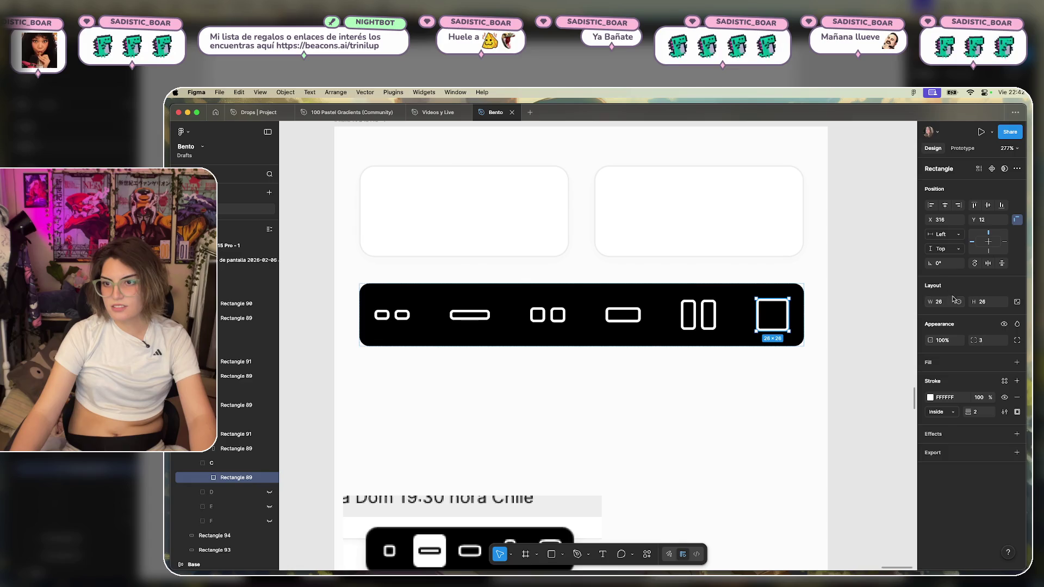
text(24)
click(980, 303)
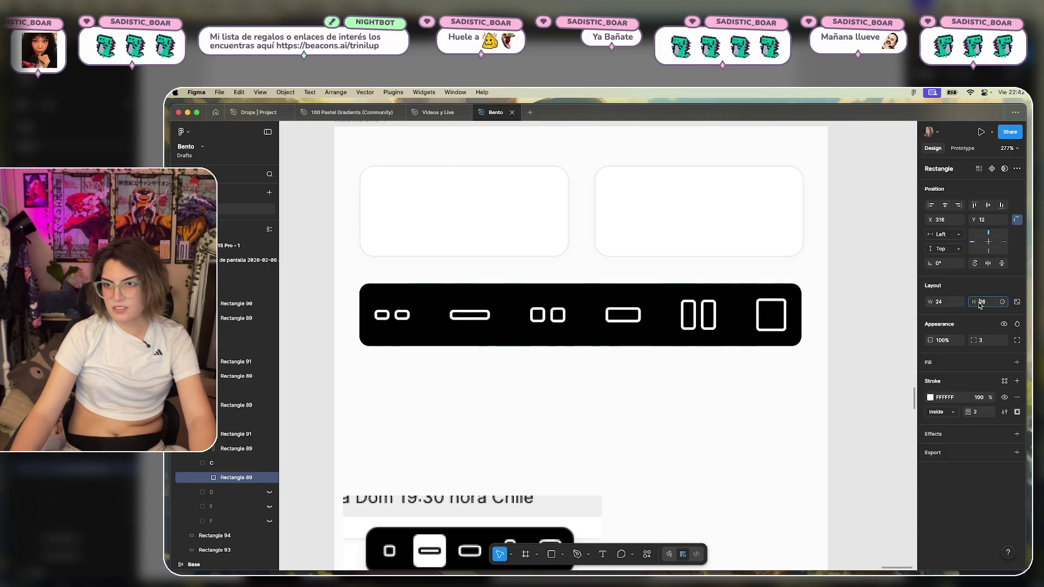
text(24)
click(820, 353)
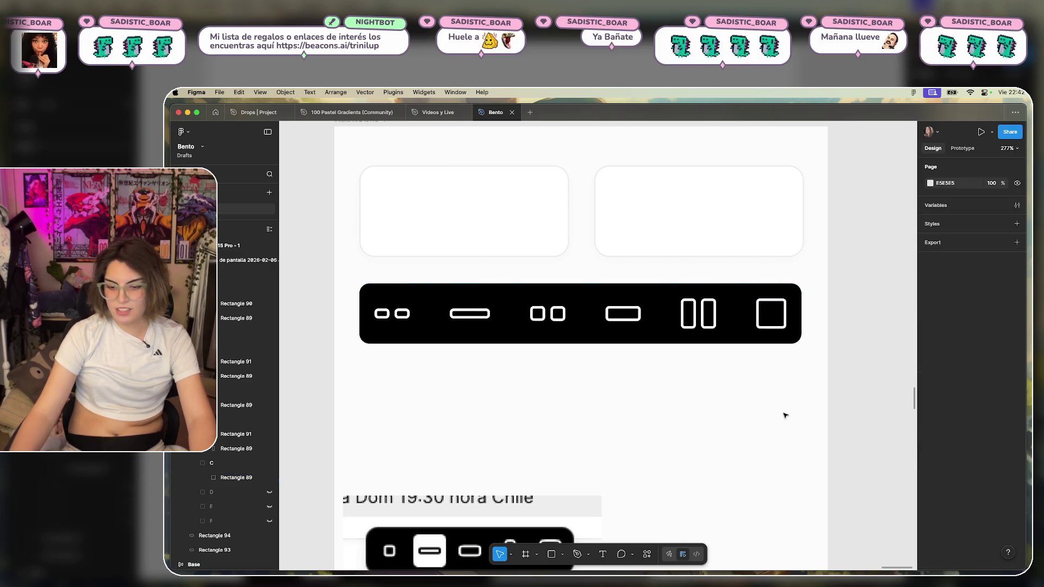
Set the wide pill icon's rectangle width to 28.
click(560, 316)
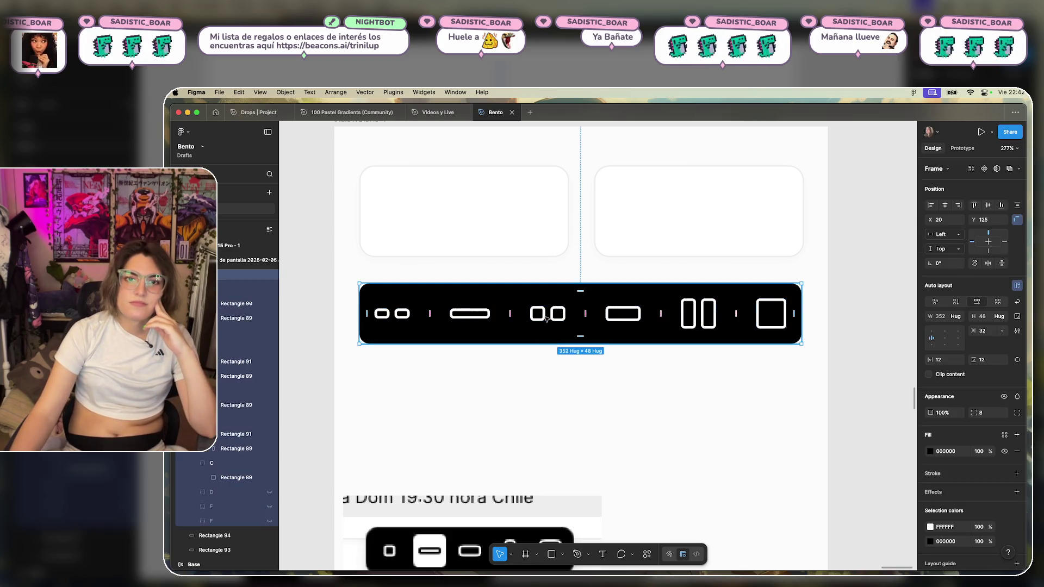
click(466, 319)
key(shift+Tab)
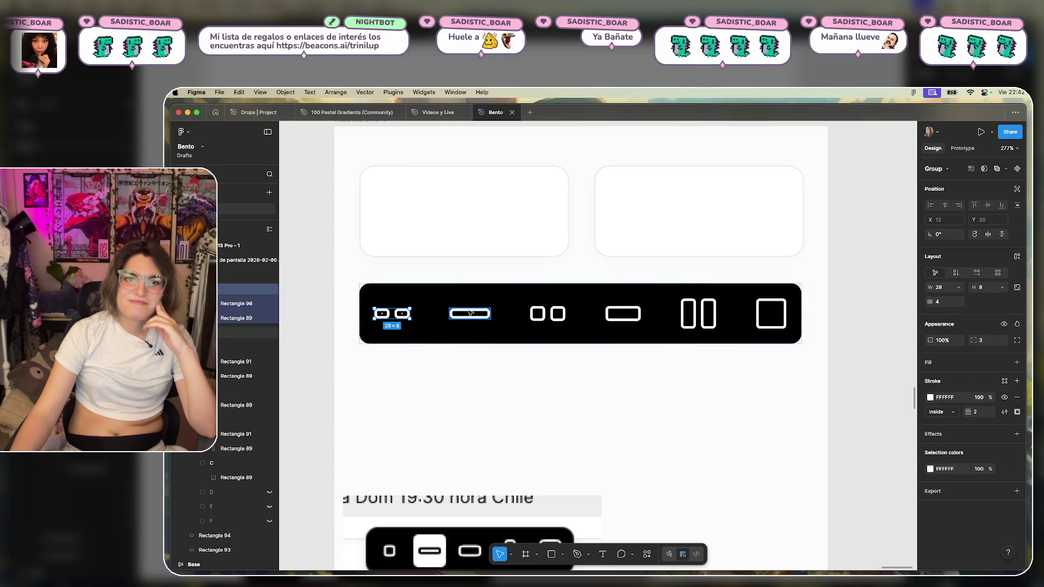
click(470, 314)
text(28)
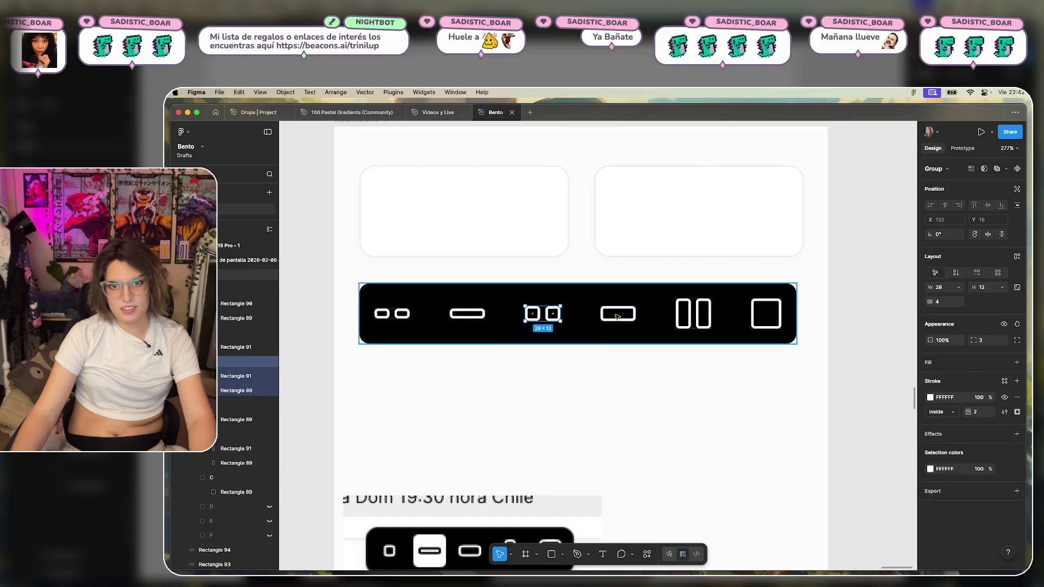
click(617, 316)
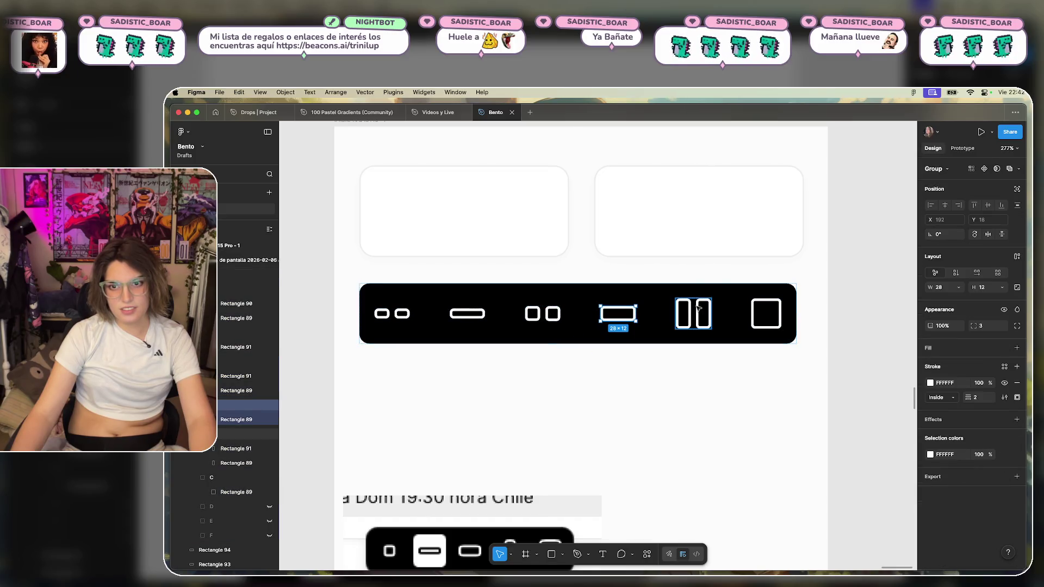
Widen the closing square icon to 28, leaving its height at 24.
click(768, 305)
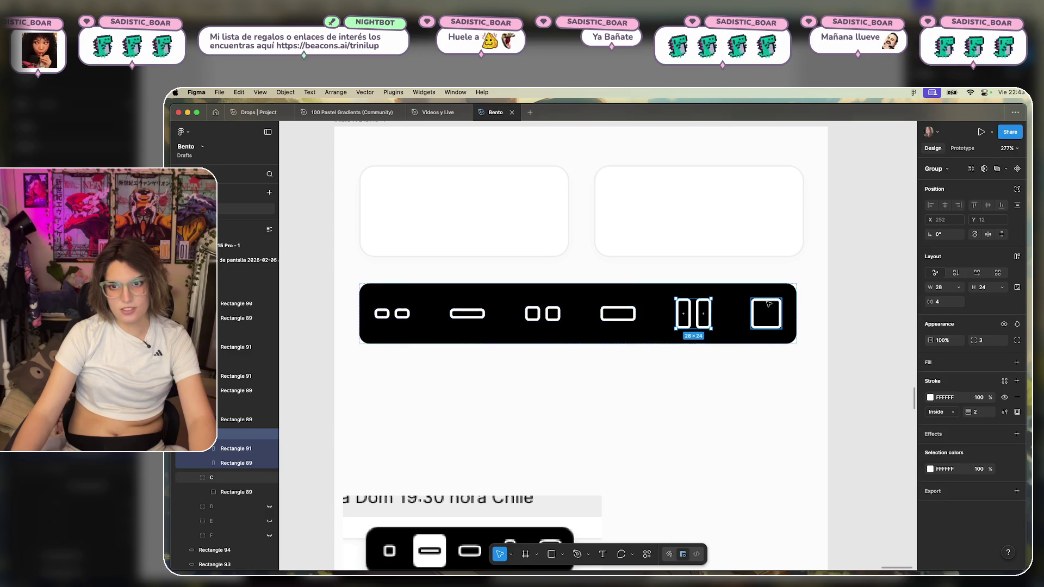
click(700, 314)
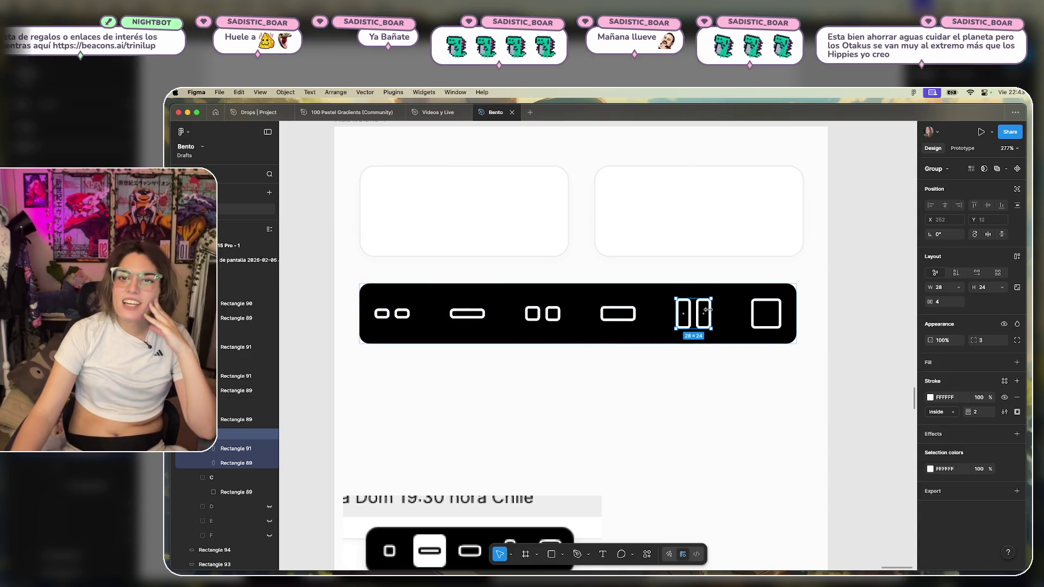
double_click(690, 306)
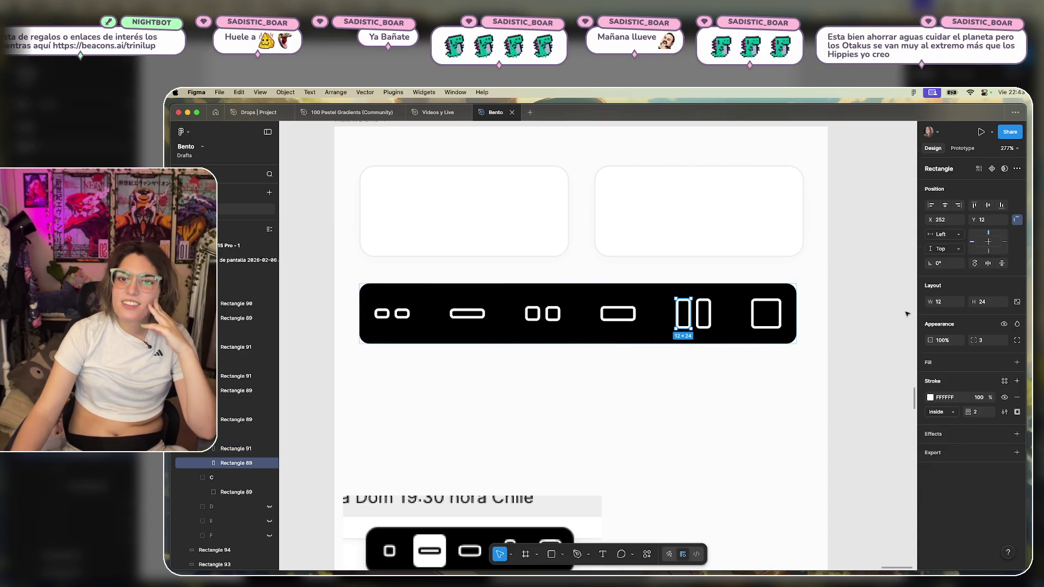
click(698, 307)
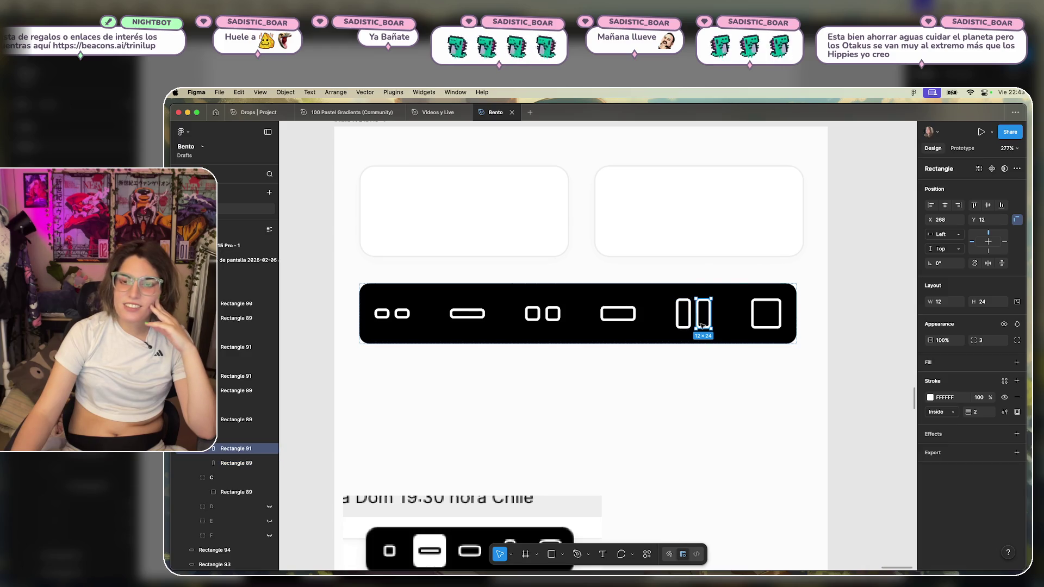
click(759, 303)
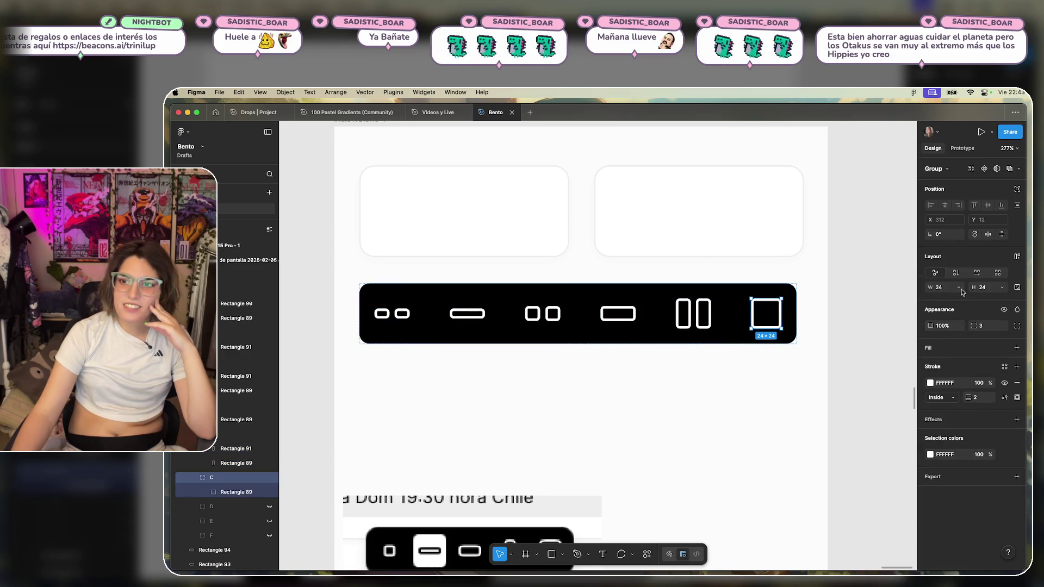
key(Up)
key(Up)
key(Up)
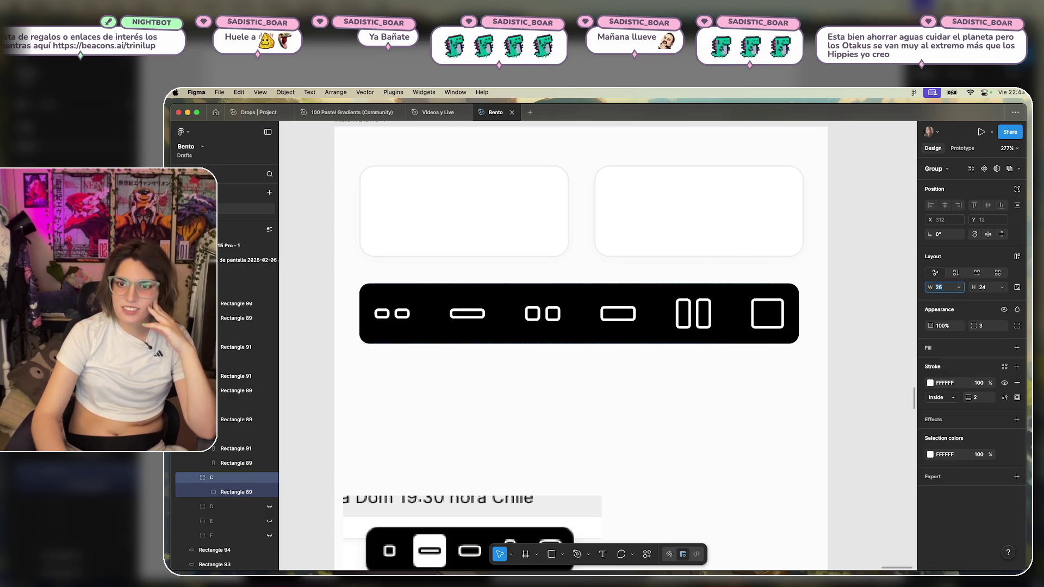
key(Up)
click(990, 288)
key(Up)
key(Up)
key(Up)
key(Up)
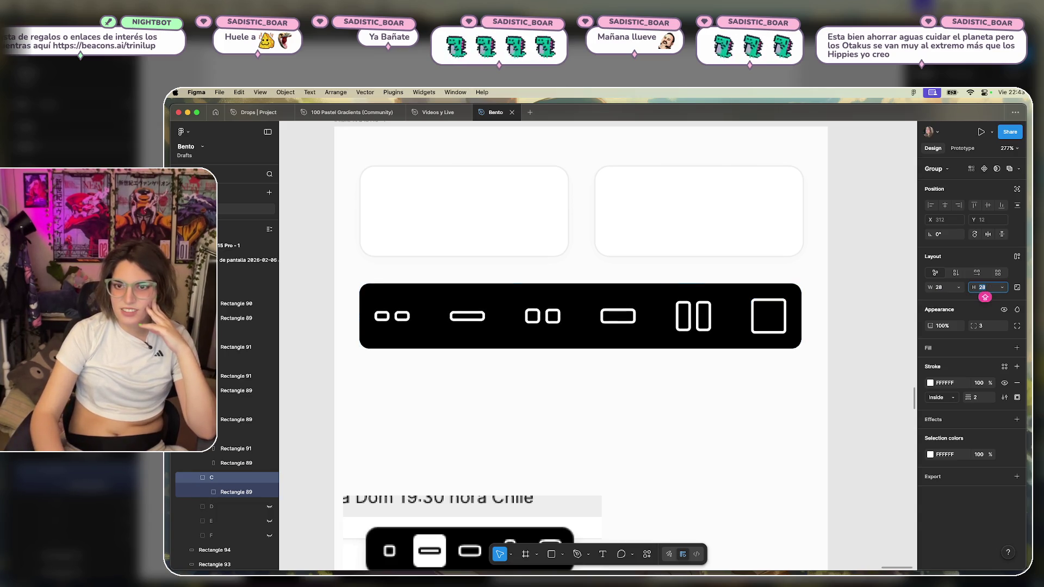
key(Down)
key(Down)
key(Down)
key(Down)
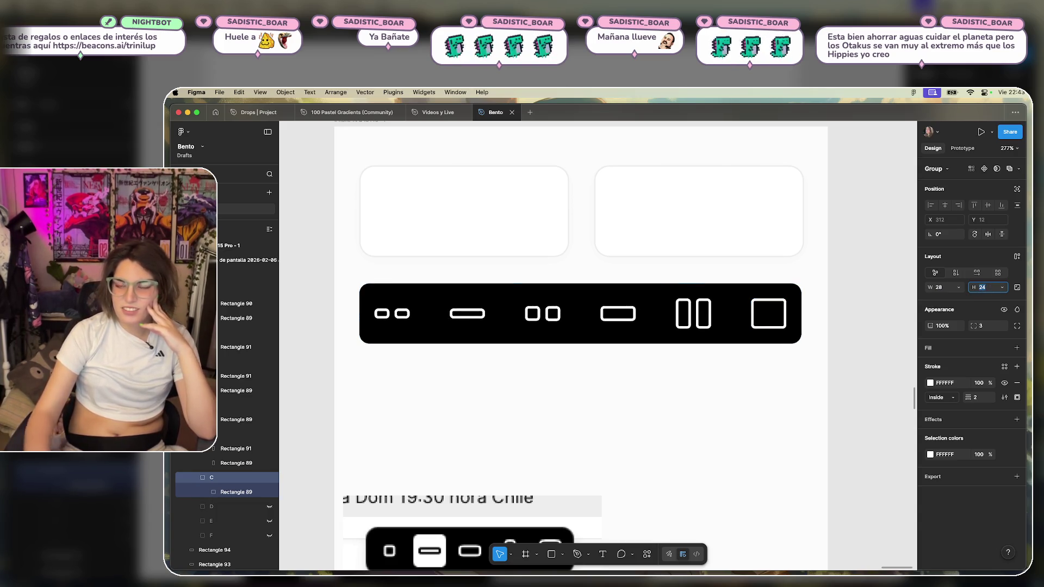
Raise both bars of the two-panel icon to the same 28 px height.
click(704, 314)
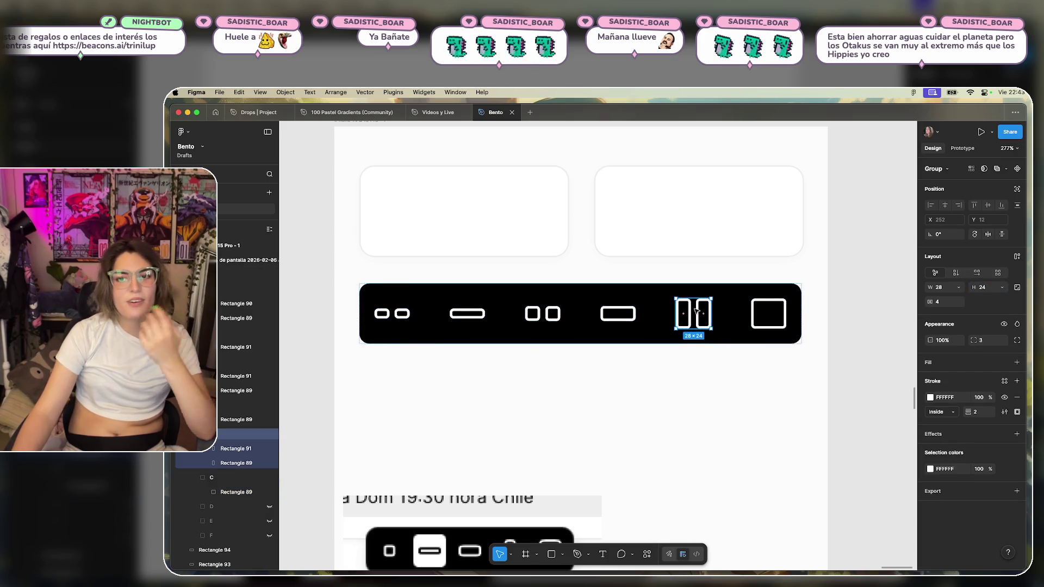
double_click(701, 312)
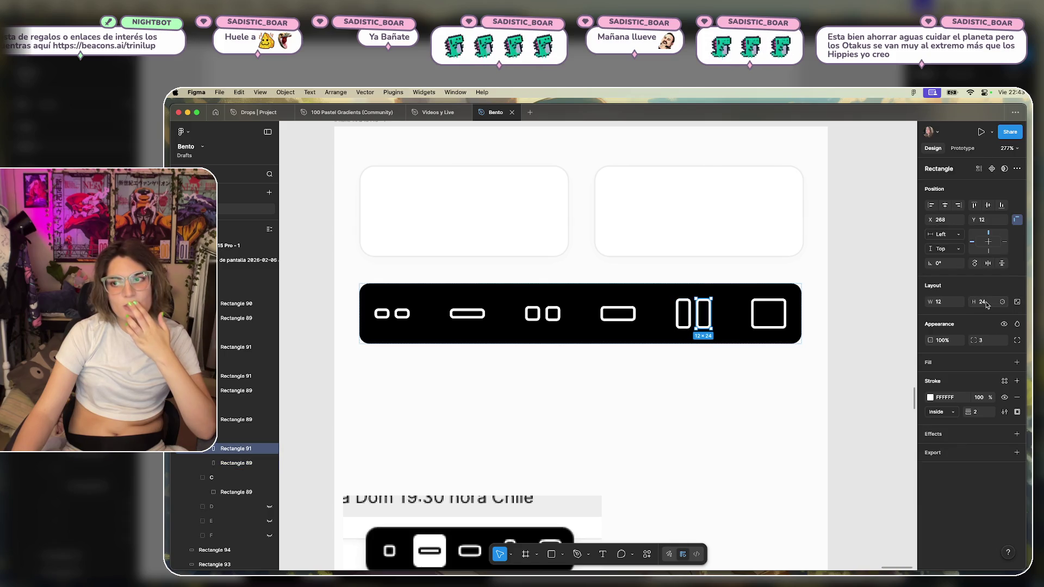
key(Up)
key(Up)
key(Up)
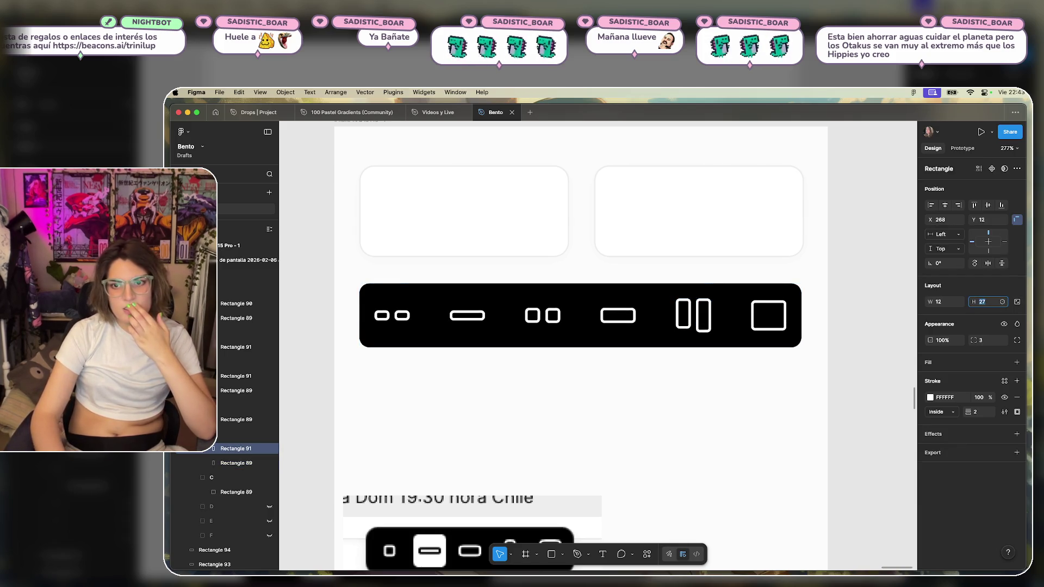
key(Up)
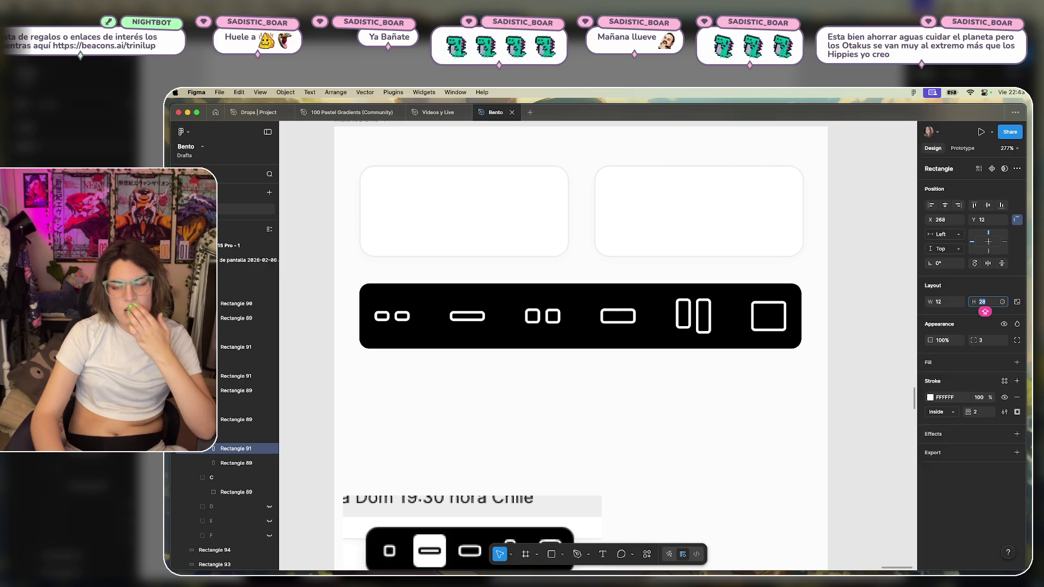
click(631, 320)
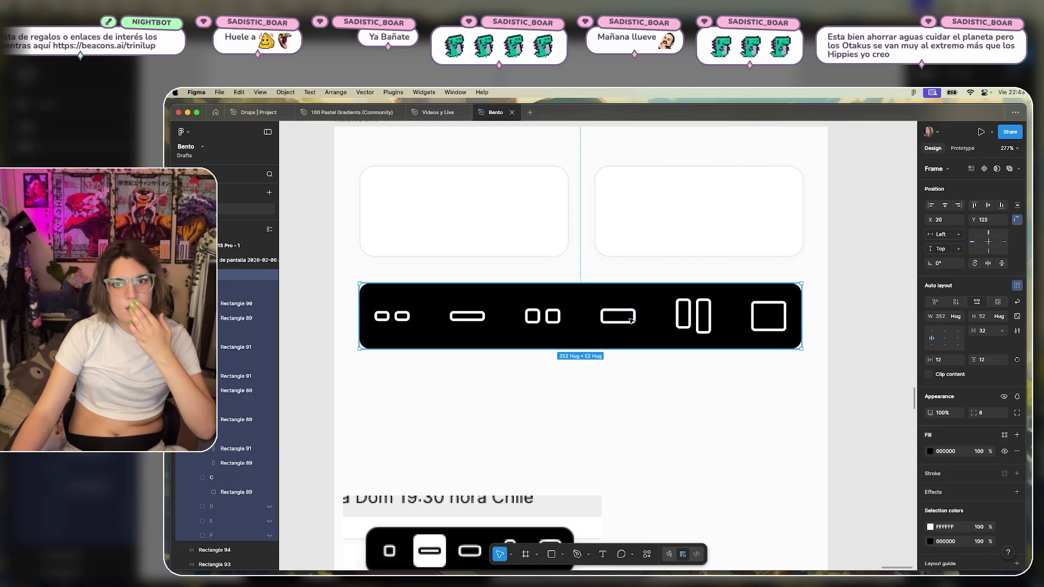
double_click(634, 321)
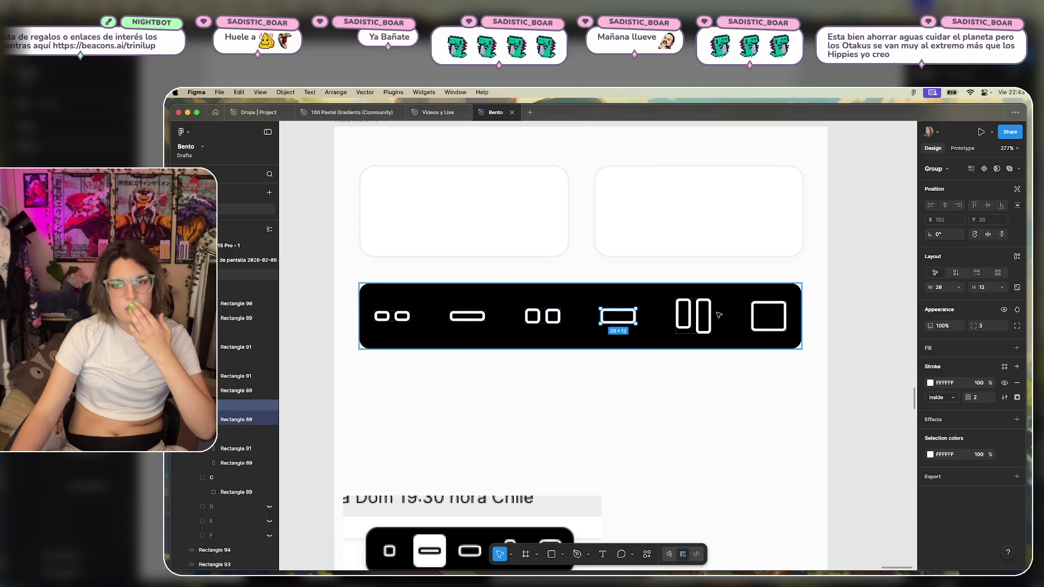
double_click(683, 316)
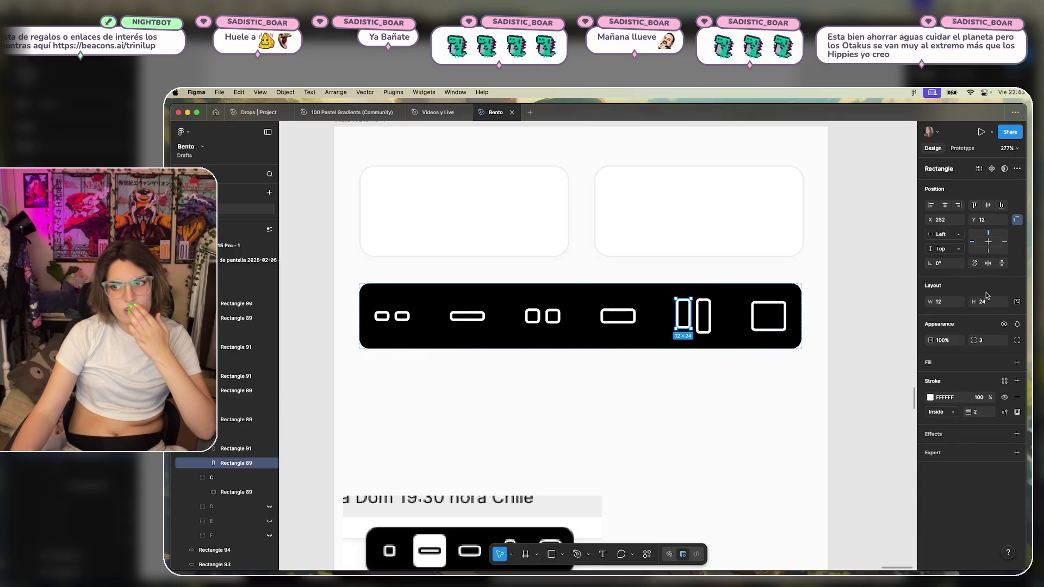
key(Up)
key(Up)
key(Up)
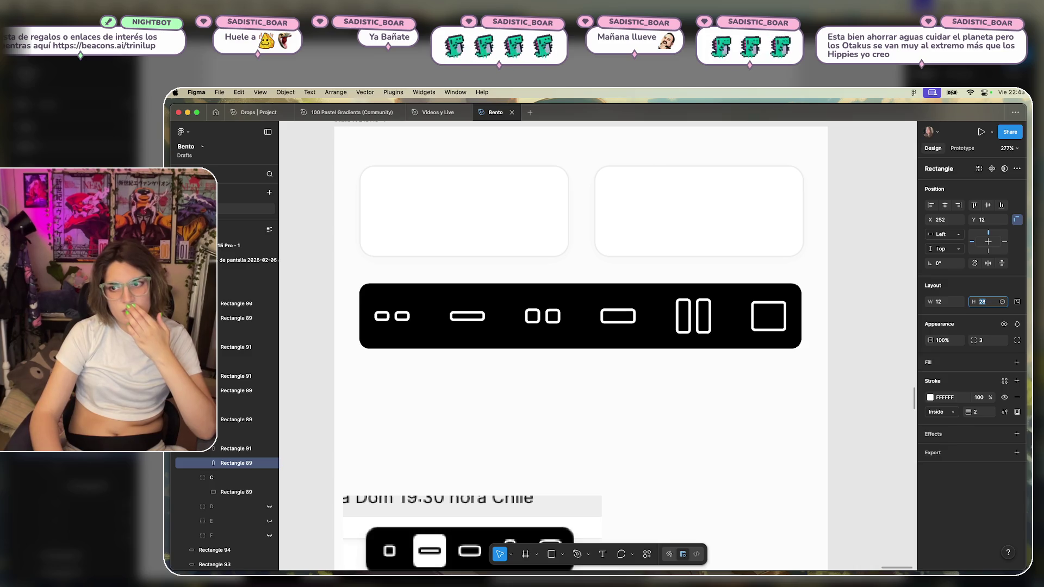
Set the square icon's height to 28 so it becomes 28×28.
click(750, 361)
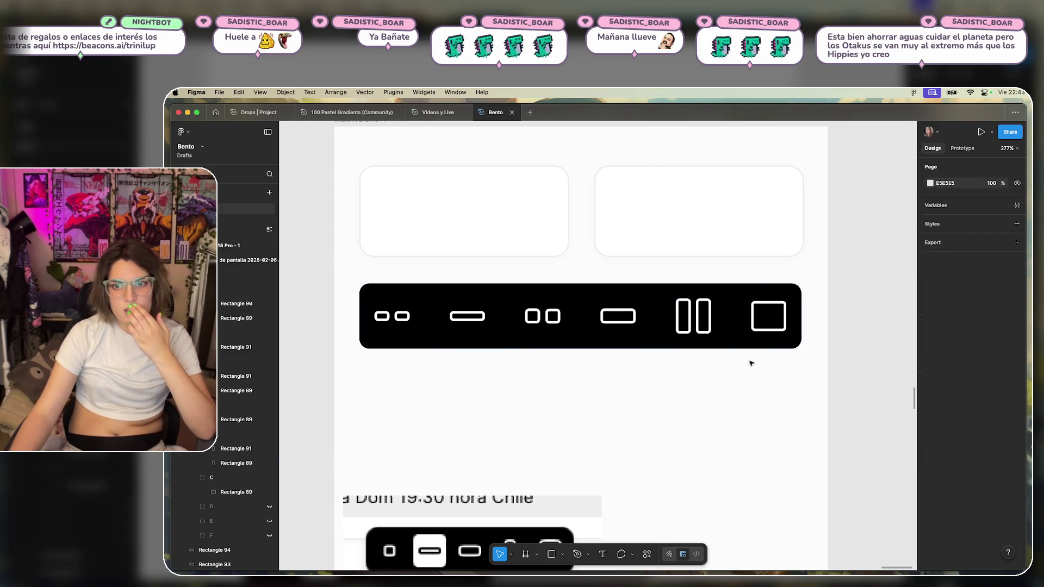
click(769, 303)
click(769, 303)
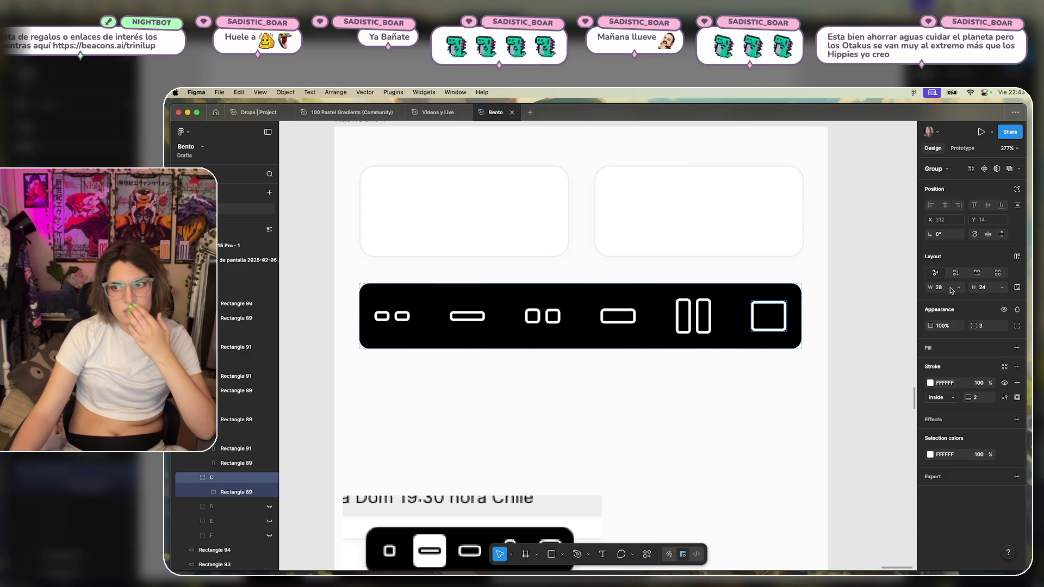
text(28)
key(Return)
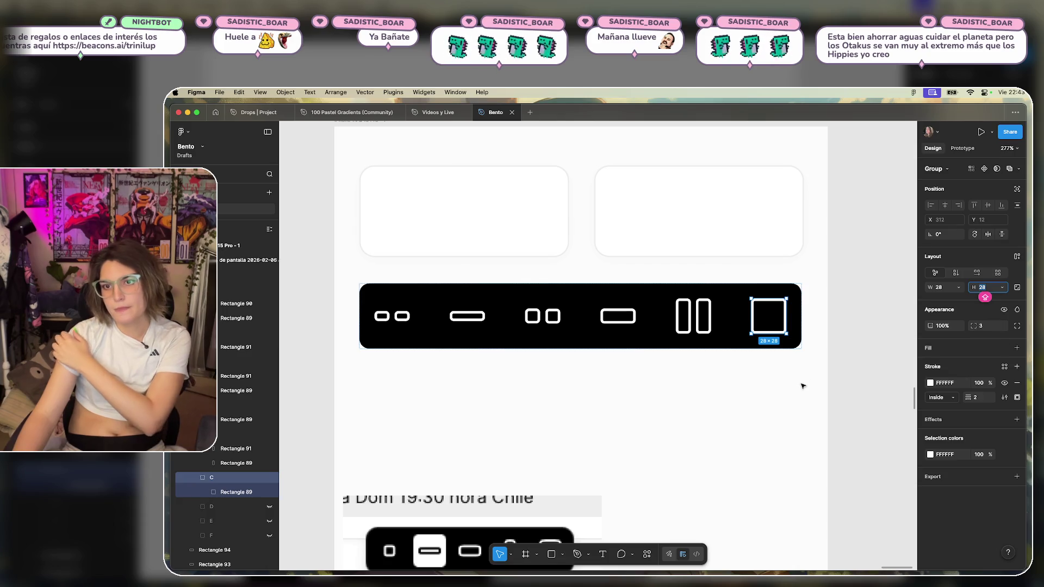
click(893, 360)
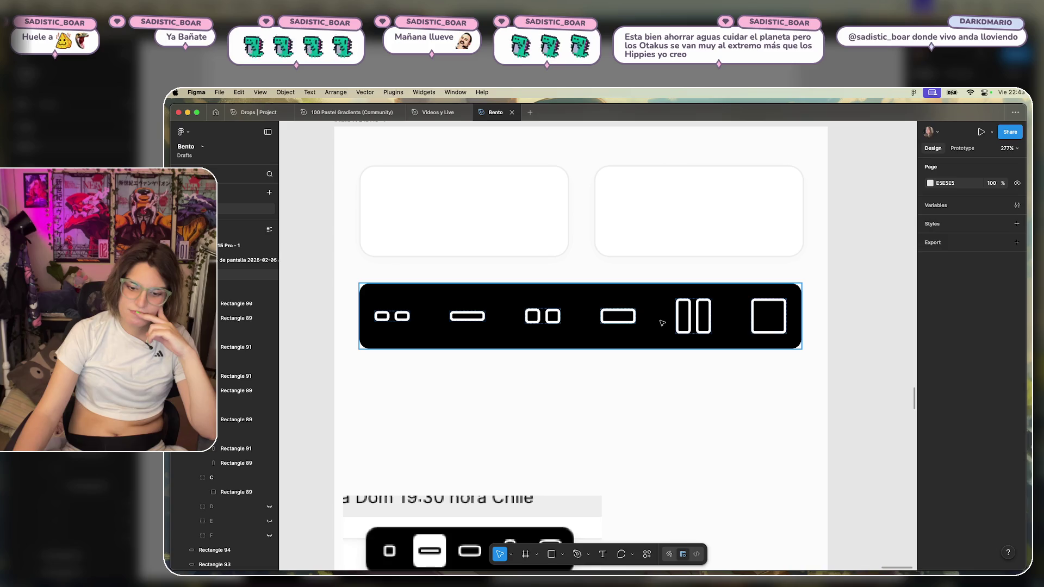
click(637, 326)
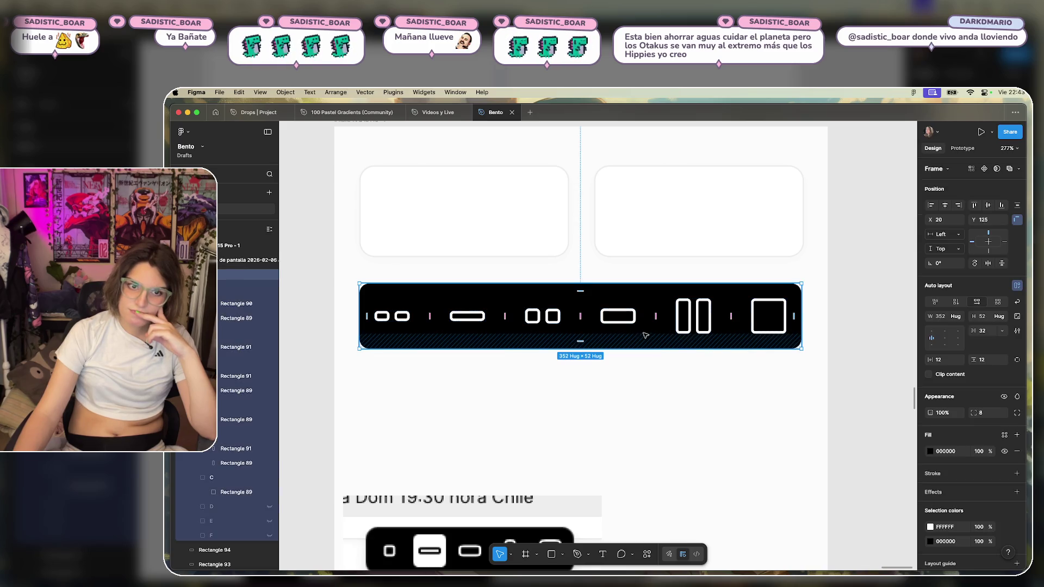
Tighten the gap between the black bar's icons to 20.
click(648, 320)
text(28)
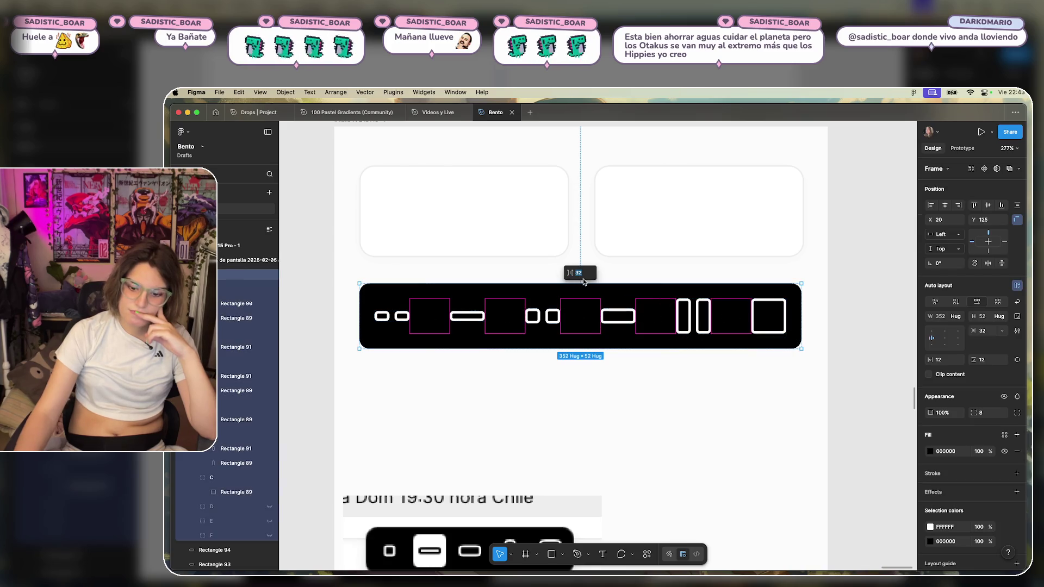
key(Return)
key(Down)
key(Down)
key(Down)
key(Down)
key(Down)
key(Down)
key(Down)
key(Down)
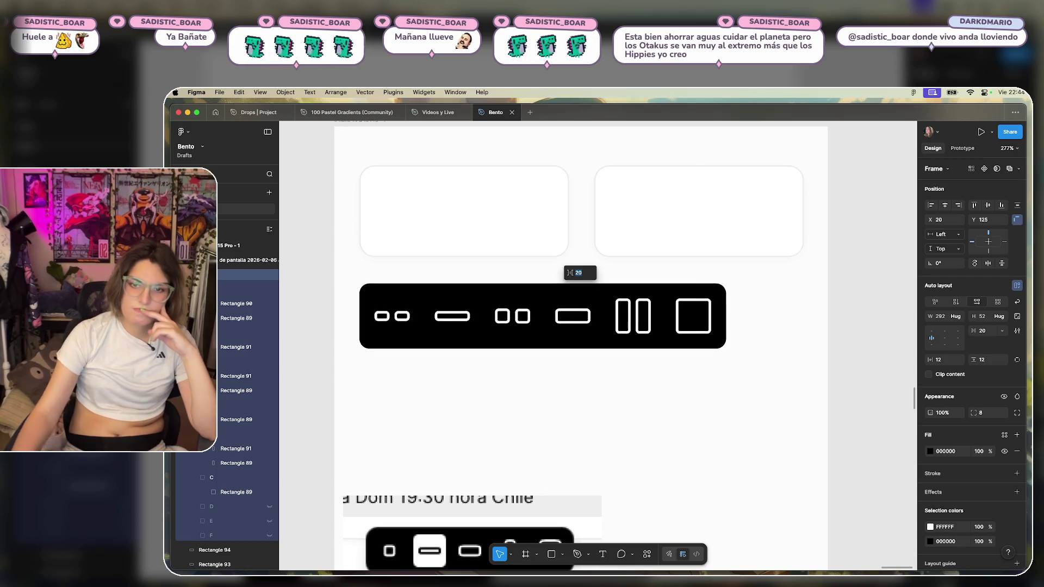
Delete the pasted screenshot below the icon bar.
click(560, 402)
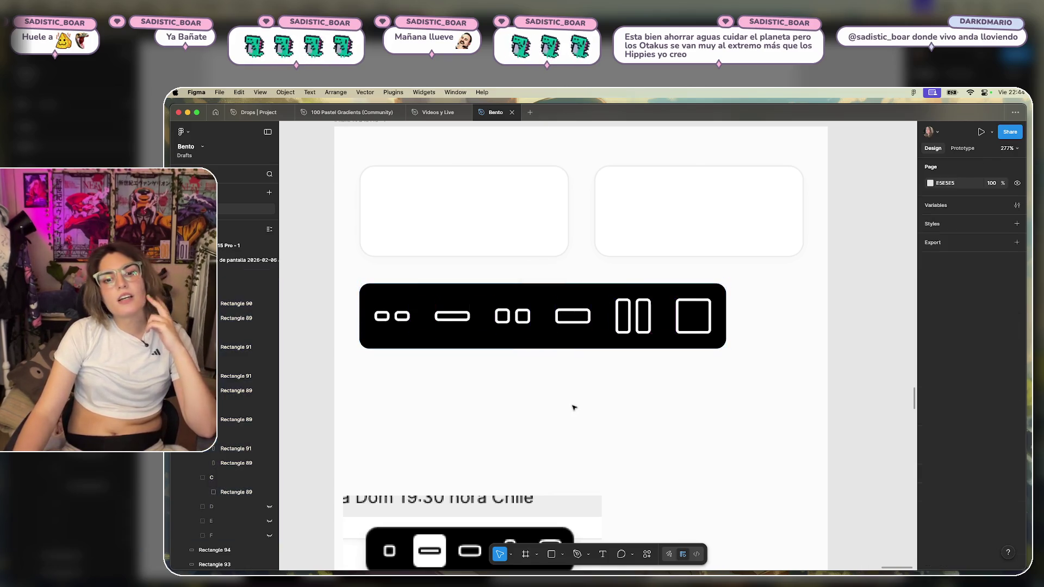
click(515, 492)
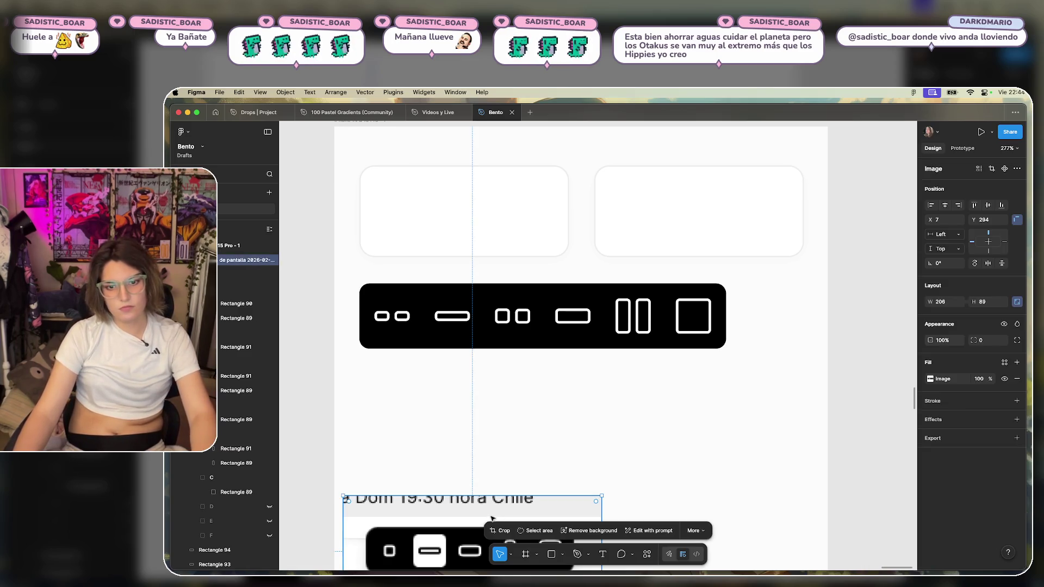
key(Delete)
scroll(493, 435, up, 3)
scroll(522, 414, down, 3)
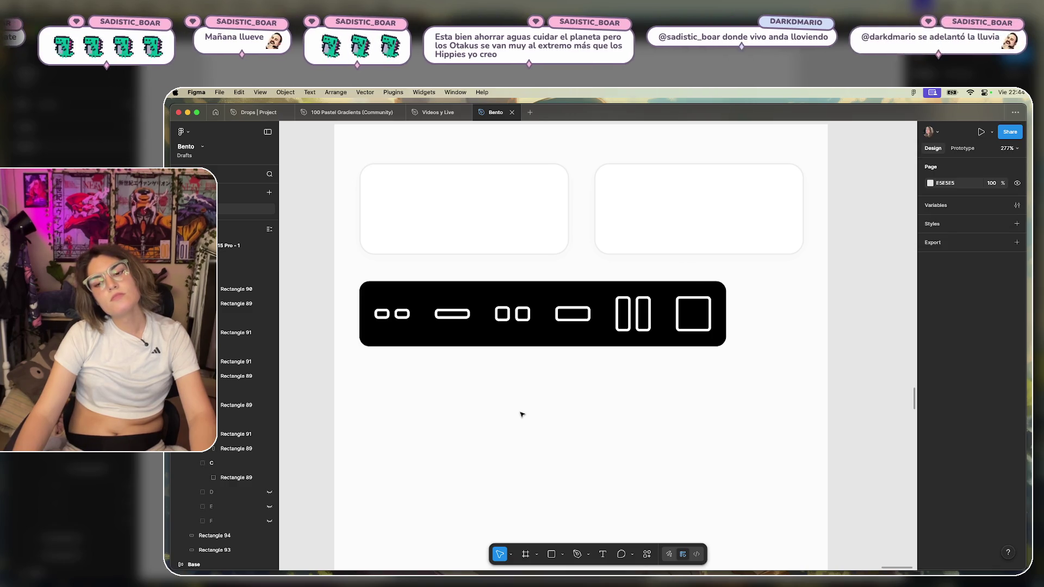
Try stretching the icon bar wider to the right, then undo it.
click(419, 298)
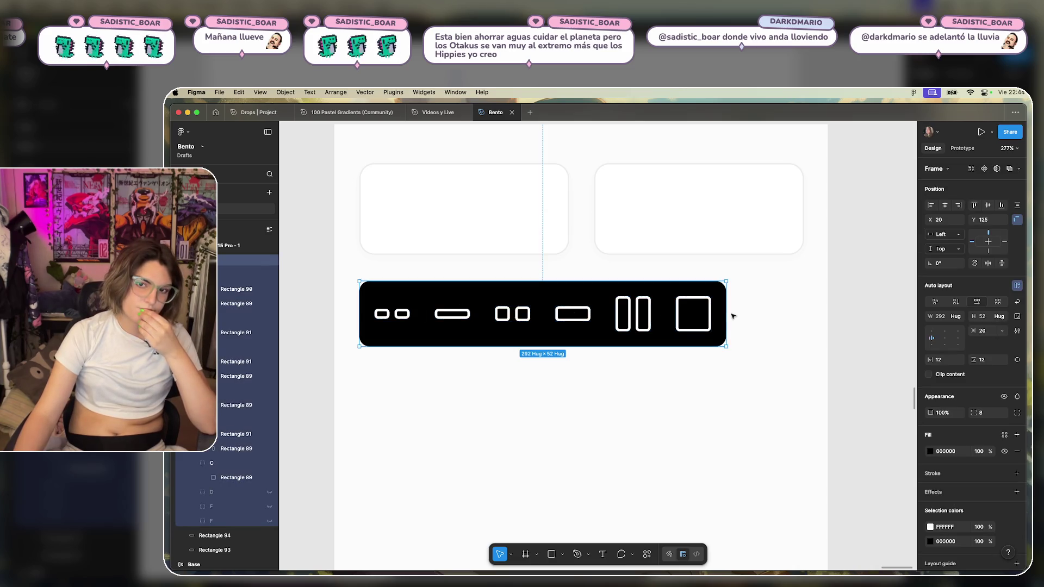
drag(728, 311, 805, 315)
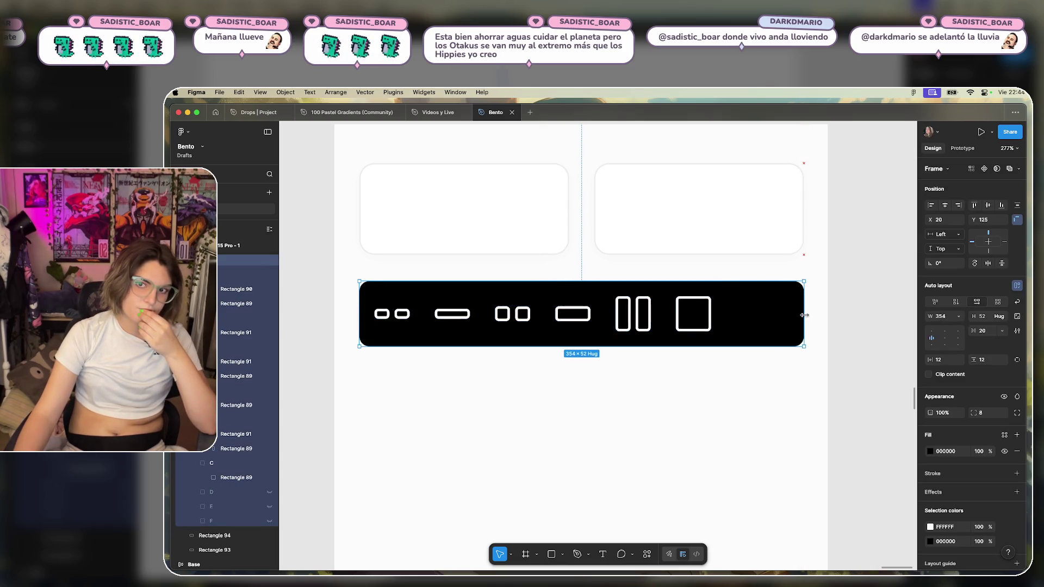
key(ctrl+z)
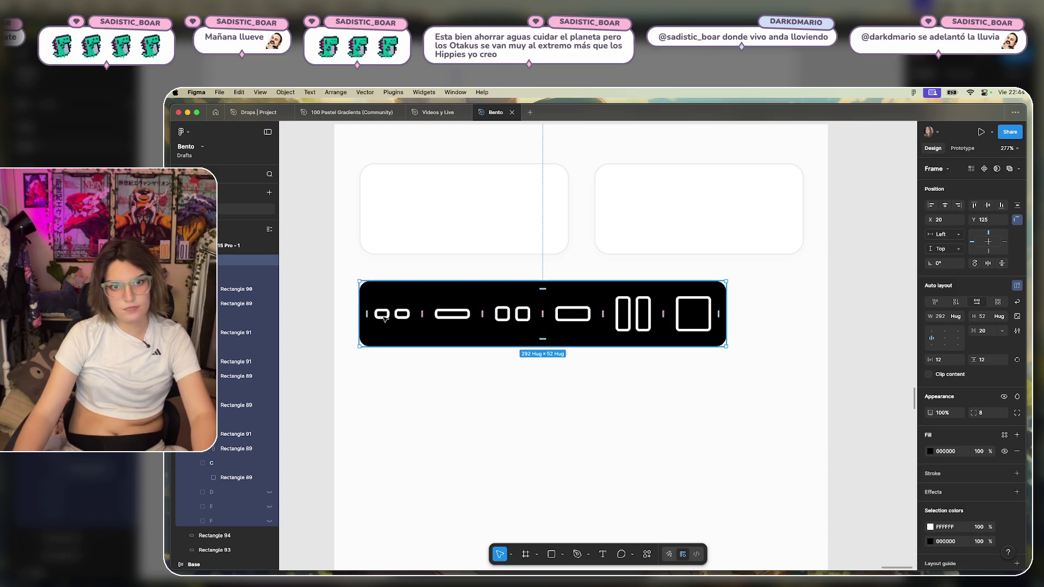
click(390, 315)
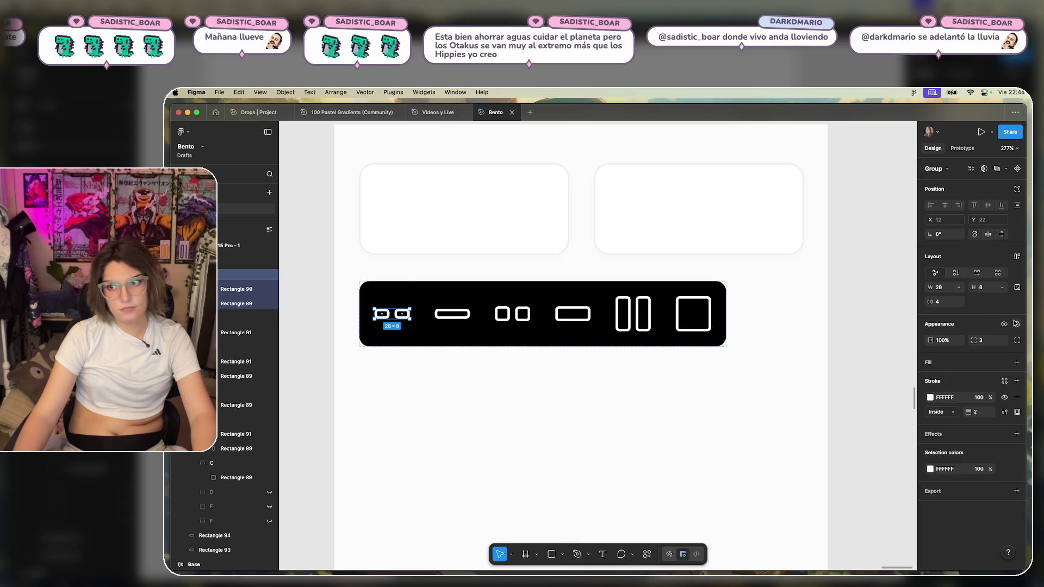
Put the first double-pill icon in auto layout with a 4 px gap between pills.
click(1018, 256)
text(2)
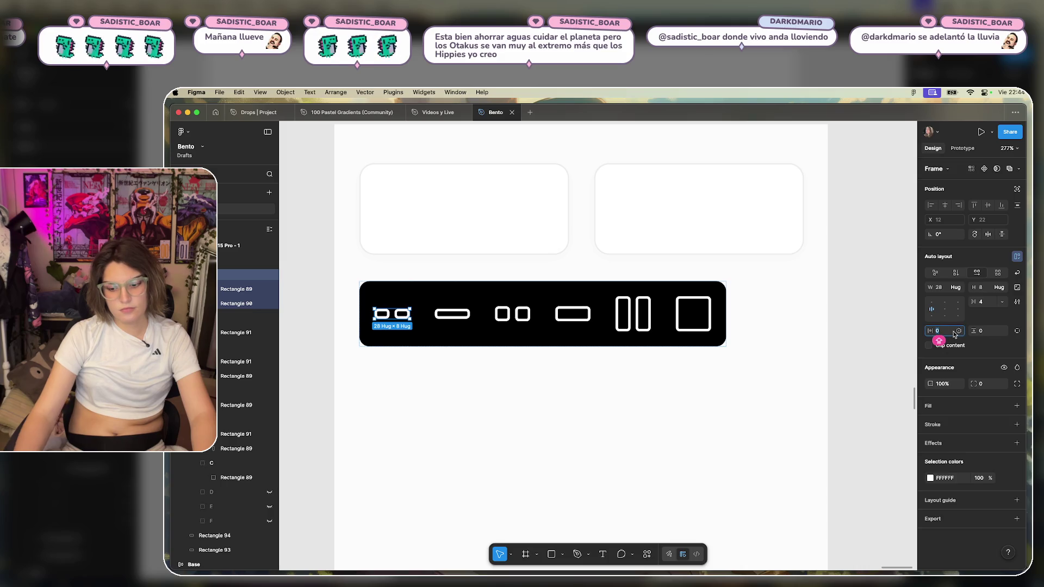
key(Return)
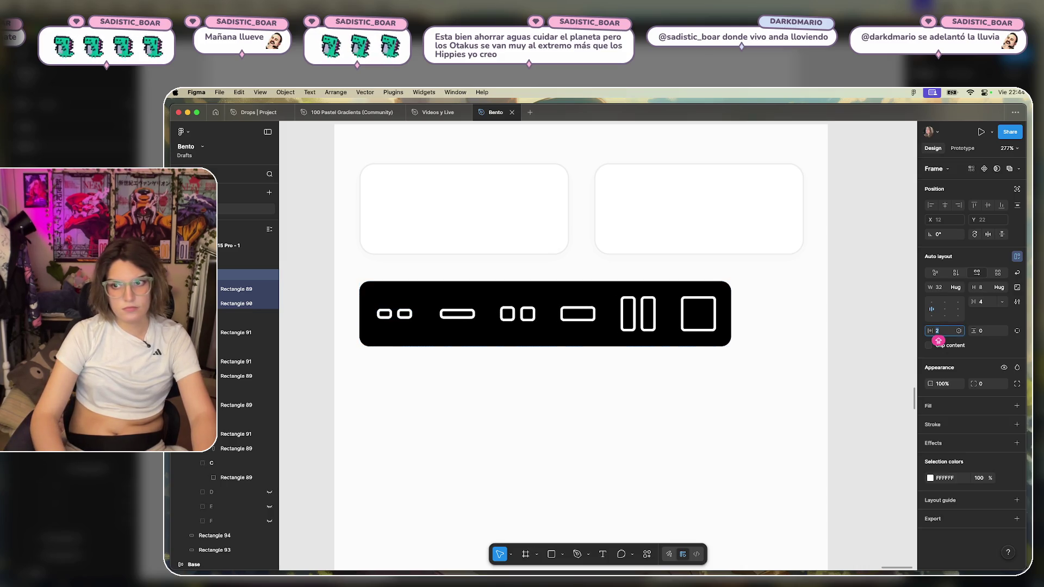
key(Up)
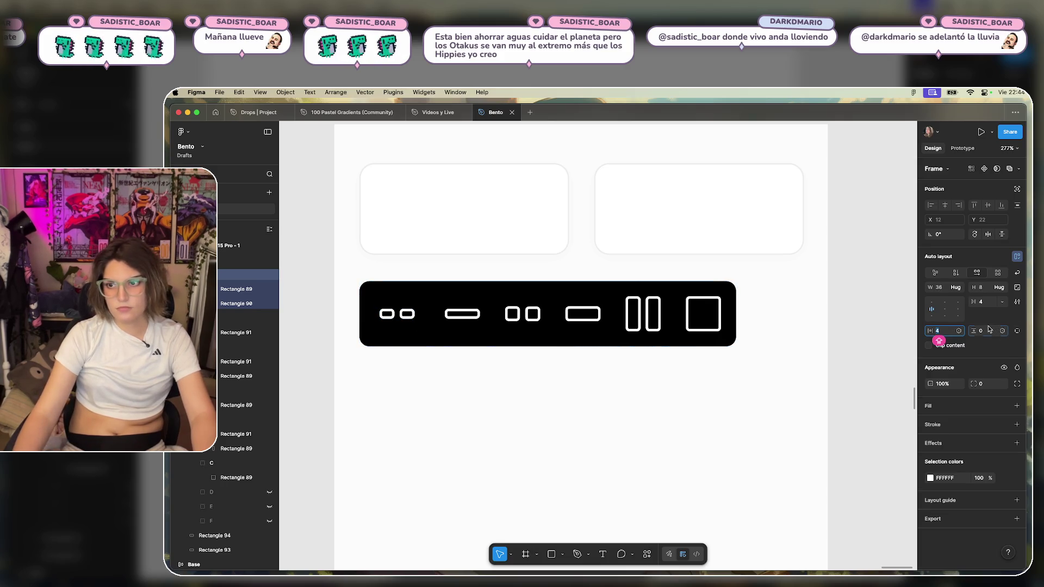
key(Up)
key(Tab)
Set the icon's vertical padding to 14 for a 36×36 tile and add a white fill.
key(Up)
key(Up)
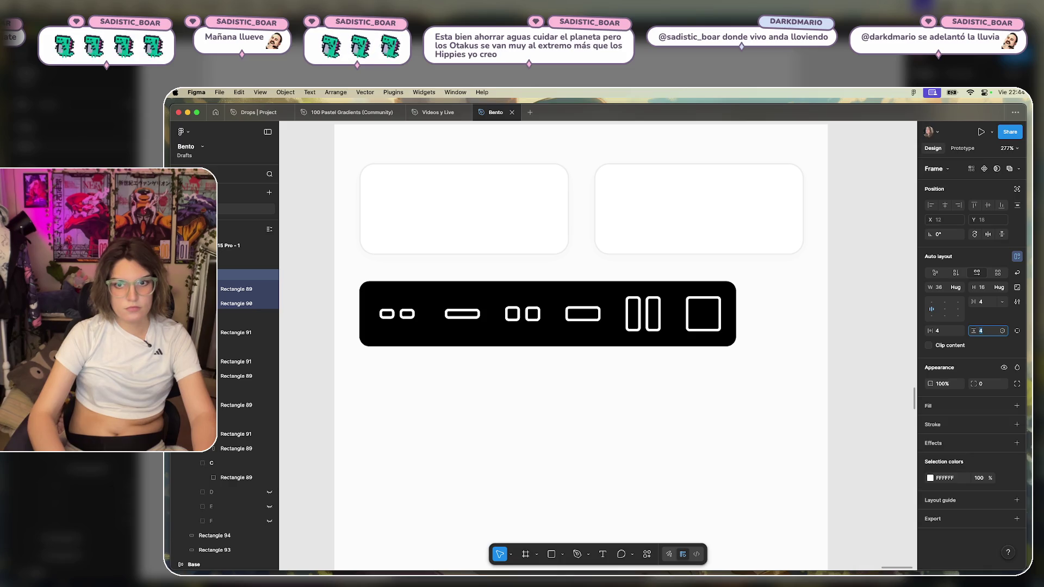
key(Up)
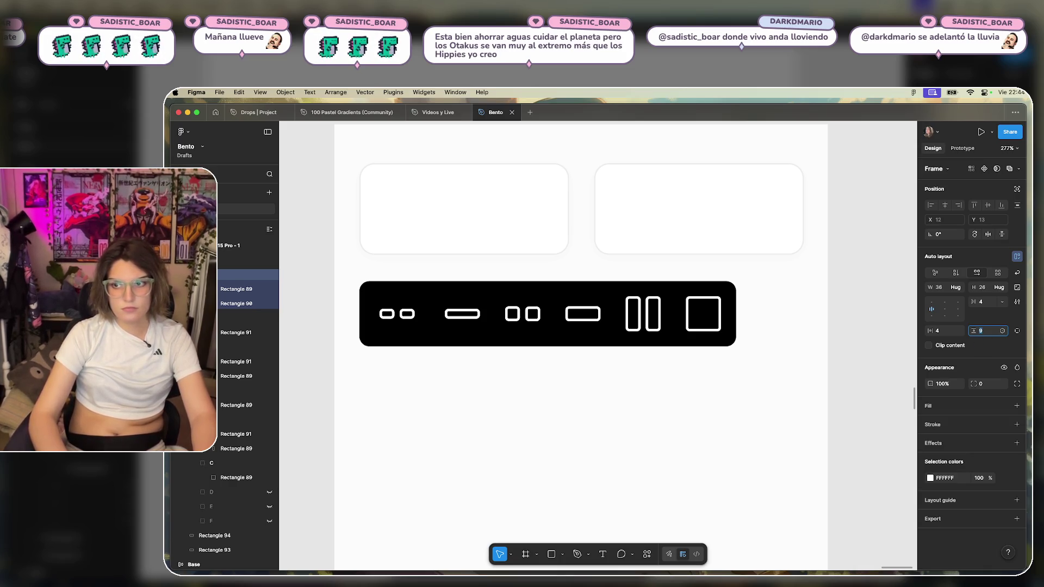
key(Up)
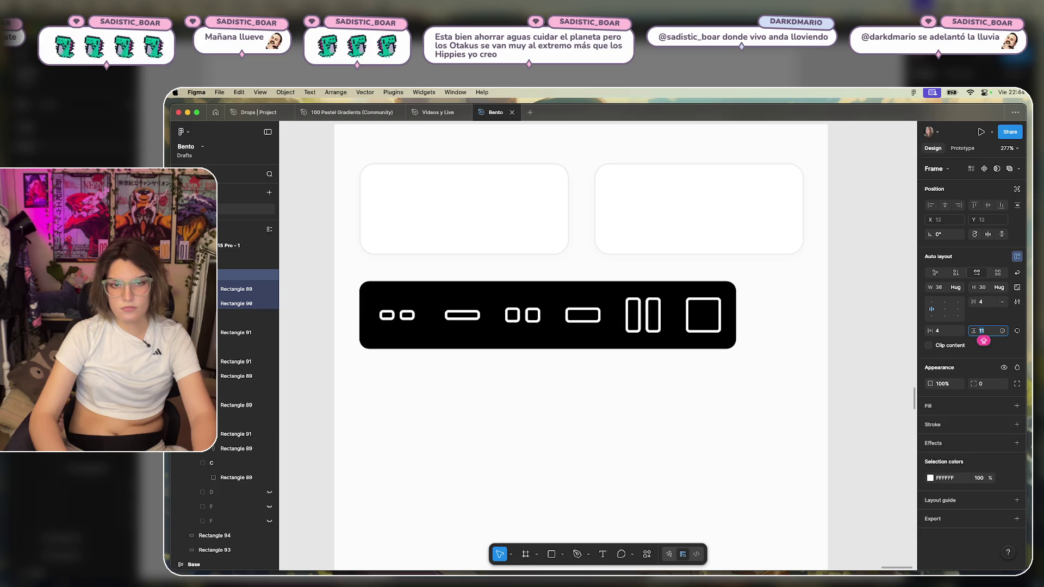
key(Down)
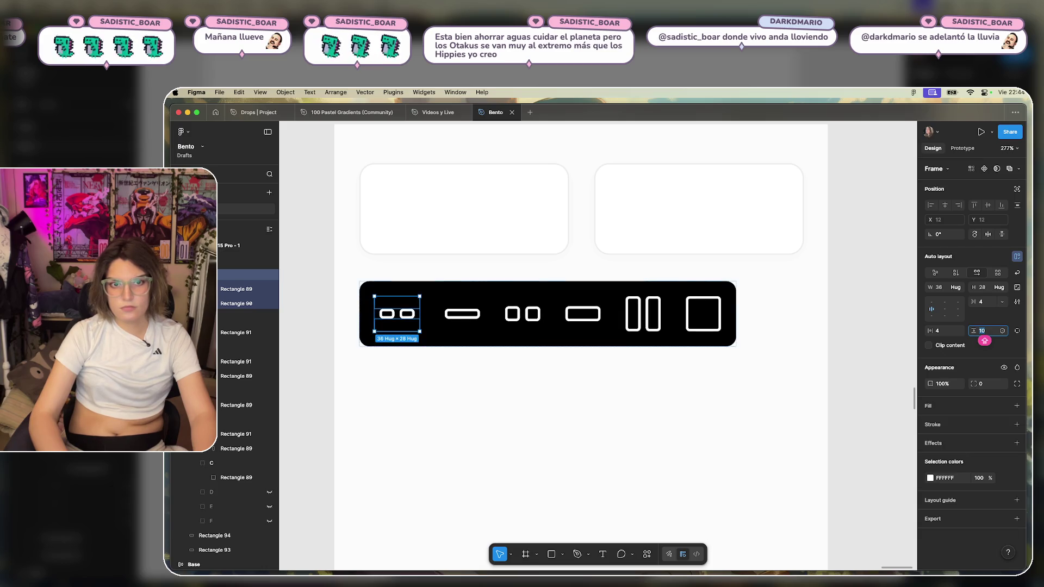
key(Up)
key(Up)
key(Up)
key(Up)
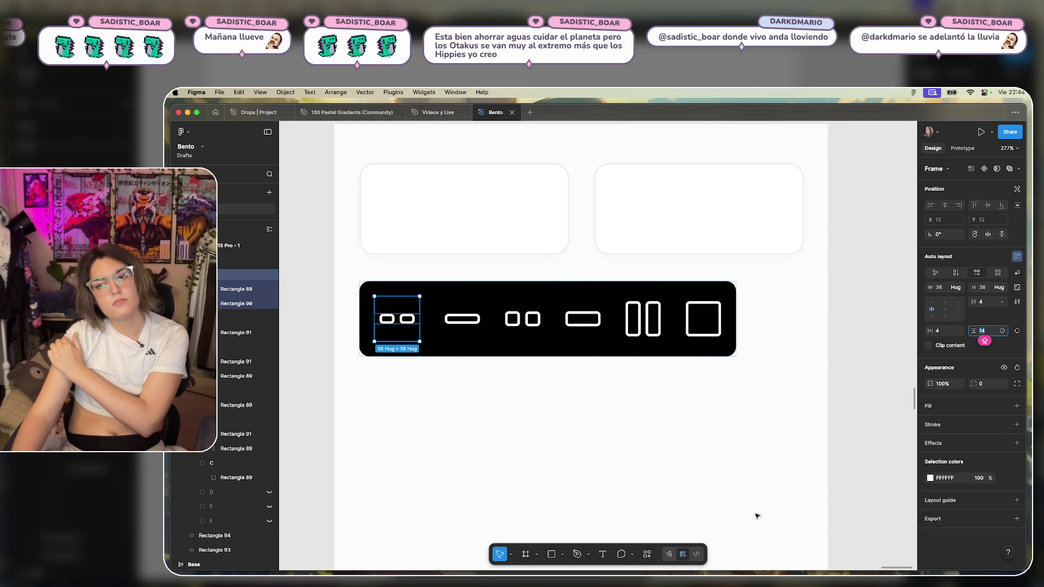
mouse_move(996, 473)
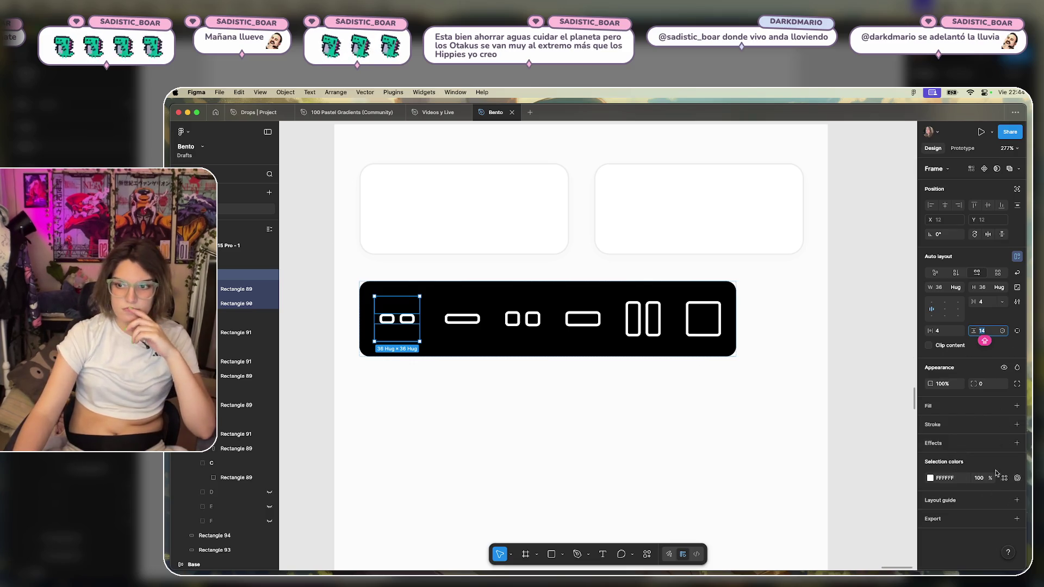
click(1016, 406)
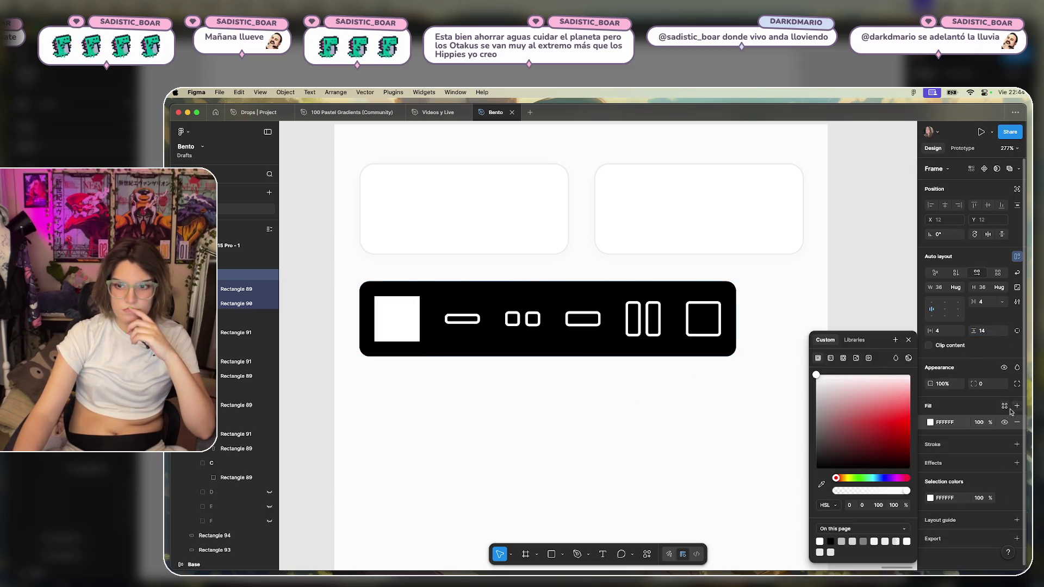
Round the white tile's corners to 3.
click(995, 383)
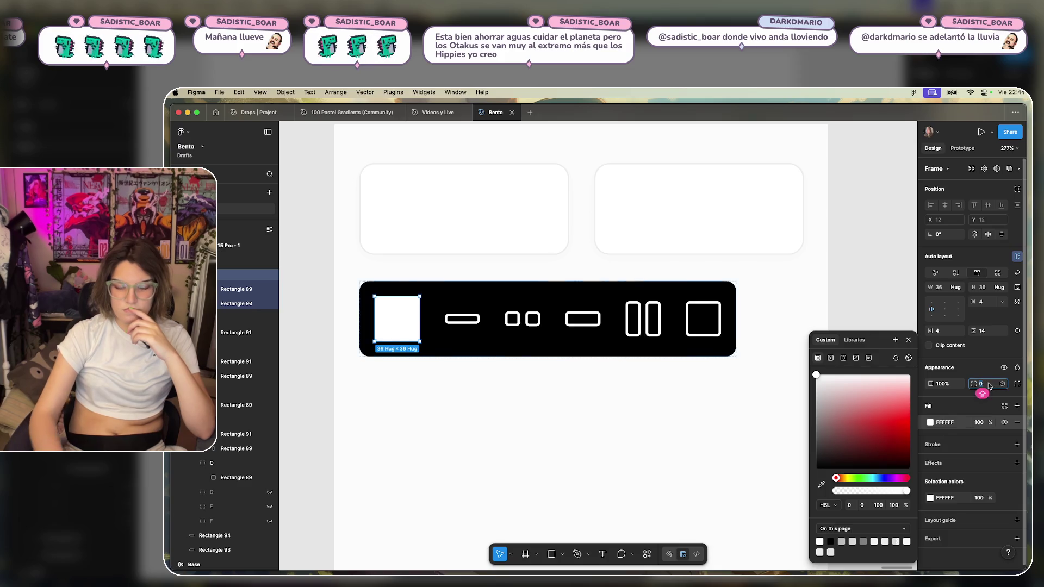
text(3)
key(Return)
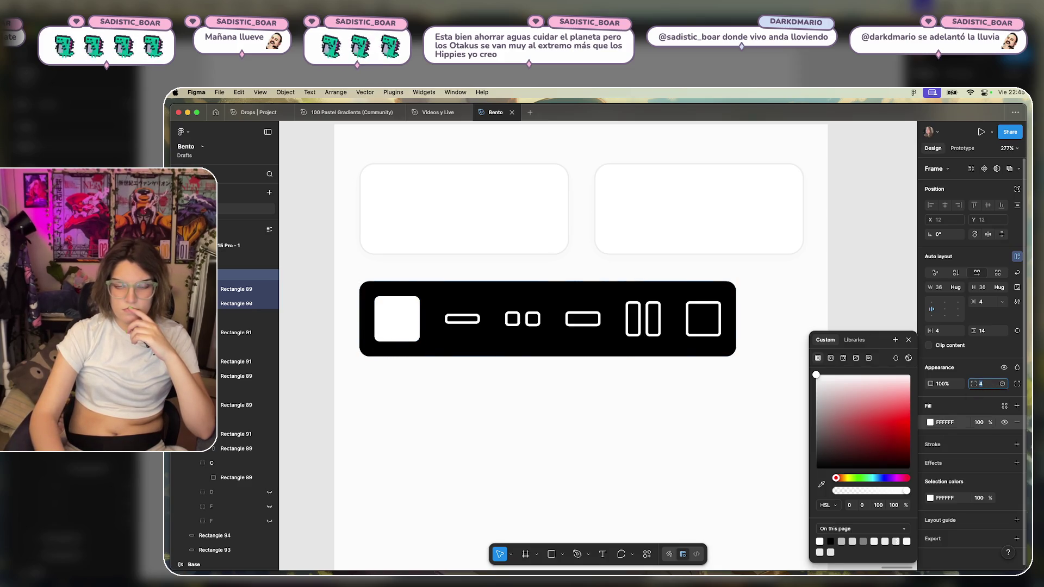
Give both small pills inside the tile black 000000 outlines.
click(625, 285)
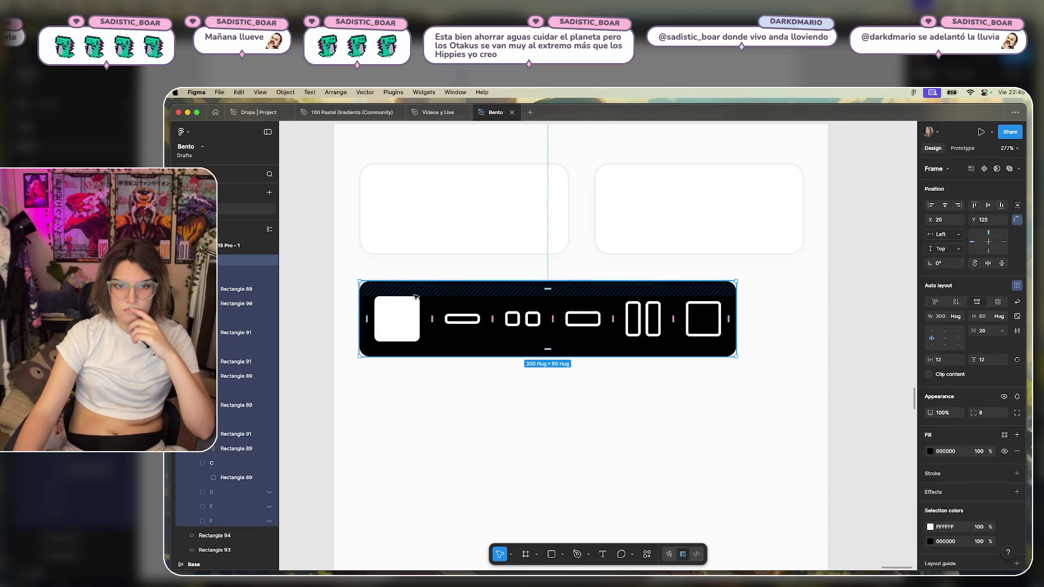
click(385, 313)
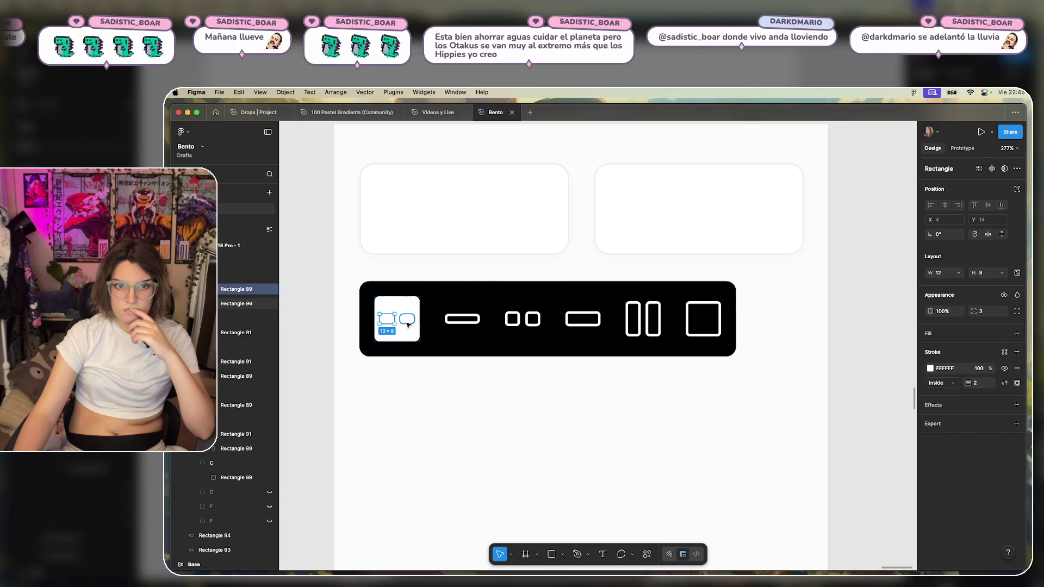
shift+click(411, 313)
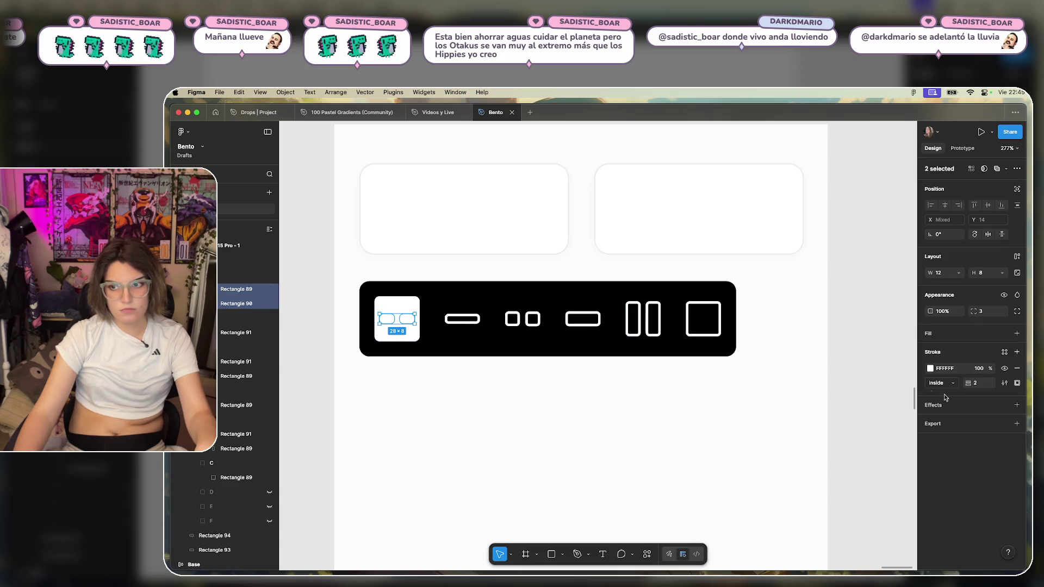
key(i)
click(473, 351)
click(563, 403)
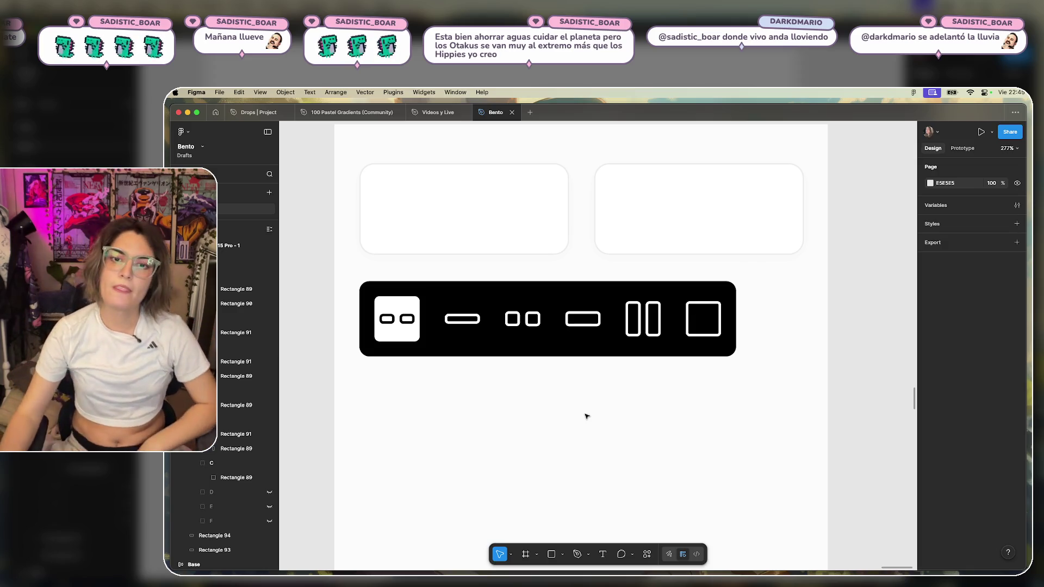
click(606, 352)
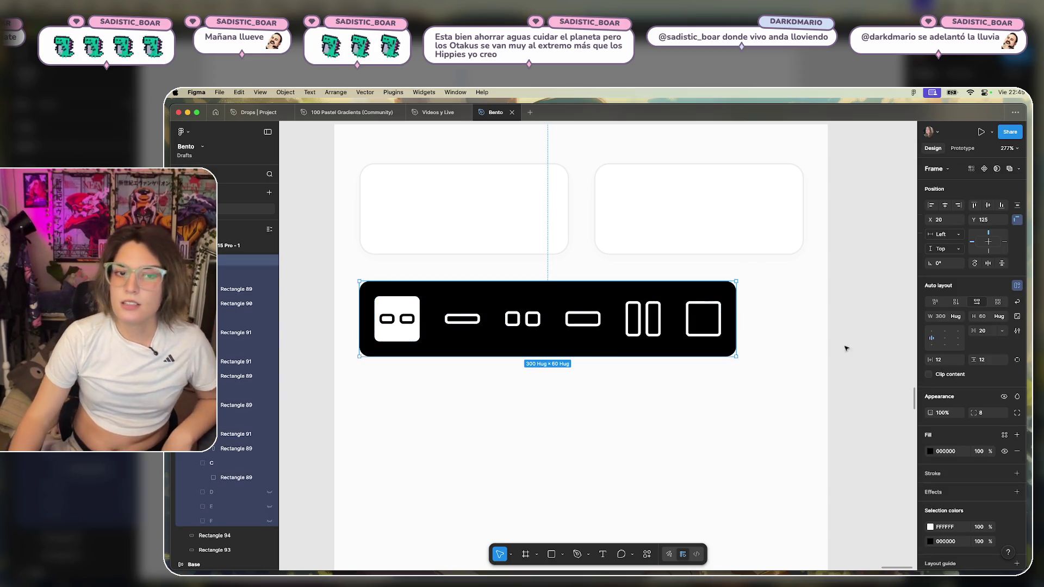
Adjust the black bar's spacing between icons to 16.
click(949, 360)
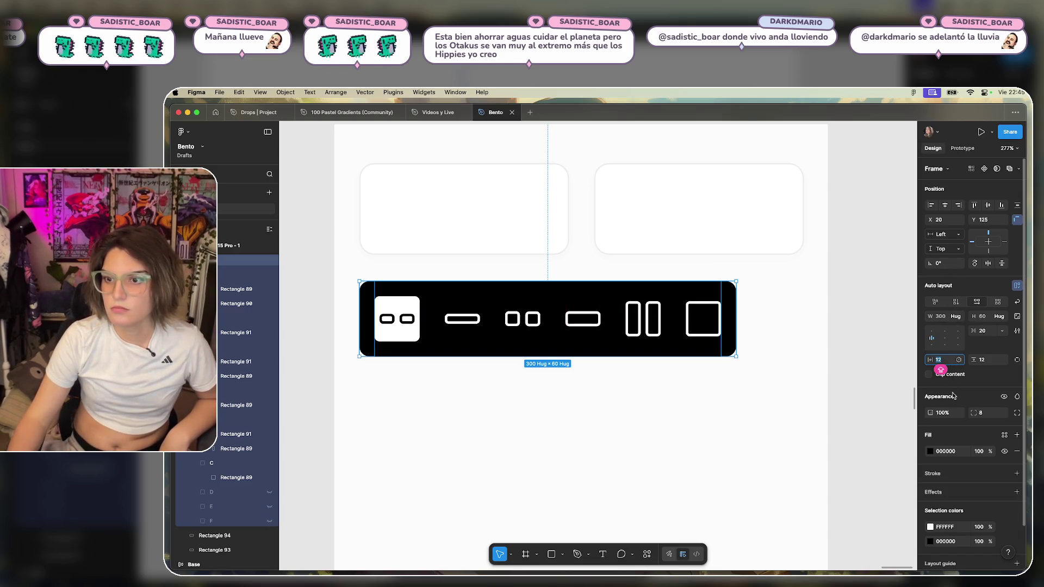
mouse_move(547, 272)
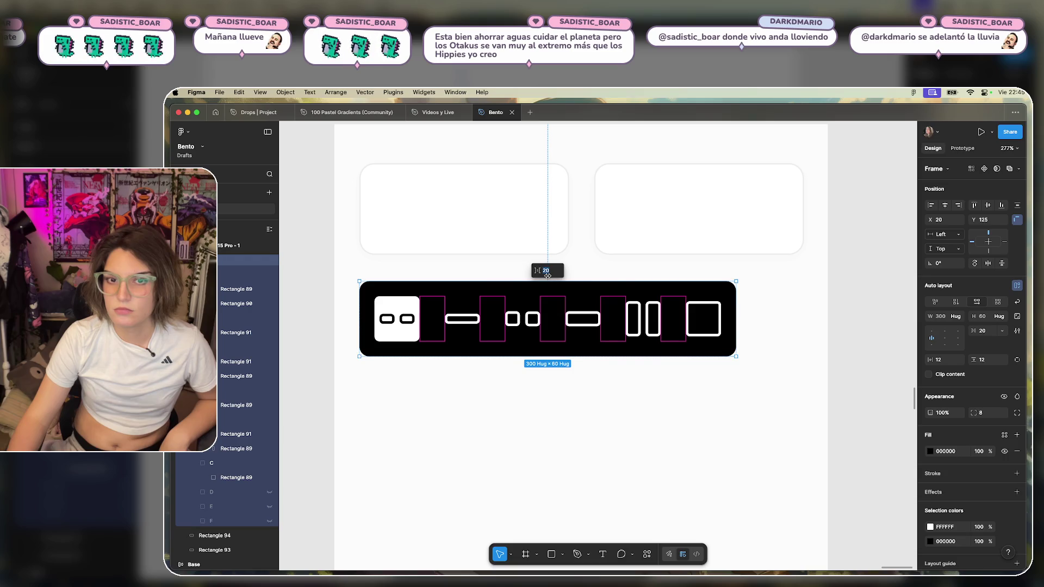
key(Down)
key(Down)
key(Down)
key(Down)
key(Down)
key(Down)
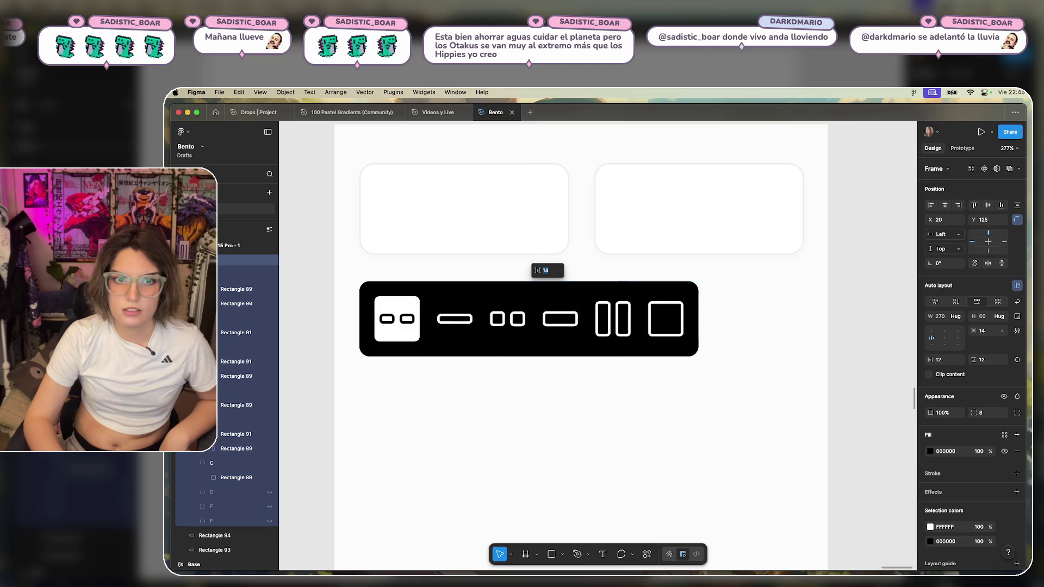
key(Down)
key(Up)
key(Up)
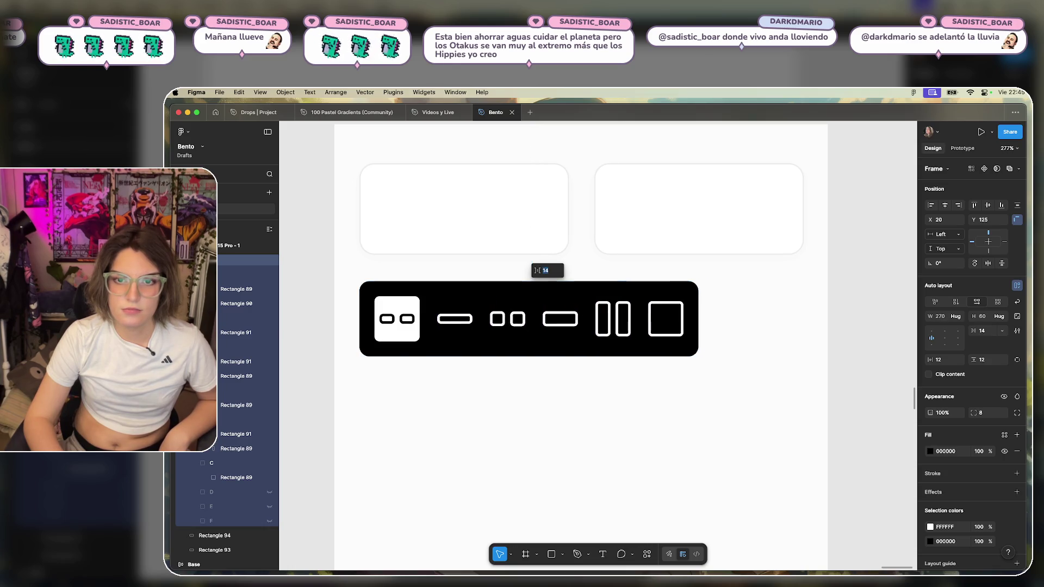
key(Up)
click(659, 385)
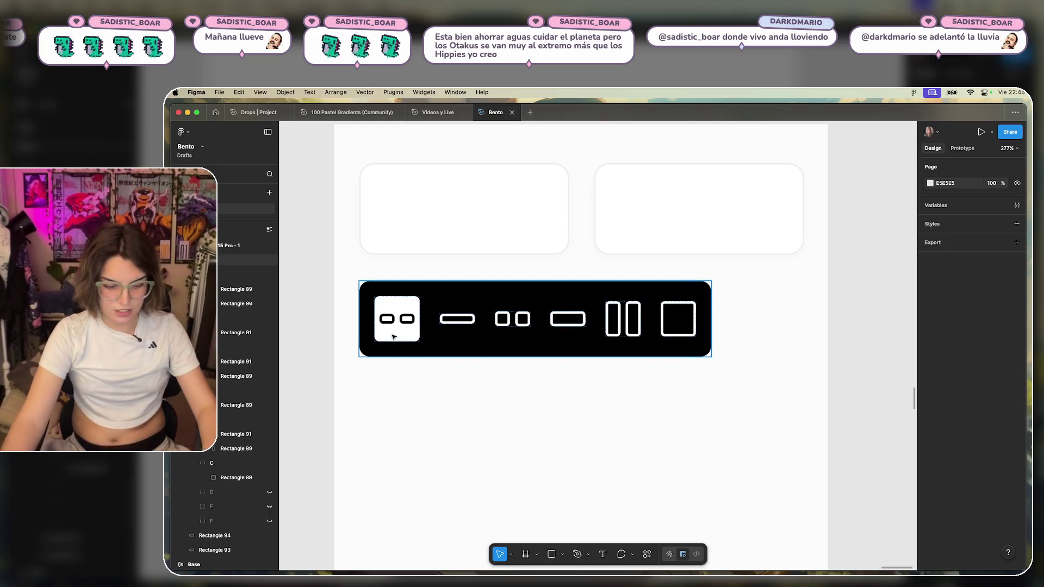
Wrap the long pill icon in auto layout, then undo it and compare with the first tile.
double_click(466, 323)
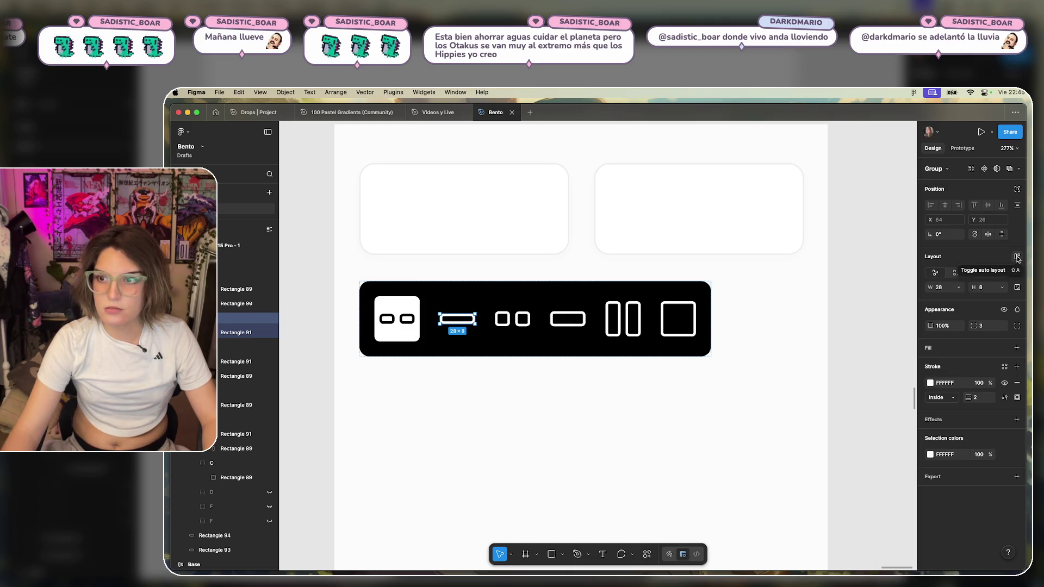
click(1017, 257)
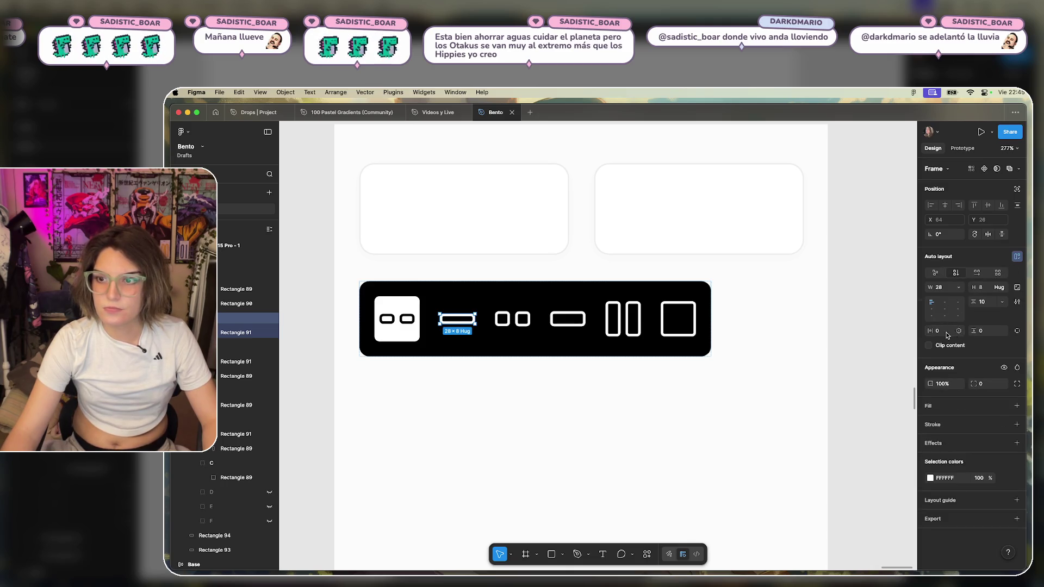
text(2)
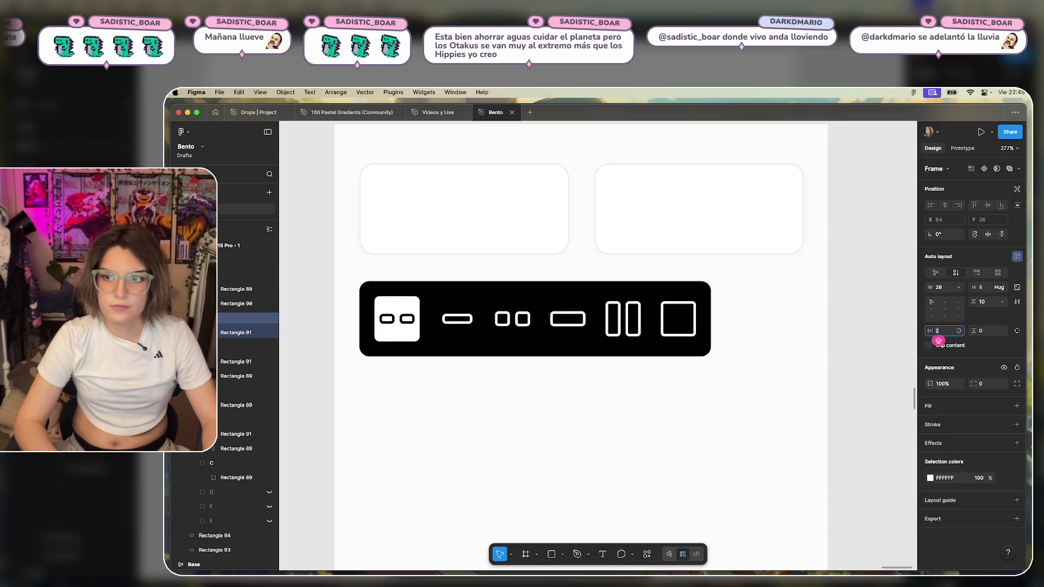
text(0)
key(Return)
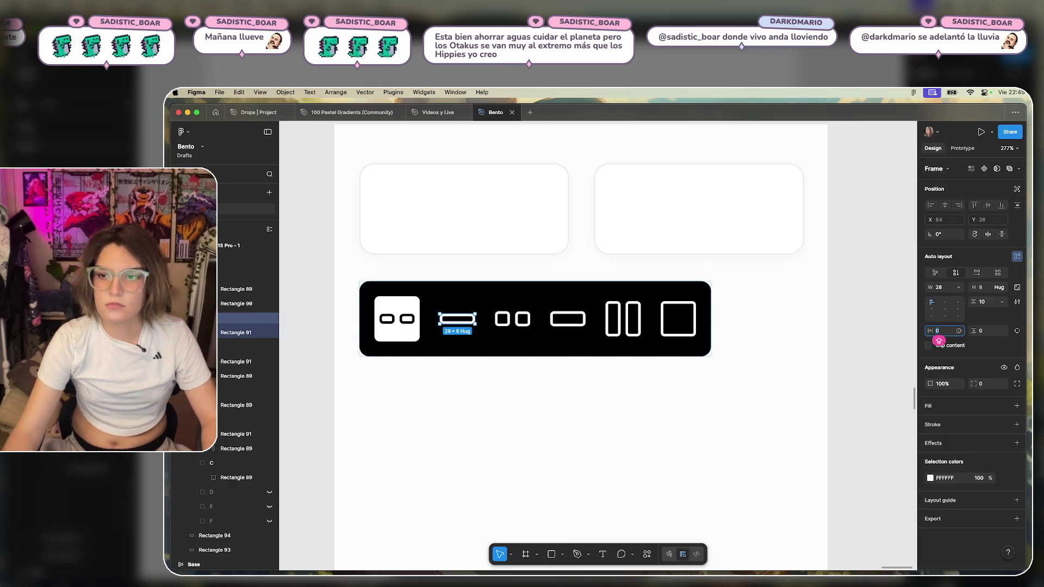
key(super+z)
click(415, 326)
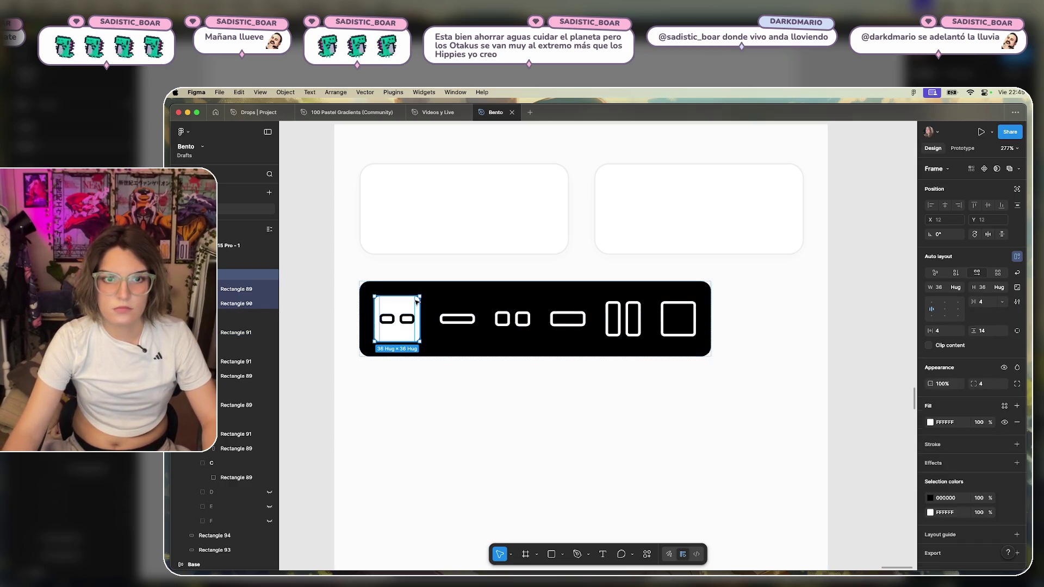
click(466, 318)
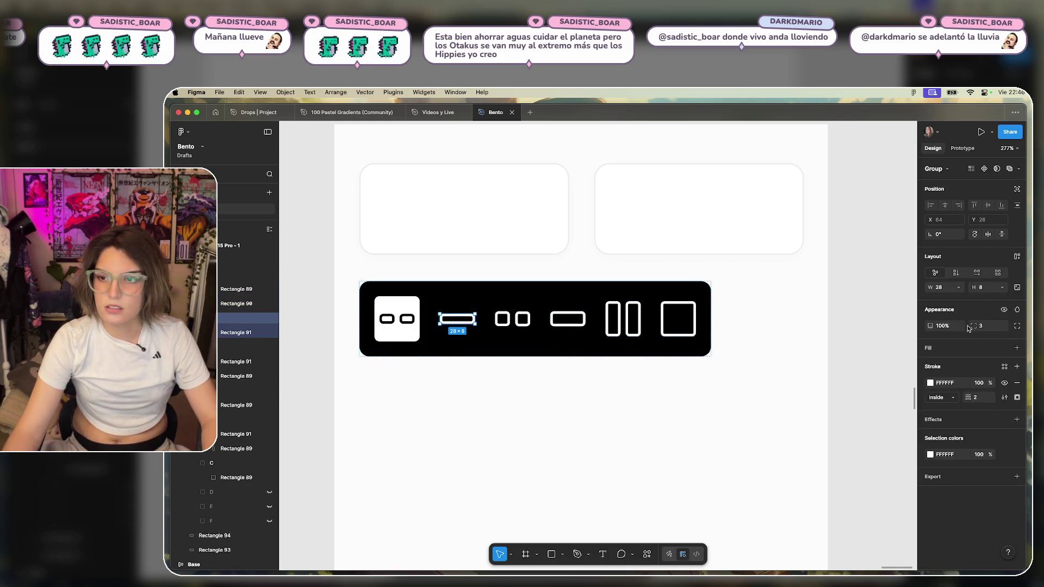
Reapply auto layout to the long pill icon with 4 px horizontal padding.
click(1018, 256)
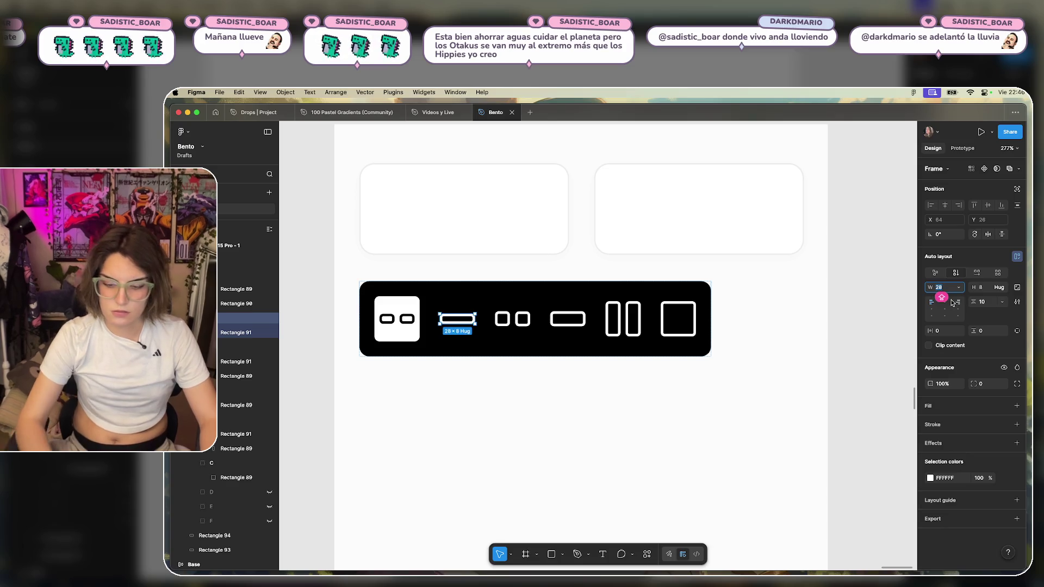
text(31)
key(Return)
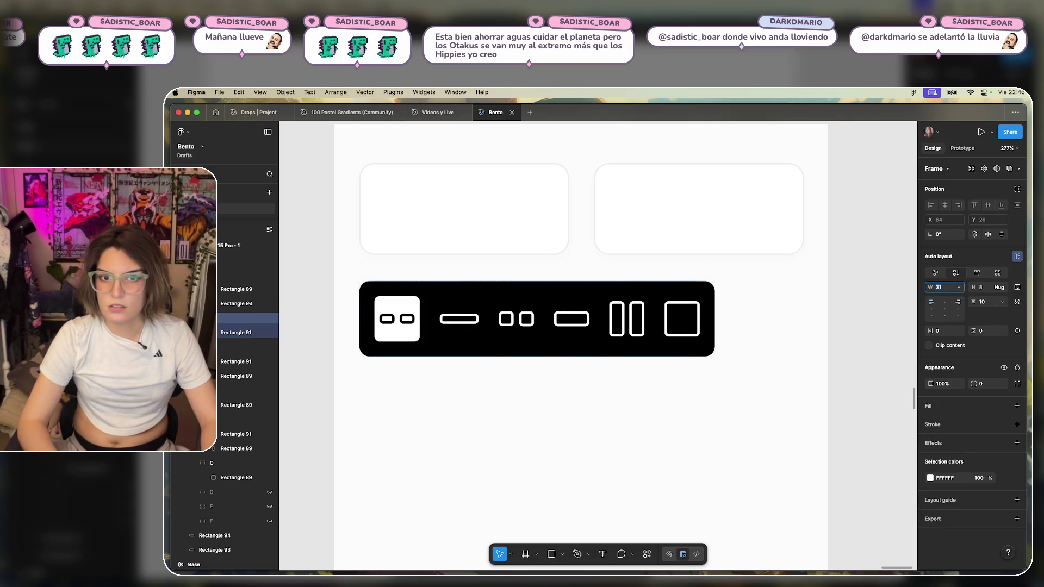
key(Up)
key(Up)
key(Up)
key(Up)
key(Up)
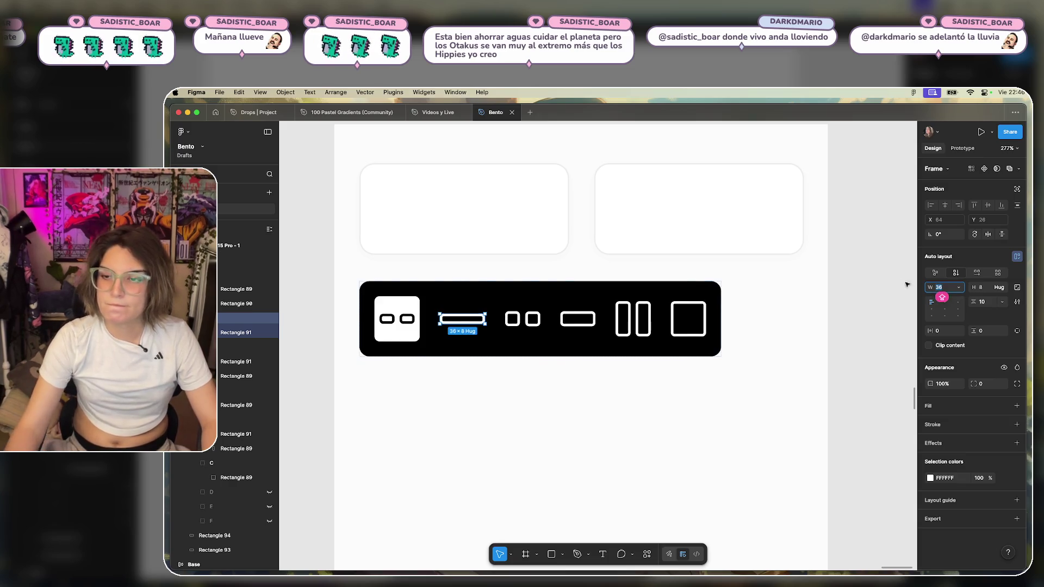
click(937, 331)
text(2)
key(Return)
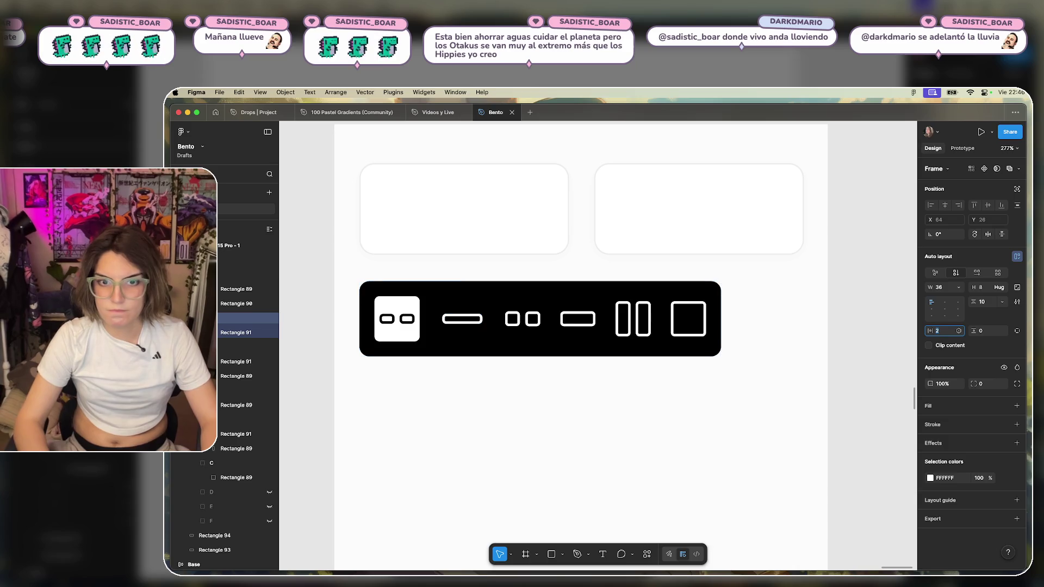
text(4)
key(Return)
click(462, 319)
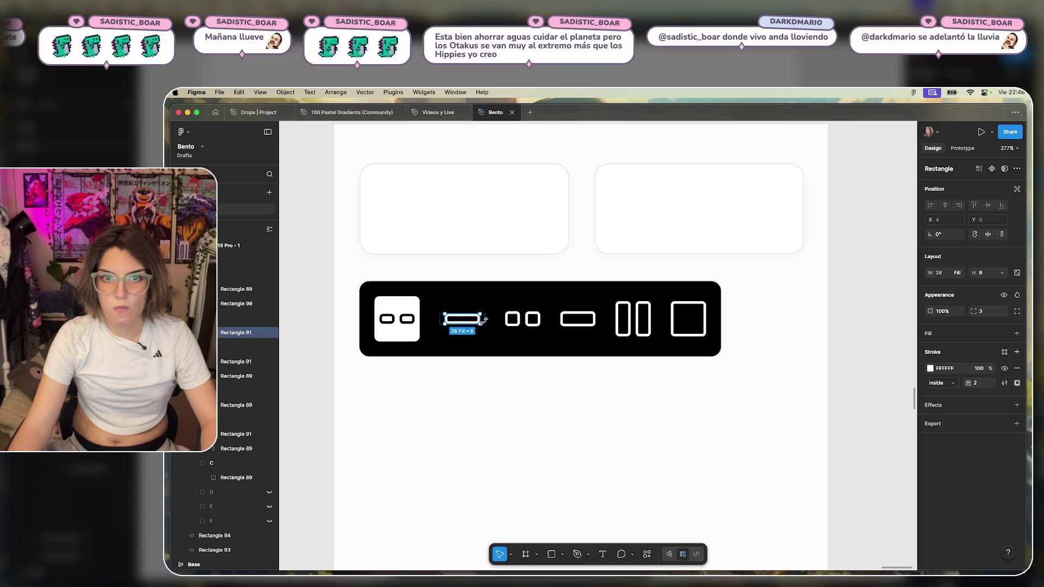
click(441, 321)
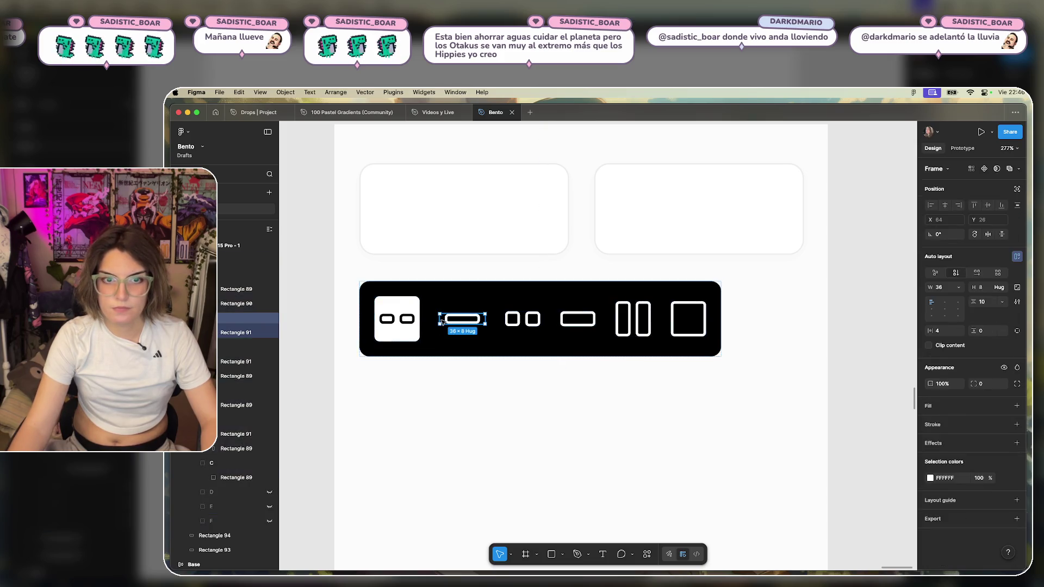
click(981, 287)
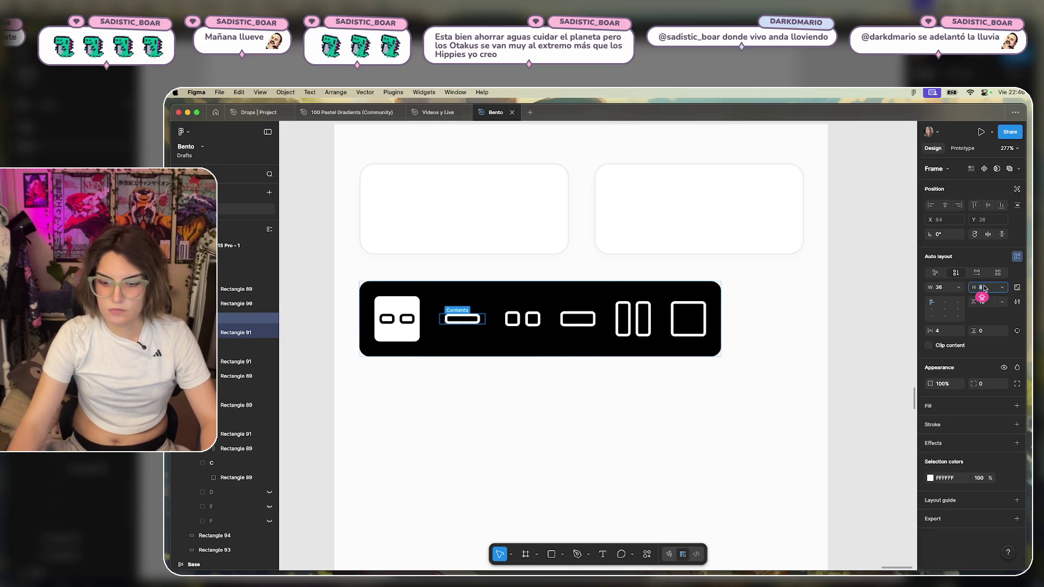
Make the pill frame 36 tall with centred content, 4 px padding and zero spacing.
text(12)
key(Return)
key(Up)
key(Up)
key(Up)
key(Up)
key(Up)
key(Up)
key(Up)
key(Up)
key(Up)
key(Up)
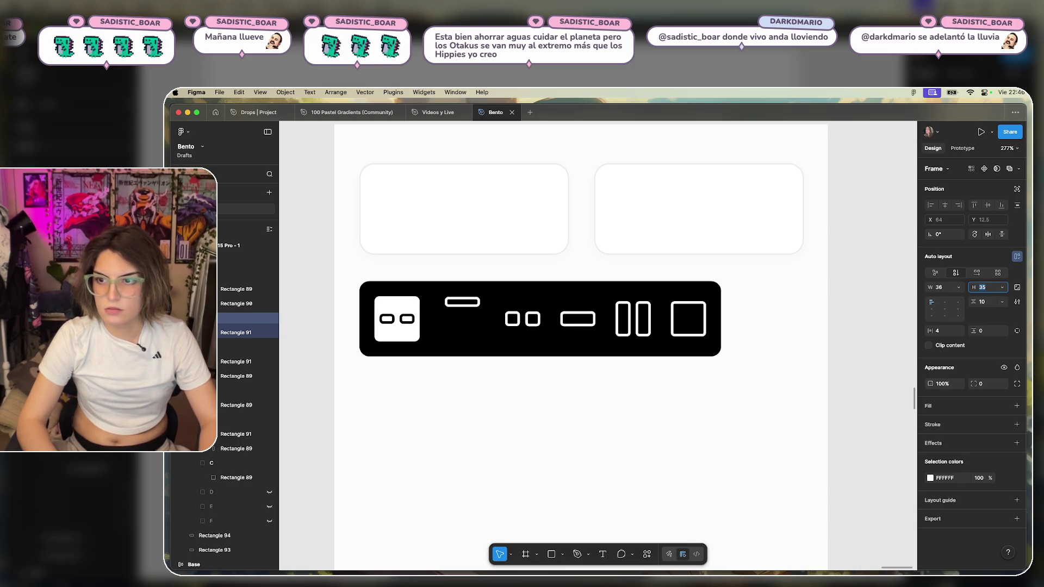
click(945, 308)
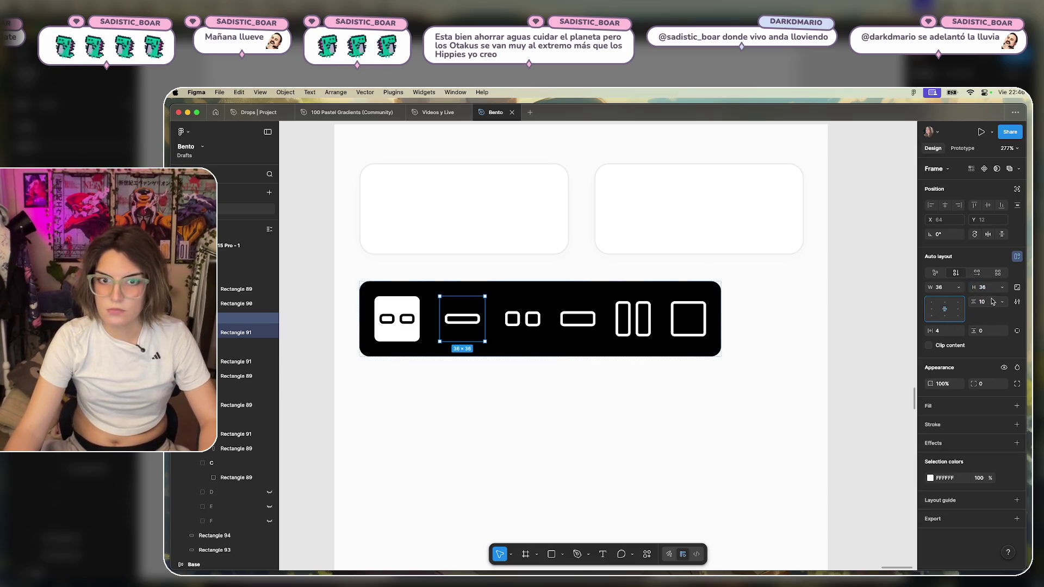
click(990, 331)
text(4)
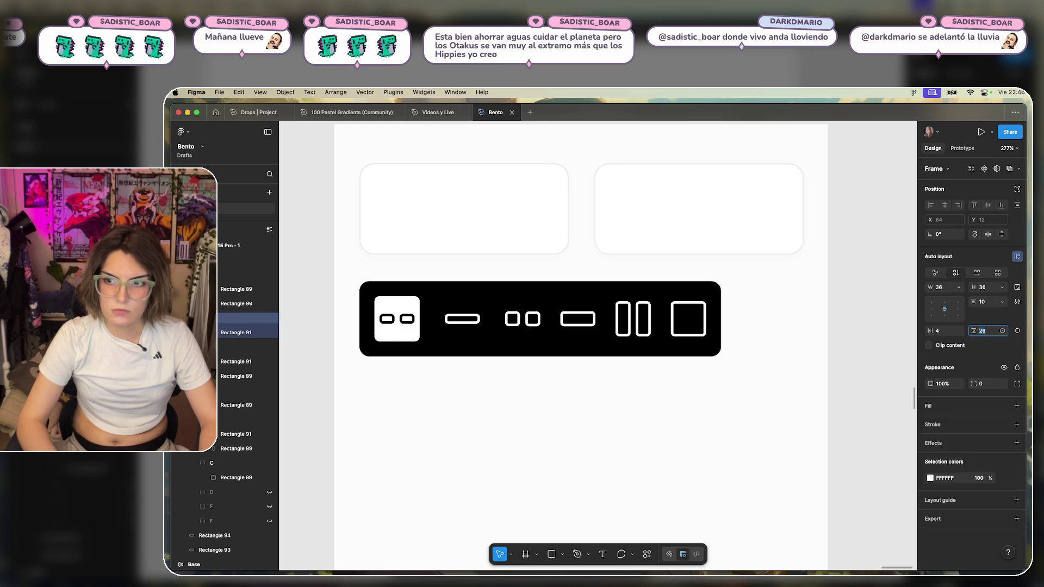
text(0)
key(Return)
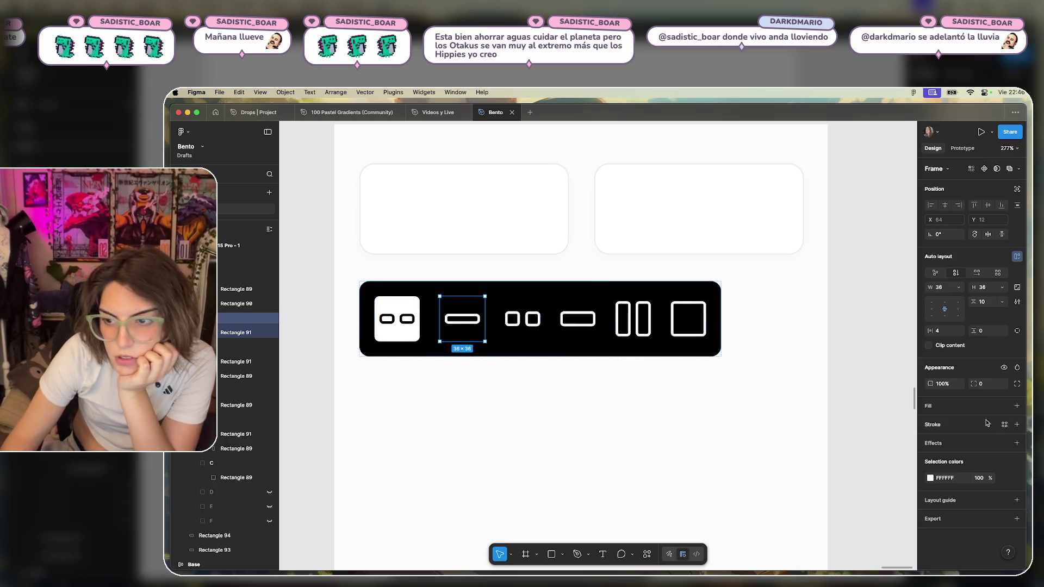
Give the pill tile 4 px rounded corners and a dark grey 2D2D2D fill.
text(4)
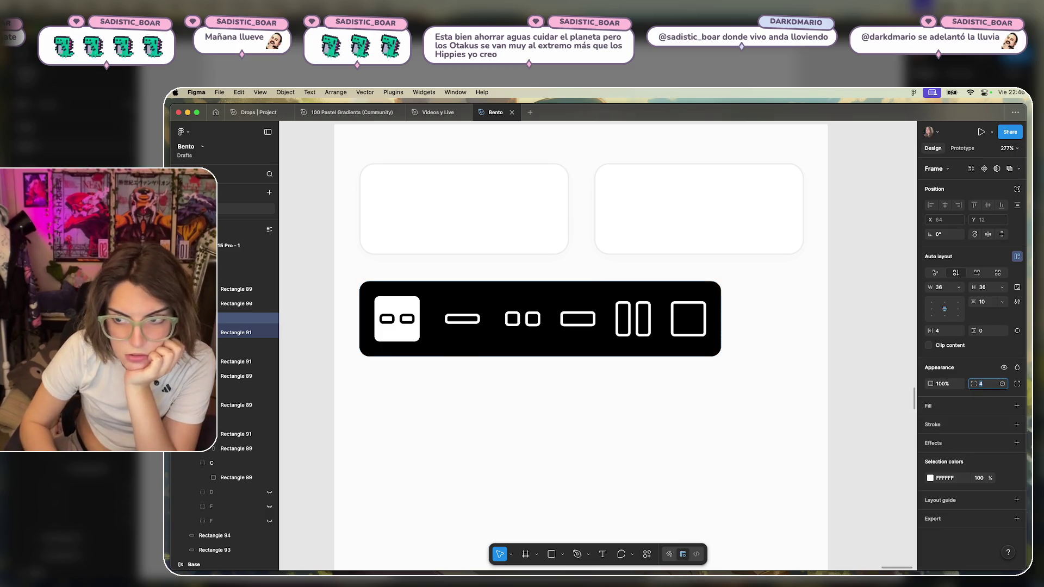
key(Return)
click(1017, 405)
click(930, 422)
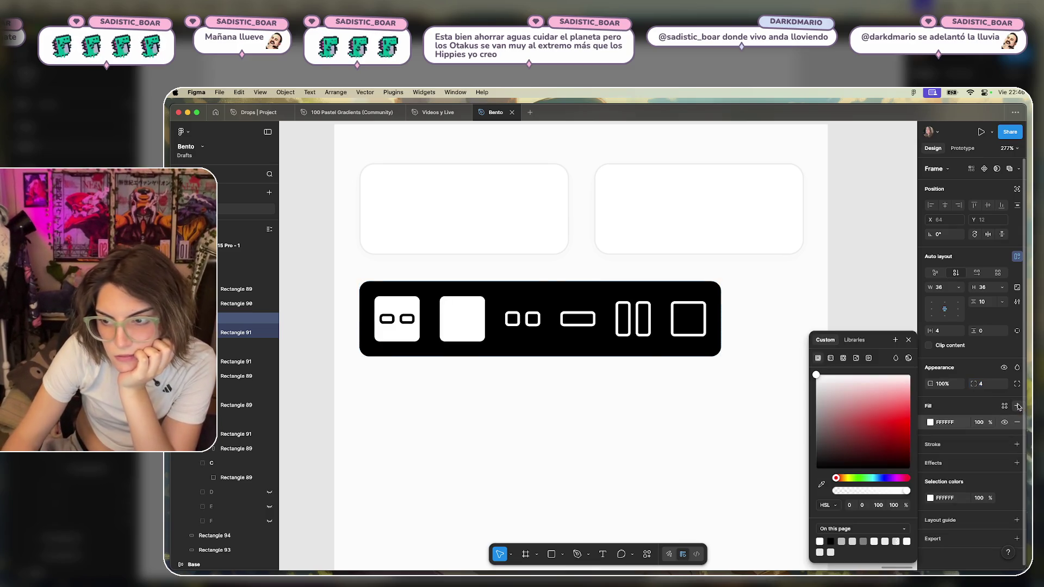
mouse_move(832, 392)
mouse_down()
mouse_move(789, 466)
mouse_move(781, 459)
mouse_up()
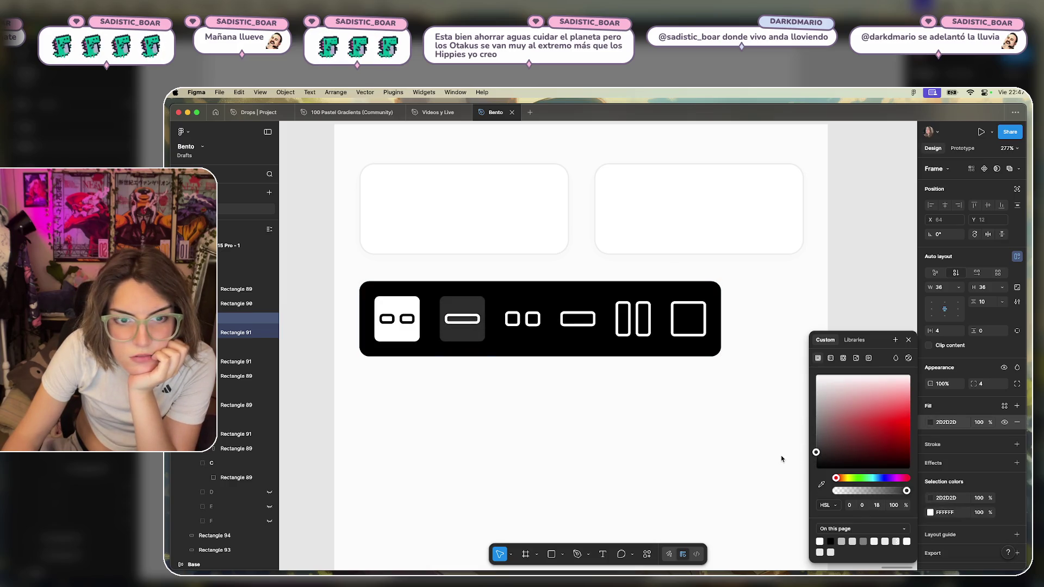
click(734, 420)
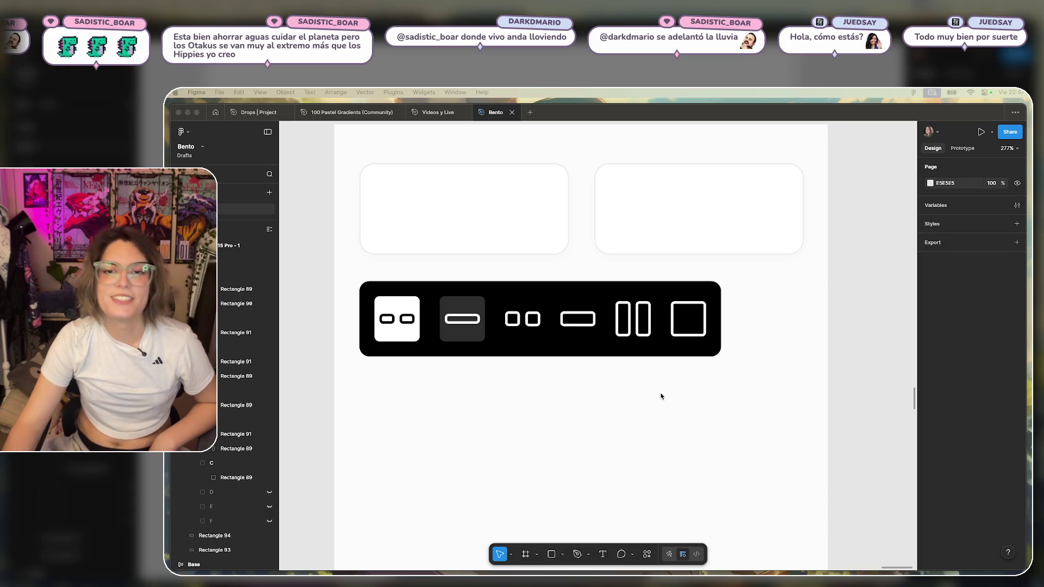
click(472, 343)
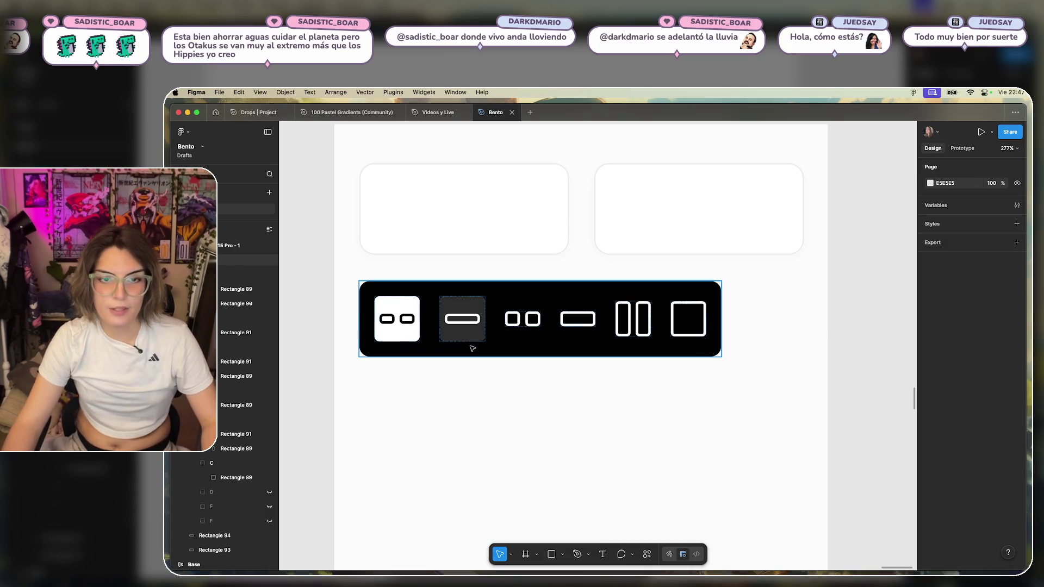
Wrap the two-square icon in auto layout with 4 px side padding, sized 36×36.
click(471, 348)
click(508, 324)
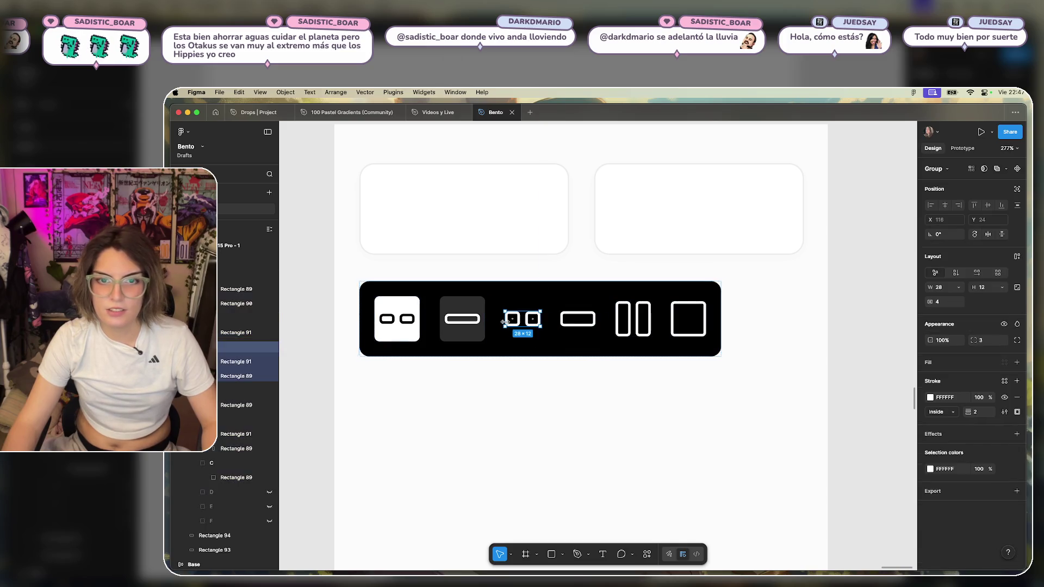
click(1015, 257)
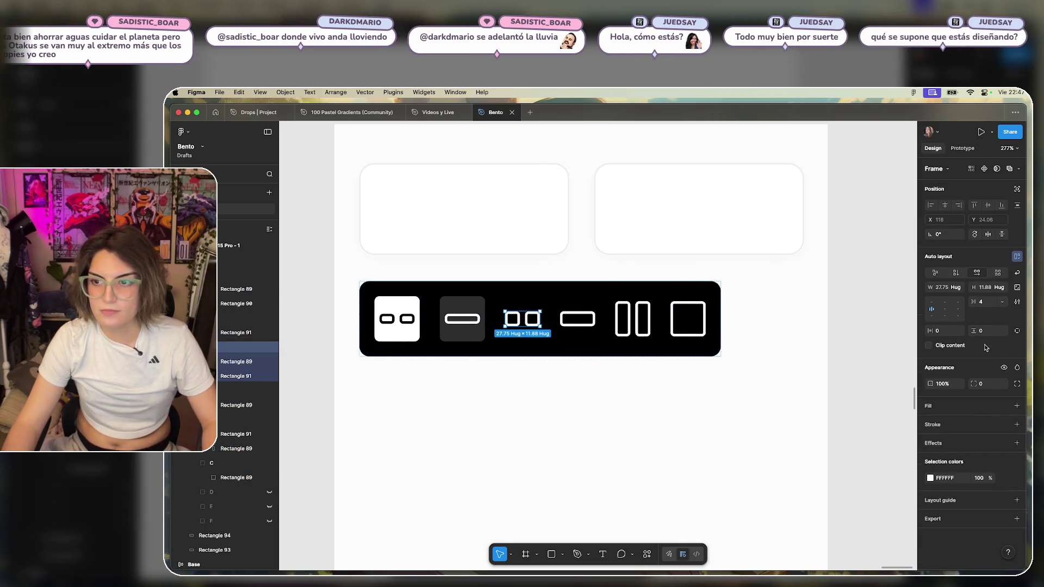
click(947, 335)
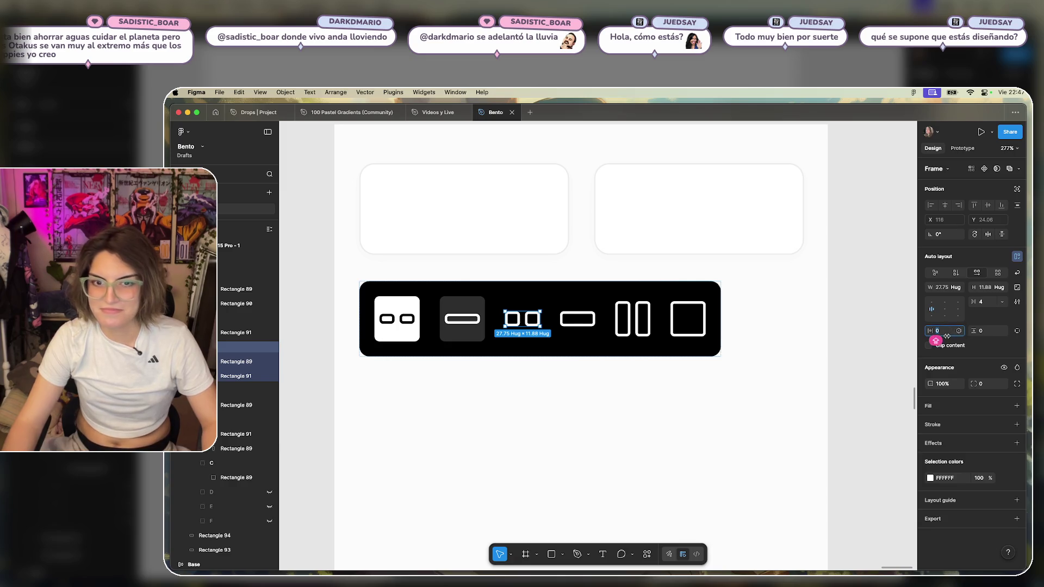
key(Up)
key(Up)
key(Up)
key(Up)
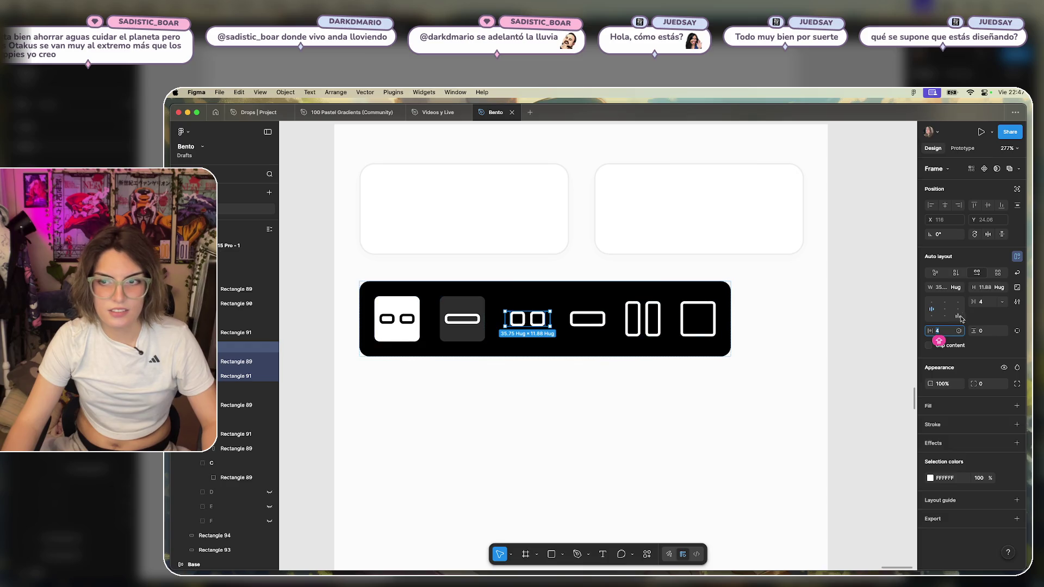
click(945, 287)
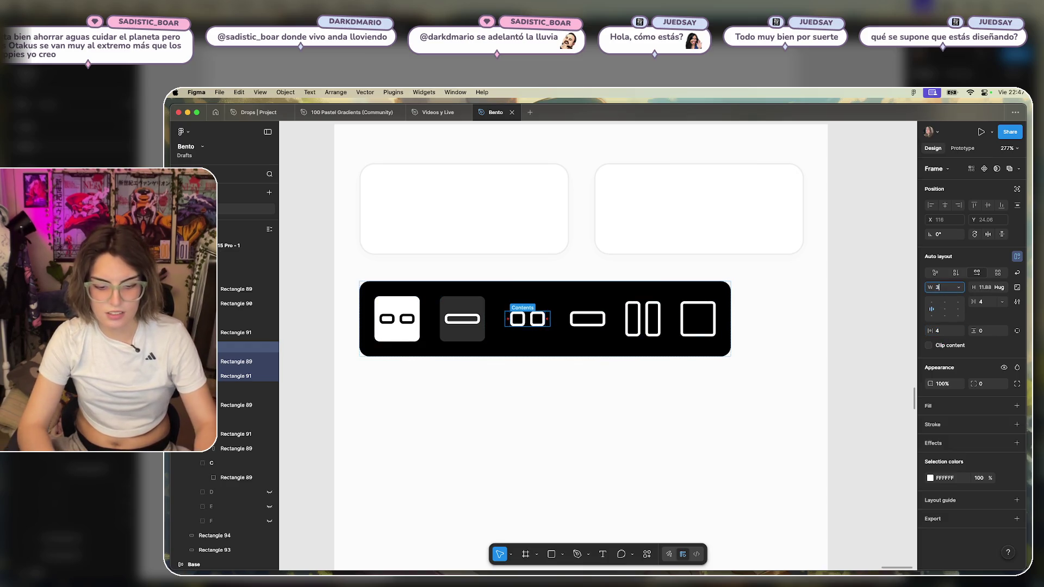
text(36)
key(Return)
click(983, 287)
text(36)
key(Return)
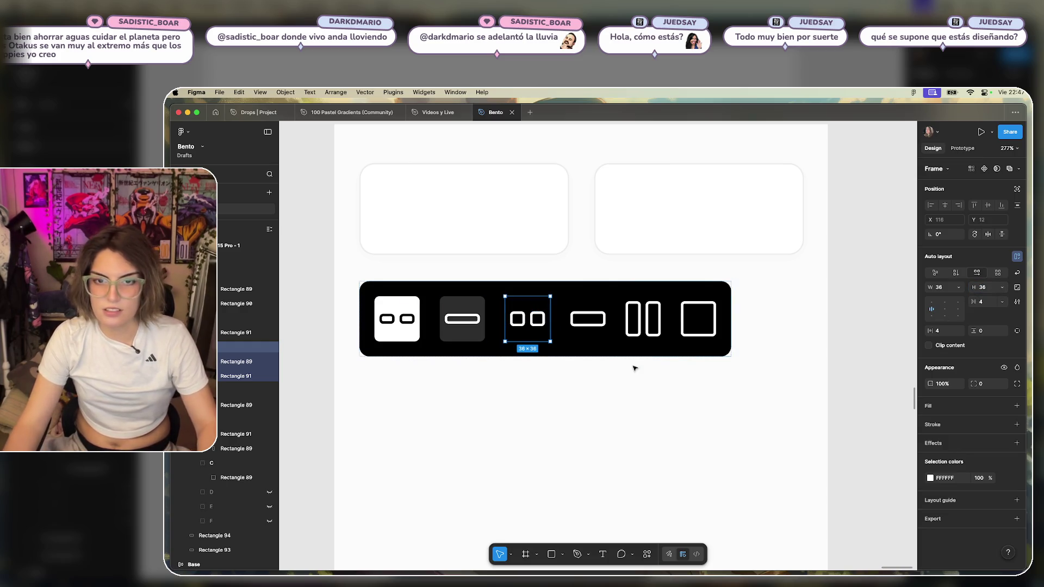
Fill the two-square tile with the second tile's dark grey and round its corners to 4.
click(1017, 406)
click(931, 422)
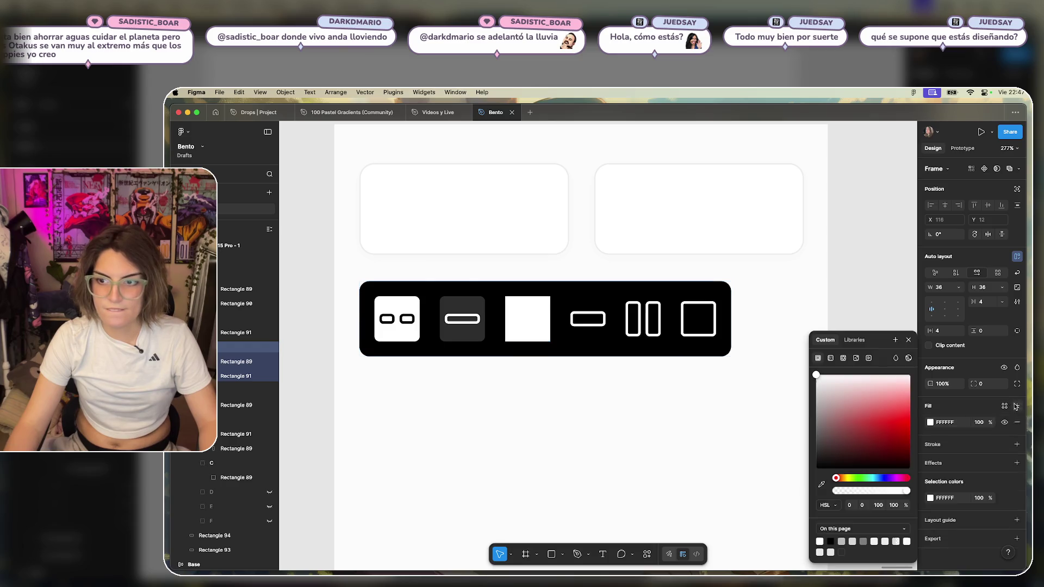
click(820, 486)
click(482, 324)
click(645, 438)
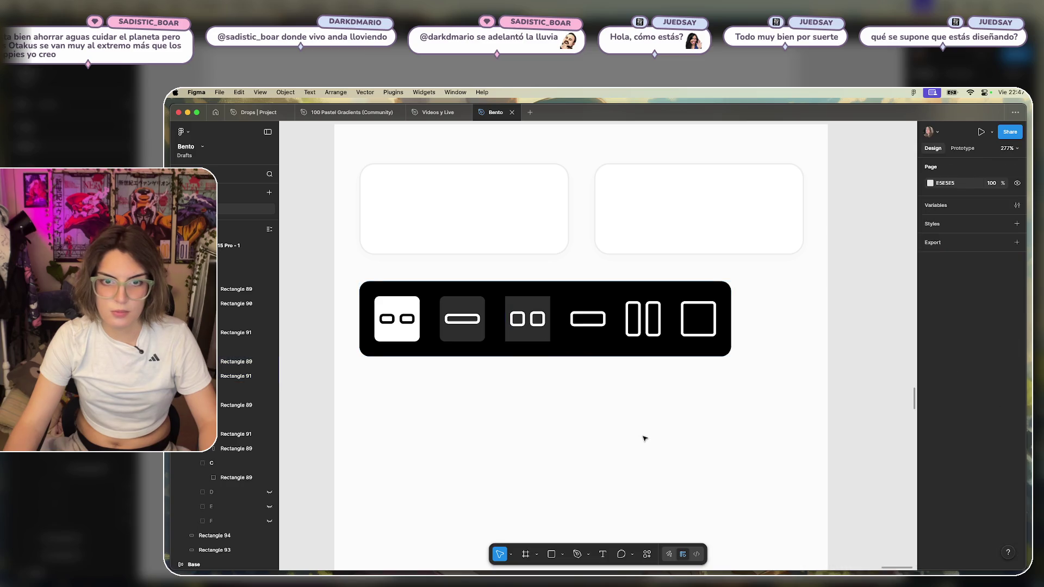
click(536, 305)
click(981, 384)
text(4)
key(Return)
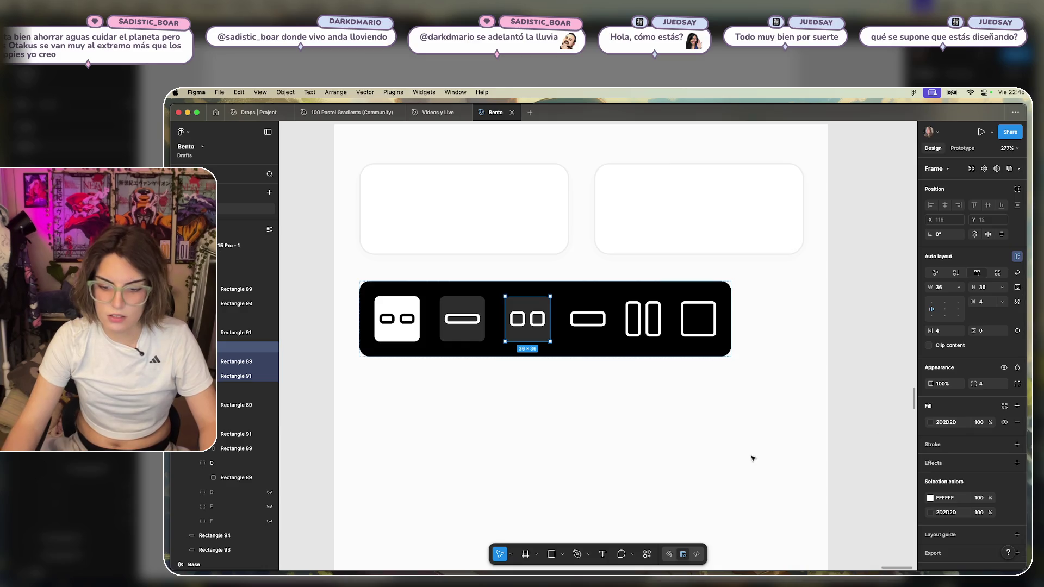
click(572, 423)
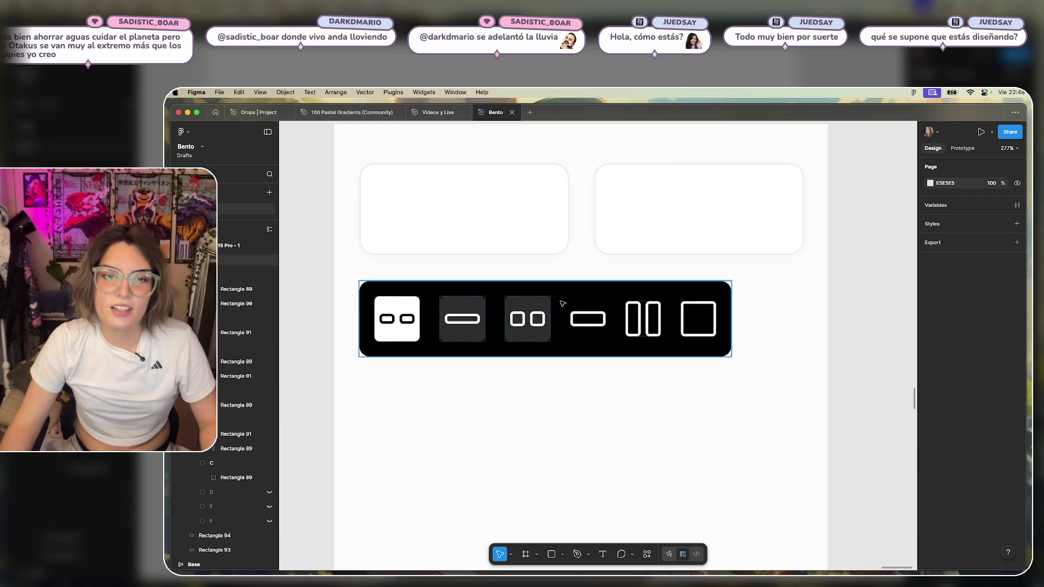
Wrap the fourth icon in centred auto layout with padding 2.
right_click(580, 325)
key(Escape)
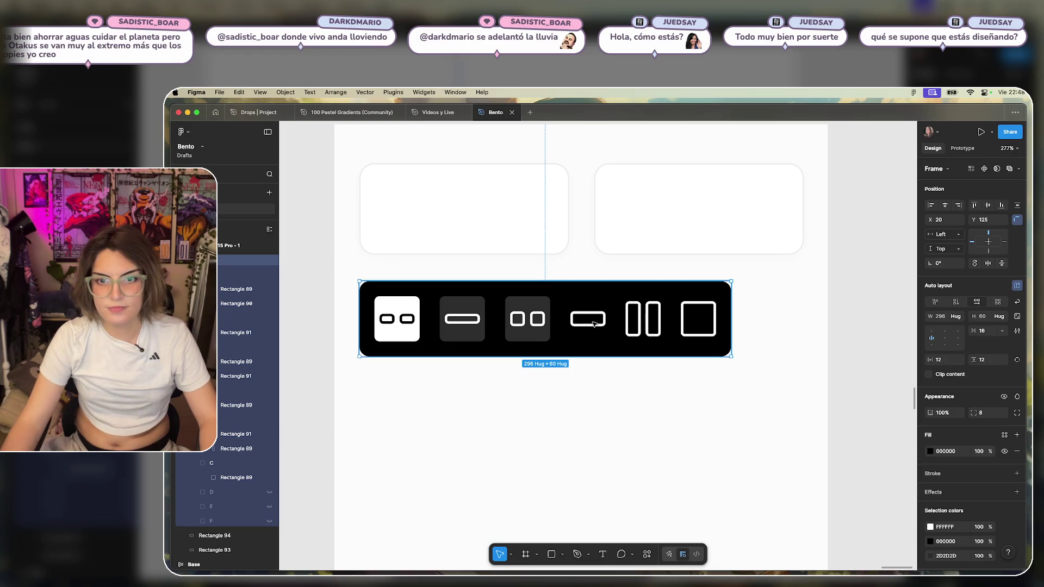
double_click(602, 318)
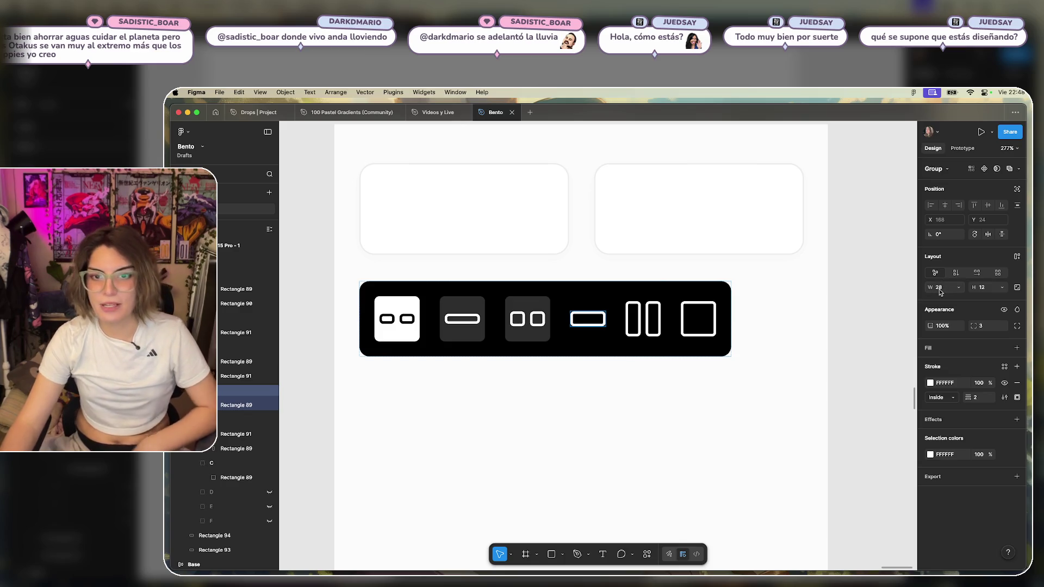
click(1020, 258)
click(945, 309)
click(945, 332)
text(2)
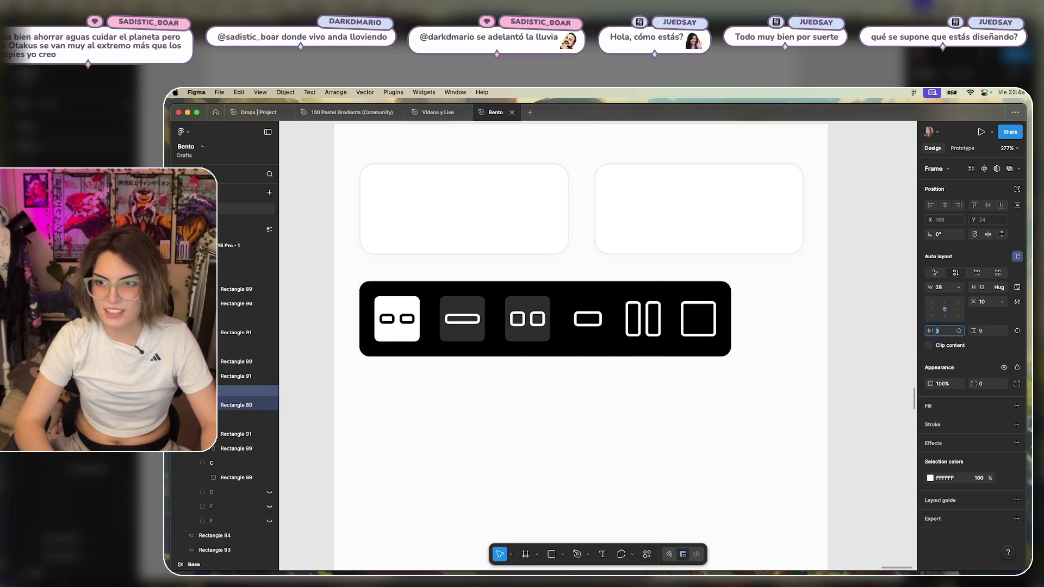
text(4)
Make the fourth tile 36×36 with a 4 px corner radius.
click(941, 289)
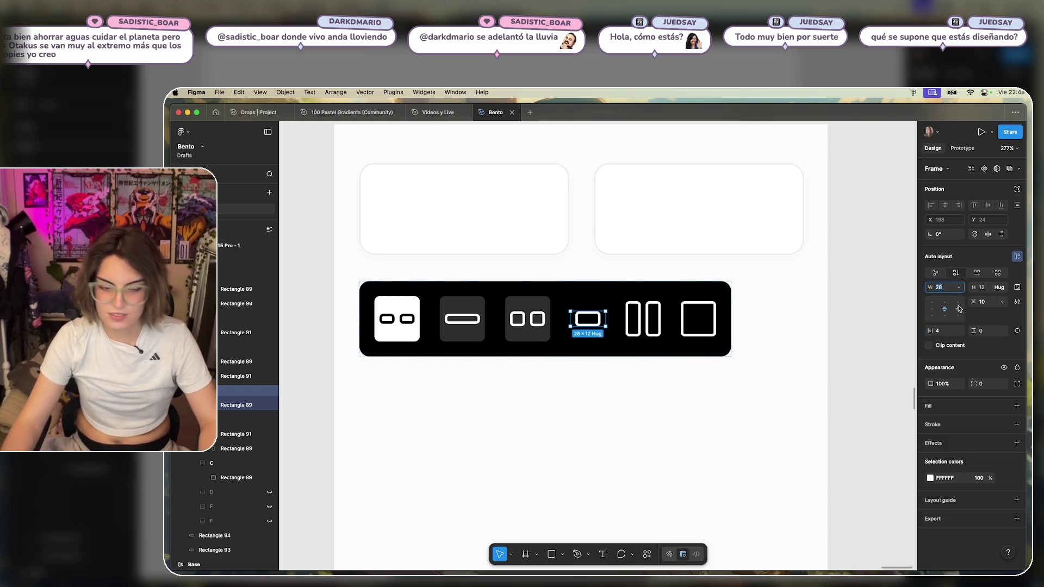
text(36)
key(Return)
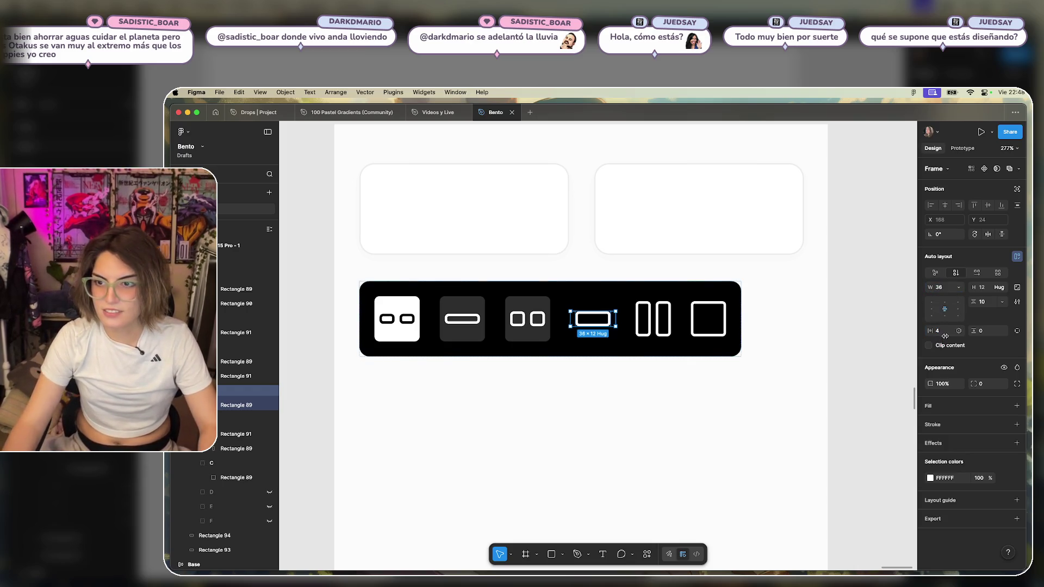
click(987, 287)
text(36)
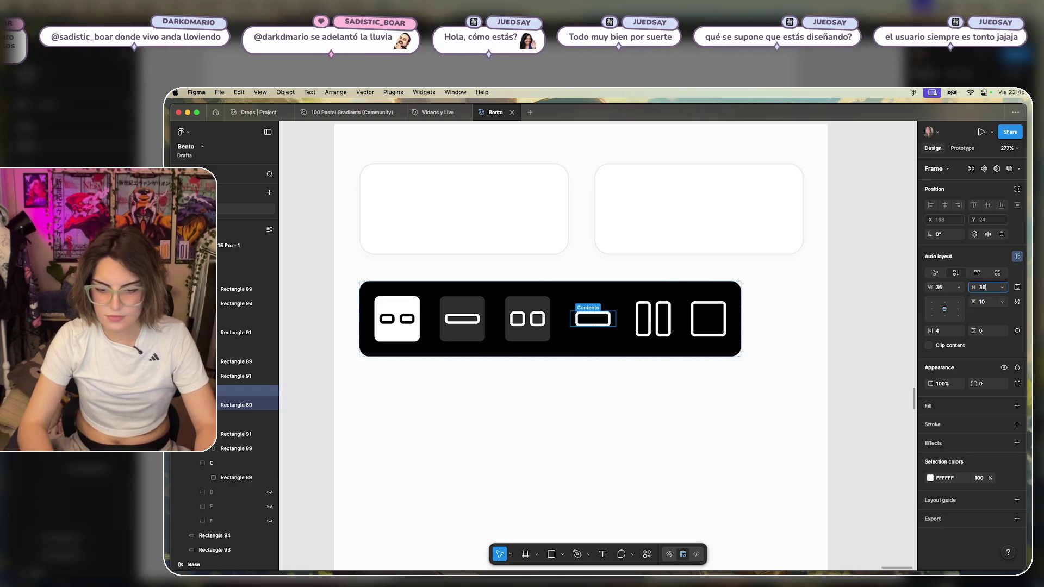
key(Return)
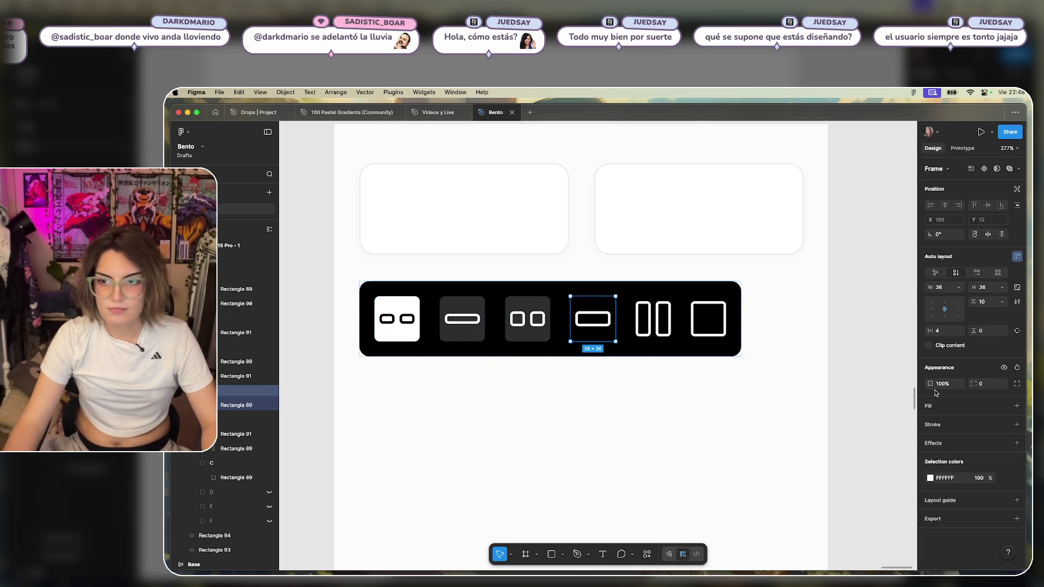
click(982, 384)
text(4)
key(Return)
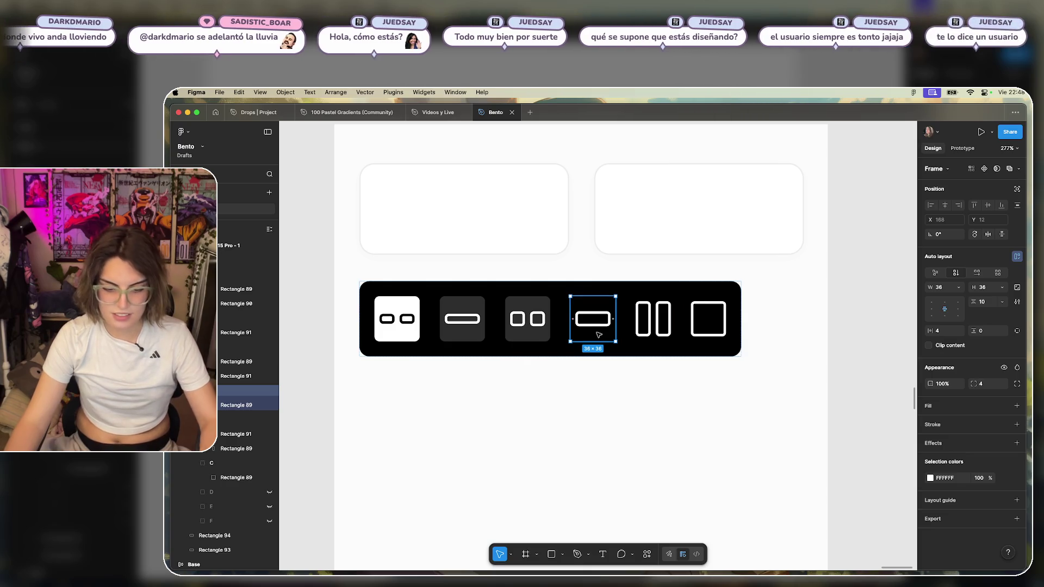
Fill the tile with dark grey 2D2D2D sampled from a neighbouring tile.
click(1017, 406)
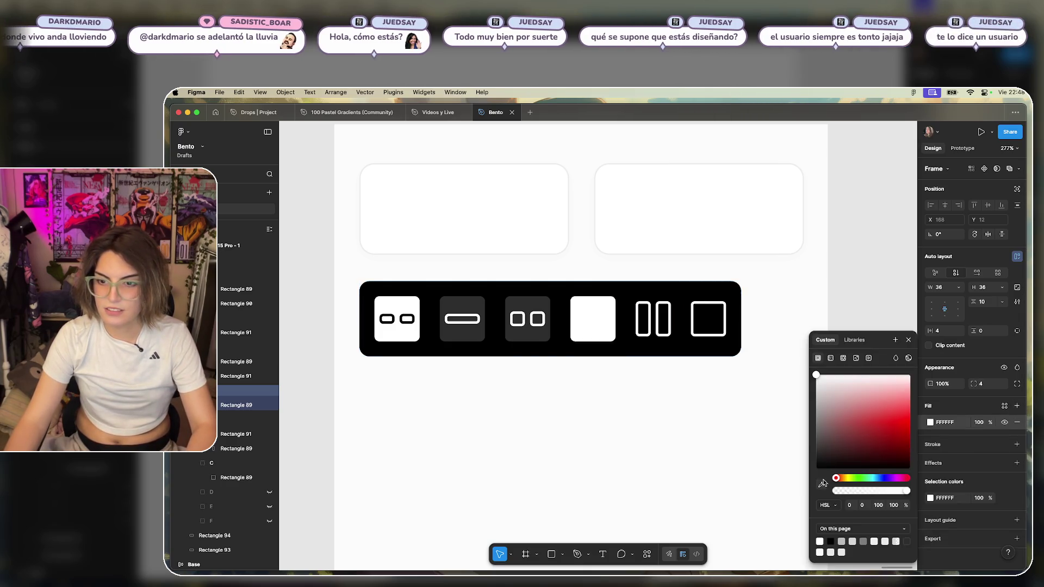
click(821, 484)
click(528, 332)
click(696, 462)
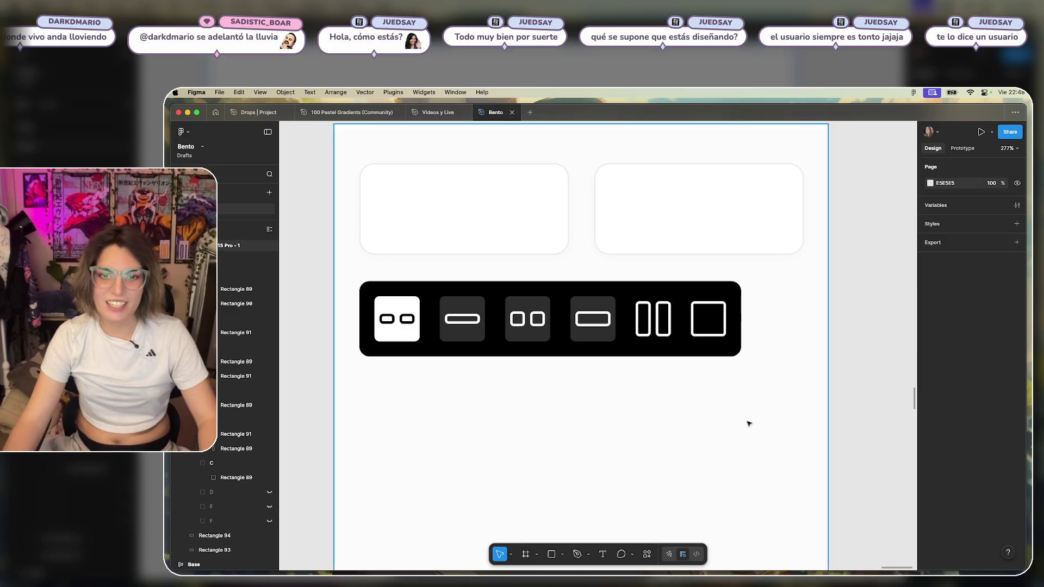
scroll(748, 419, down, 5)
scroll(572, 297, down, 5)
scroll(610, 366, down, 5)
scroll(771, 379, up, 5)
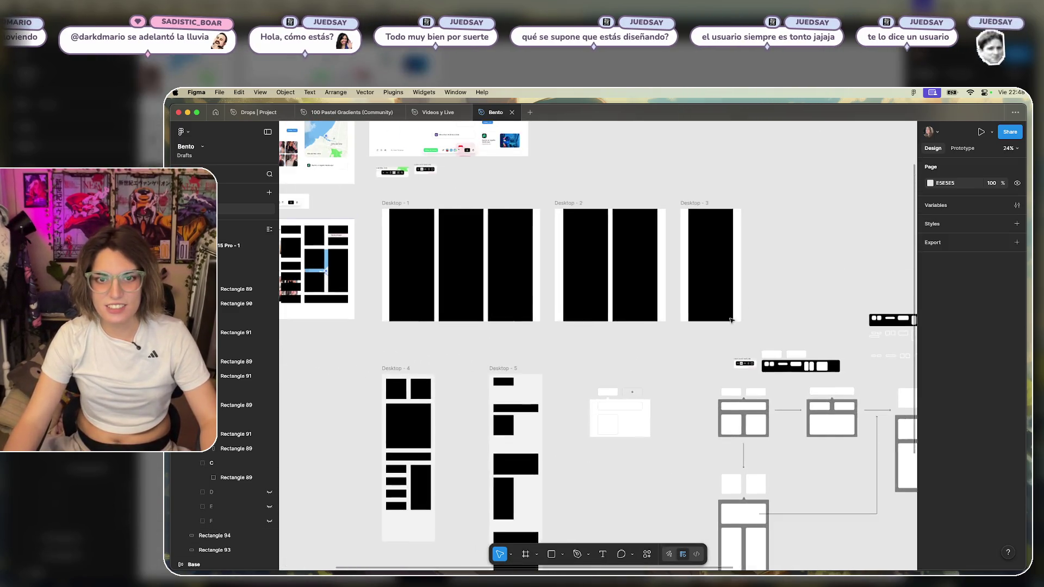
scroll(494, 294, up, 5)
scroll(699, 294, up, 4)
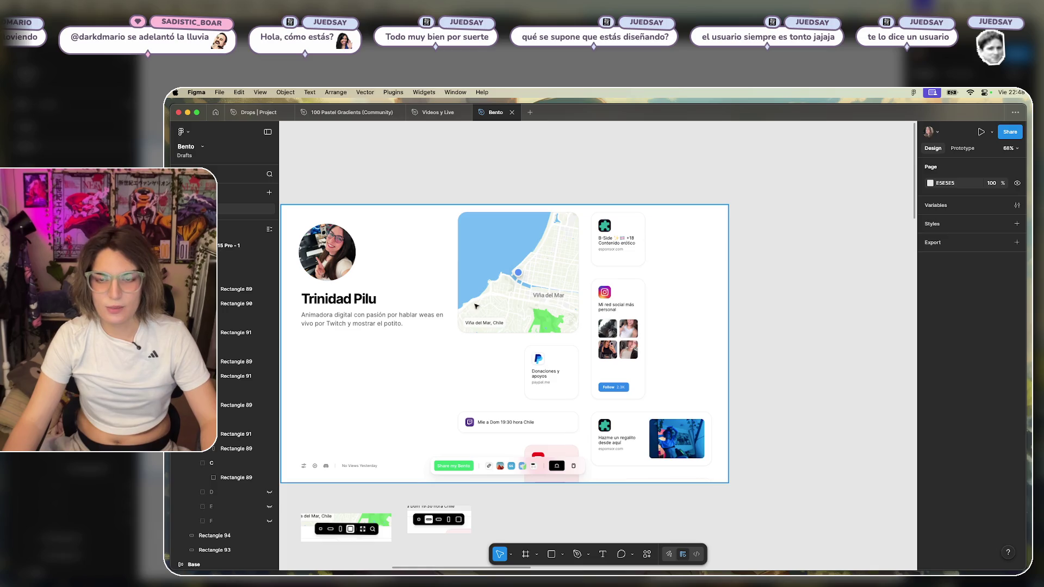
scroll(476, 306, left, 5)
scroll(468, 246, left, 3)
scroll(468, 245, down, 2)
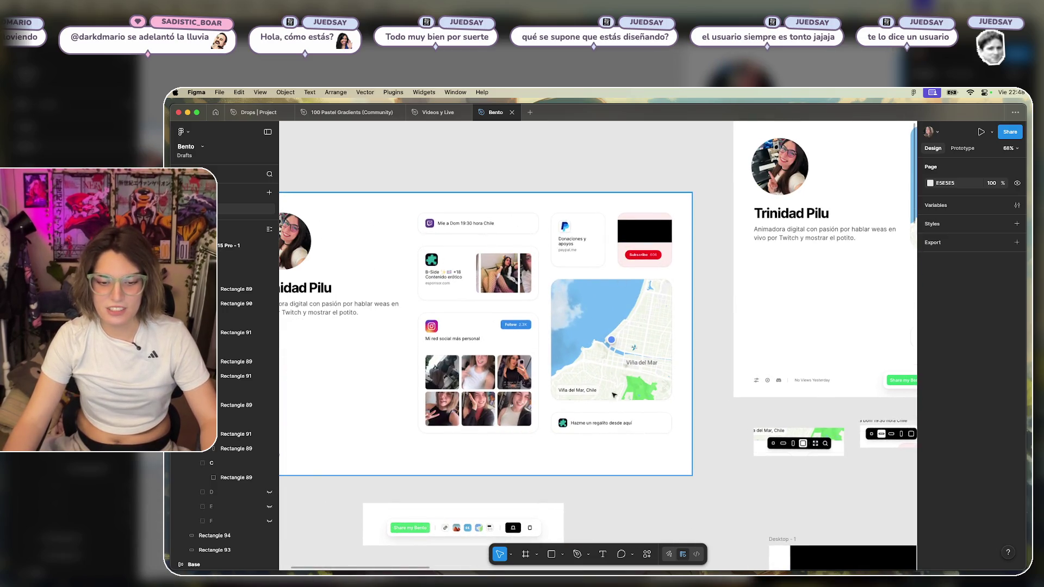
scroll(566, 282, down, 5)
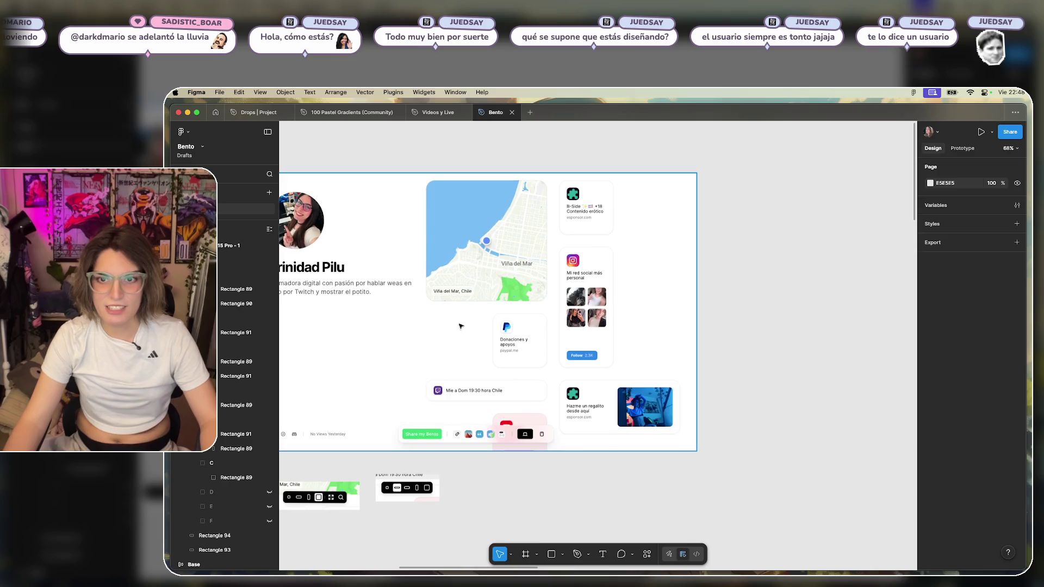
scroll(574, 281, up, 3)
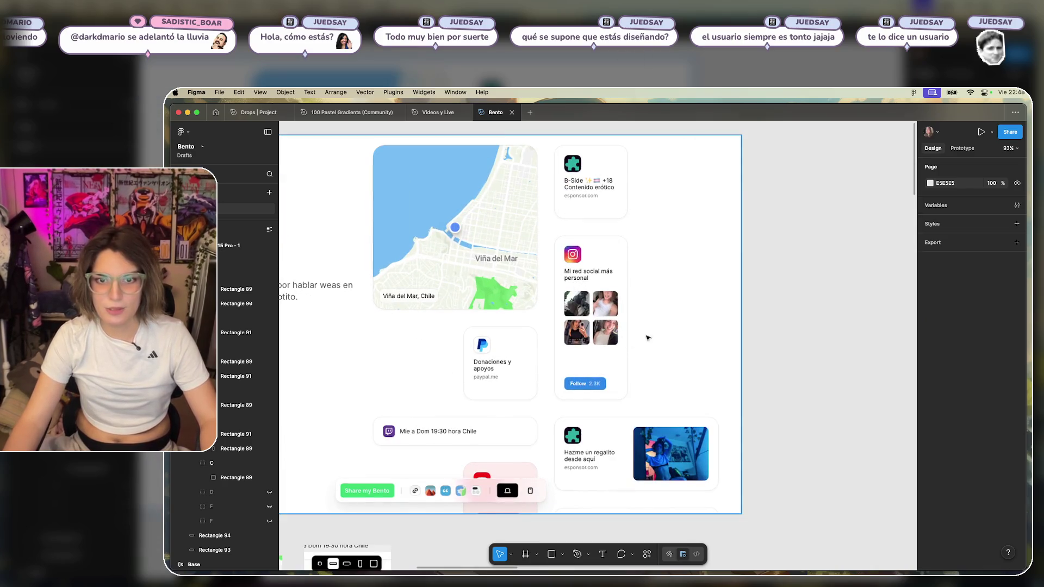
scroll(544, 417, down, 5)
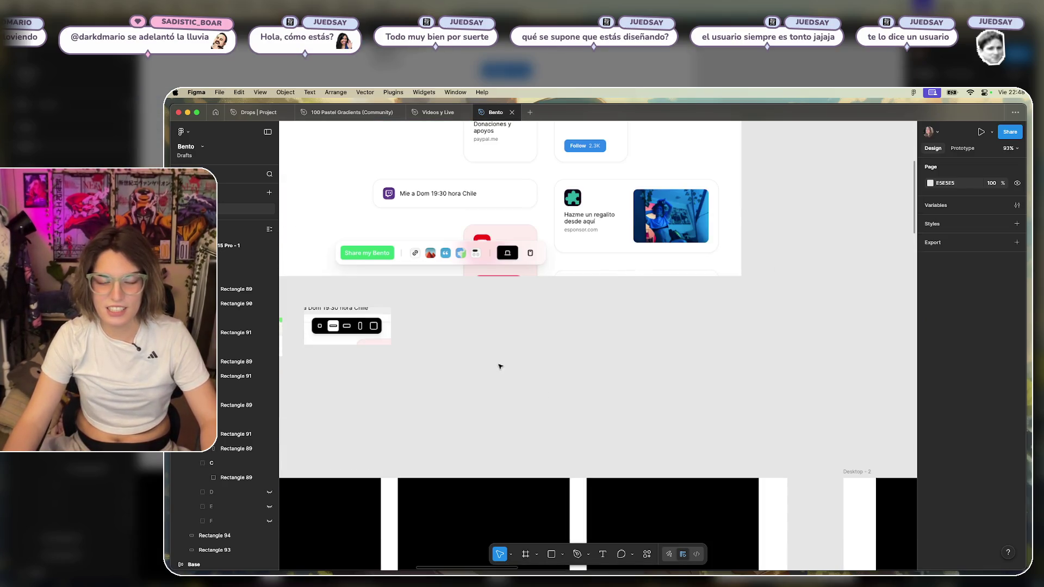
scroll(498, 364, down, 5)
scroll(806, 197, down, 5)
scroll(664, 244, down, 5)
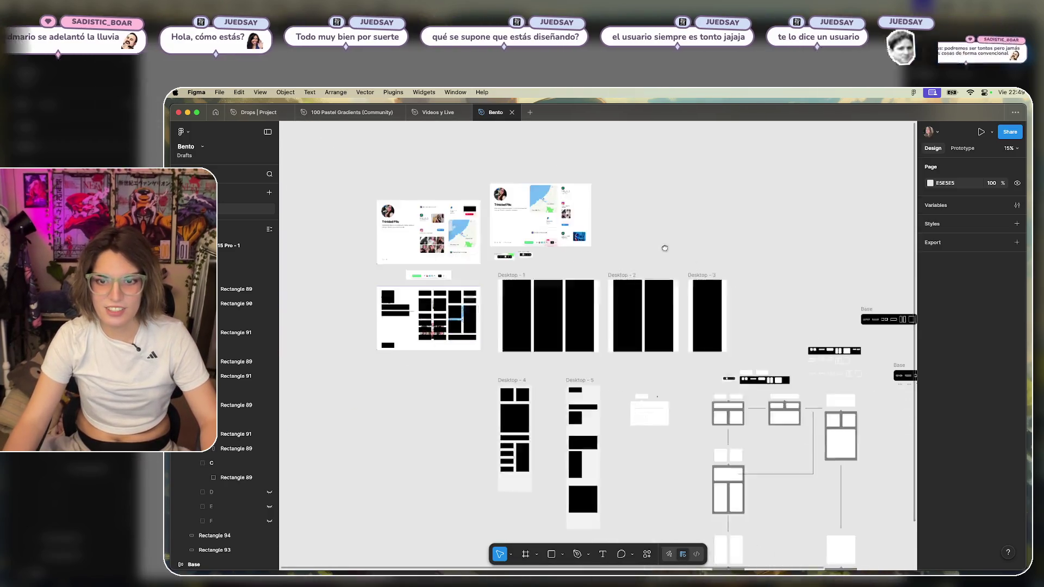
scroll(589, 417, up, 3)
scroll(360, 309, up, 3)
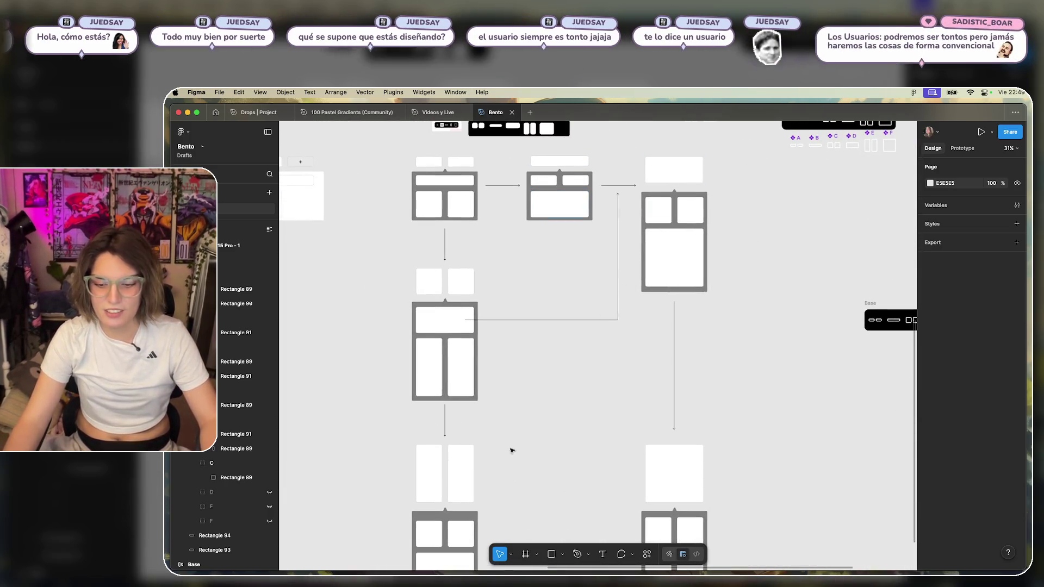
scroll(592, 372, down, 3)
scroll(551, 402, down, 3)
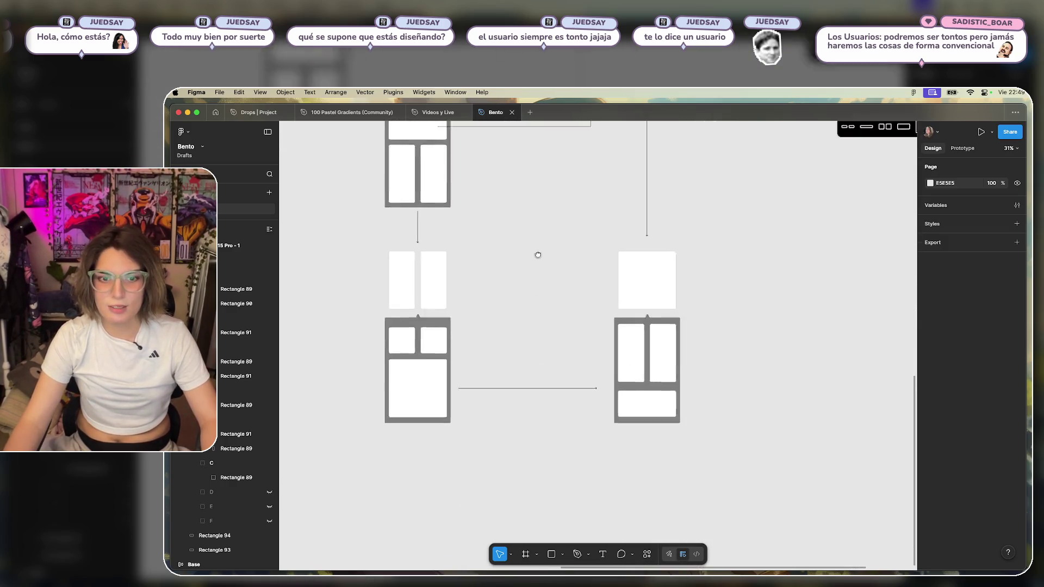
scroll(536, 252, down, 5)
scroll(520, 284, down, 3)
scroll(547, 318, up, 3)
scroll(547, 310, down, 2)
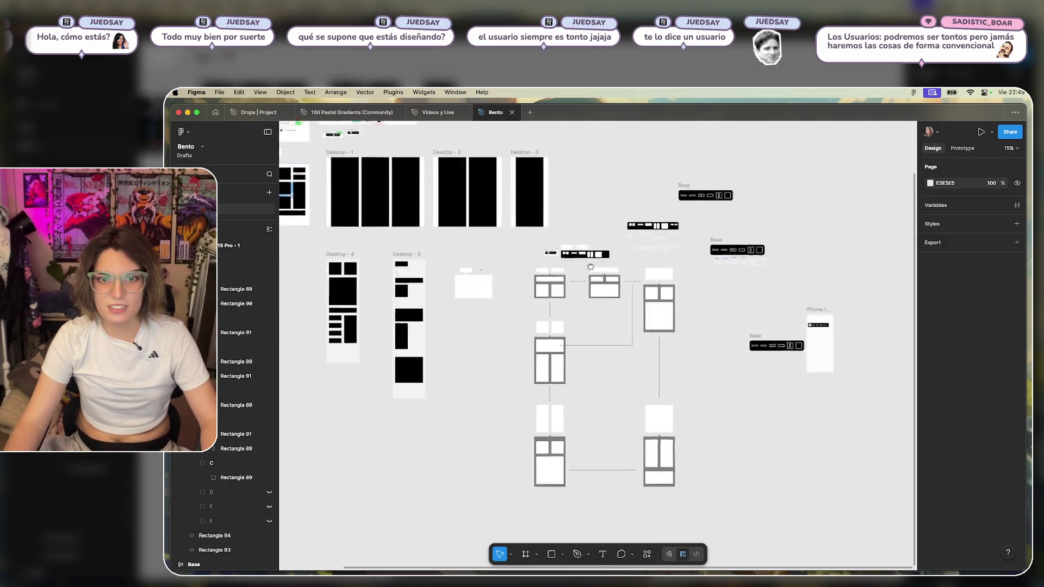
scroll(547, 302, up, 5)
scroll(546, 296, up, 5)
scroll(547, 296, up, 3)
scroll(580, 356, right, 3)
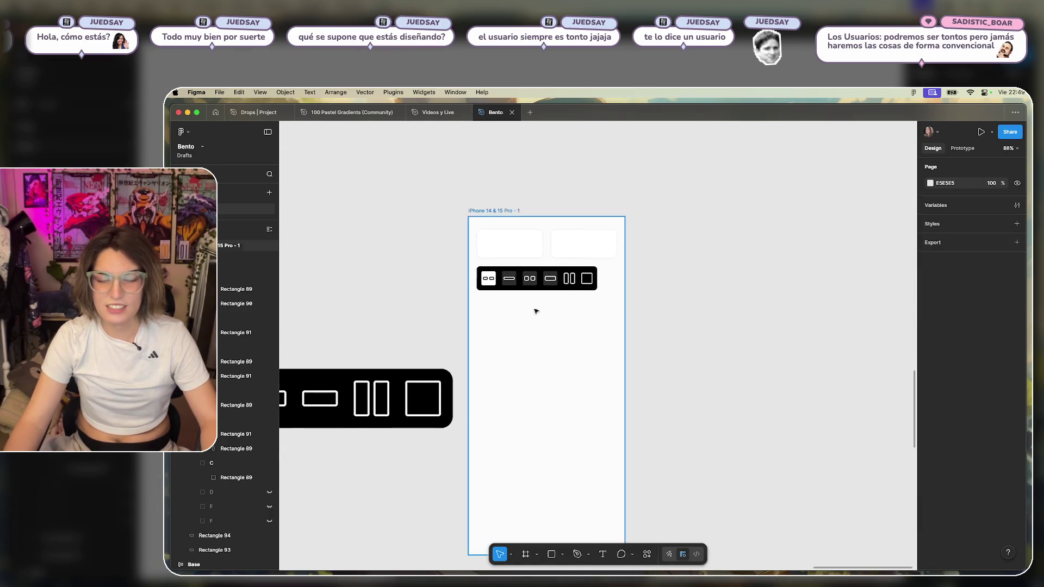
scroll(536, 310, up, 3)
scroll(614, 373, up, 2)
scroll(466, 395, down, 5)
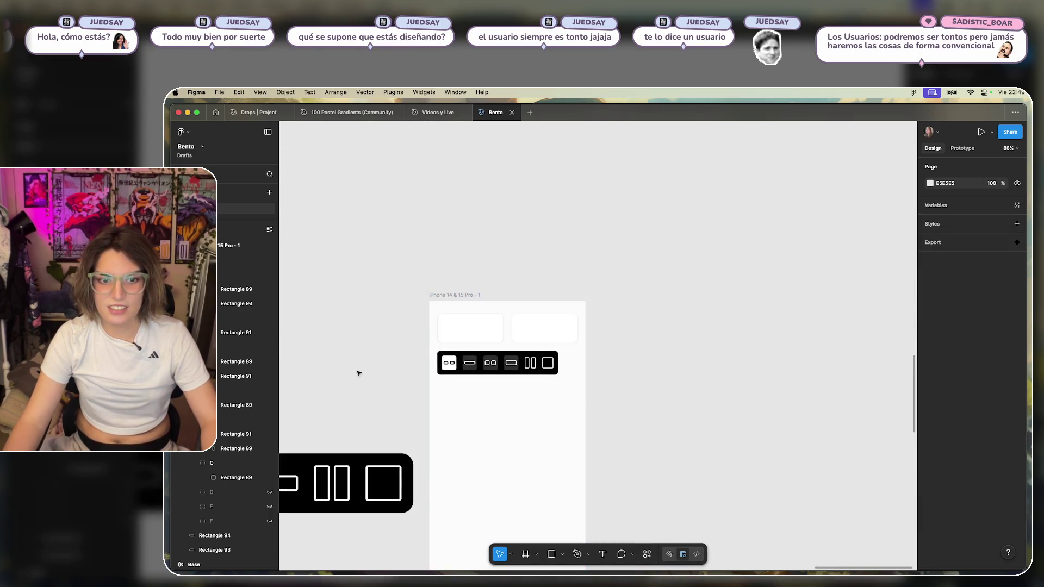
scroll(554, 263, down, 2)
scroll(553, 280, up, 2)
scroll(553, 280, up, 4)
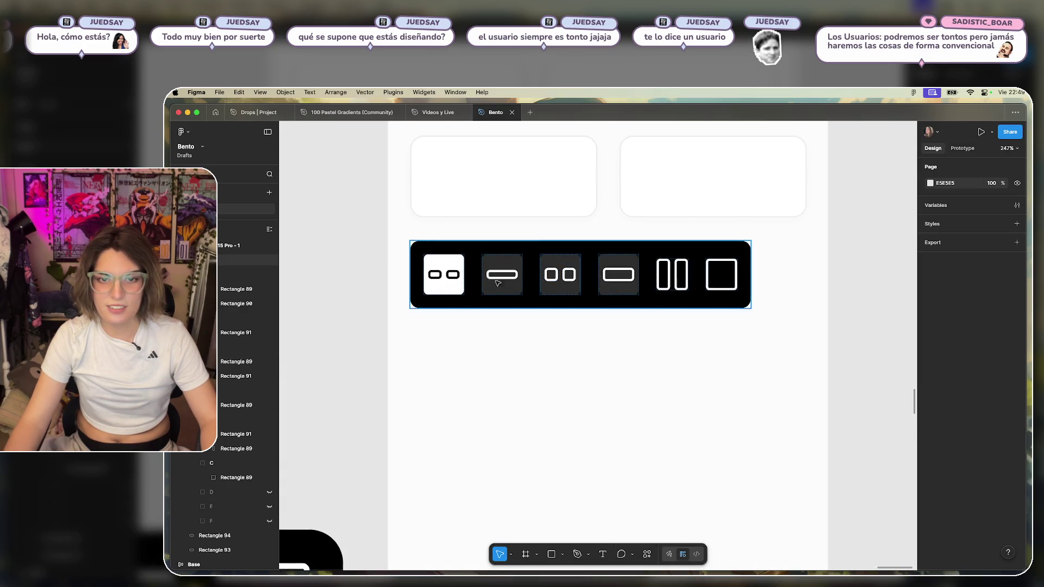
scroll(762, 299, up, 5)
scroll(762, 299, right, 2)
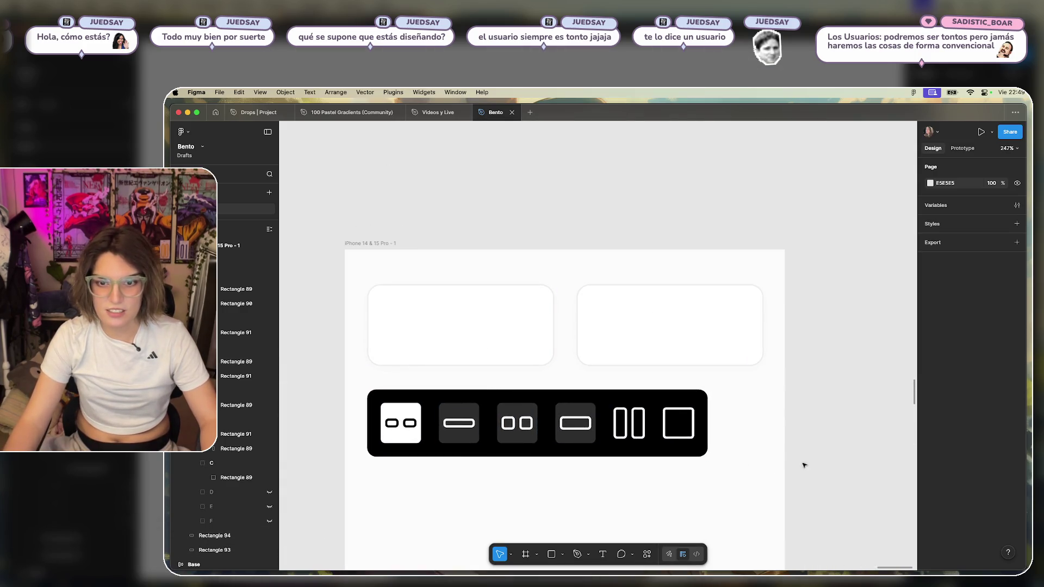
scroll(833, 380, down, 3)
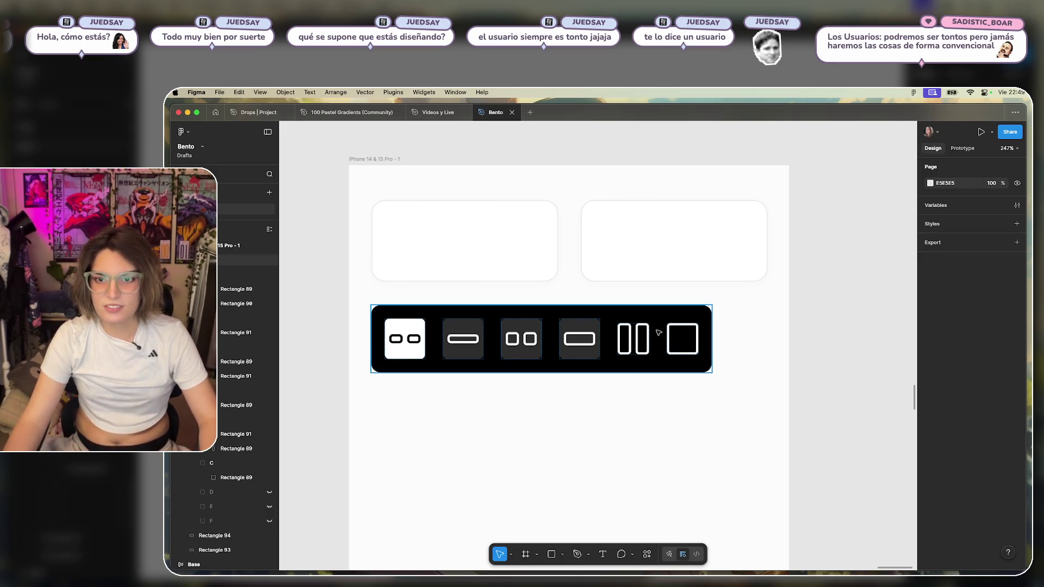
click(644, 335)
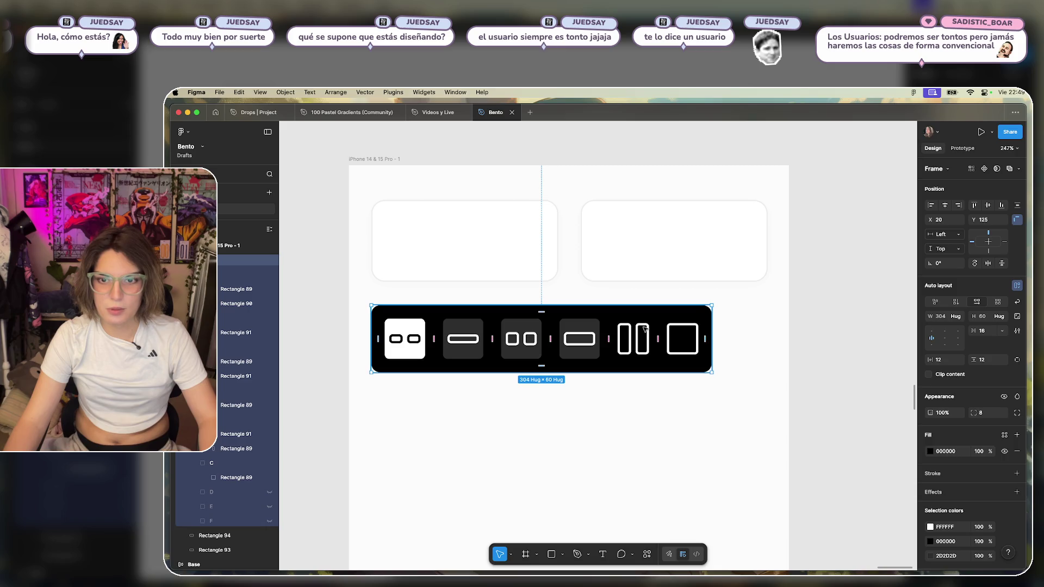
Wrap the two-tall-bars icon in auto layout with horizontal padding 4.
click(641, 325)
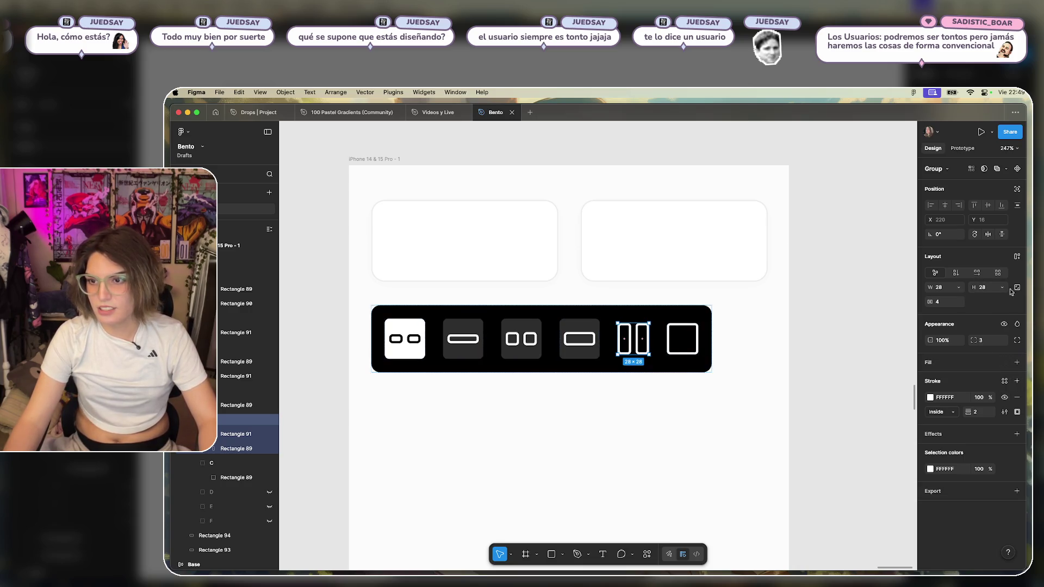
click(1015, 258)
click(939, 329)
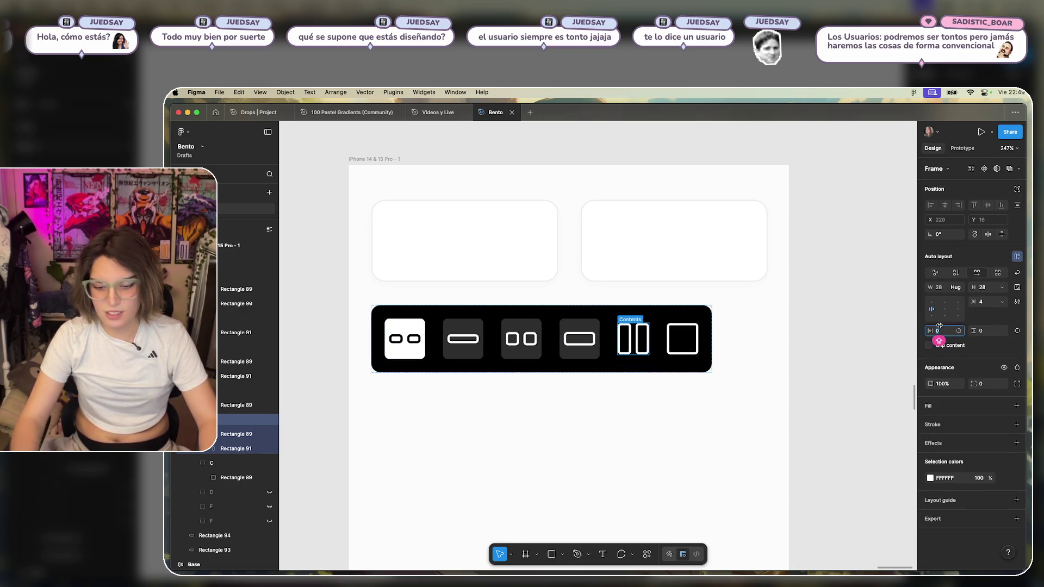
text(4)
key(Return)
click(982, 331)
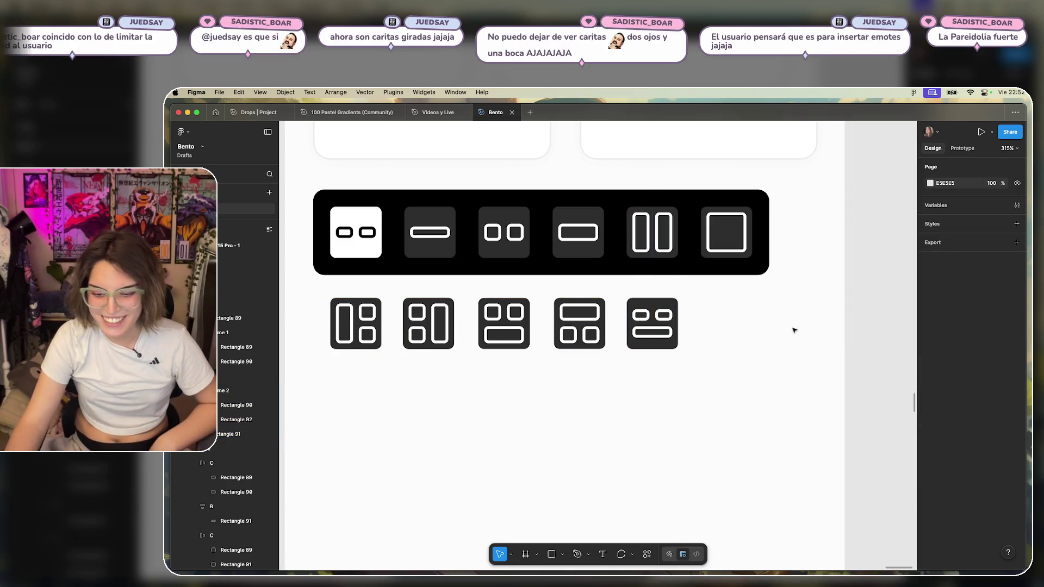
Duplicate the last multi-panel icon to its right and rotate the copy 180°.
mouse_move(657, 323)
mouse_down()
mouse_move(733, 324)
mouse_move(690, 351)
mouse_up()
click(781, 310)
drag(727, 322, 726, 322)
click(801, 334)
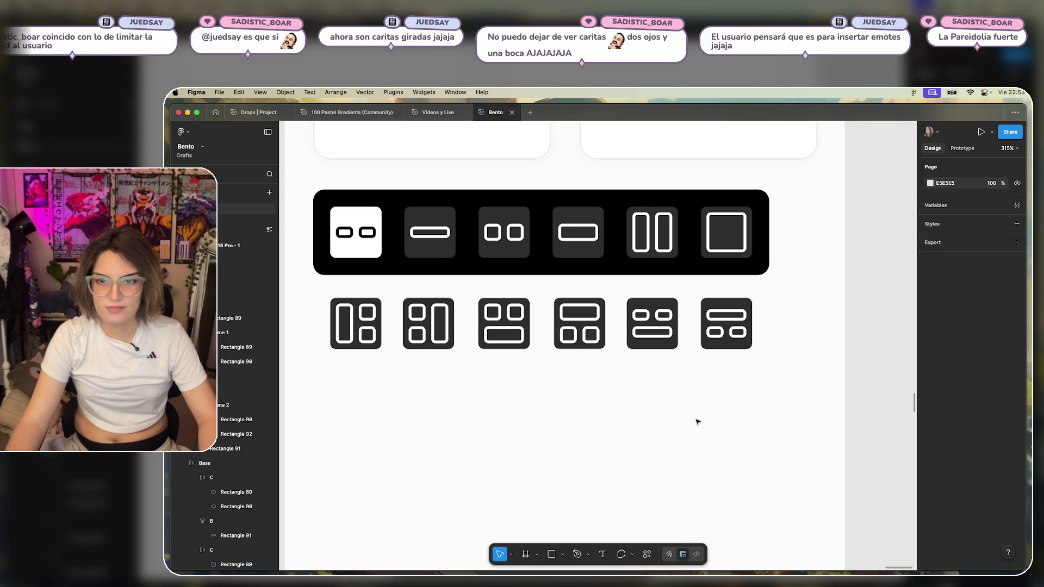
Move the first four multi-panel icons down and shift the remaining two left under the bar.
scroll(670, 385, left, 3)
drag(680, 361, 391, 337)
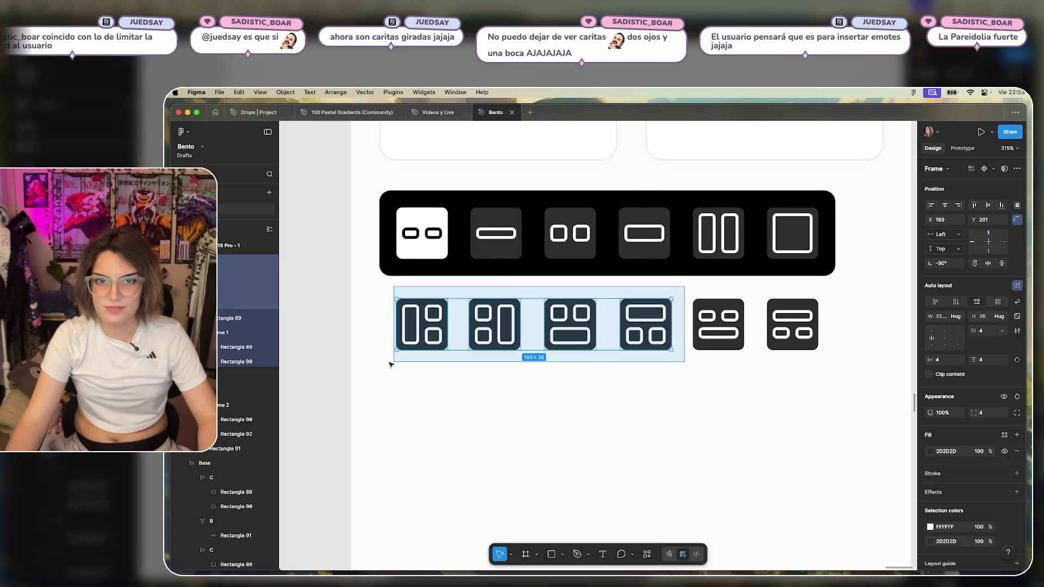
drag(497, 337, 497, 461)
click(844, 293)
drag(845, 294, 683, 359)
drag(728, 325, 431, 325)
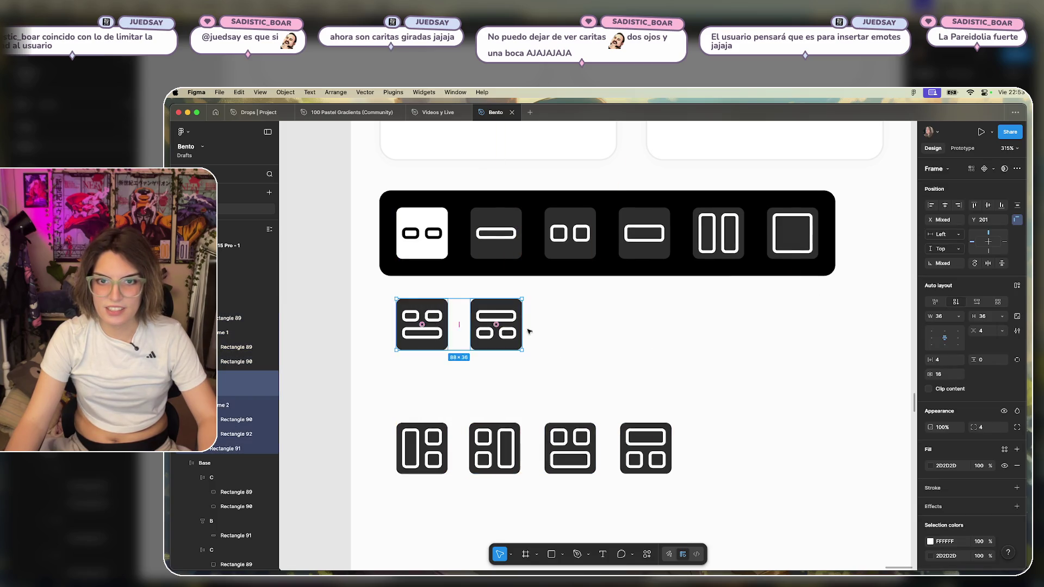
click(684, 345)
scroll(684, 346, down, 1)
scroll(684, 346, down, 2)
double_click(577, 187)
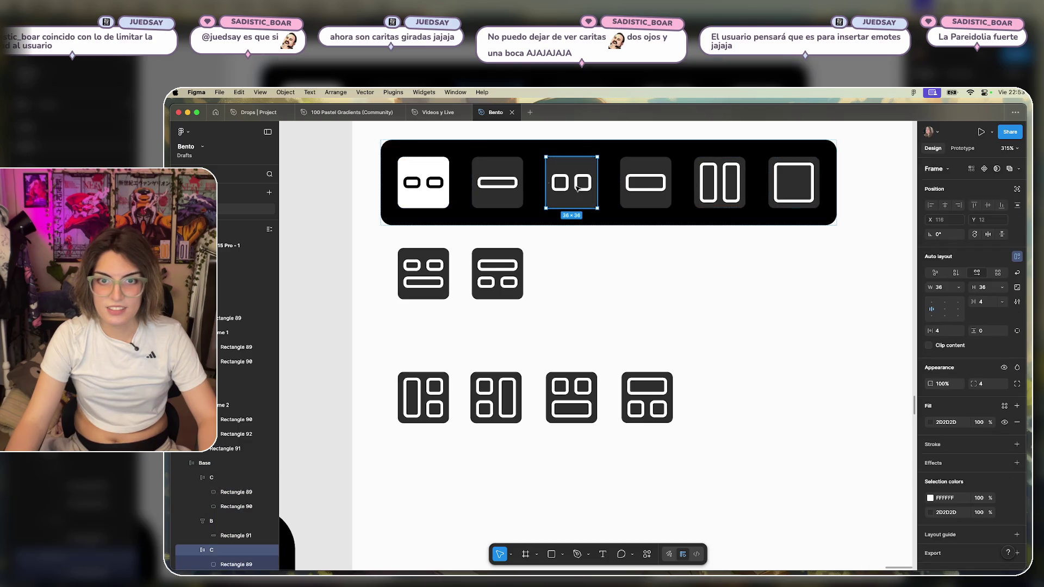
Place a copy of the two-squares tile below the bar and delete its right square.
drag(576, 167, 649, 168)
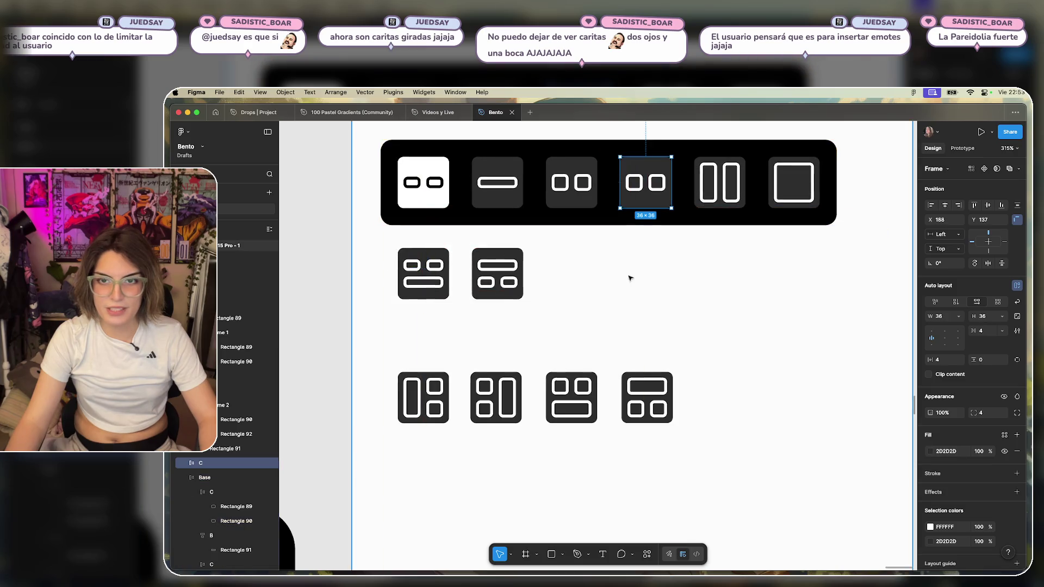
mouse_move(648, 200)
mouse_down()
mouse_move(568, 201)
mouse_move(631, 305)
mouse_up()
click(569, 201)
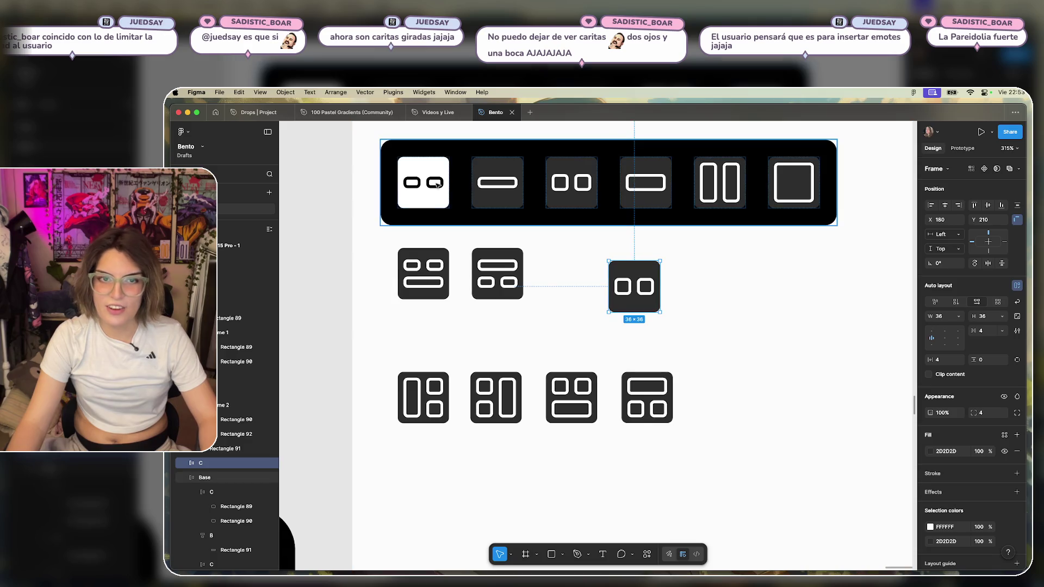
click(429, 202)
click(497, 273)
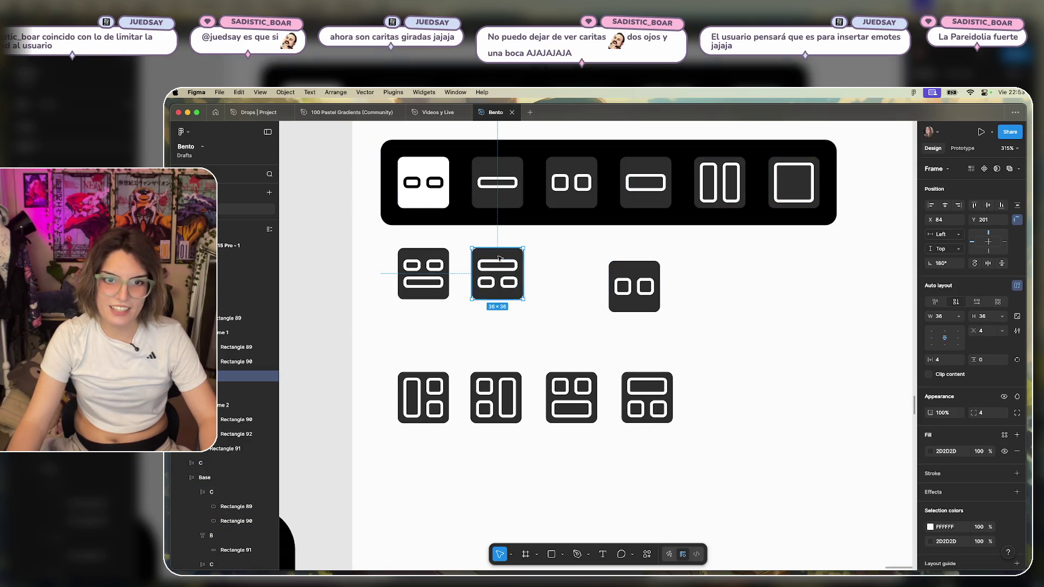
click(652, 283)
click(647, 284)
key(Delete)
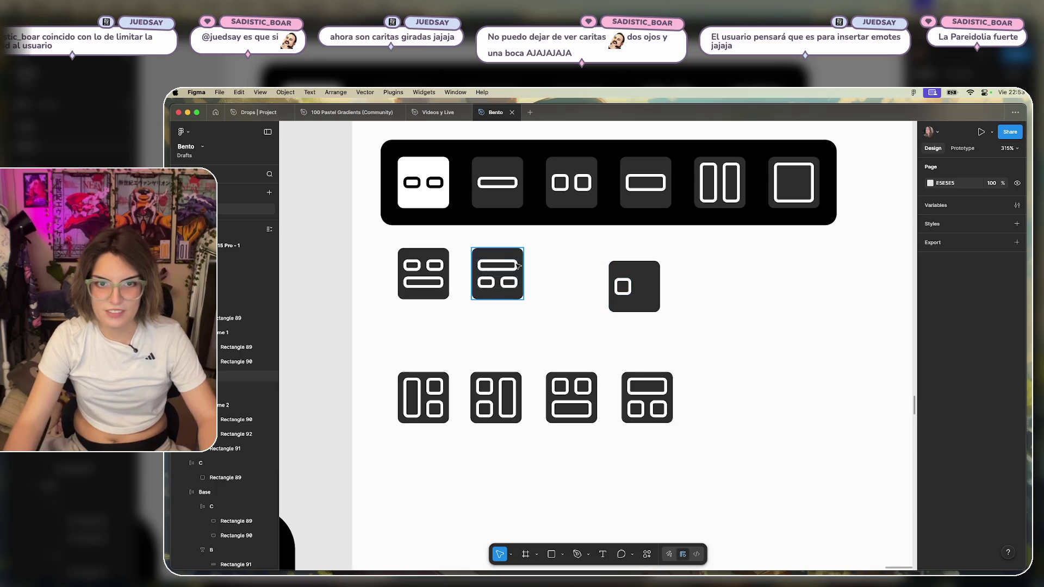
Copy the pair of small rectangles into the new tile, then delete that copied group.
click(518, 266)
click(506, 286)
drag(506, 283, 647, 286)
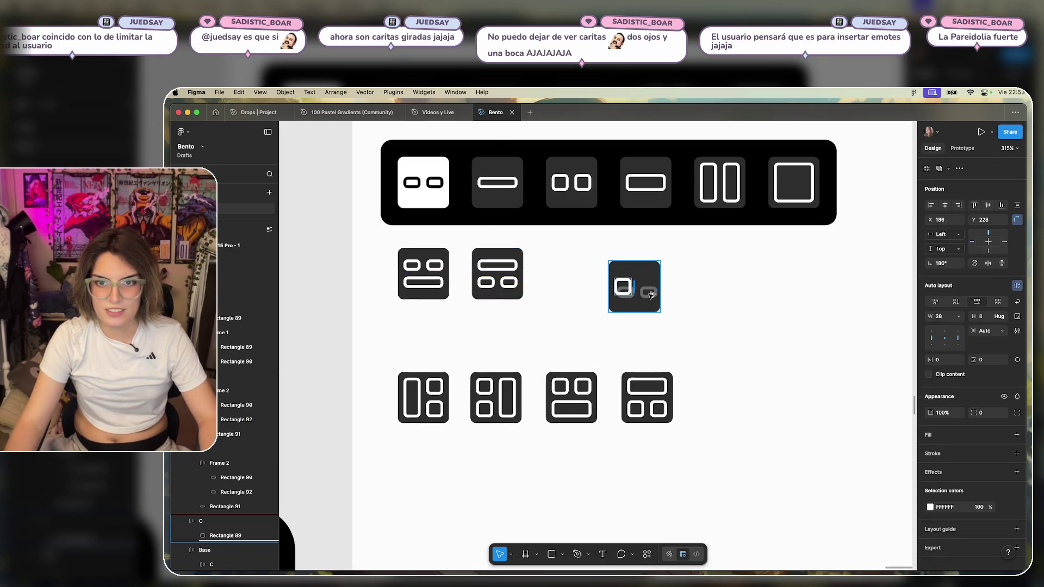
click(771, 291)
click(648, 285)
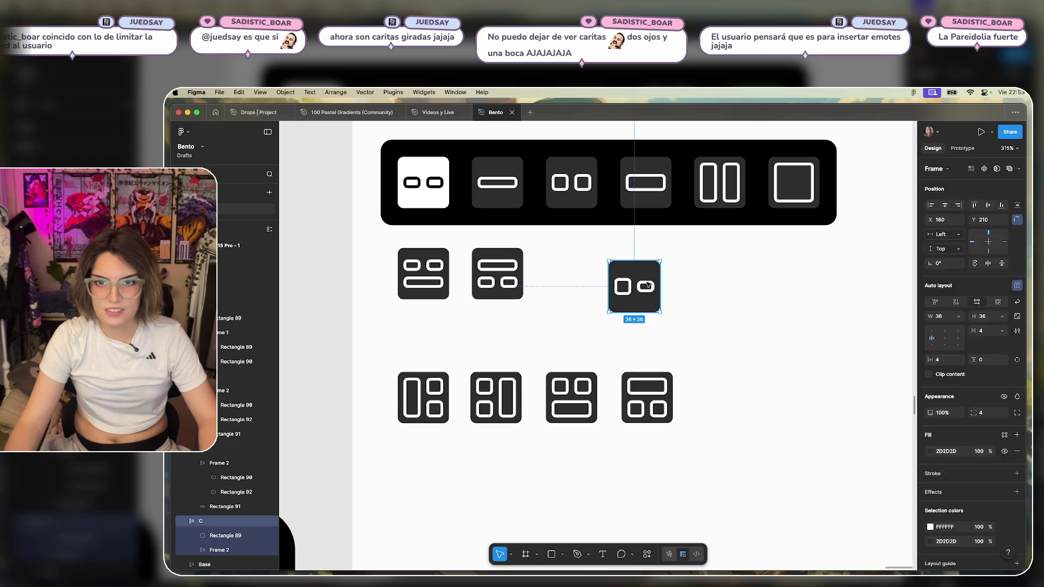
click(649, 284)
key(super+d)
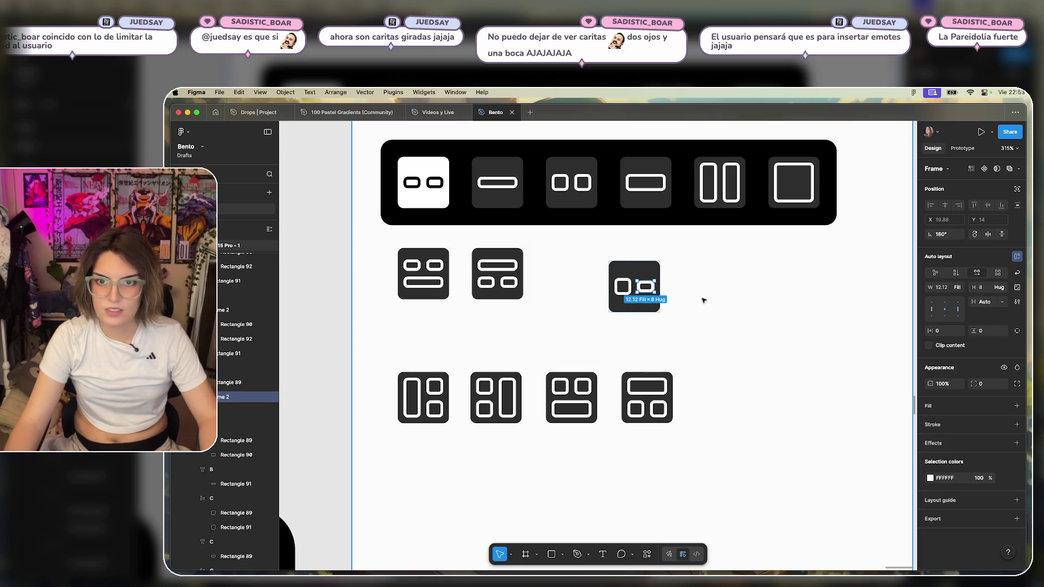
click(649, 286)
key(super+d)
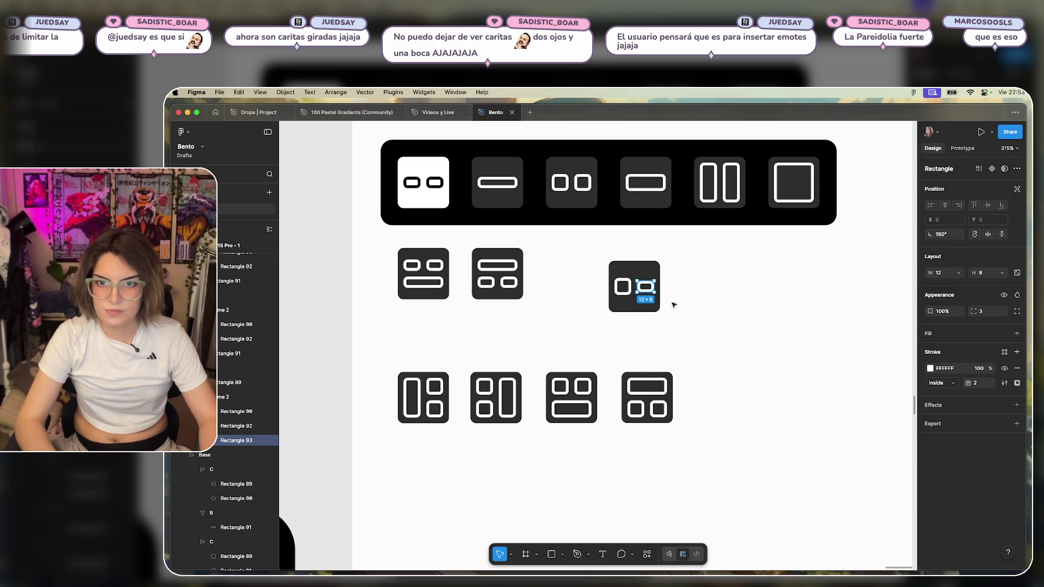
key(super+z)
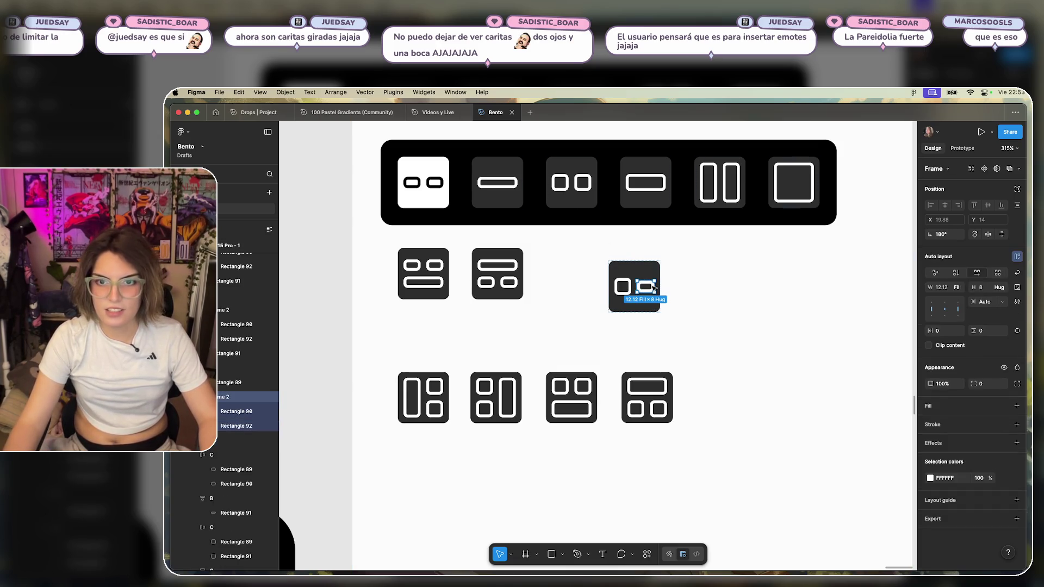
key(Delete)
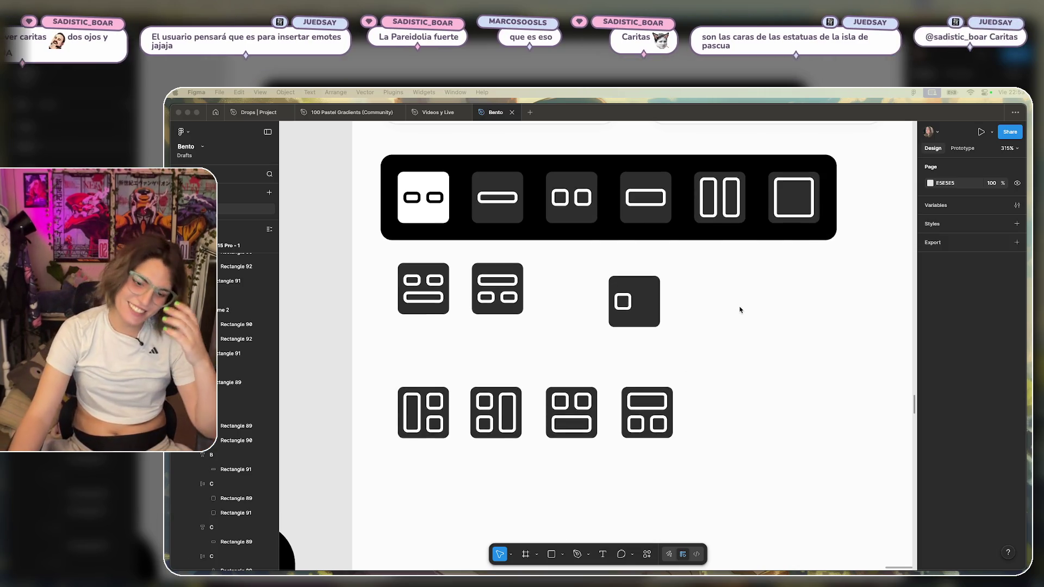
Copy a small 12×8 rectangle from the second-row icon into the new tile.
scroll(742, 312, up, 3)
scroll(750, 326, up, 3)
scroll(692, 320, down, 5)
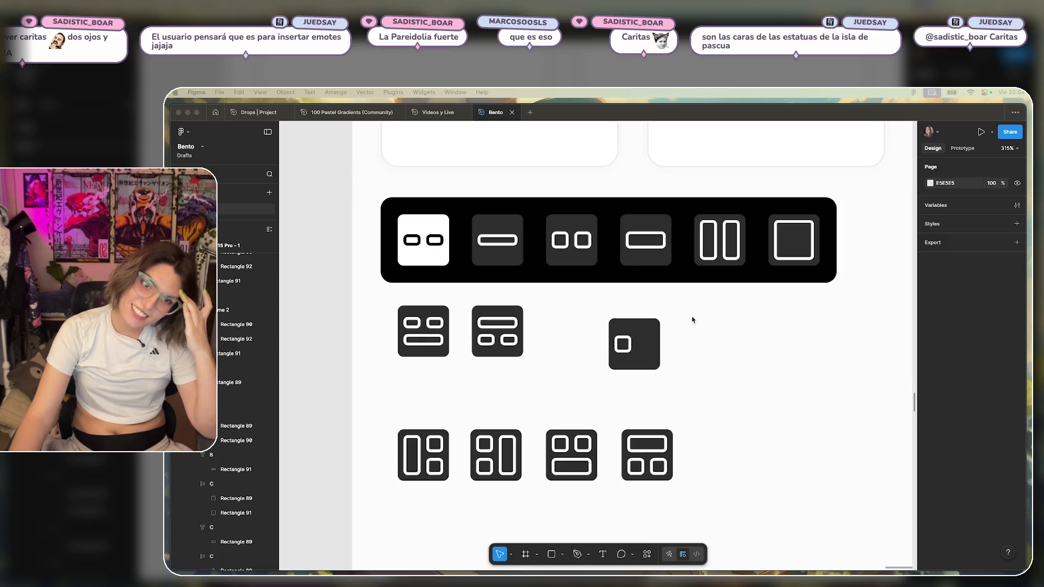
scroll(743, 324, up, 3)
scroll(746, 314, down, 5)
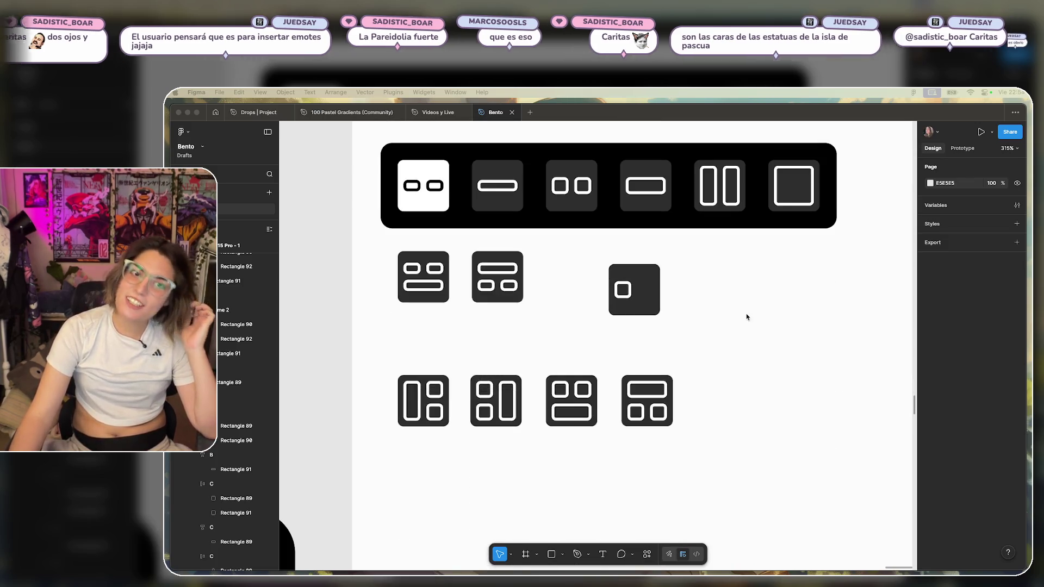
scroll(821, 430, up, 1)
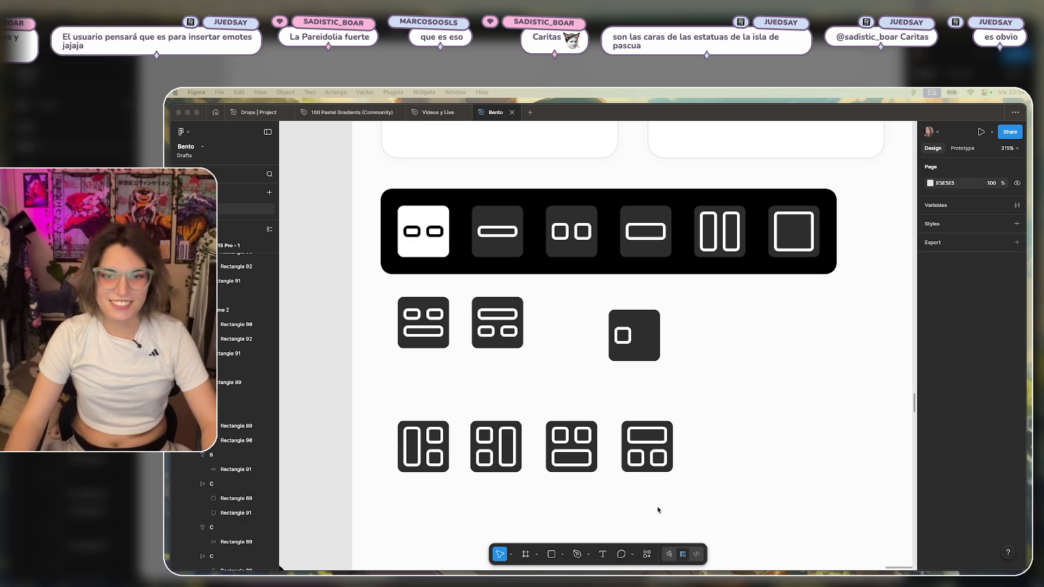
click(723, 314)
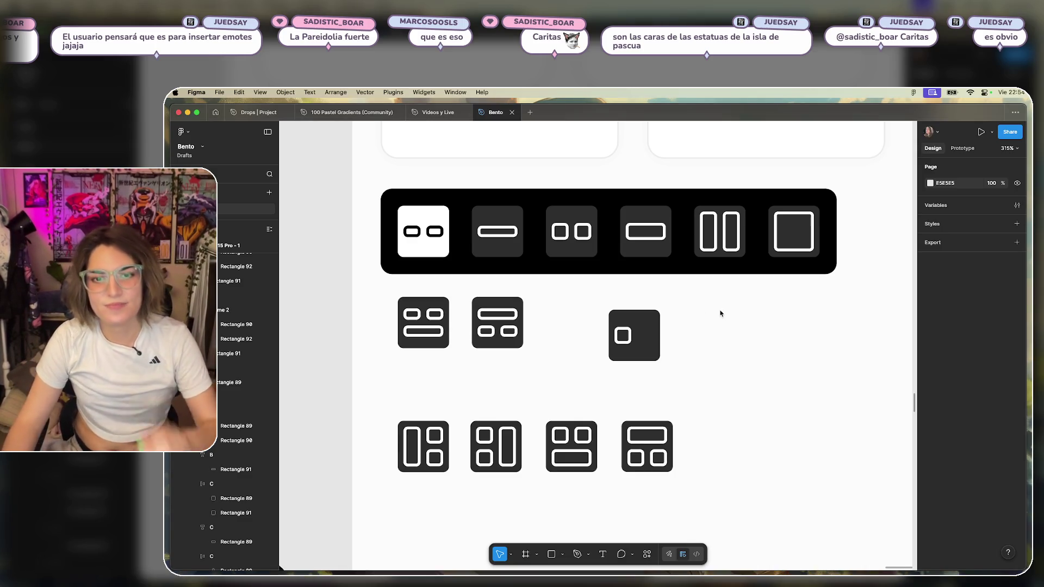
click(505, 331)
click(505, 331)
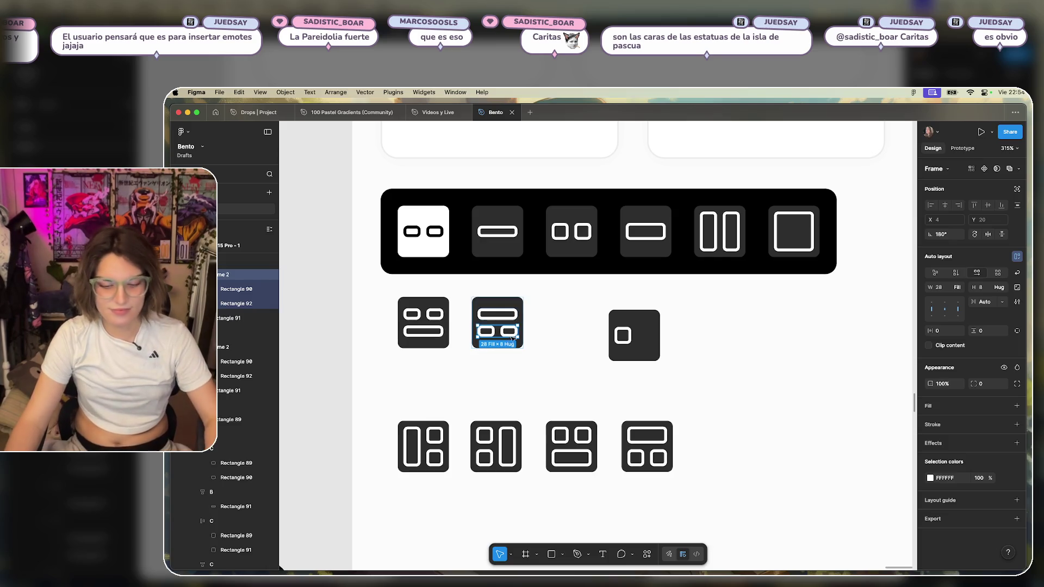
click(503, 333)
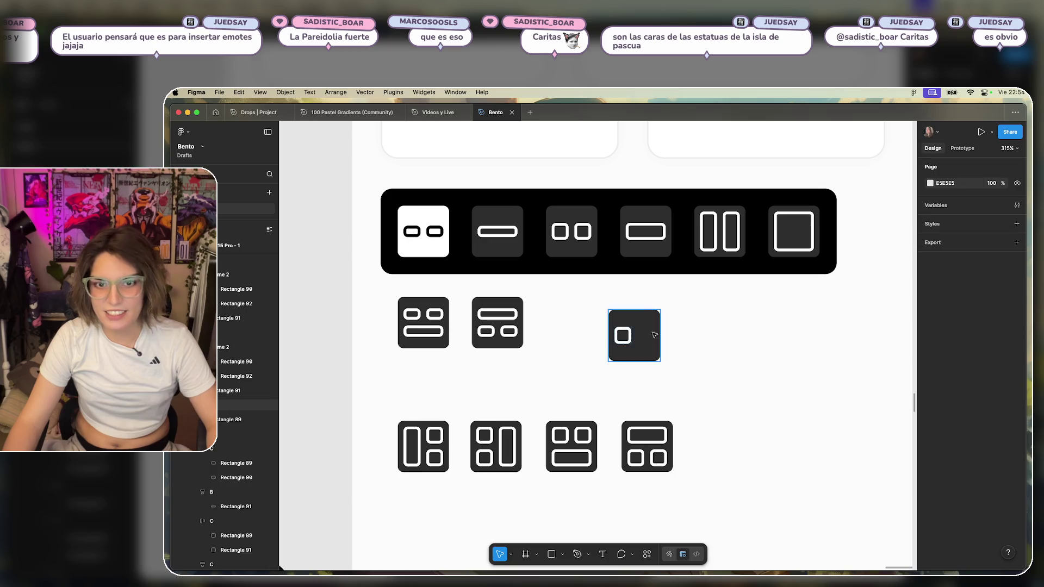
mouse_move(515, 331)
alt+mouse_down()
mouse_move(502, 333)
mouse_move(636, 336)
alt+mouse_up()
click(768, 344)
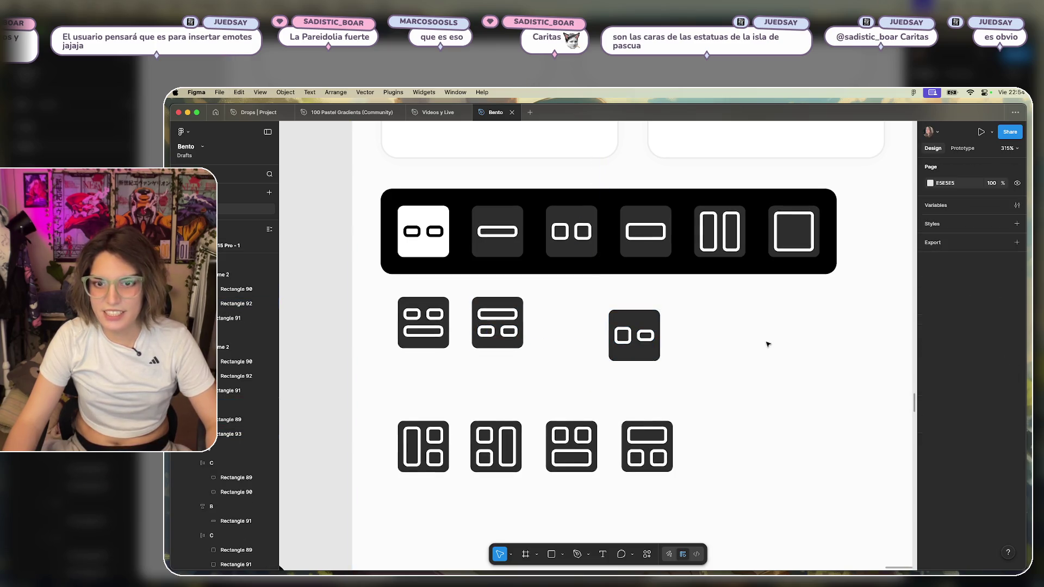
Duplicate the rectangle and stack both in vertical auto layout with a -4 gap.
click(644, 332)
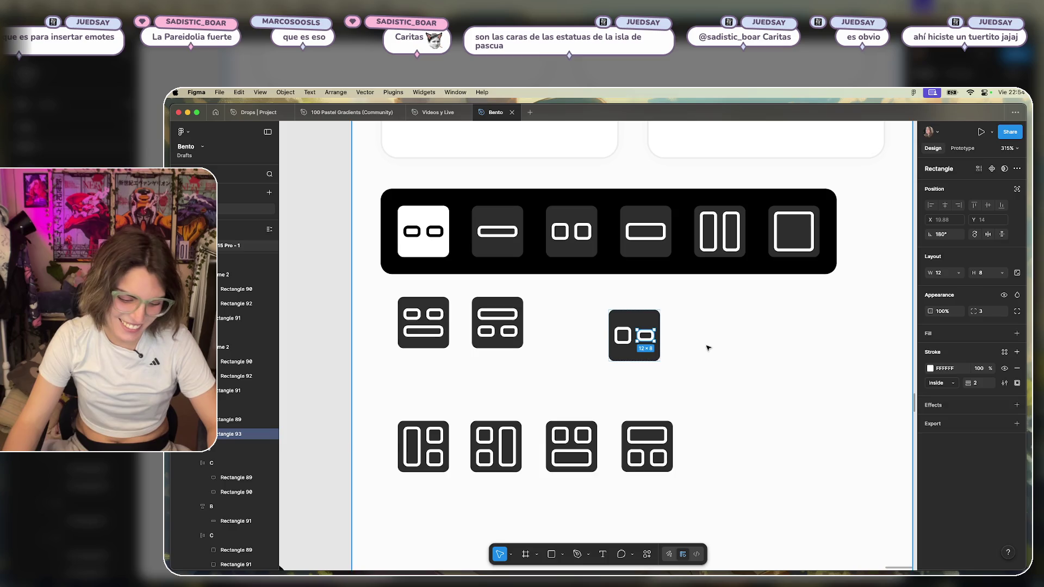
key(super+d)
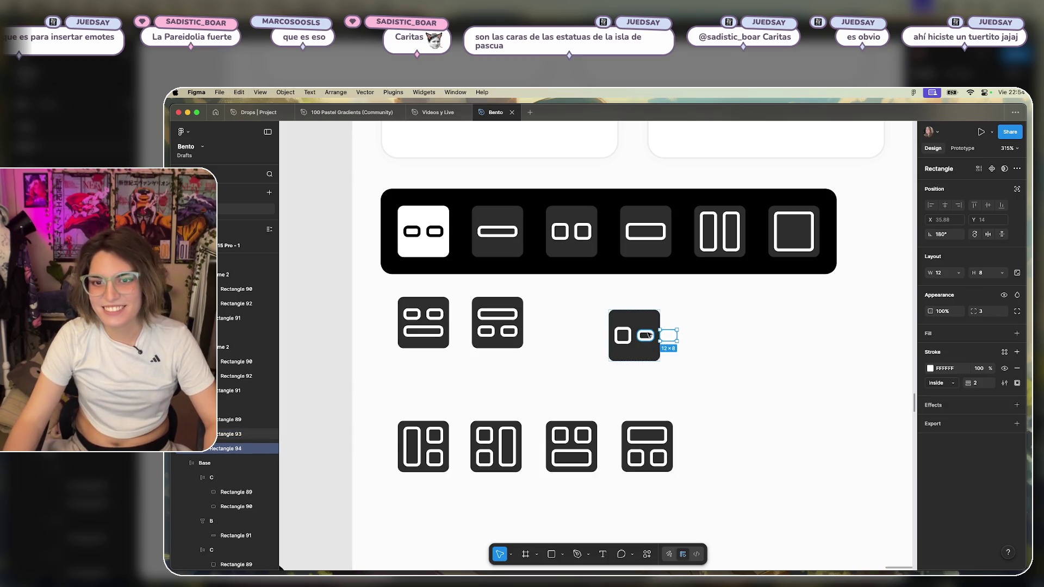
shift+click(650, 336)
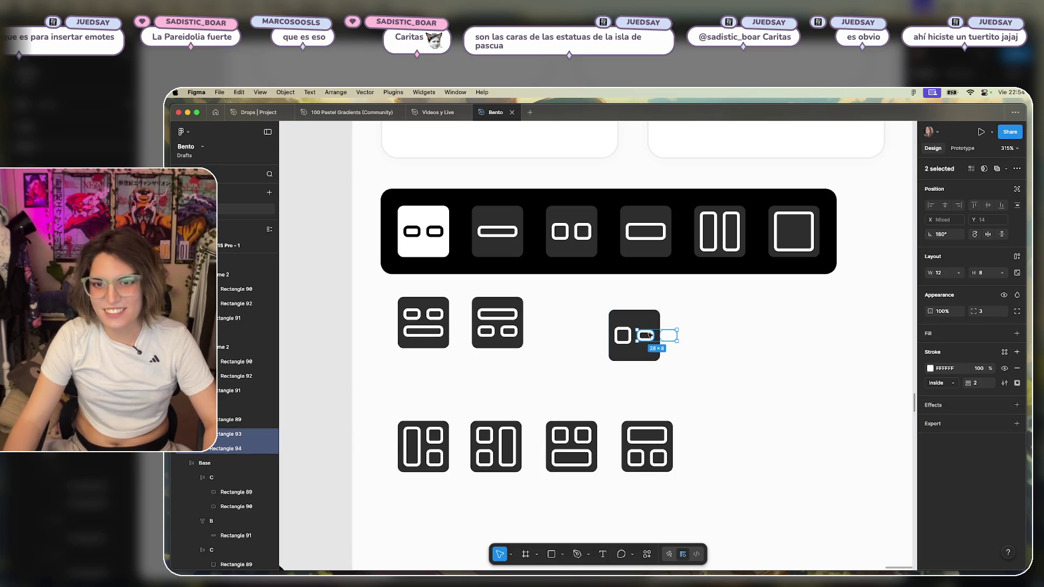
click(1016, 257)
click(954, 274)
click(985, 303)
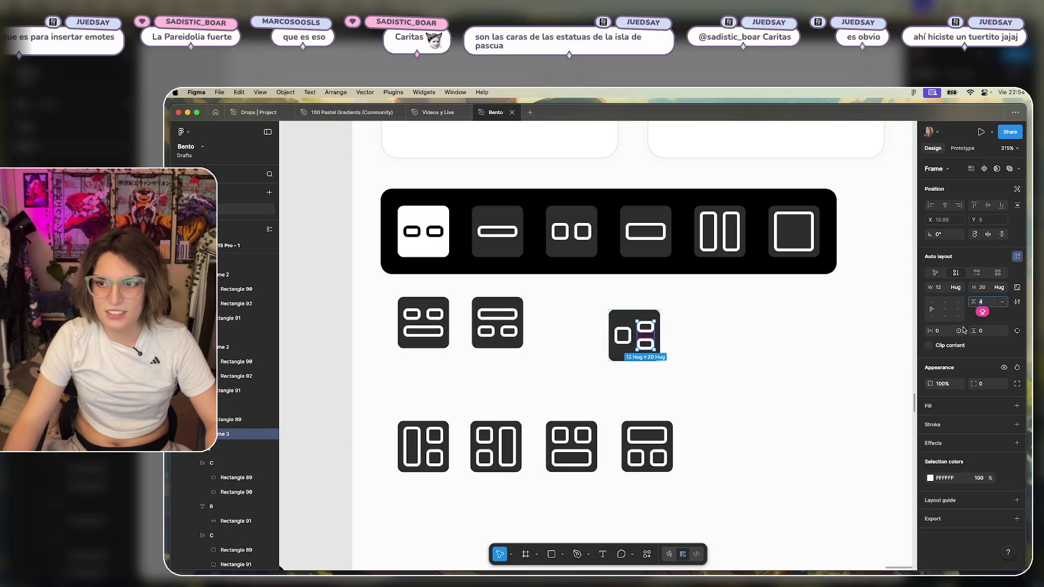
text(1)
key(Return)
key(Down)
key(Down)
key(Down)
key(Down)
key(Down)
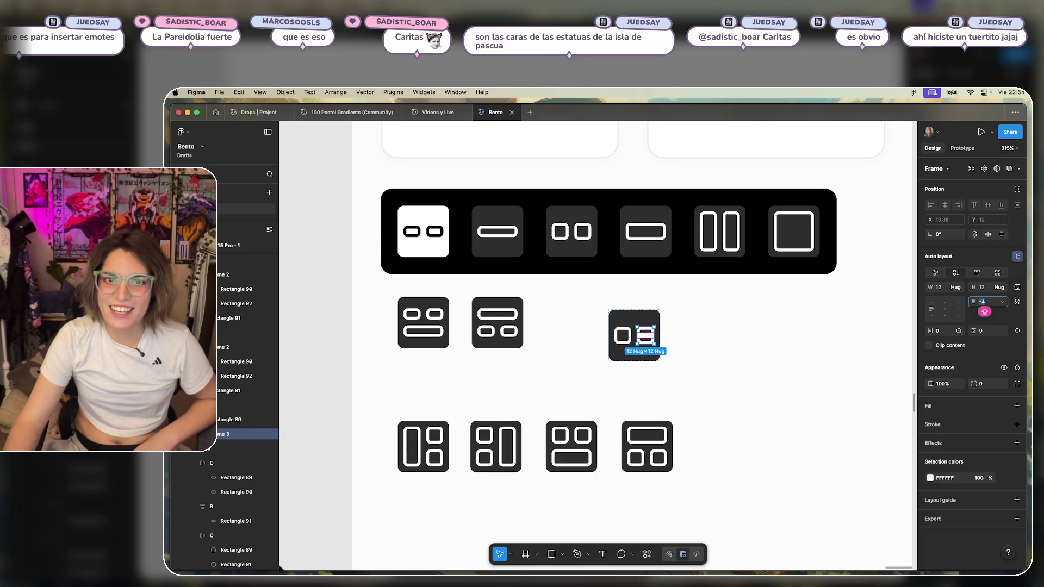
Try the second tile's rectangle at heights 5 and 4, then restore it to 8.
click(511, 230)
double_click(511, 230)
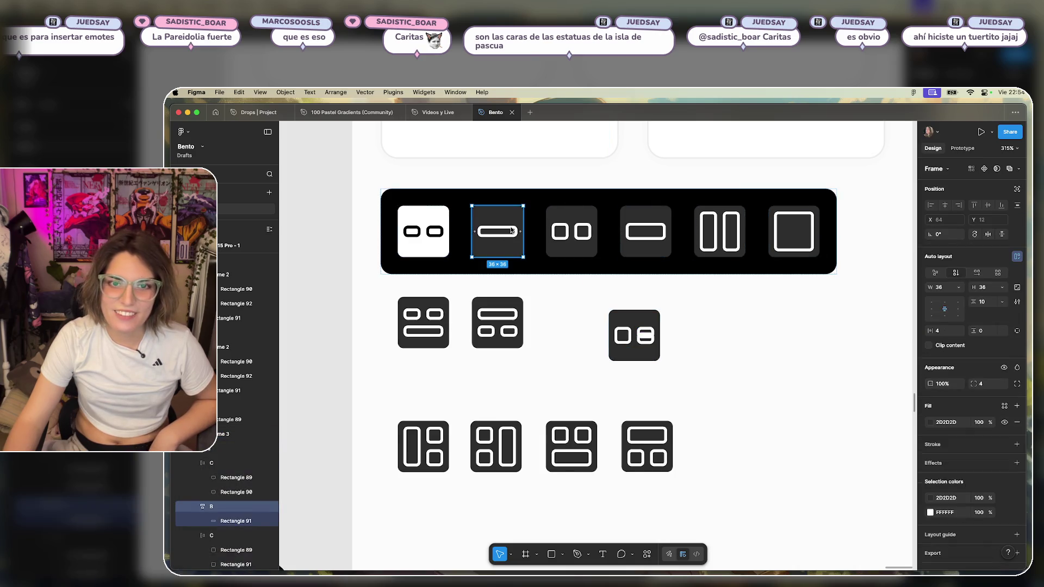
click(562, 233)
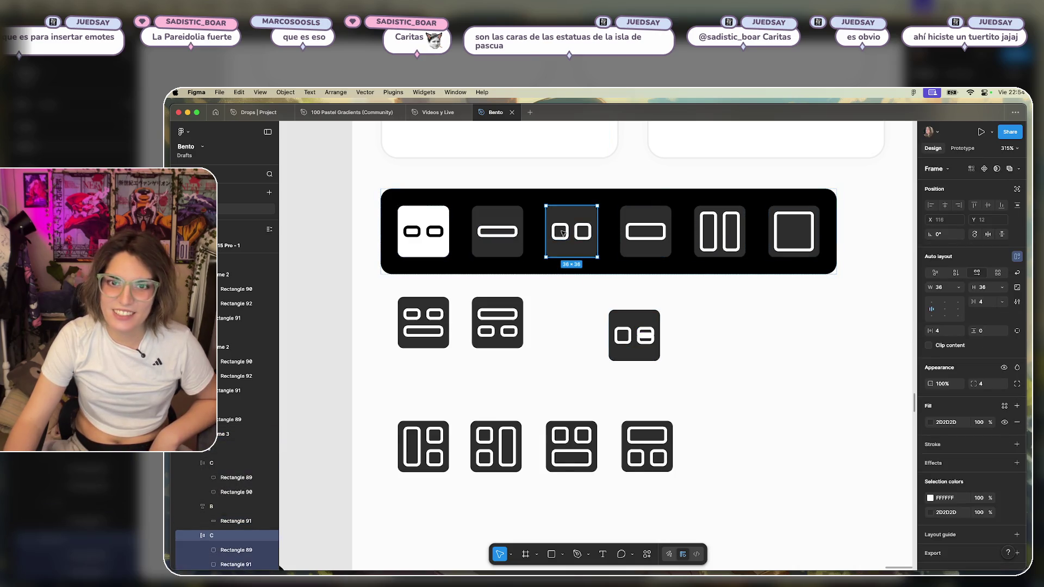
double_click(505, 227)
text(5)
key(Return)
key(Down)
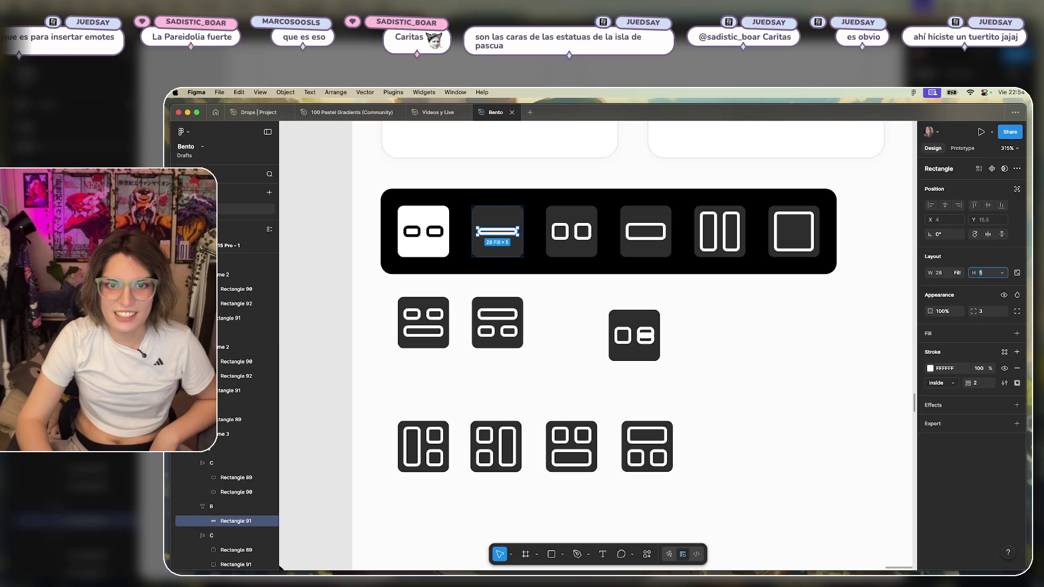
text(8)
key(Return)
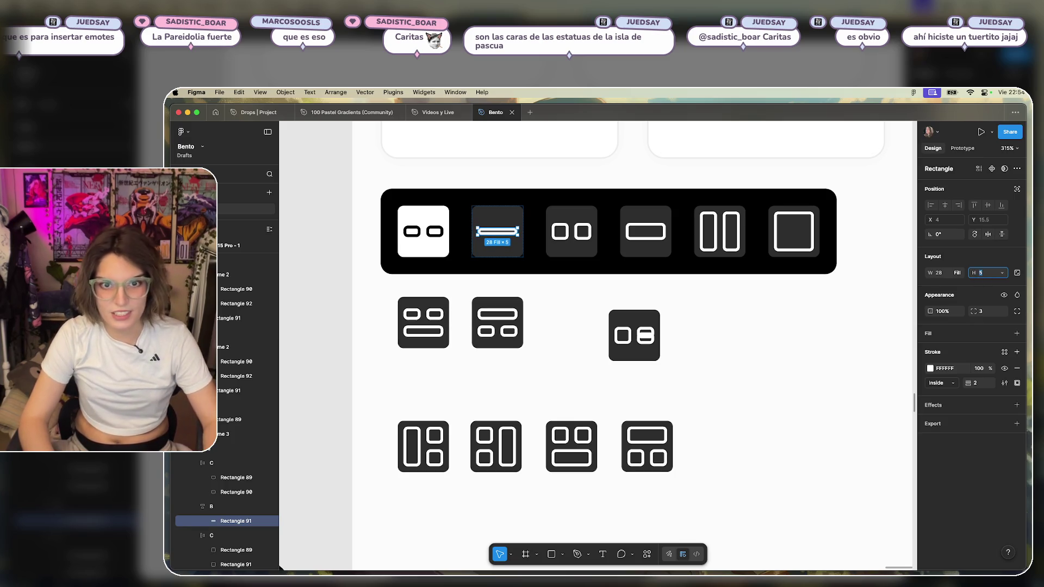
click(743, 326)
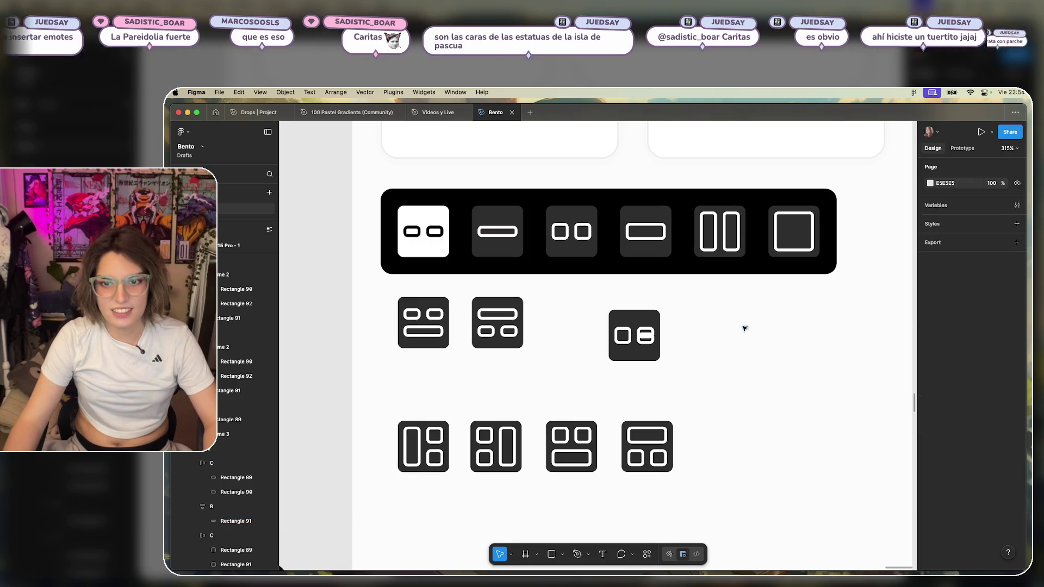
Select the experimental tile with the square and stacked bars and delete it.
click(647, 333)
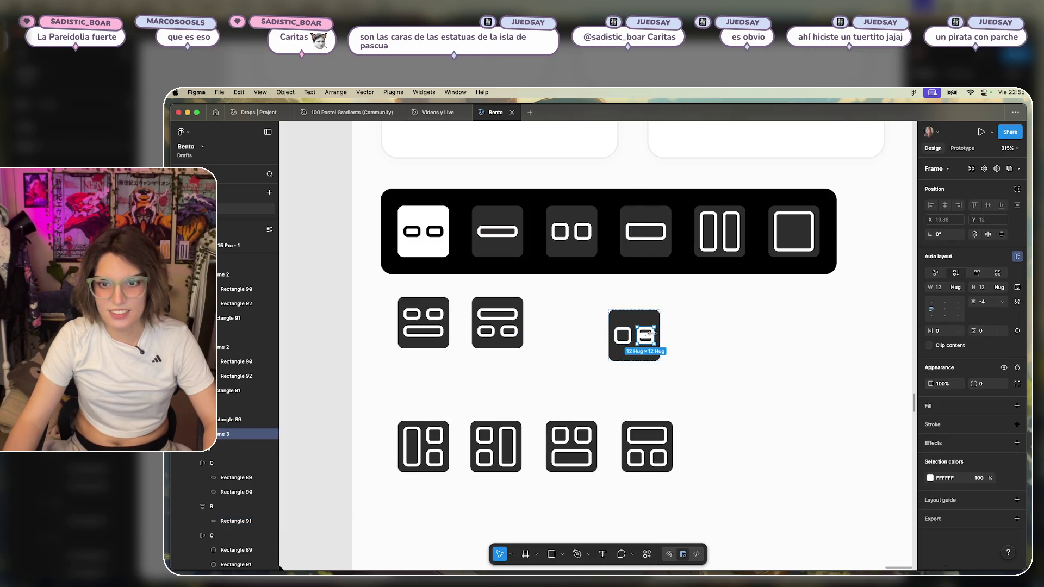
click(724, 338)
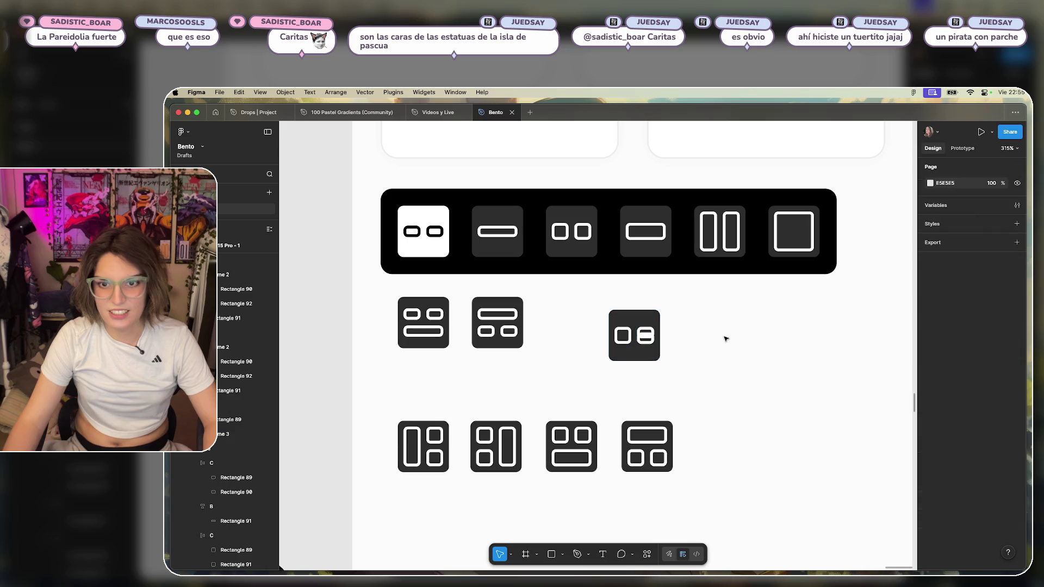
click(650, 331)
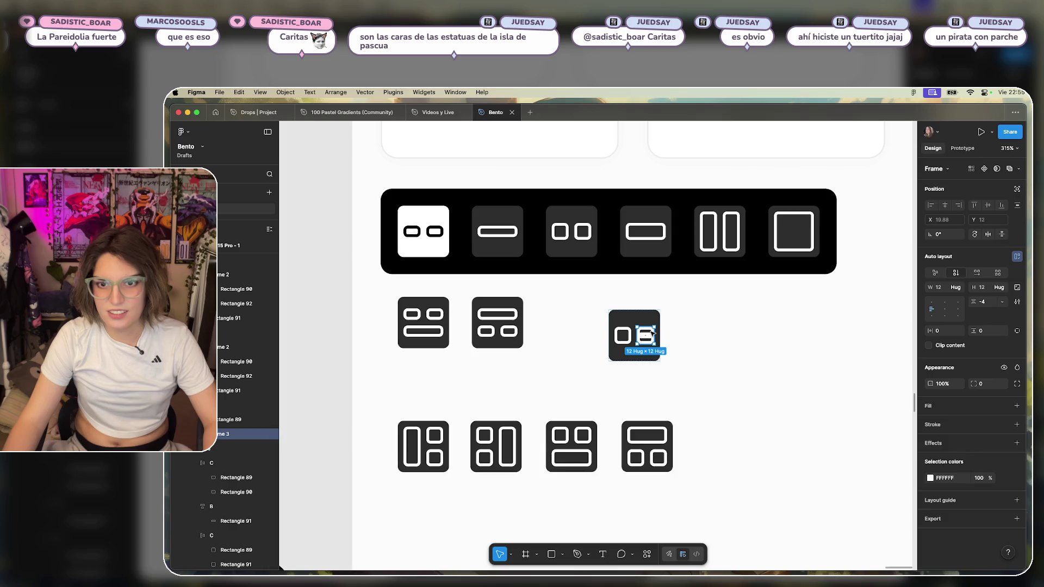
drag(773, 343, 605, 357)
key(Delete)
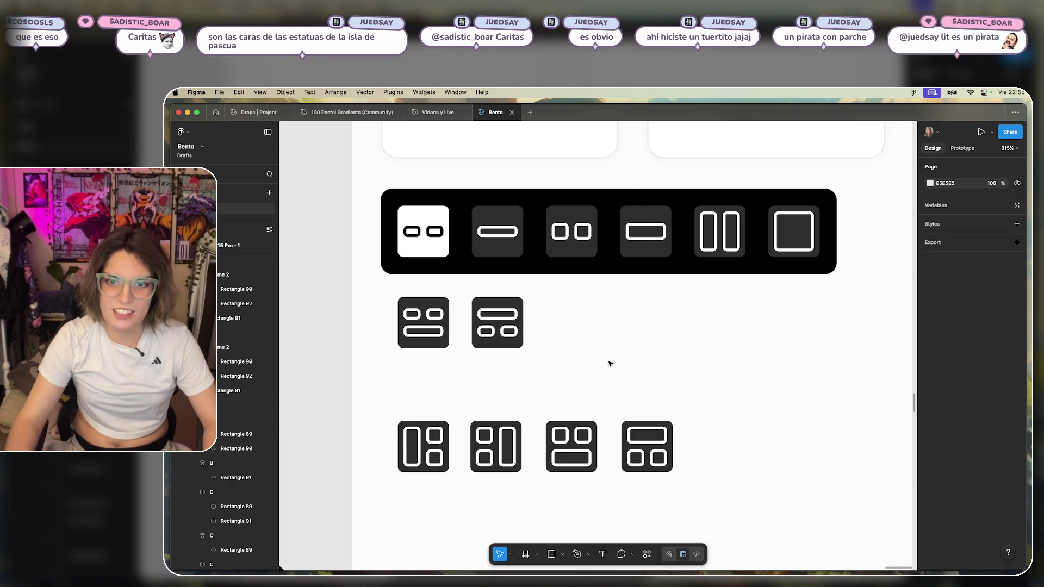
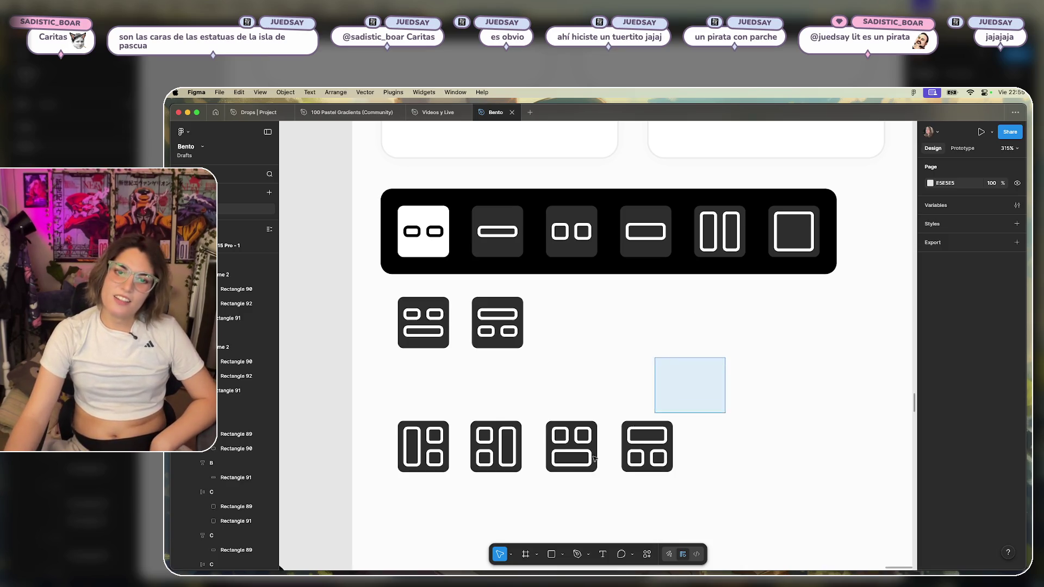
Move the four lower grid icons up beside the other two to form one row.
drag(725, 357, 394, 493)
mouse_move(439, 457)
mouse_down()
mouse_move(578, 352)
mouse_move(586, 333)
mouse_up()
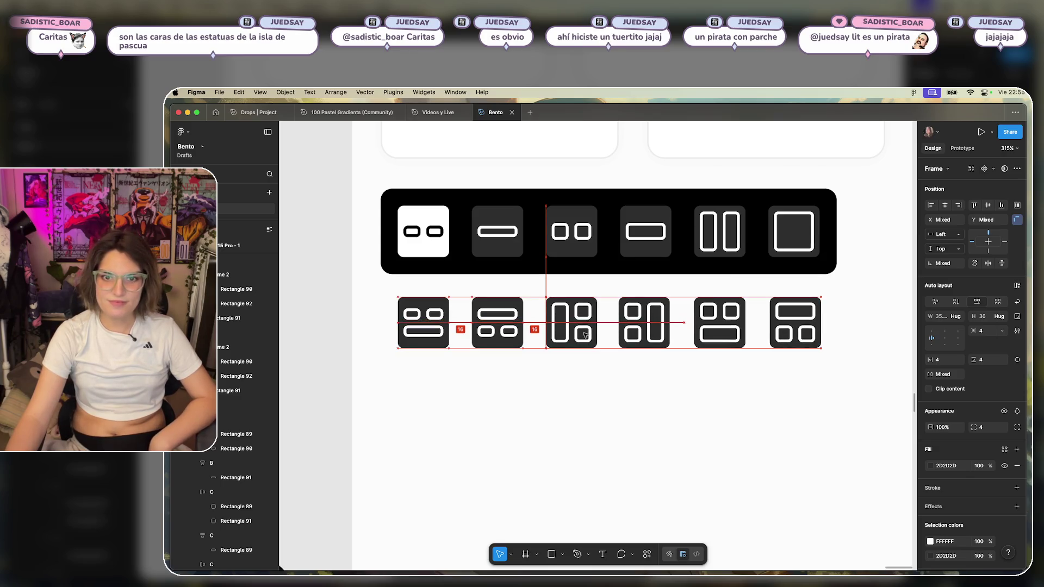
click(582, 354)
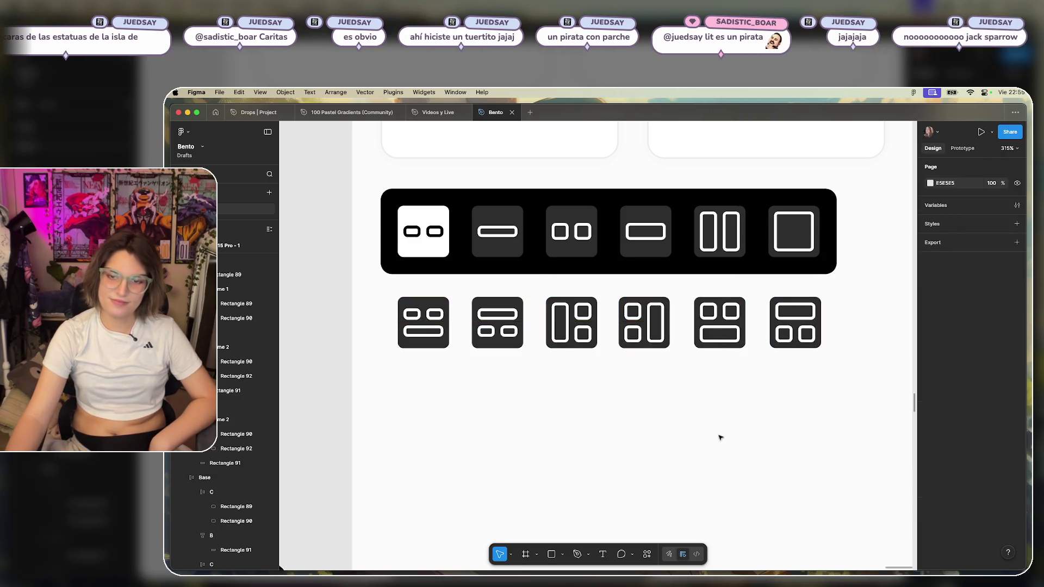
Shift the row of six grid icons further down, away from the black toolbar.
scroll(721, 438, down, 2)
scroll(727, 419, up, 4)
scroll(848, 443, right, 2)
scroll(848, 443, down, 1)
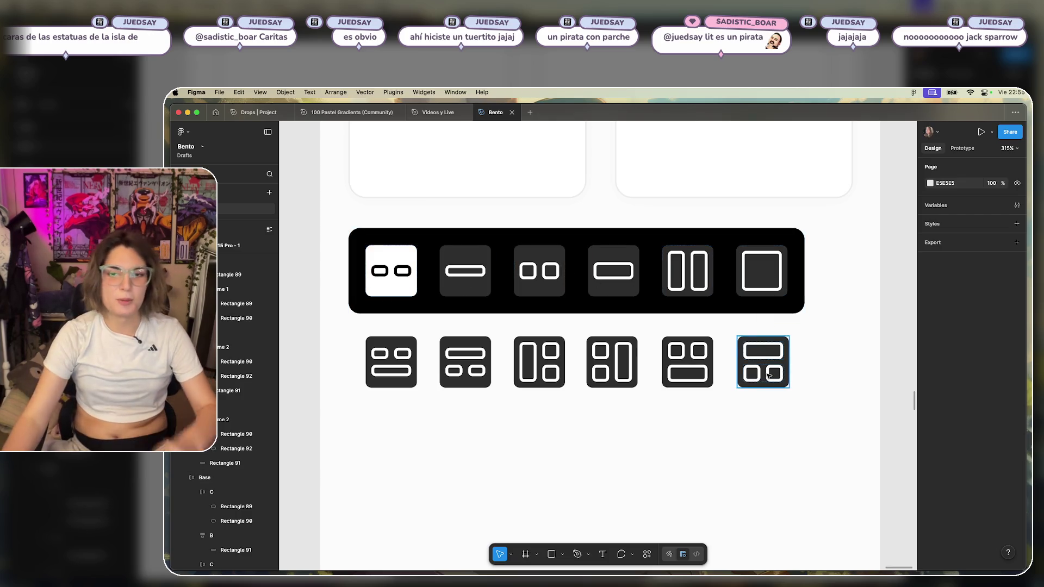
drag(847, 337, 328, 408)
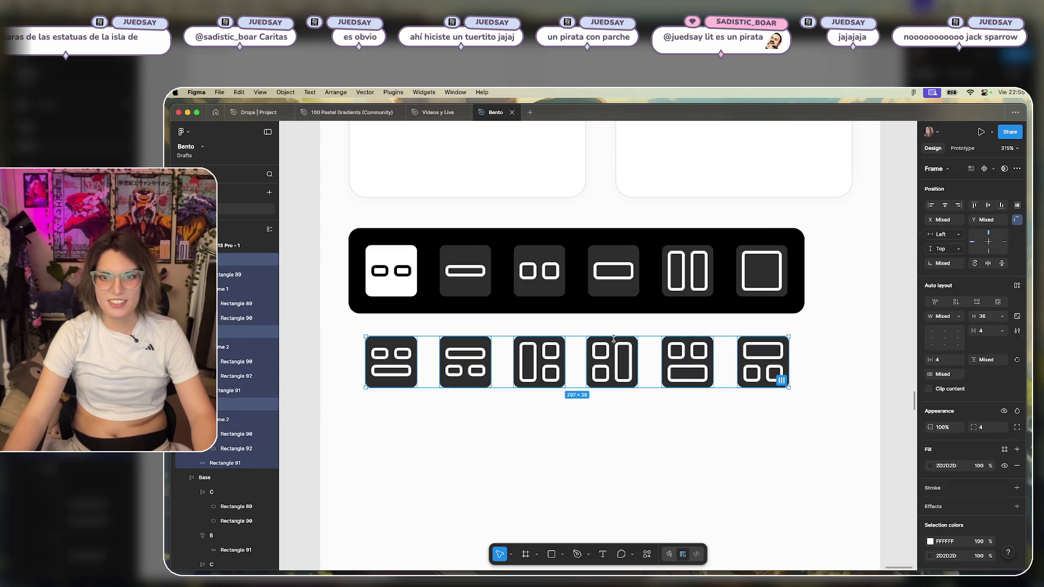
drag(594, 370, 594, 481)
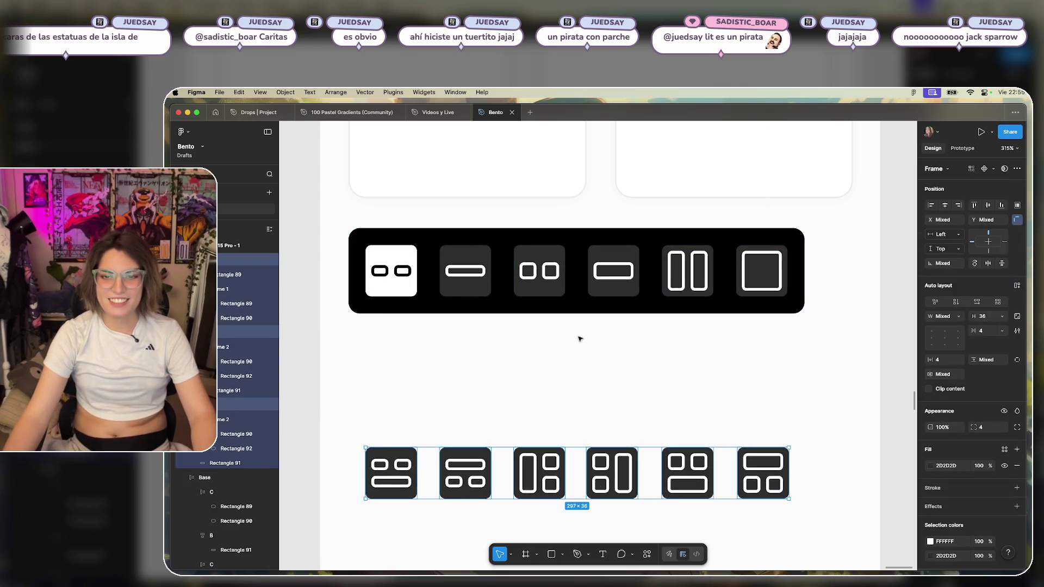
click(581, 314)
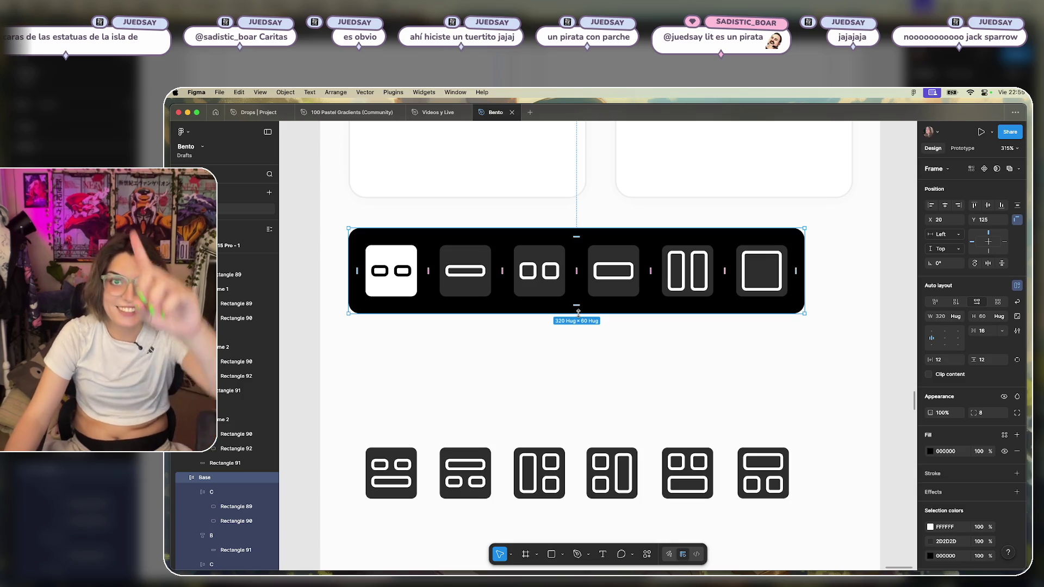
Draw a small 32×32 grey circle with the Ellipse tool below the black toolbar.
click(617, 366)
click(588, 302)
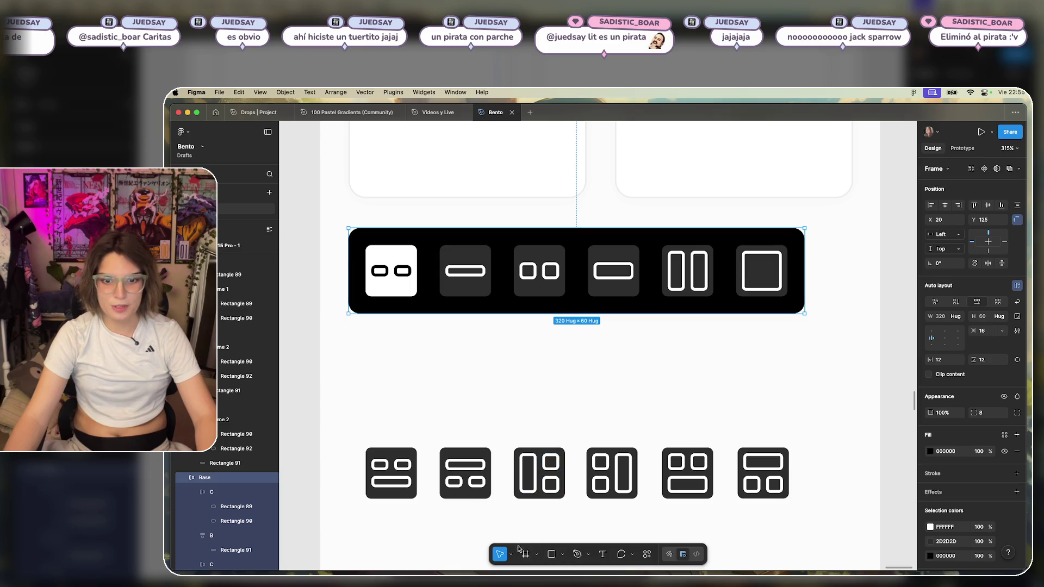
click(561, 556)
click(584, 503)
click(562, 555)
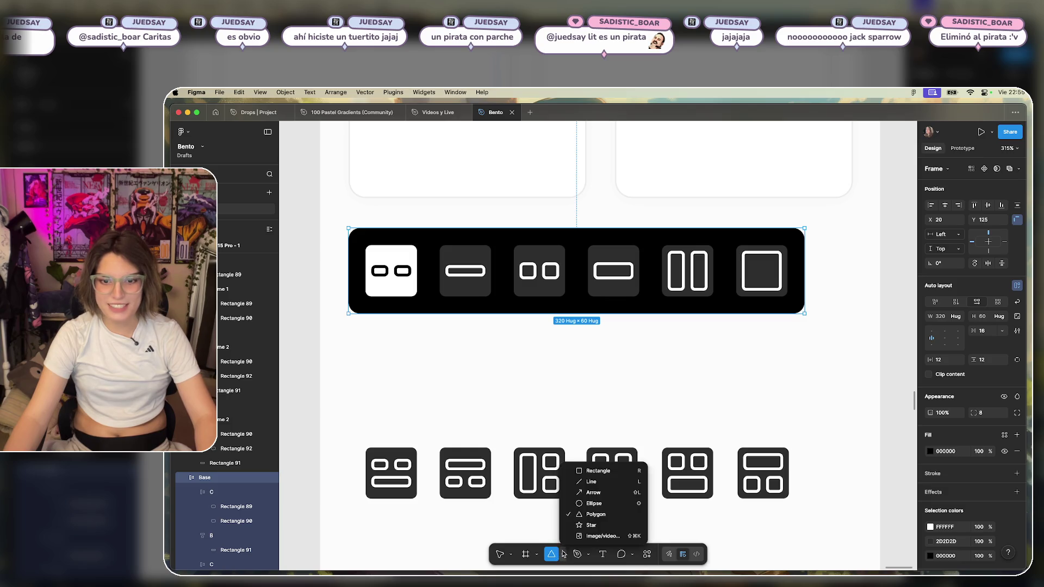
click(586, 499)
mouse_move(542, 350)
mouse_down()
mouse_move(593, 379)
mouse_move(588, 396)
mouse_move(592, 351)
mouse_up()
click(687, 380)
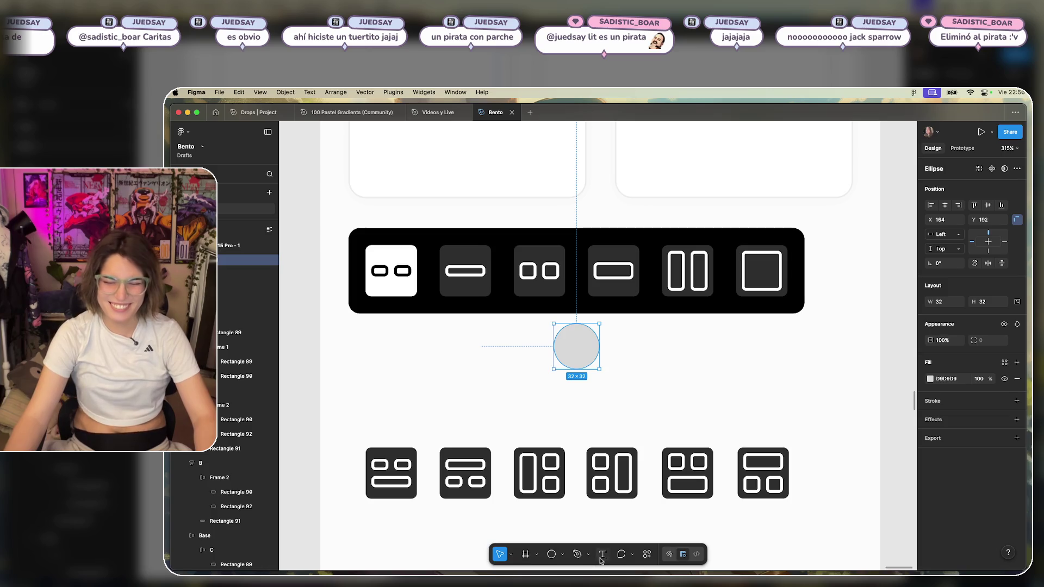
Try adding a '<' text chevron below the circle, then delete and discard it.
click(570, 413)
key(t)
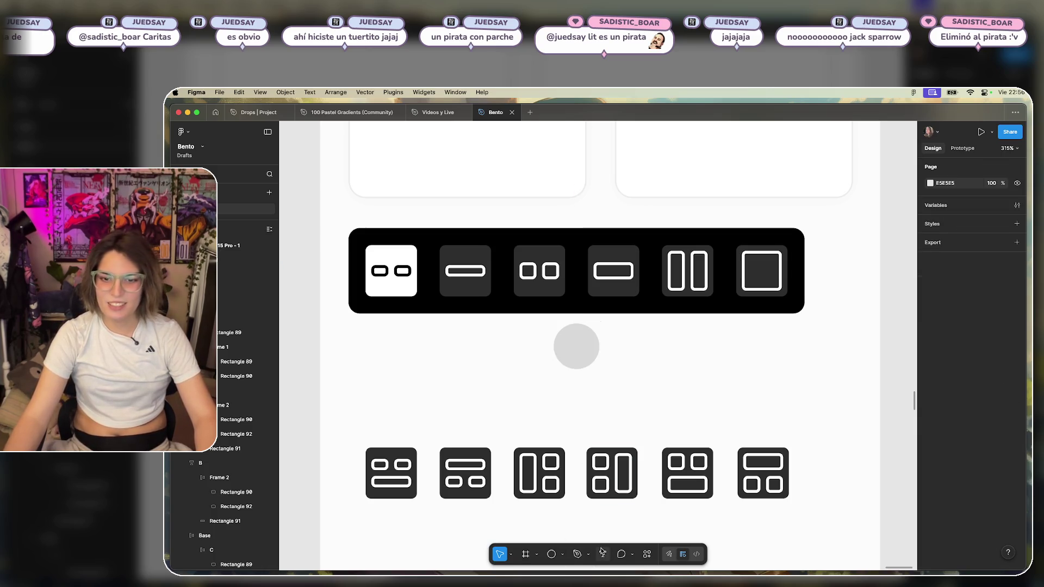
click(602, 392)
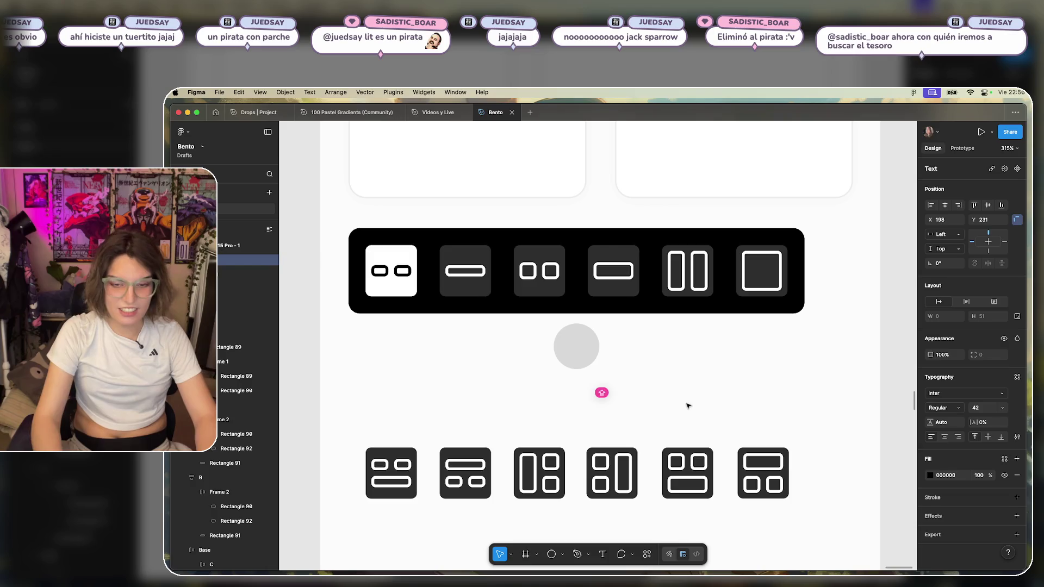
text(<)
key(Escape)
key(Return)
key(BackSpace)
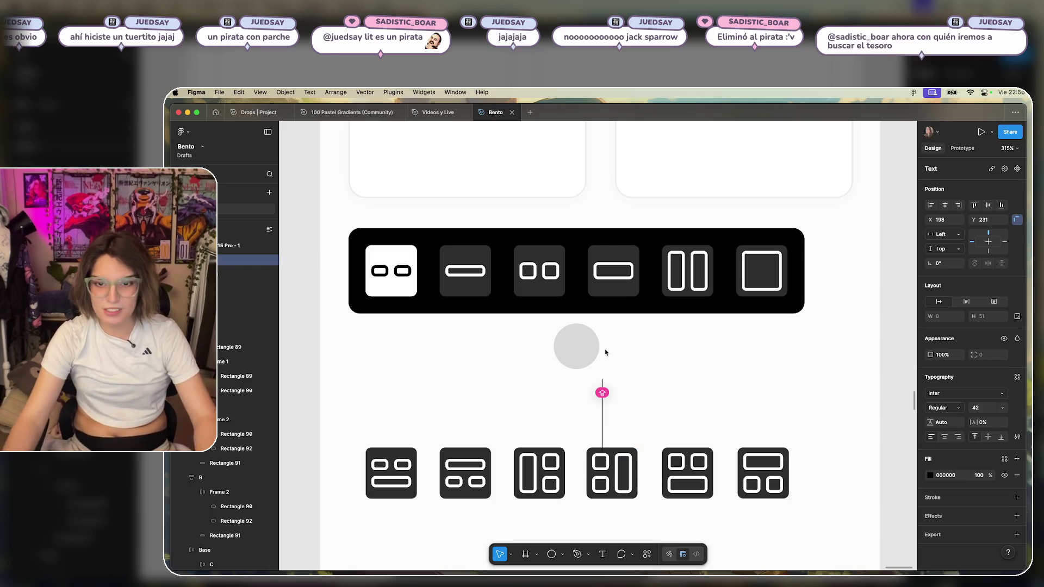
key(Escape)
Move the circle up so it sits centred just under the toolbar.
click(585, 348)
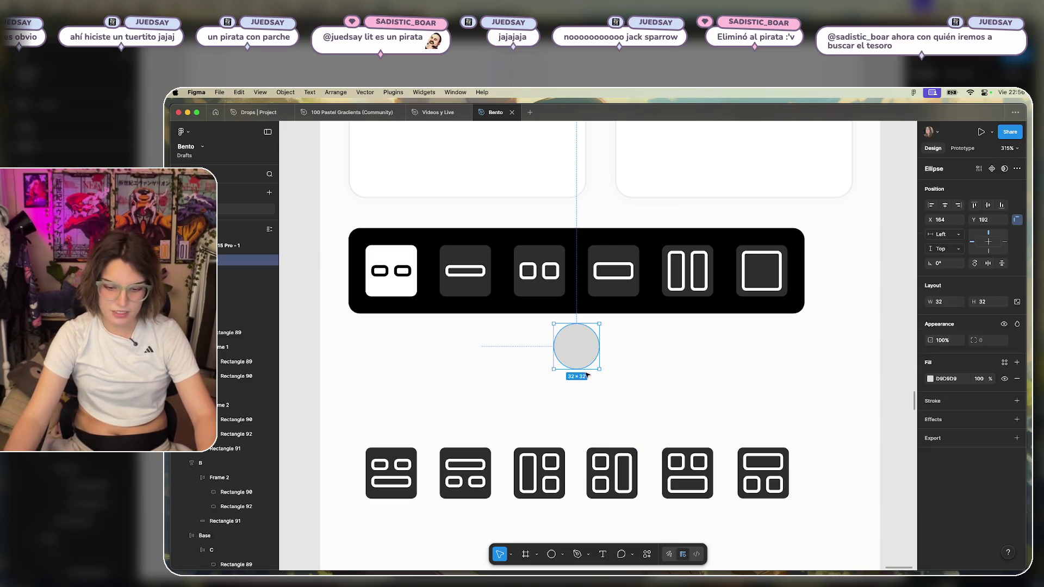
mouse_move(585, 348)
mouse_down()
mouse_move(585, 325)
mouse_move(617, 340)
mouse_up()
click(738, 352)
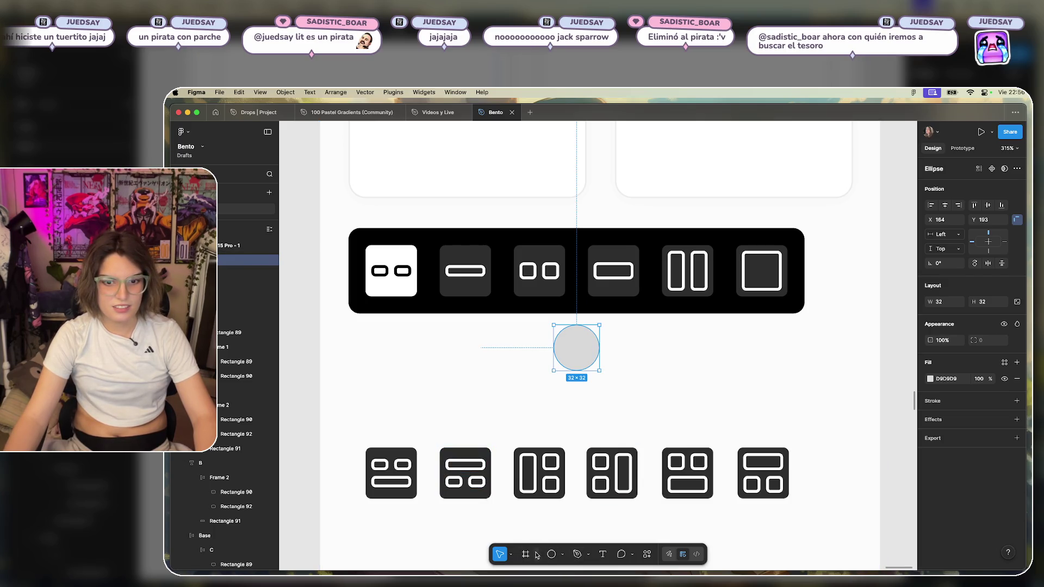
click(563, 555)
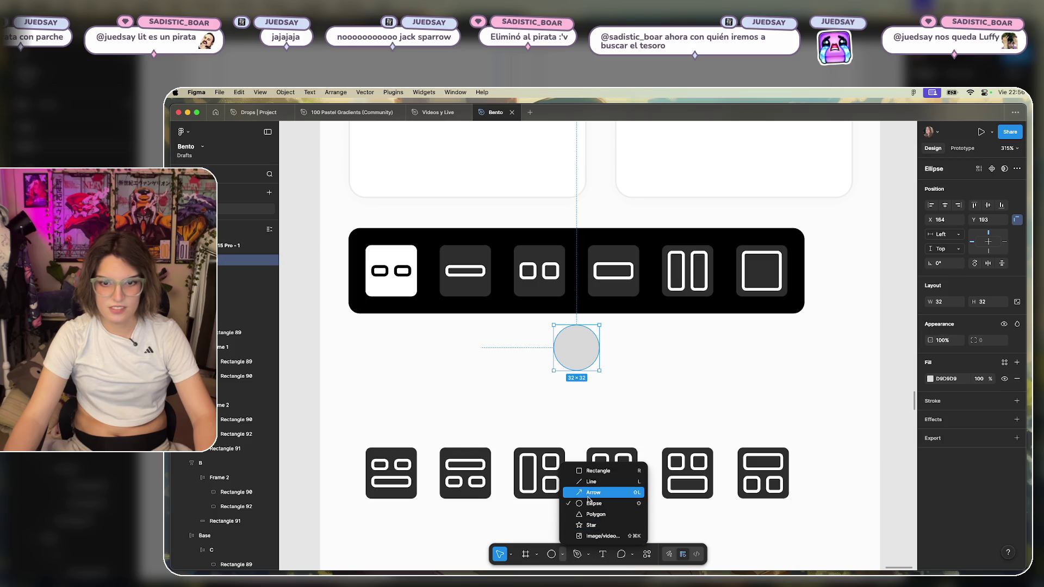
Draw a three-point V chevron path beside the circle.
click(583, 555)
click(578, 555)
click(682, 354)
click(666, 384)
click(651, 355)
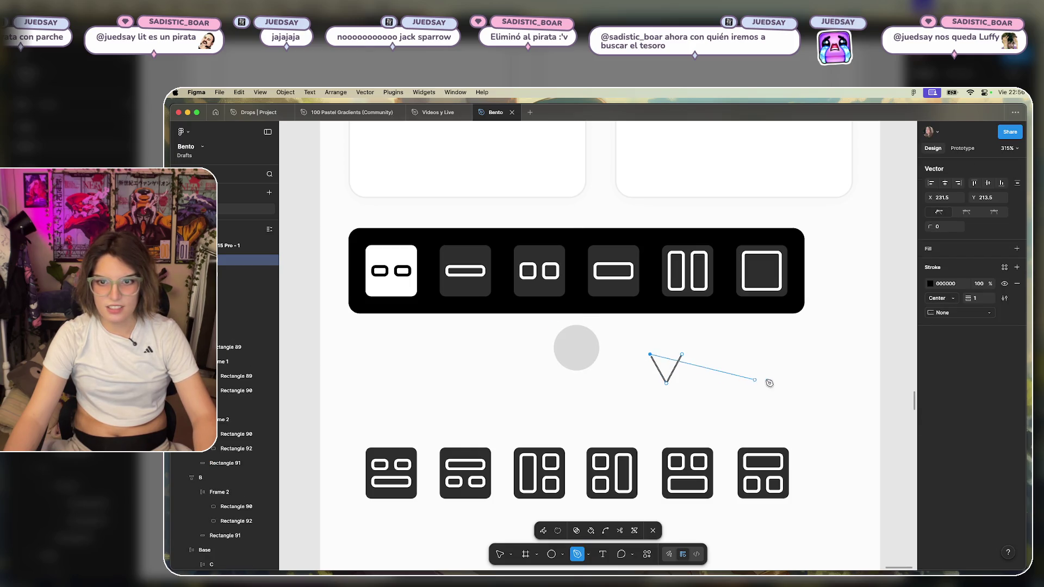
key(Escape)
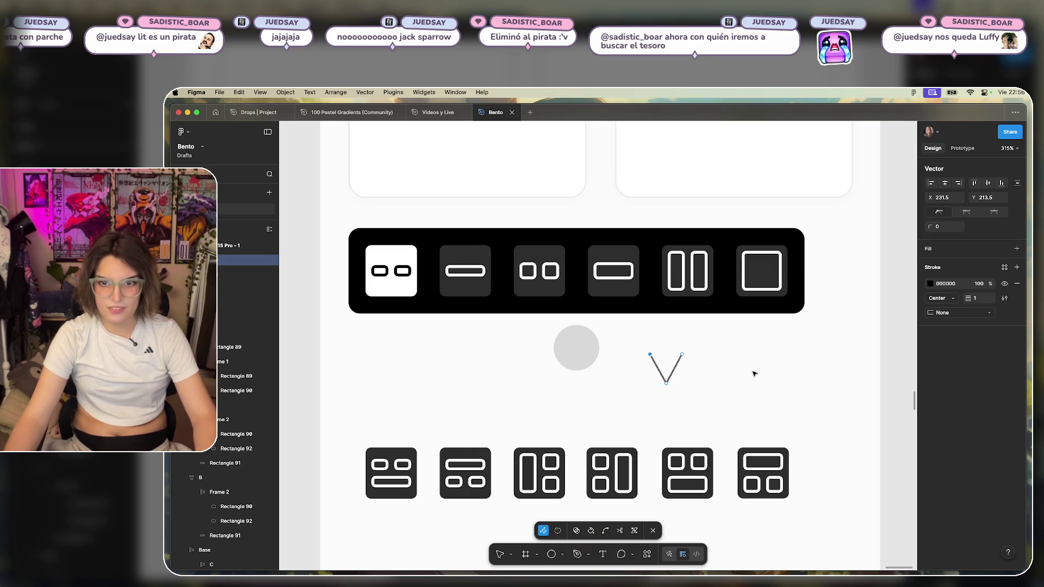
key(Escape)
Give the V a 2-px stroke with round caps and a corner radius of 2.
click(976, 412)
text(2)
key(Return)
key(Escape)
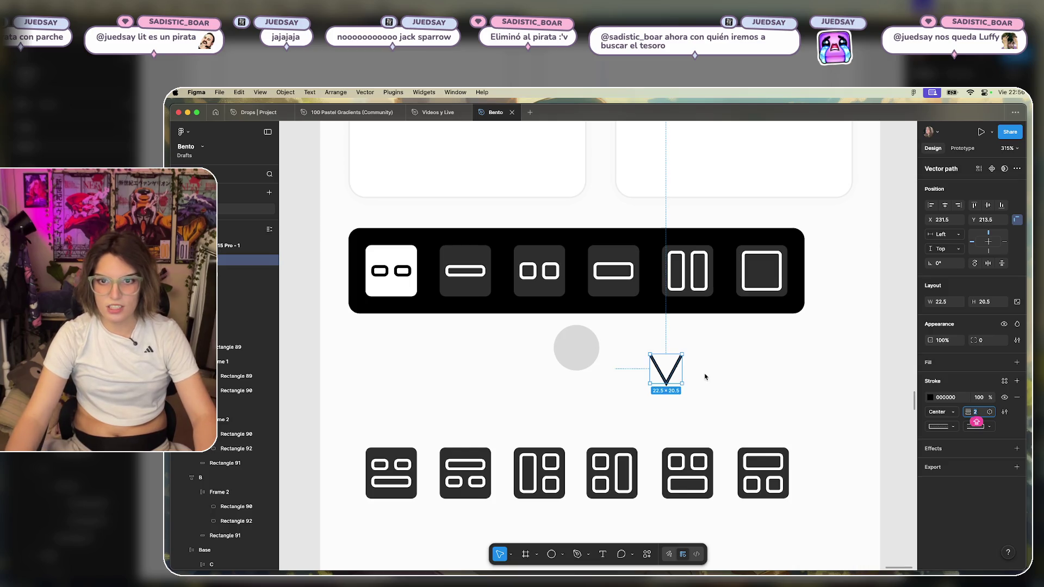
click(977, 427)
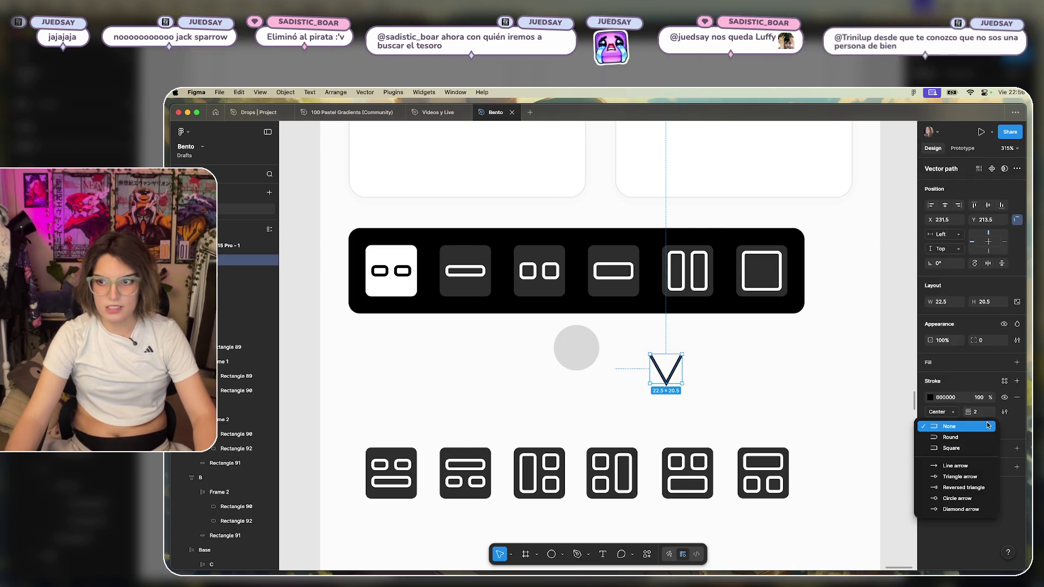
key(Escape)
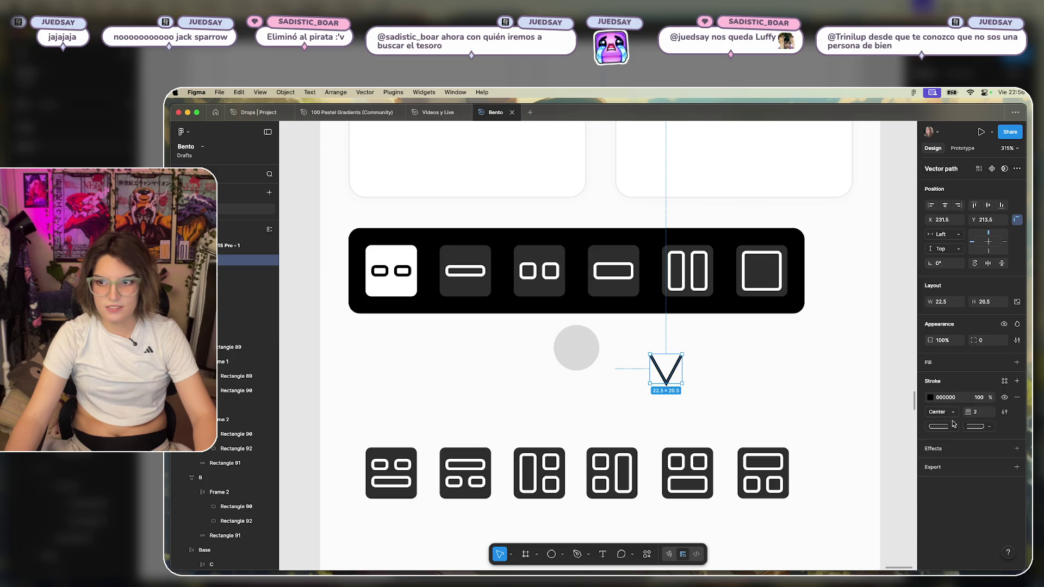
click(952, 425)
click(986, 381)
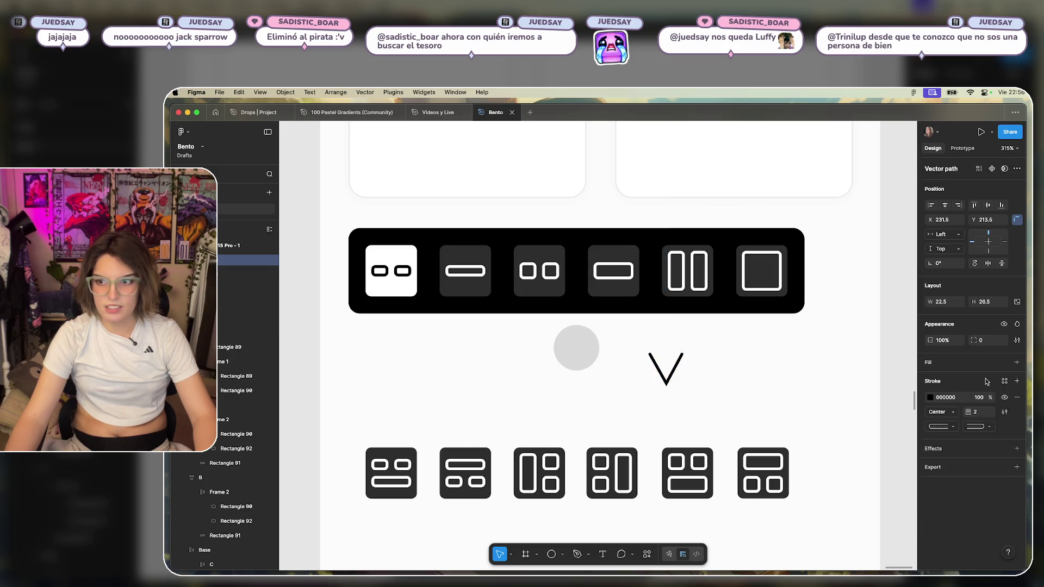
click(979, 340)
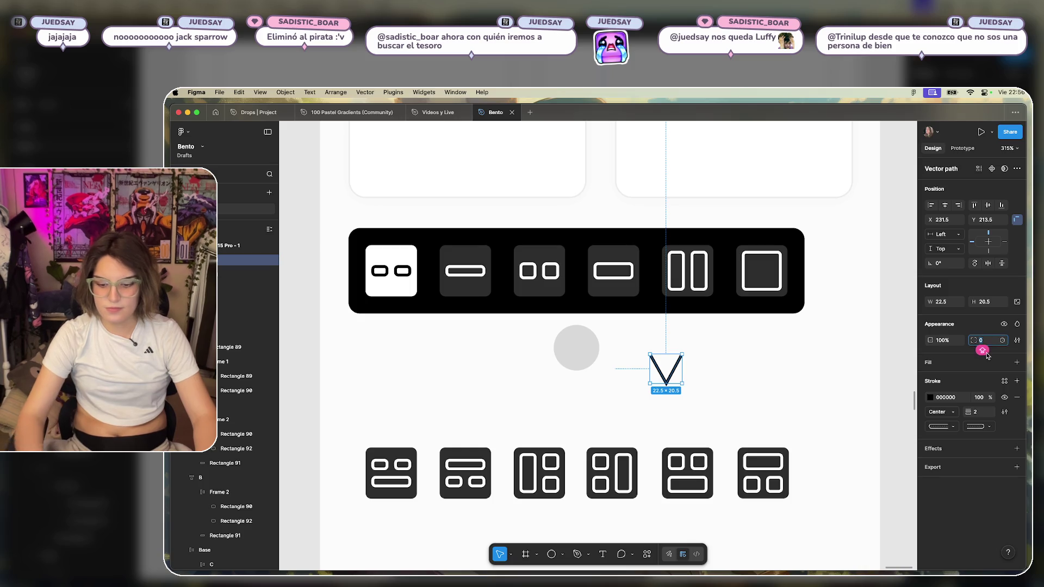
text(2)
key(Return)
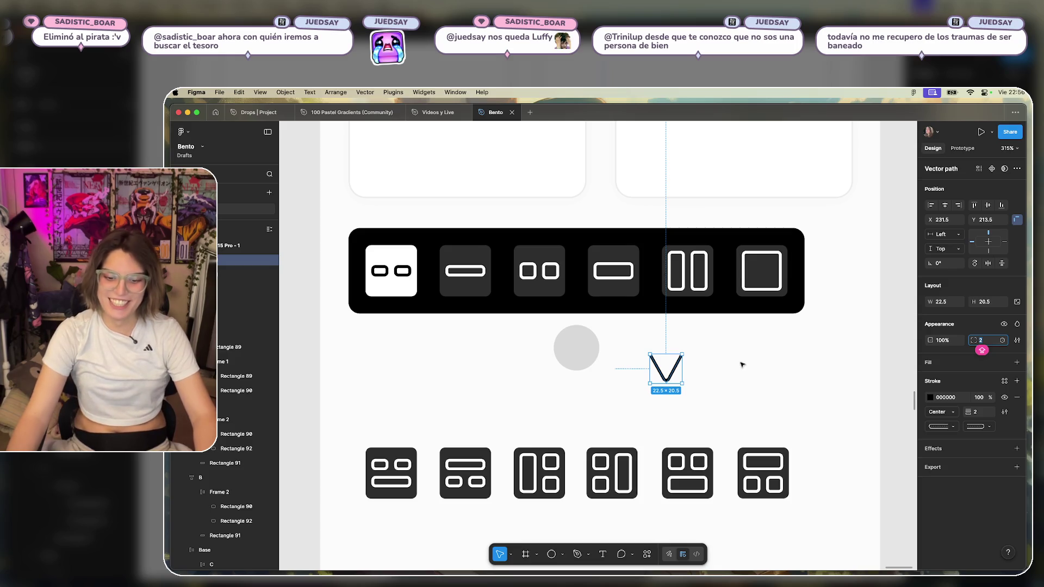
Flatten the chevron to 24 wide by 12 high.
drag(672, 380, 672, 375)
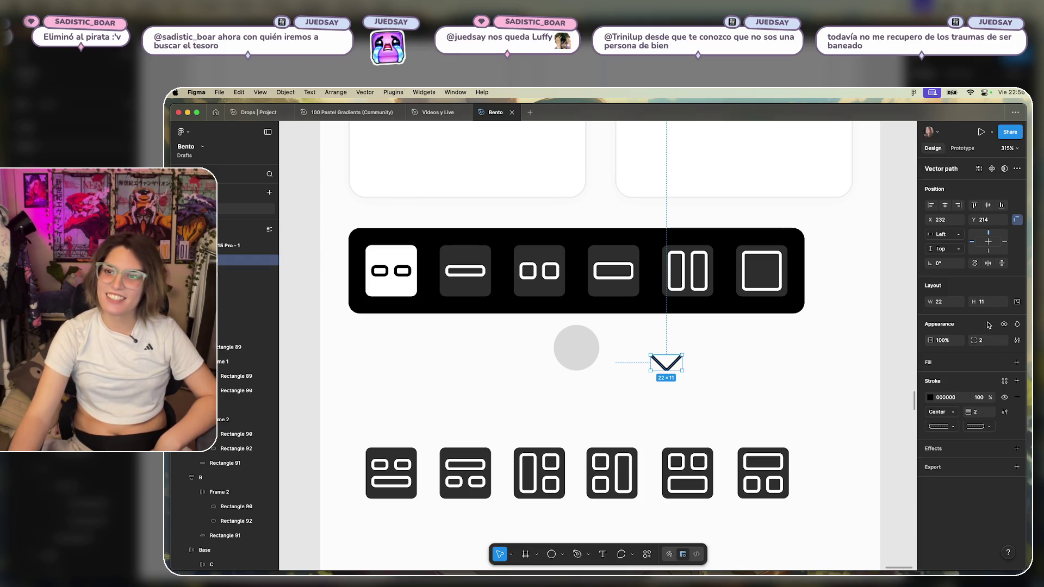
key(Up)
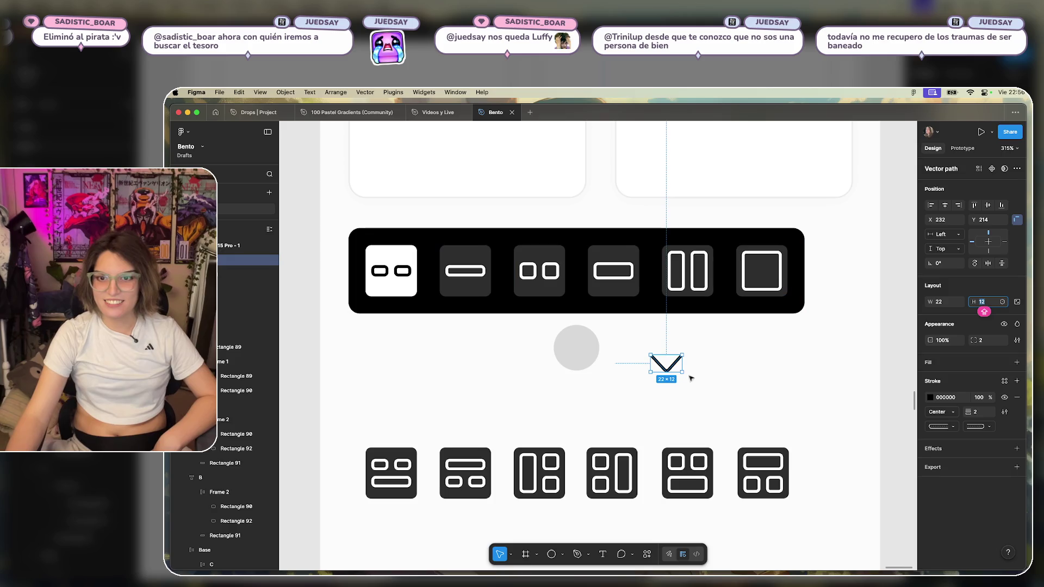
key(Up)
key(Up)
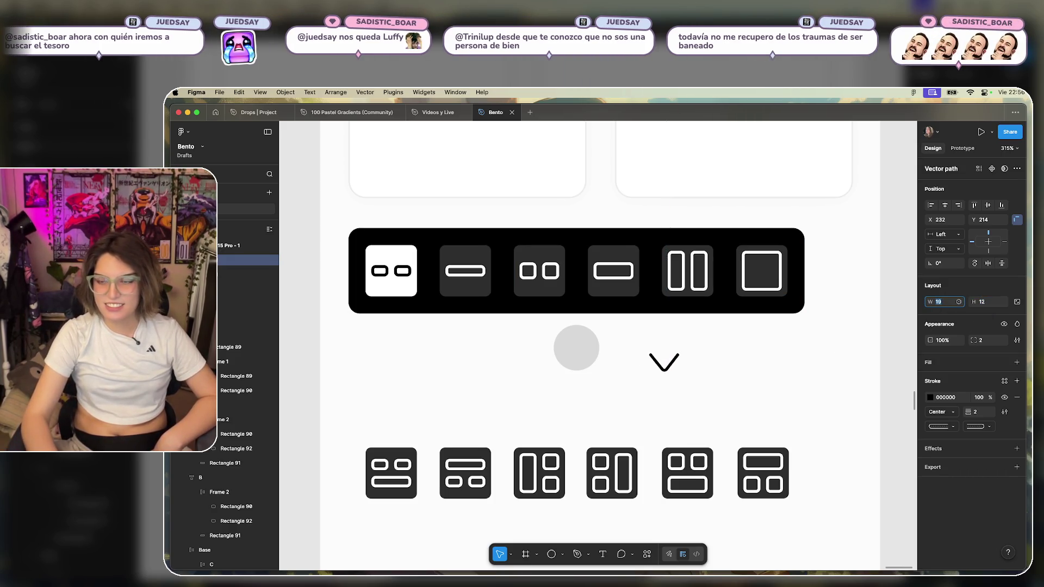
click(725, 366)
Move the chevron onto the circle and enlarge the circle to 36×36 around its centre.
drag(668, 364, 575, 352)
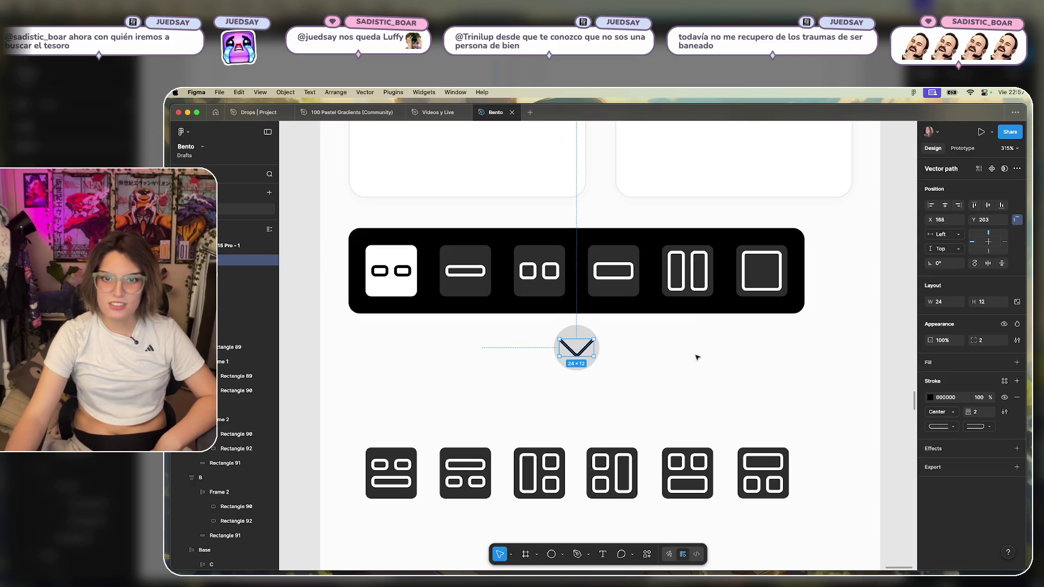
click(570, 332)
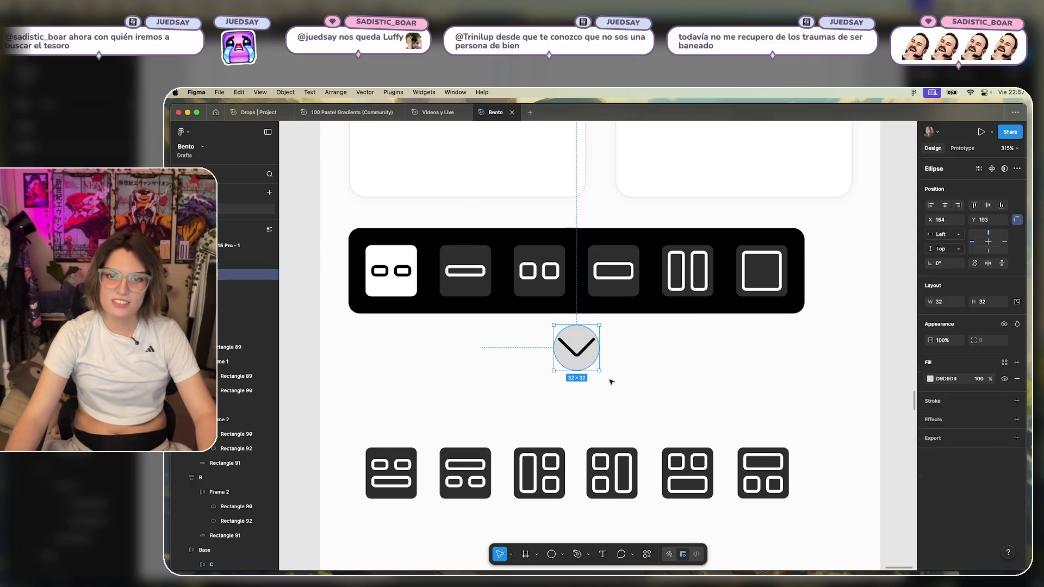
drag(598, 372, 580, 350)
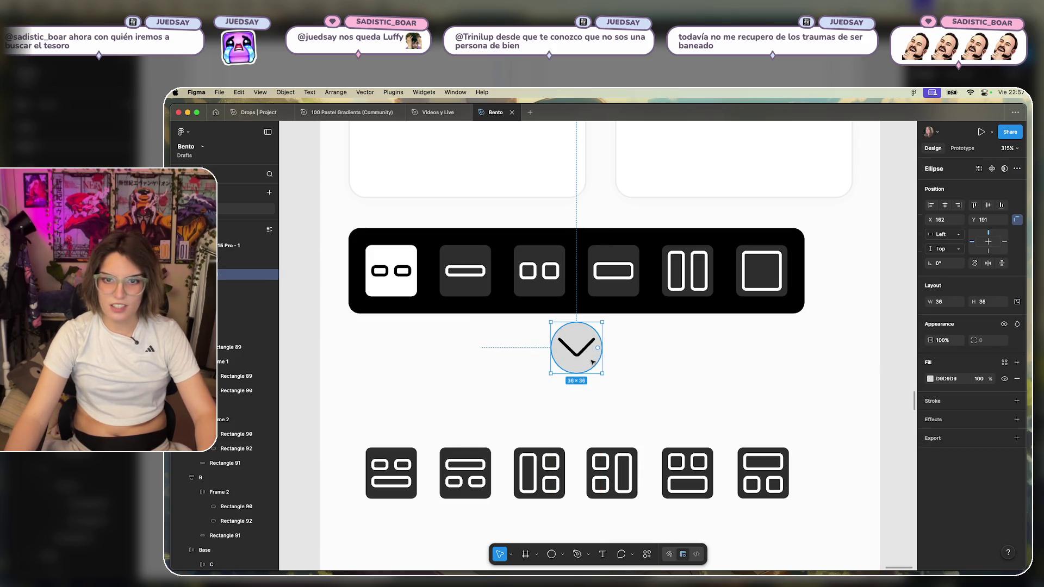
Colour the circle black and the chevron stroke white using the eyedropper.
key(i)
click(637, 310)
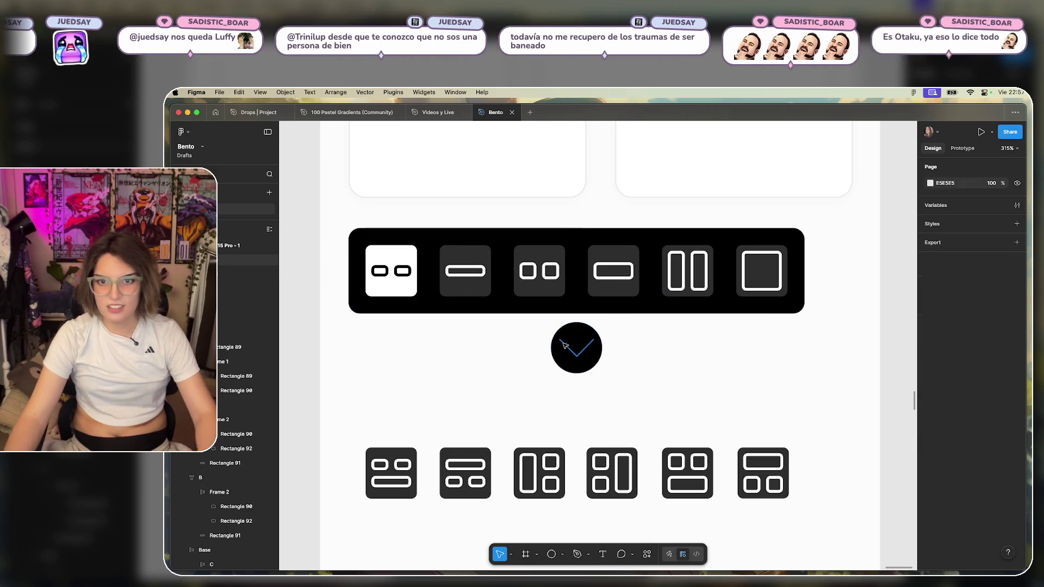
click(587, 343)
key(i)
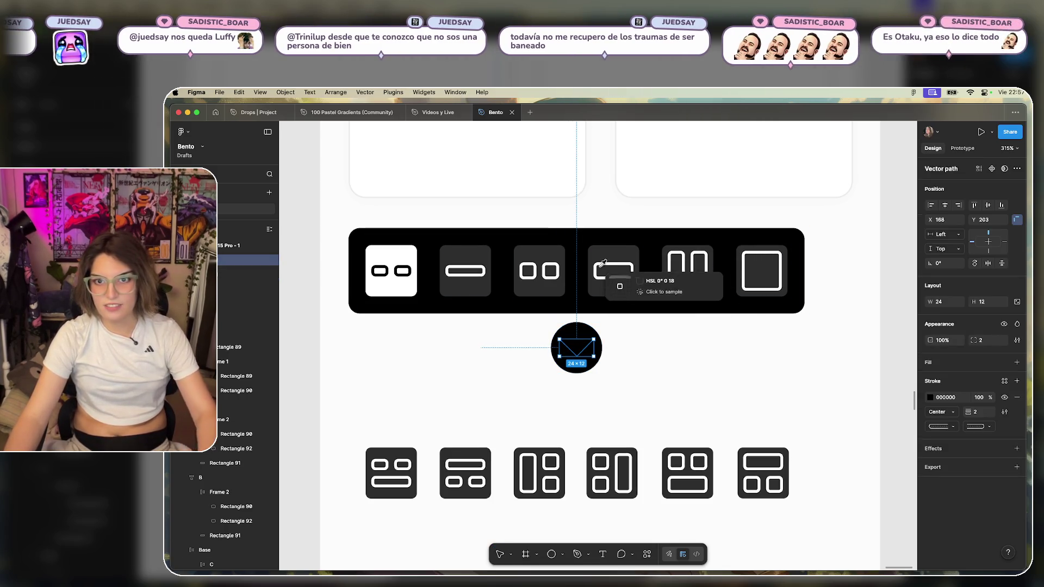
click(598, 262)
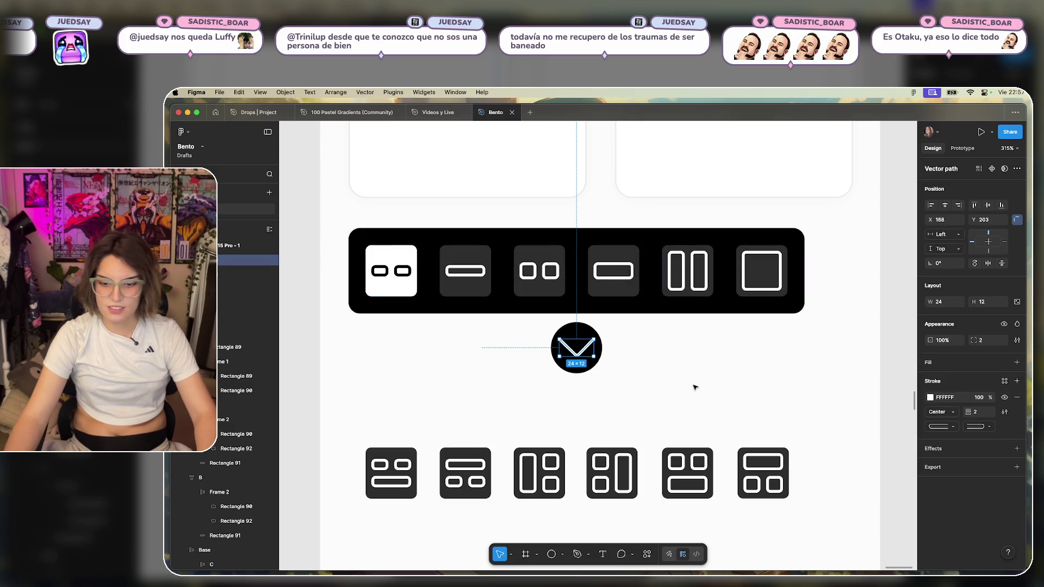
Raise the circle and chevron together toward the toolbar.
click(671, 392)
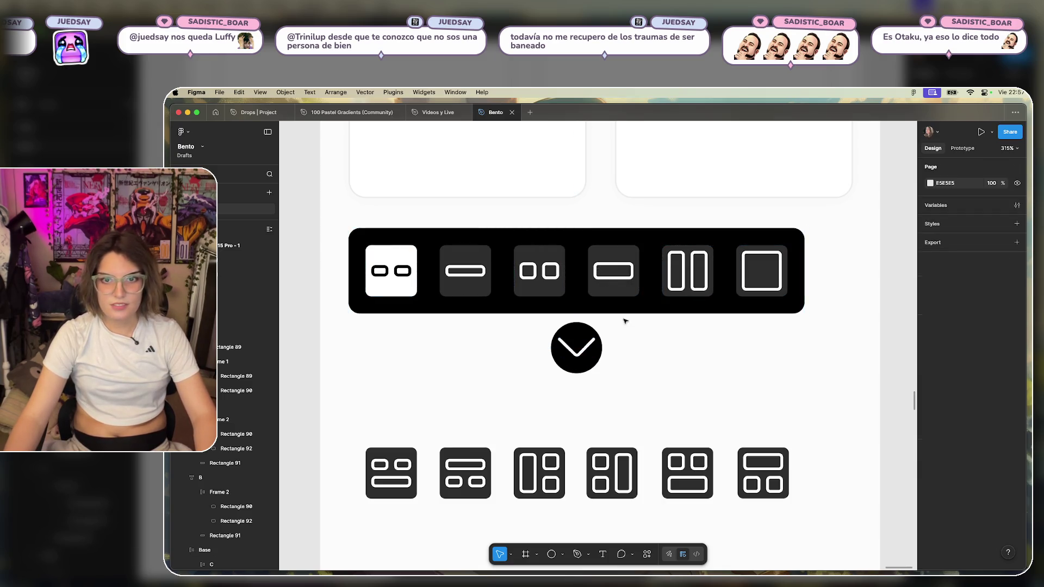
click(581, 349)
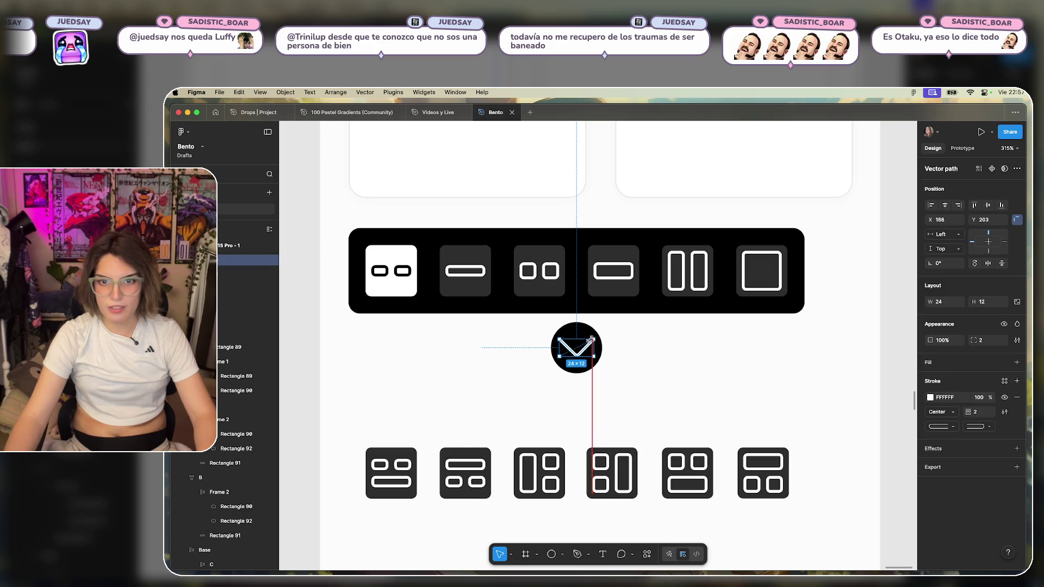
click(680, 352)
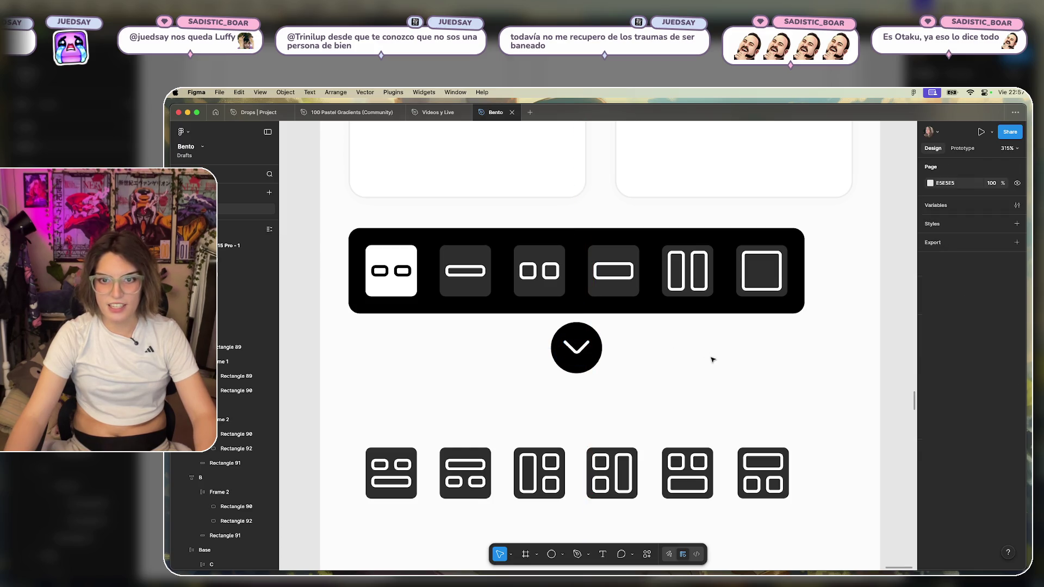
click(588, 344)
click(589, 345)
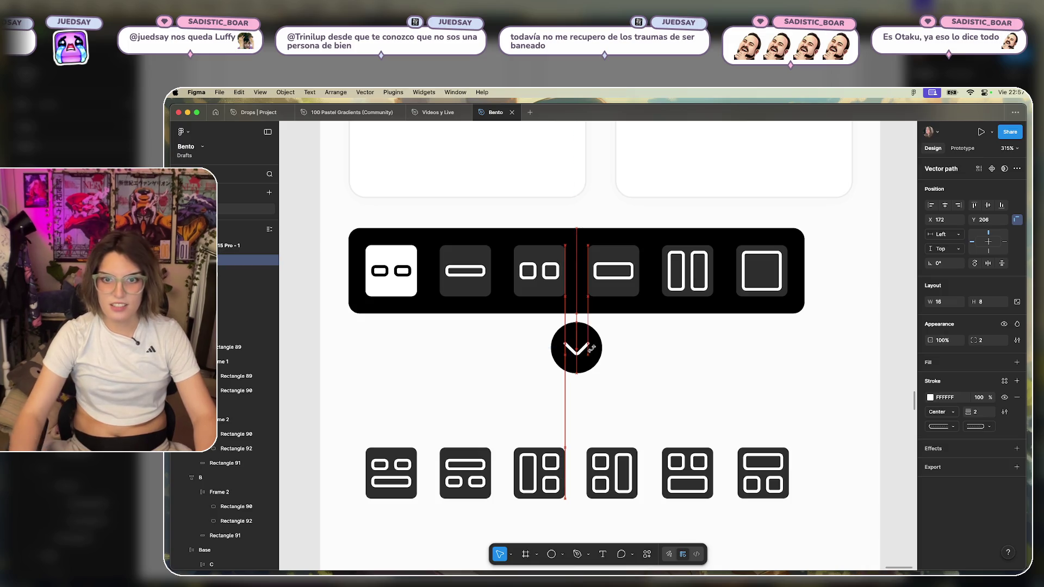
click(633, 343)
mouse_move(642, 331)
mouse_down()
mouse_move(595, 354)
mouse_move(583, 343)
mouse_up()
click(618, 338)
Tuck the black circle against the toolbar's bottom edge.
click(597, 334)
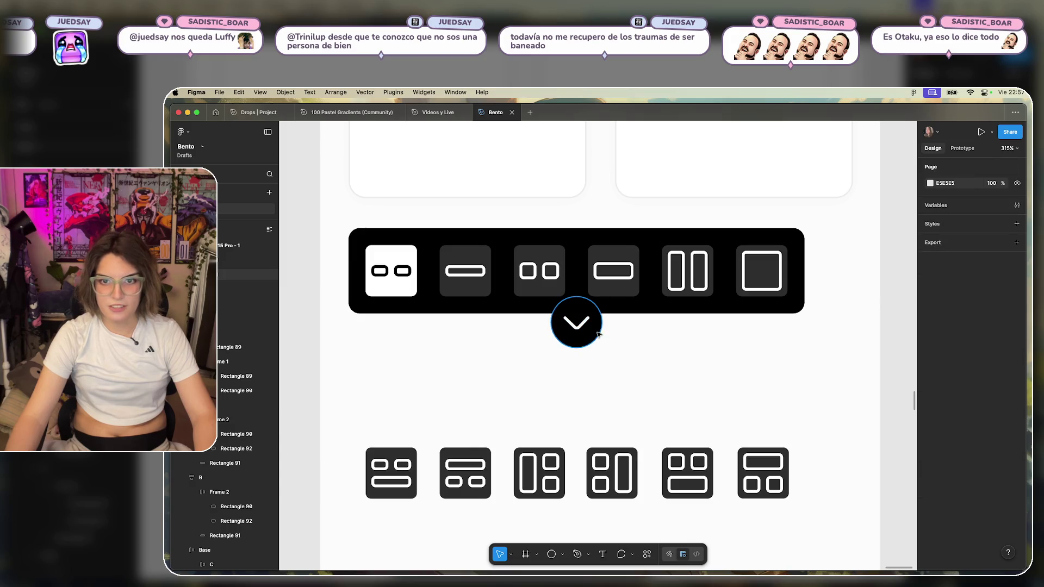
click(645, 311)
click(638, 331)
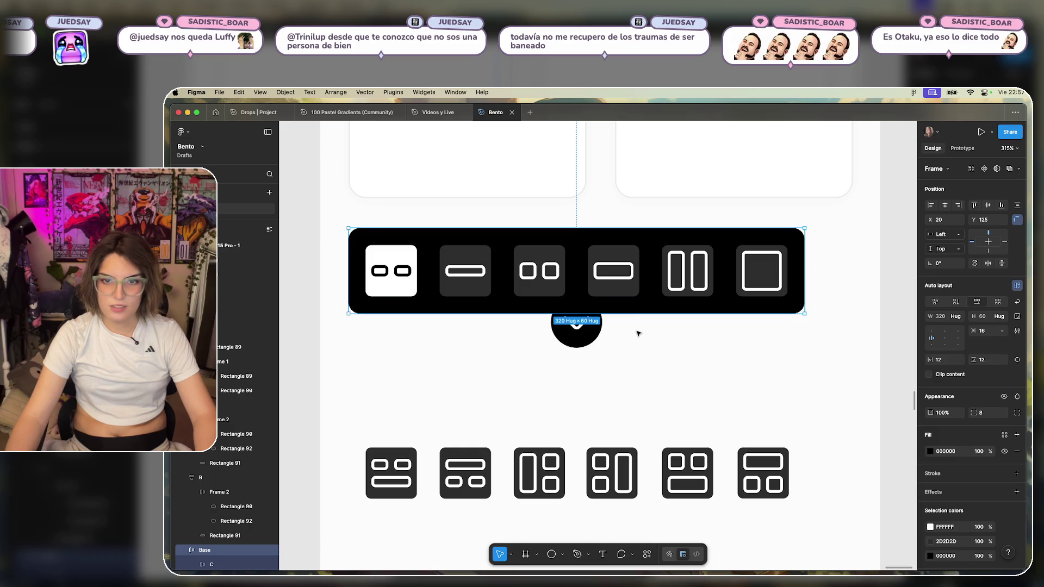
click(595, 336)
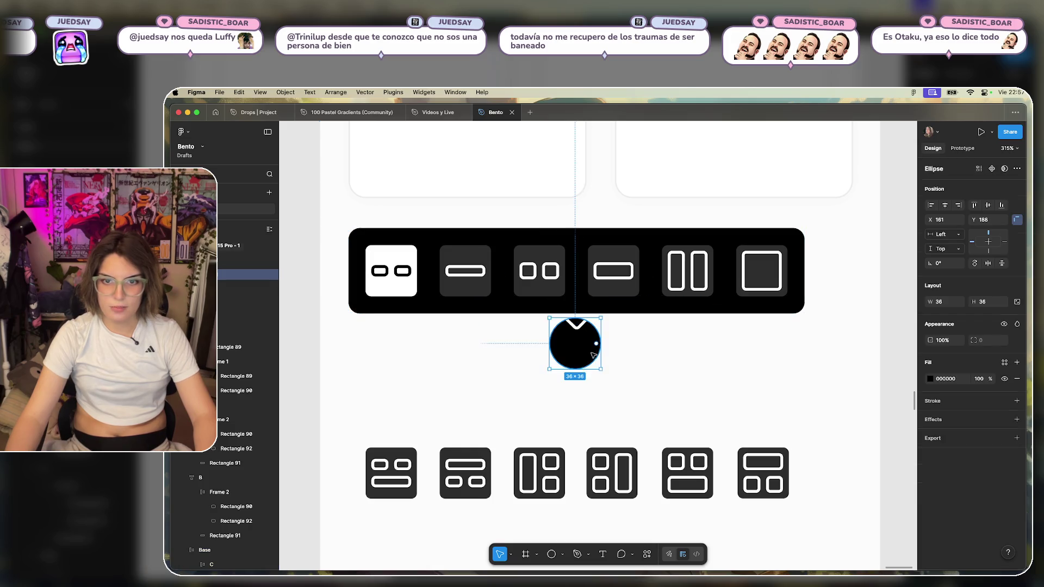
drag(596, 346, 595, 340)
click(648, 343)
click(562, 555)
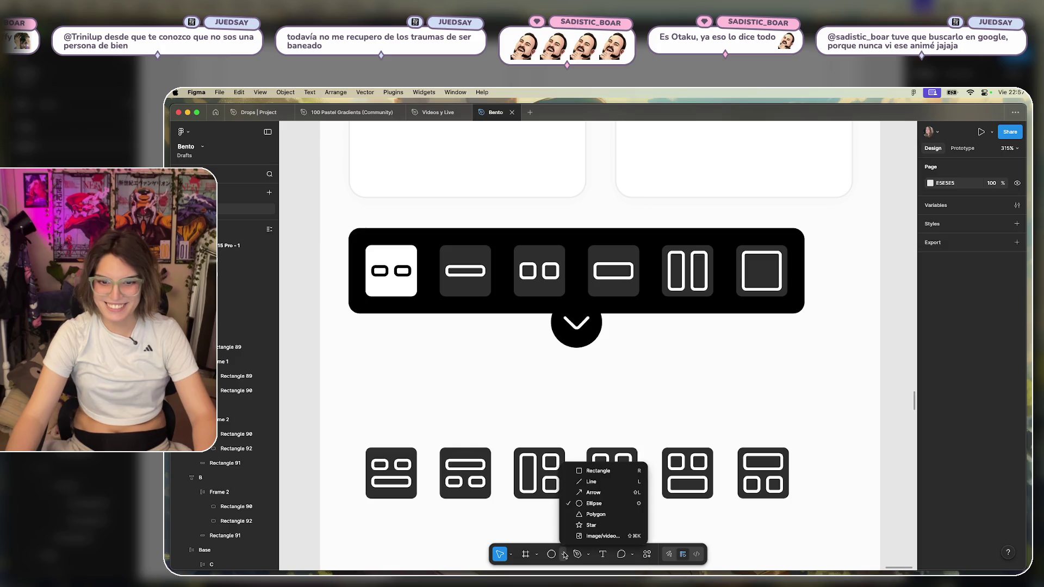
Draw a black rectangle covering the toolbar.
click(546, 551)
click(562, 554)
click(598, 471)
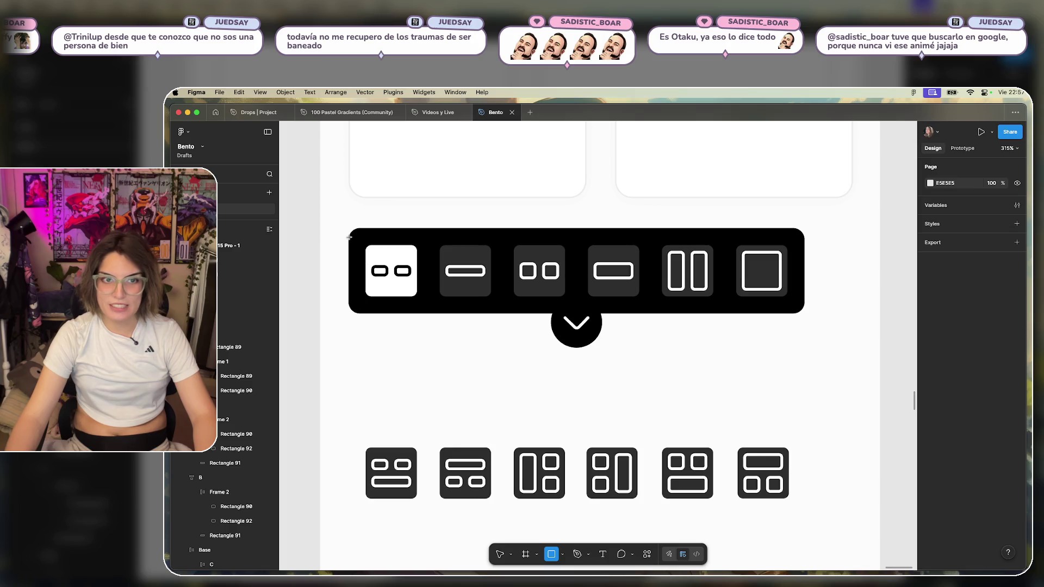
drag(349, 237, 804, 314)
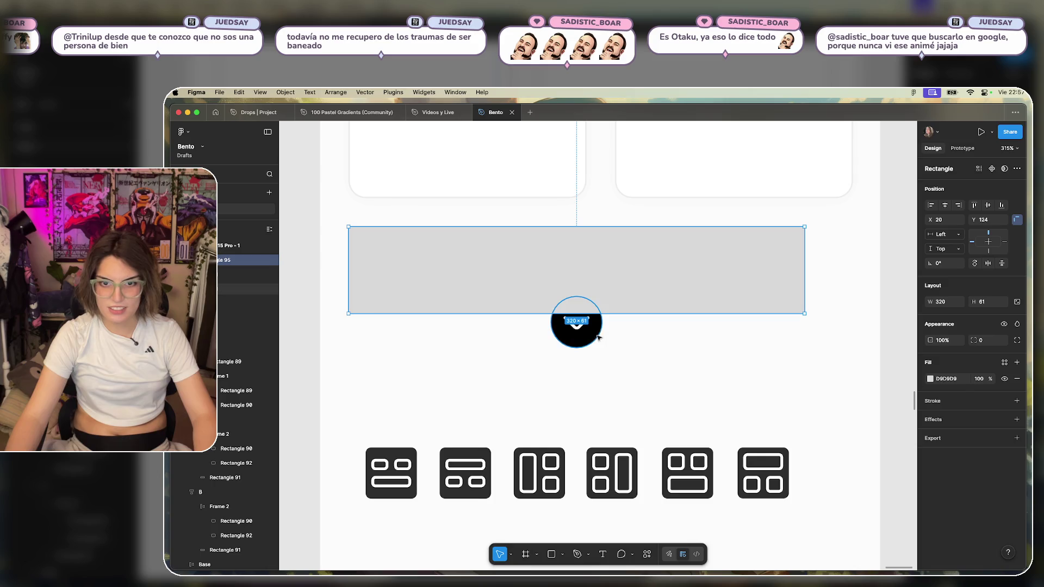
click(930, 379)
drag(836, 439, 725, 510)
key(Escape)
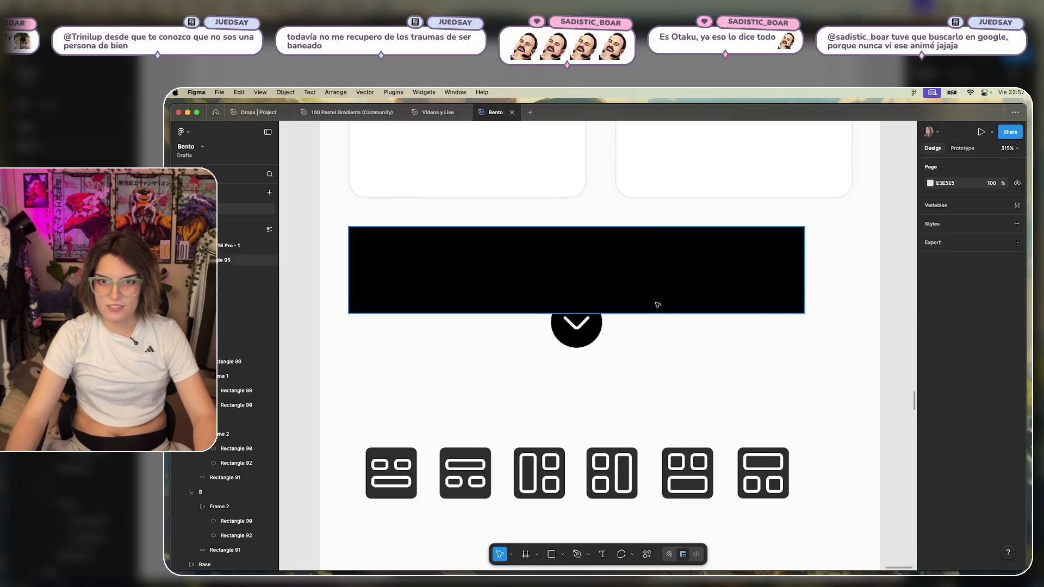
Union the rectangle with the black circle and nudge the circle up inside the union.
shift+click(586, 341)
key(super+alt+u)
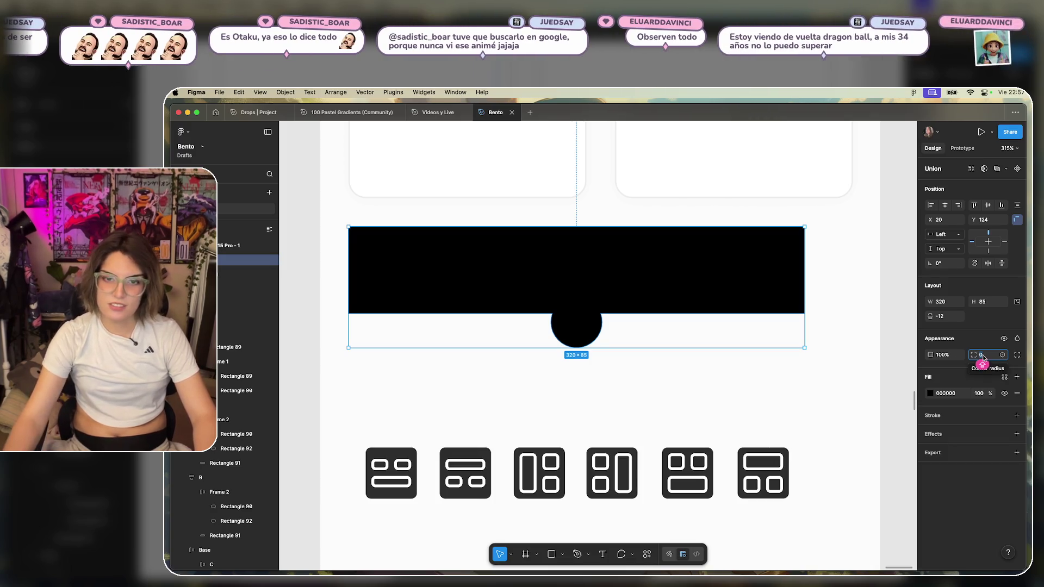
double_click(592, 337)
drag(592, 338, 586, 329)
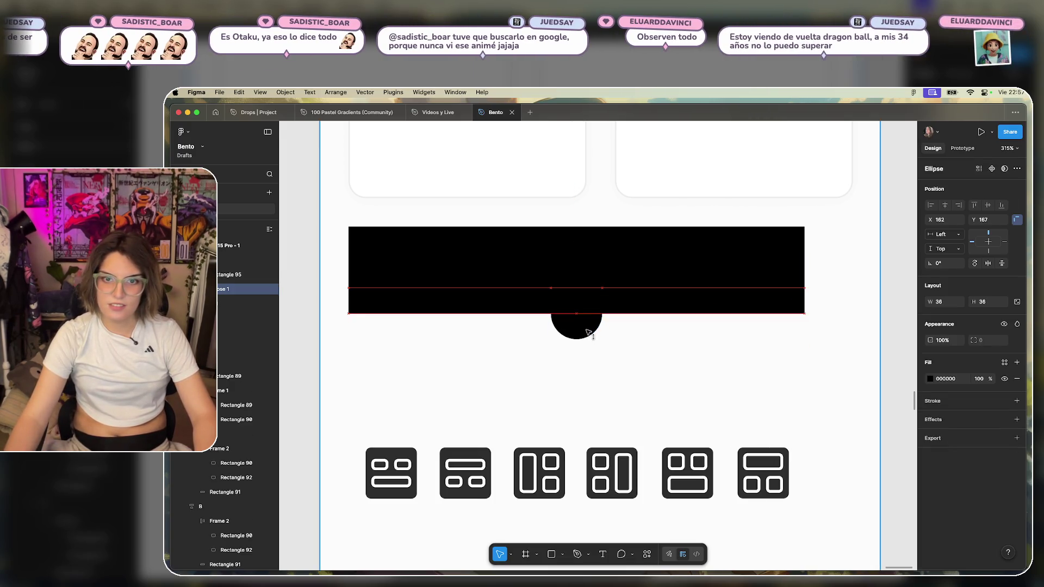
click(655, 292)
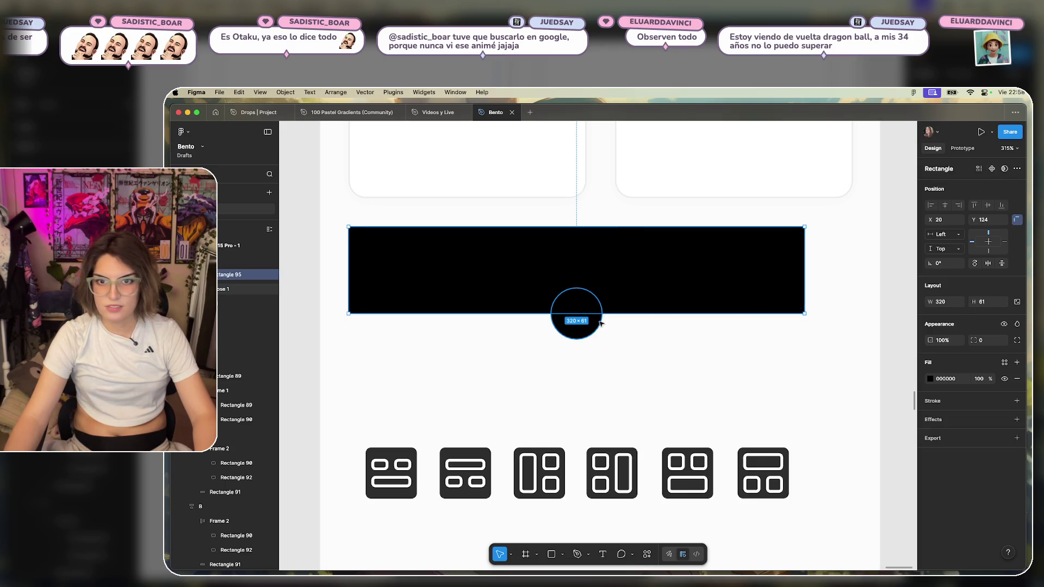
Set the merged bar-and-tab shape's corner radius to 8.
click(678, 377)
click(636, 276)
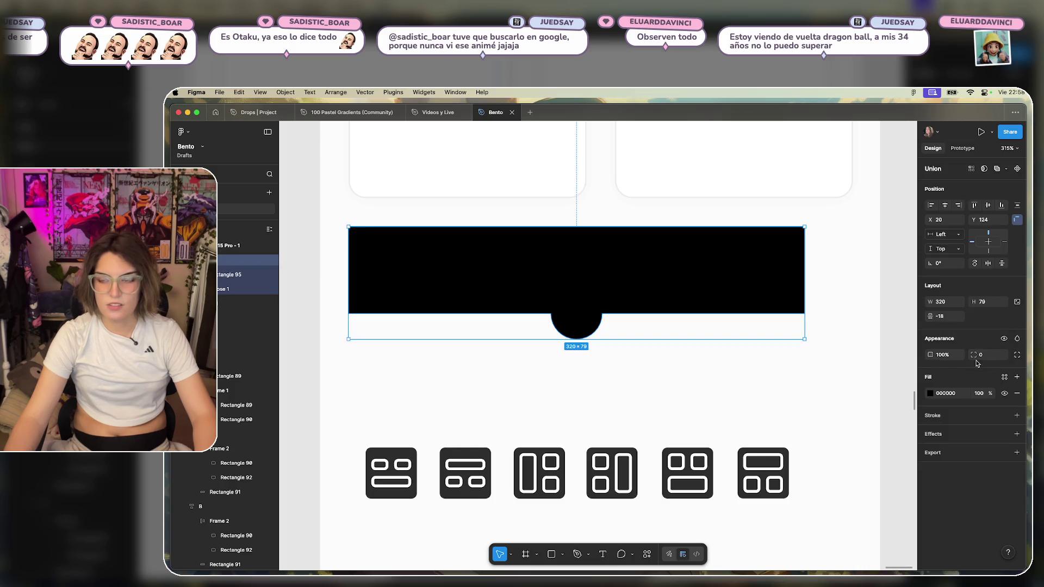
key(Up)
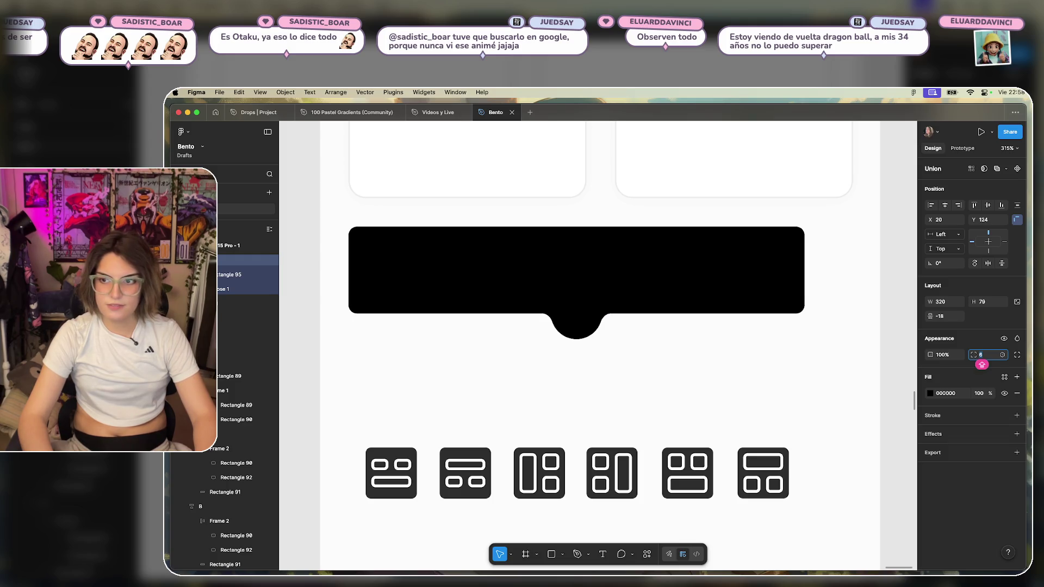
key(Up)
key(Up)
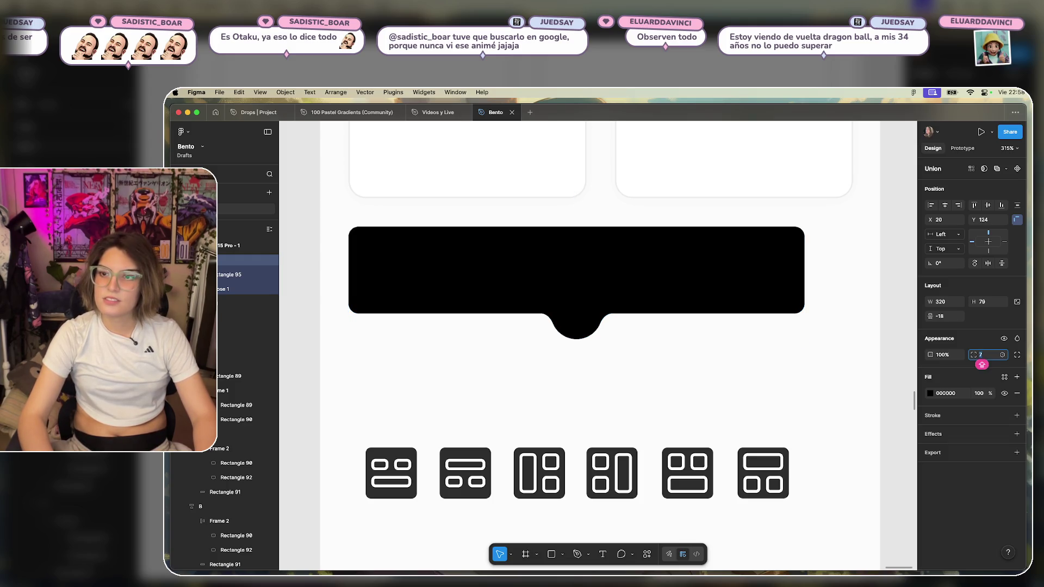
click(712, 380)
click(712, 296)
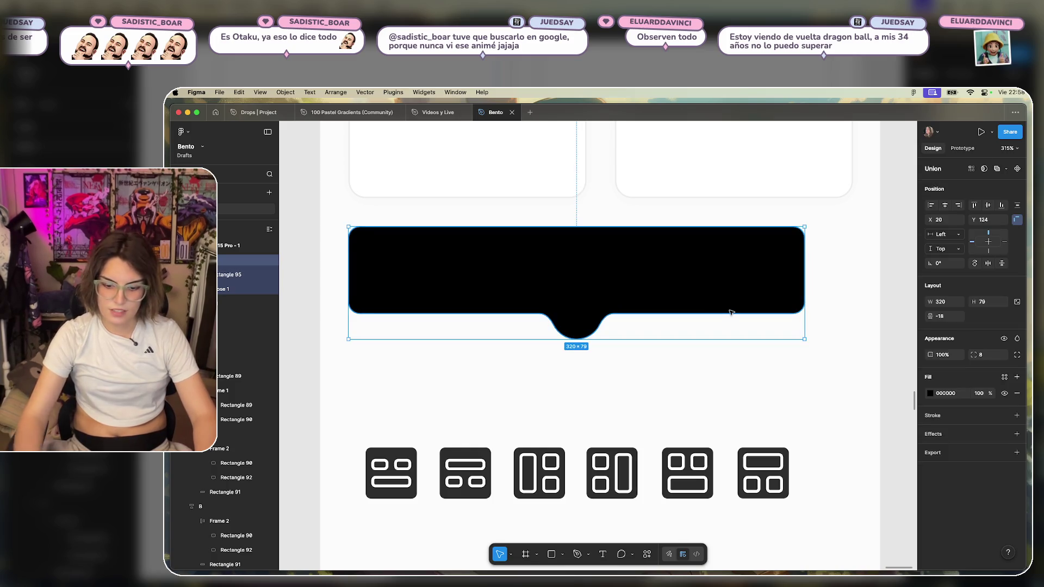
click(718, 380)
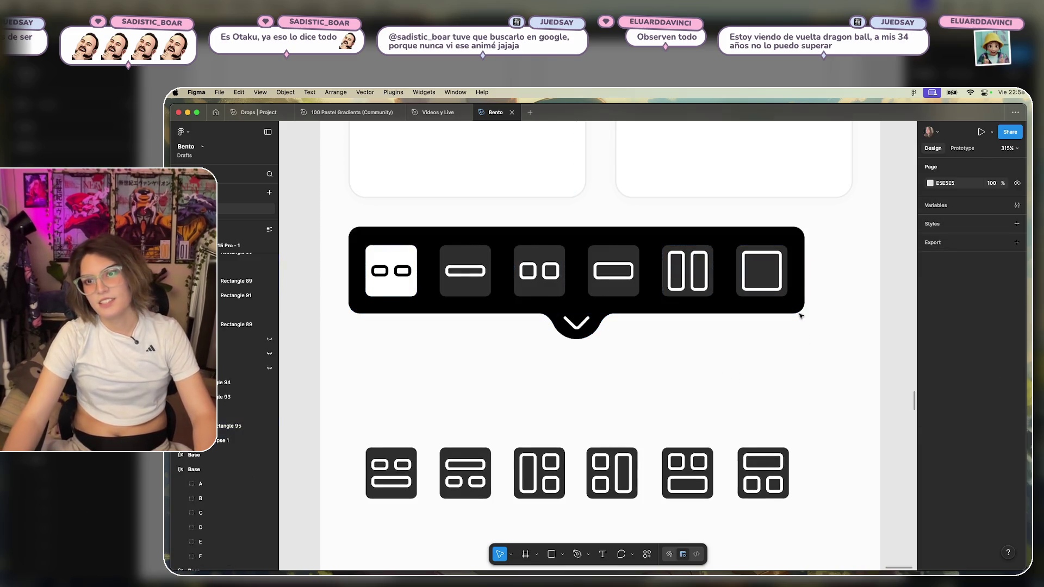
Reach into the union and shrink the white chevron to 12×6.
click(798, 239)
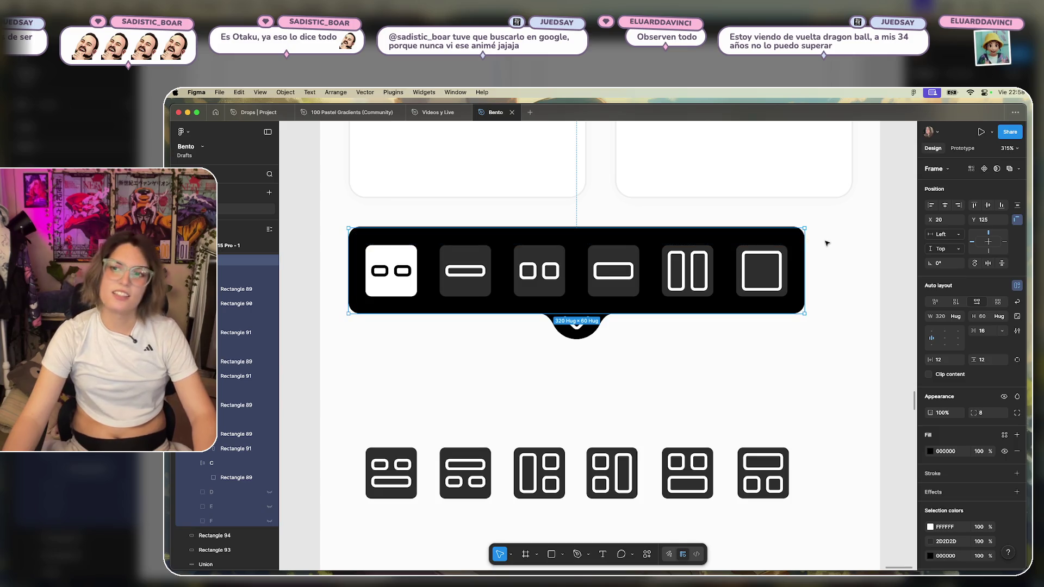
click(851, 268)
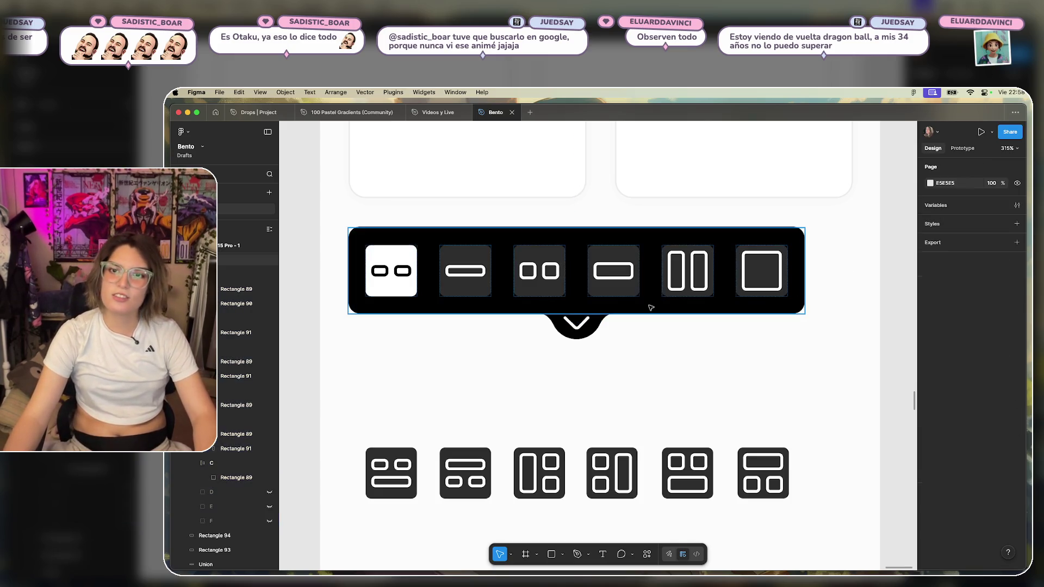
click(436, 265)
click(548, 350)
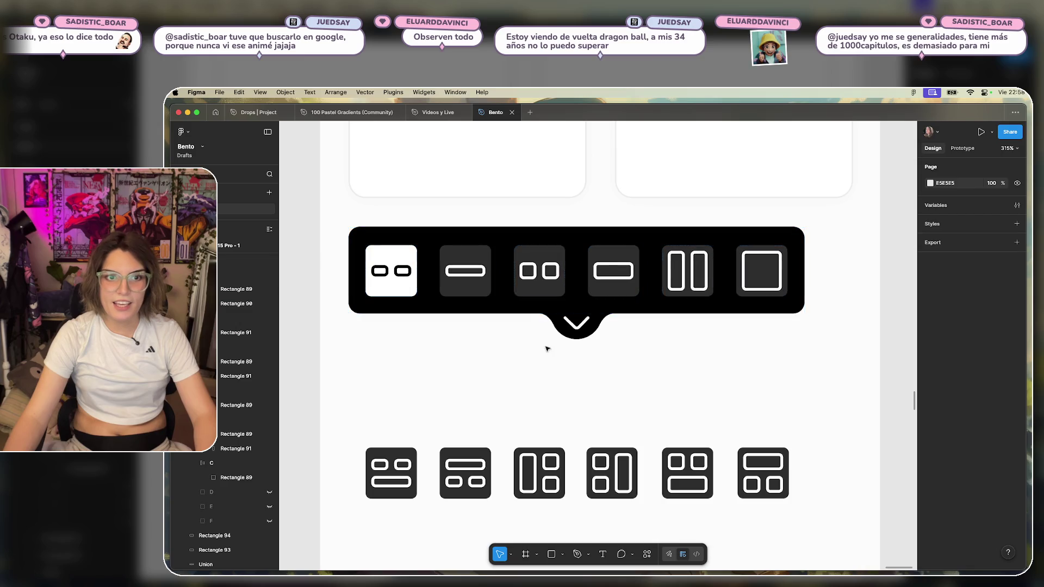
click(571, 329)
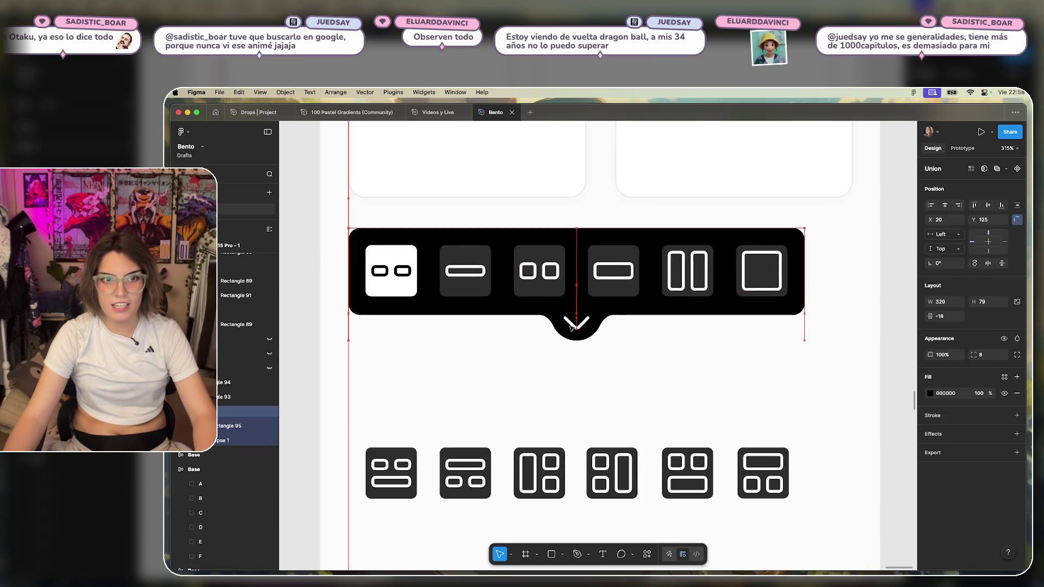
click(652, 356)
double_click(582, 326)
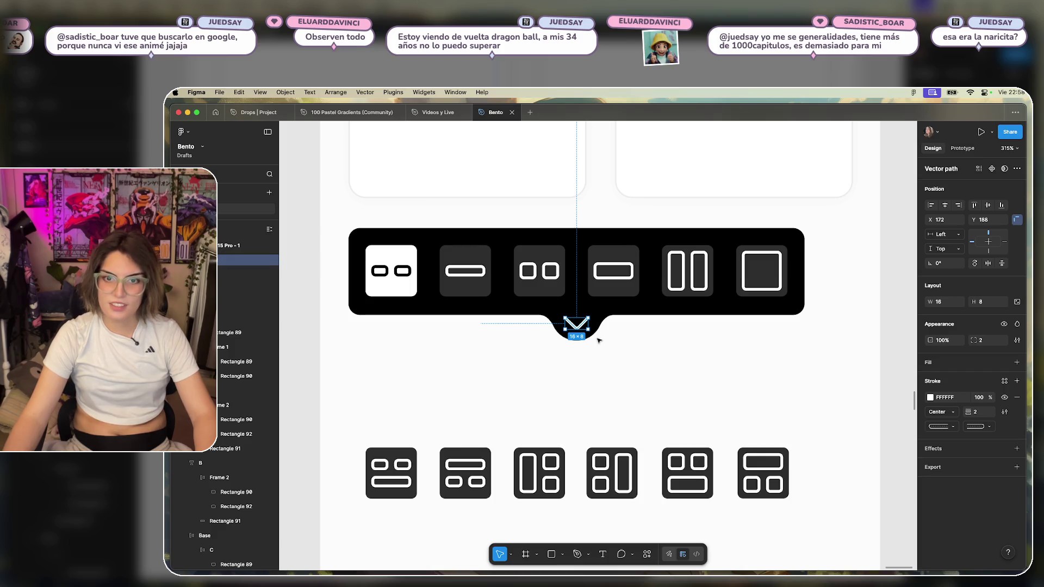
scroll(603, 343, up, 5)
drag(587, 326, 579, 321)
click(697, 366)
scroll(694, 366, down, 5)
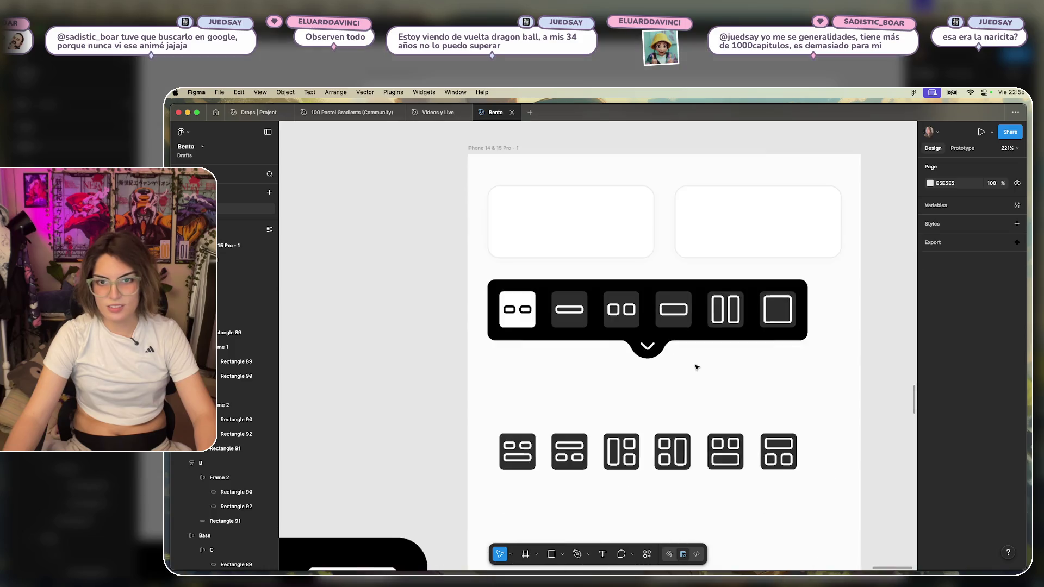
scroll(689, 365, up, 5)
click(590, 323)
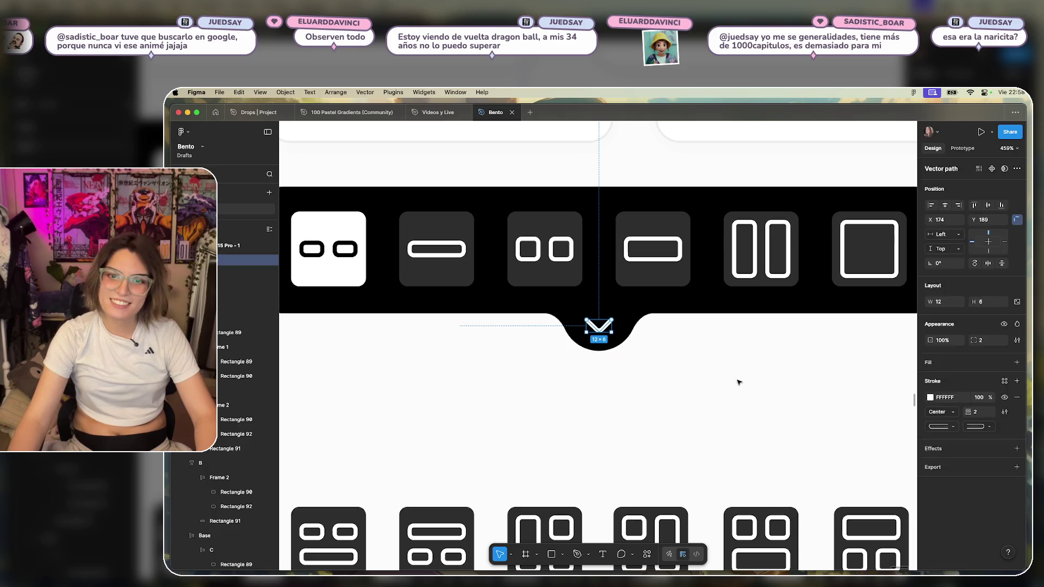
click(753, 385)
scroll(777, 389, down, 5)
scroll(692, 373, up, 1)
scroll(686, 379, up, 2)
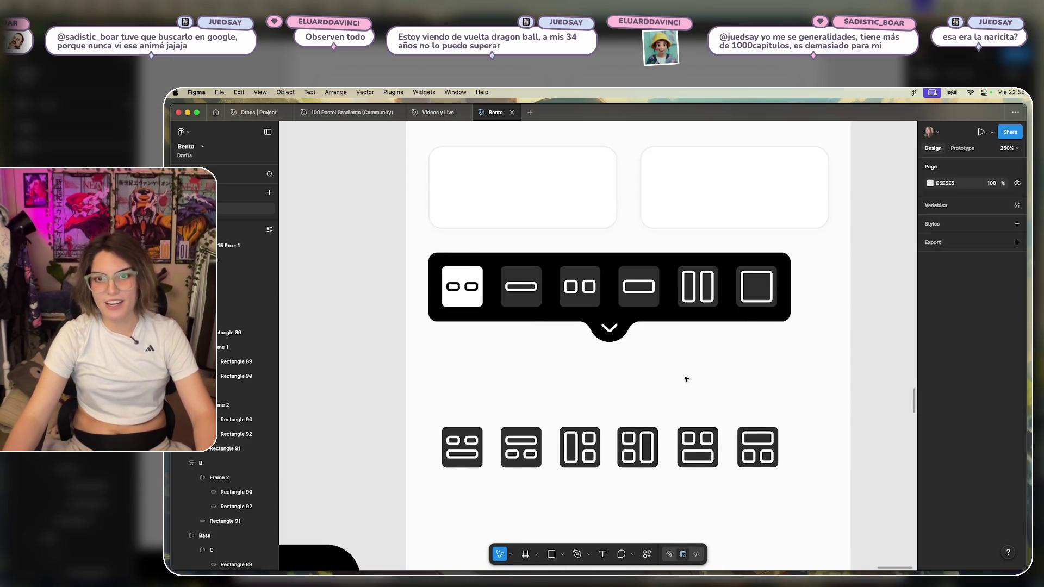
Undo a trial sideways move, then enlarge the tab circle behind the chevron to 58×58.
click(620, 338)
scroll(621, 338, down, 3)
scroll(625, 338, up, 5)
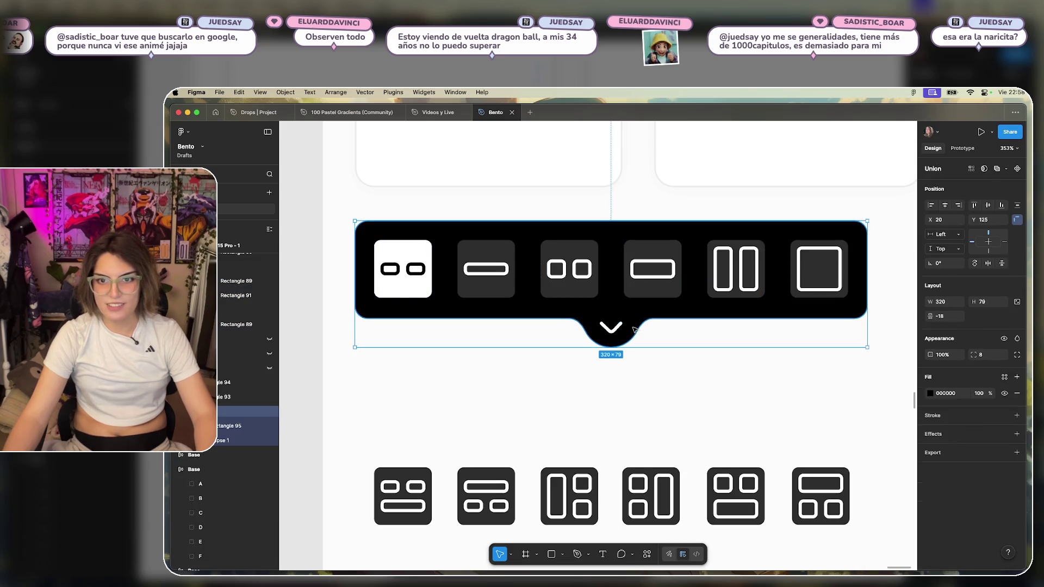
double_click(633, 329)
mouse_move(625, 331)
mouse_down()
mouse_move(675, 343)
mouse_move(883, 324)
mouse_up()
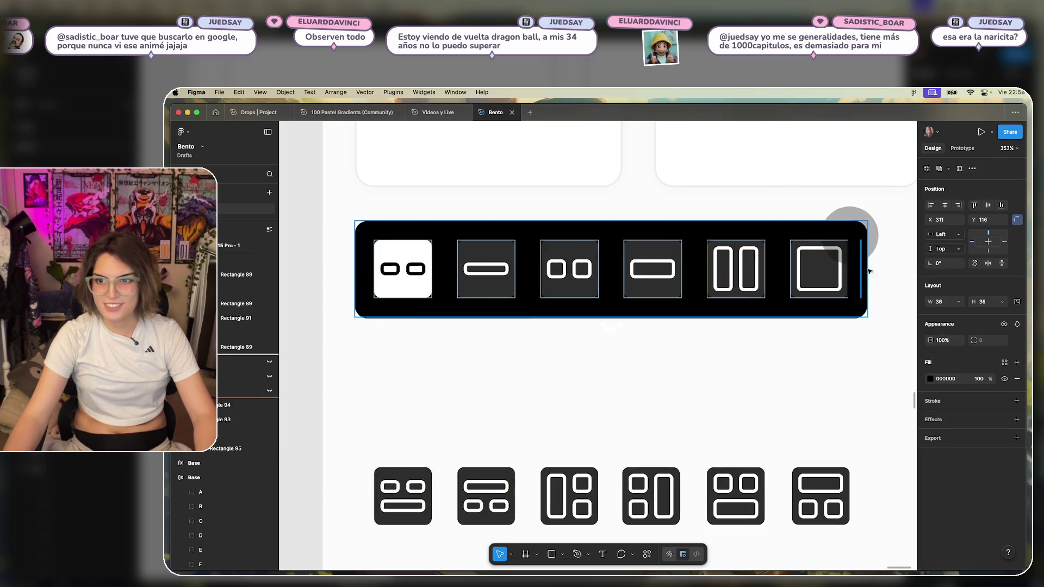
click(823, 377)
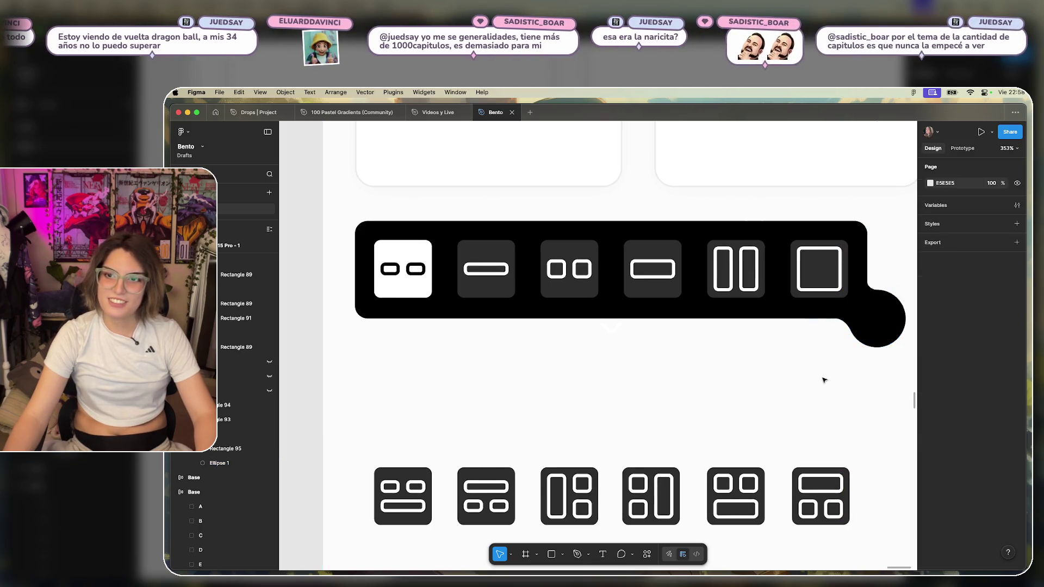
drag(822, 377, 729, 364)
key(ctrl+z)
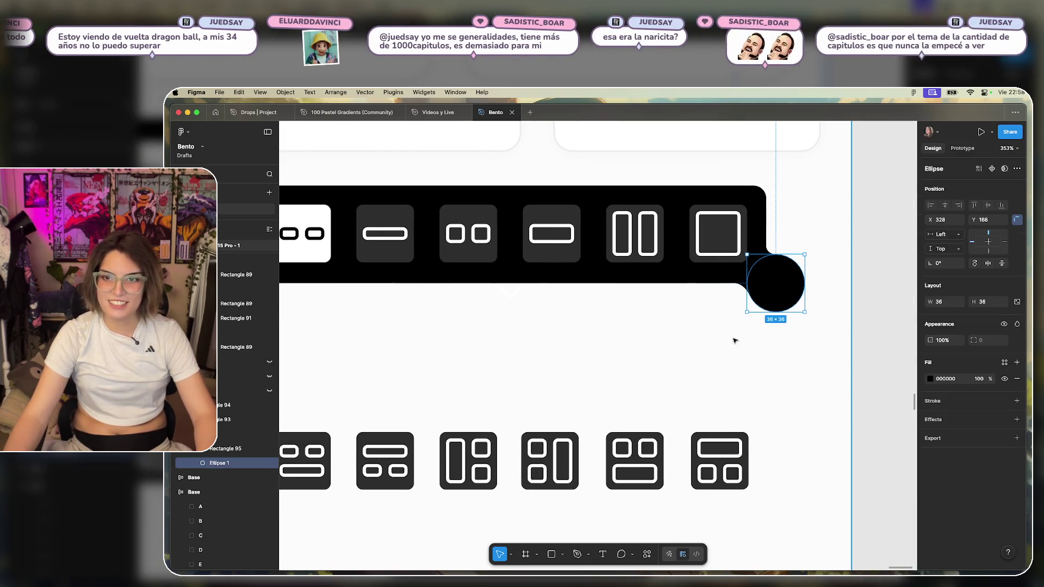
key(ctrl+z)
scroll(680, 342, left, 3)
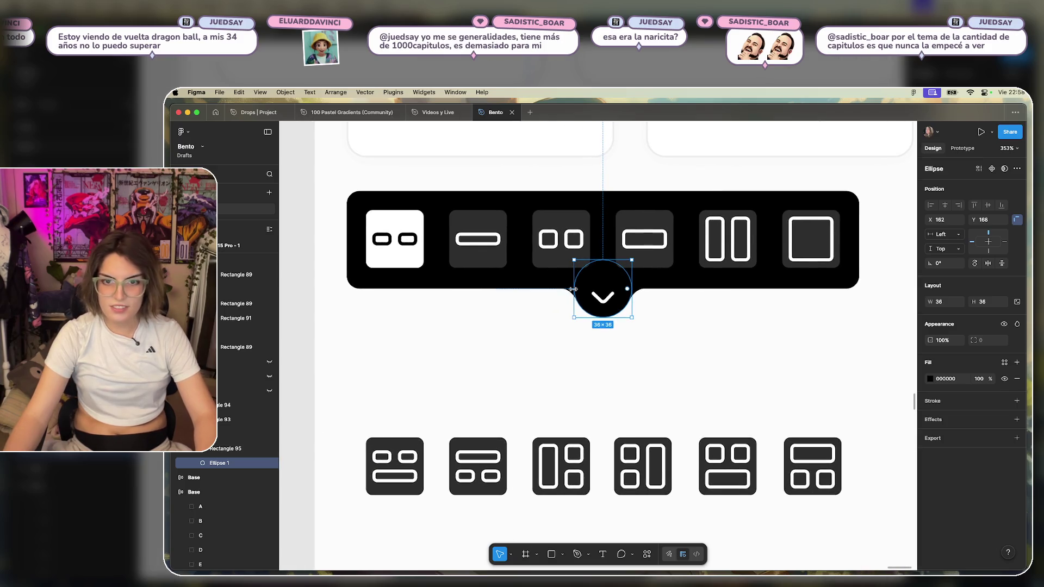
key(Down)
key(Down)
key(Down)
key(Down)
key(Down)
key(Down)
key(Down)
key(Down)
key(Down)
key(Down)
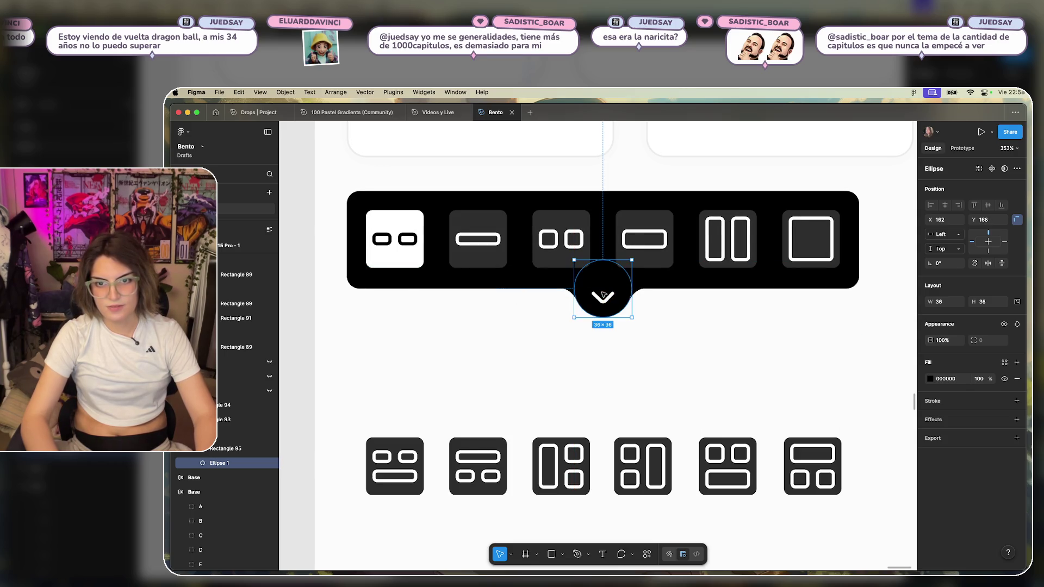
click(718, 357)
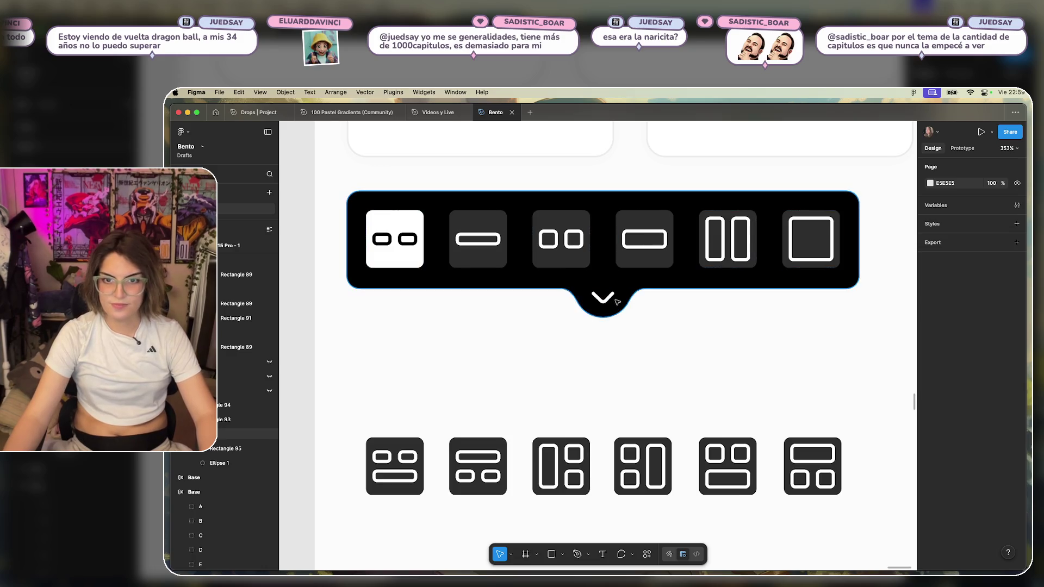
click(617, 302)
drag(630, 318, 666, 326)
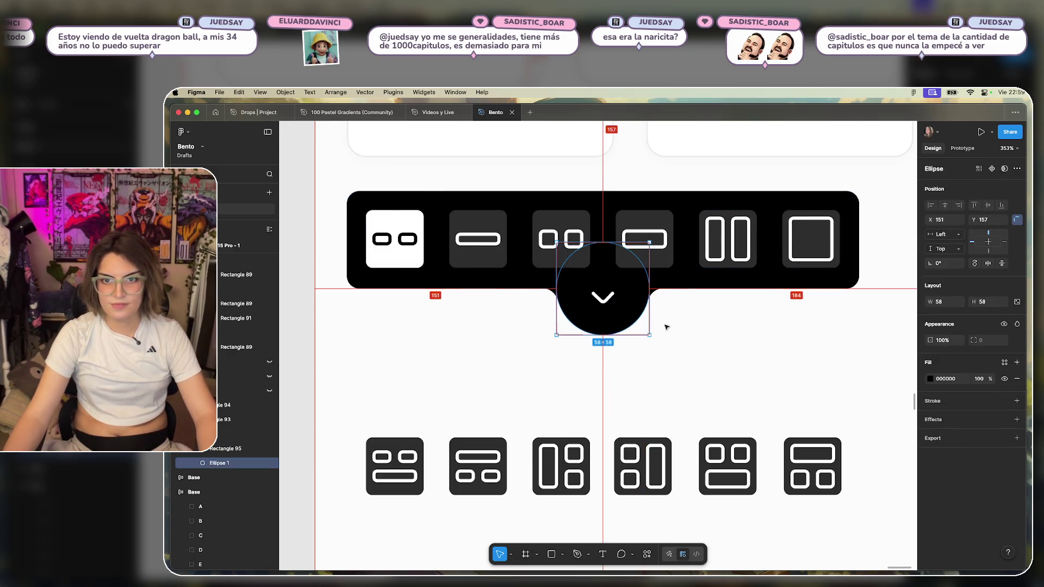